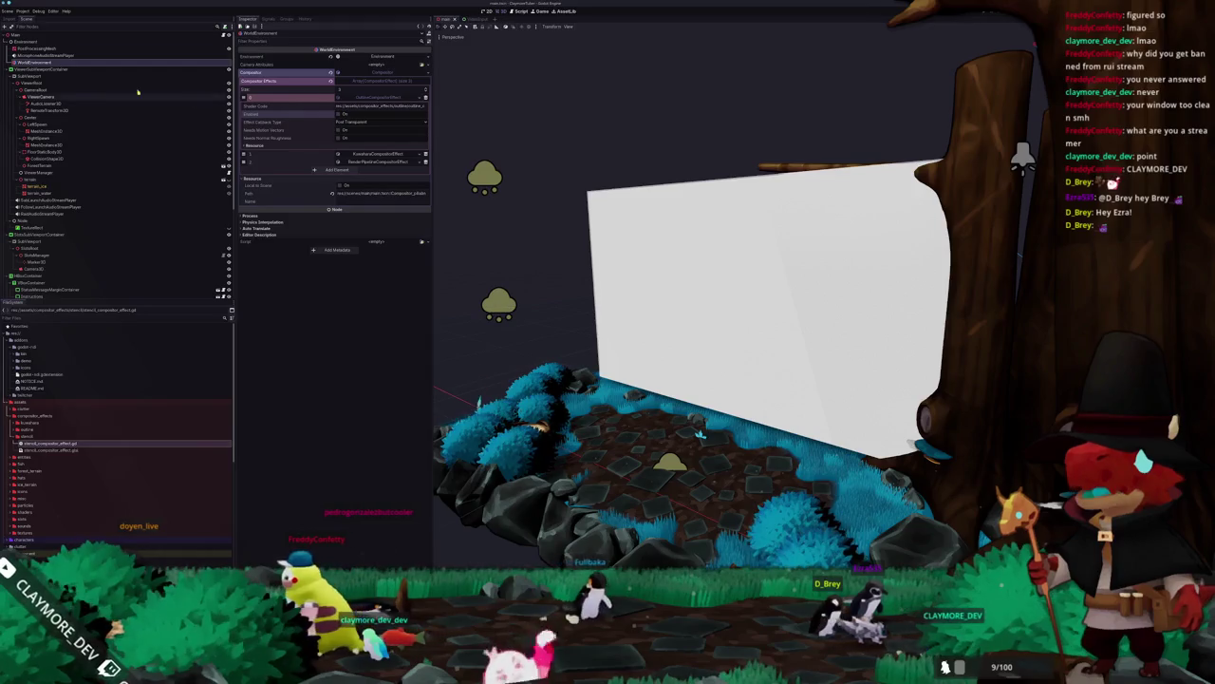
# Step: Reload the current project from the Project menu, then select the PostProcessingMesh node
pyautogui.click(22, 10)
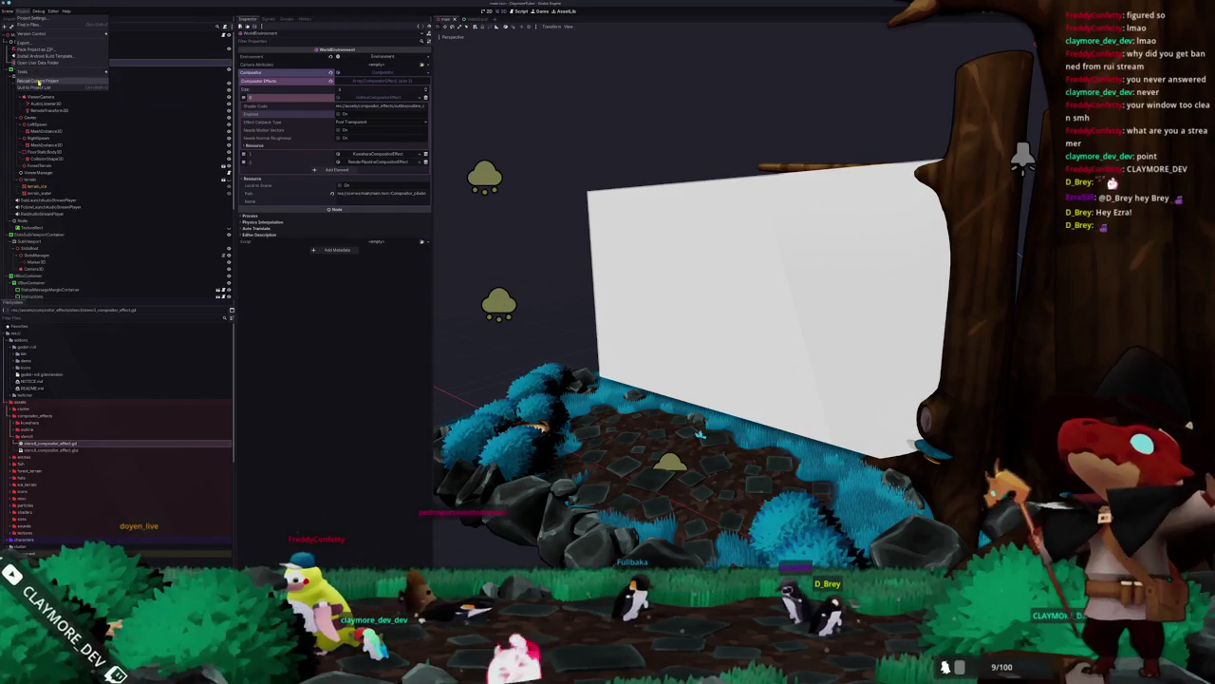
pyautogui.click(36, 82)
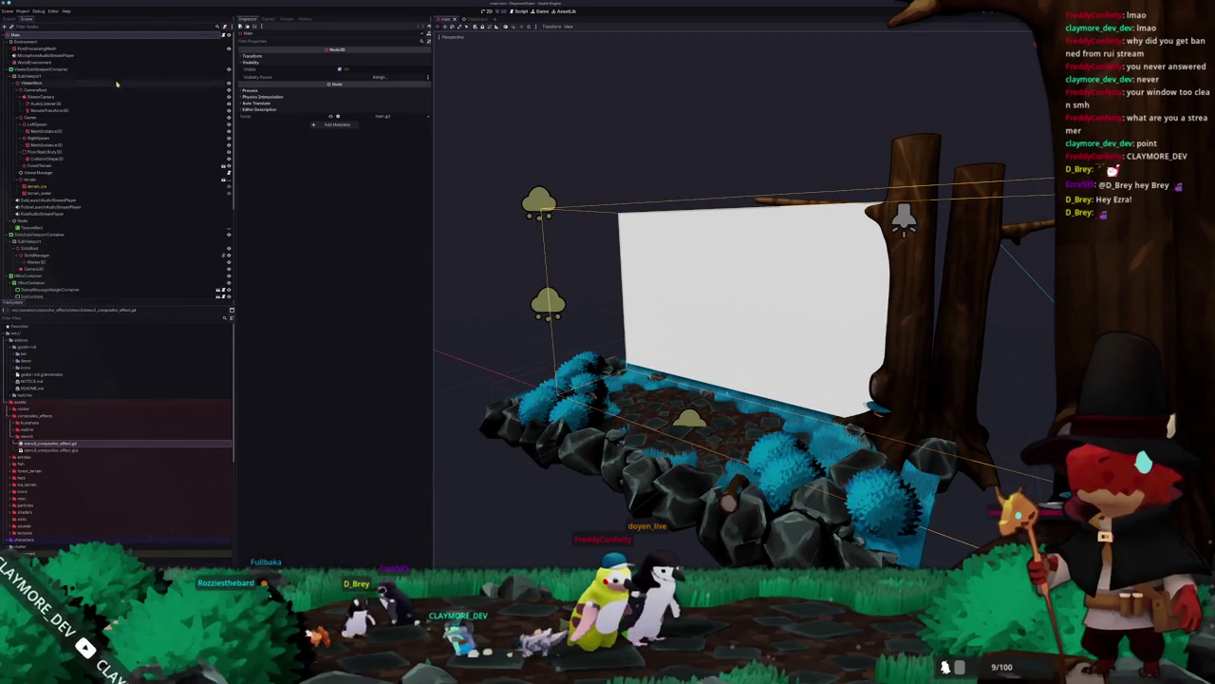
pyautogui.click(102, 48)
# Step: Give the WorldEnvironment's third compositor effect a different Effect Callback Type
pyautogui.click(42, 62)
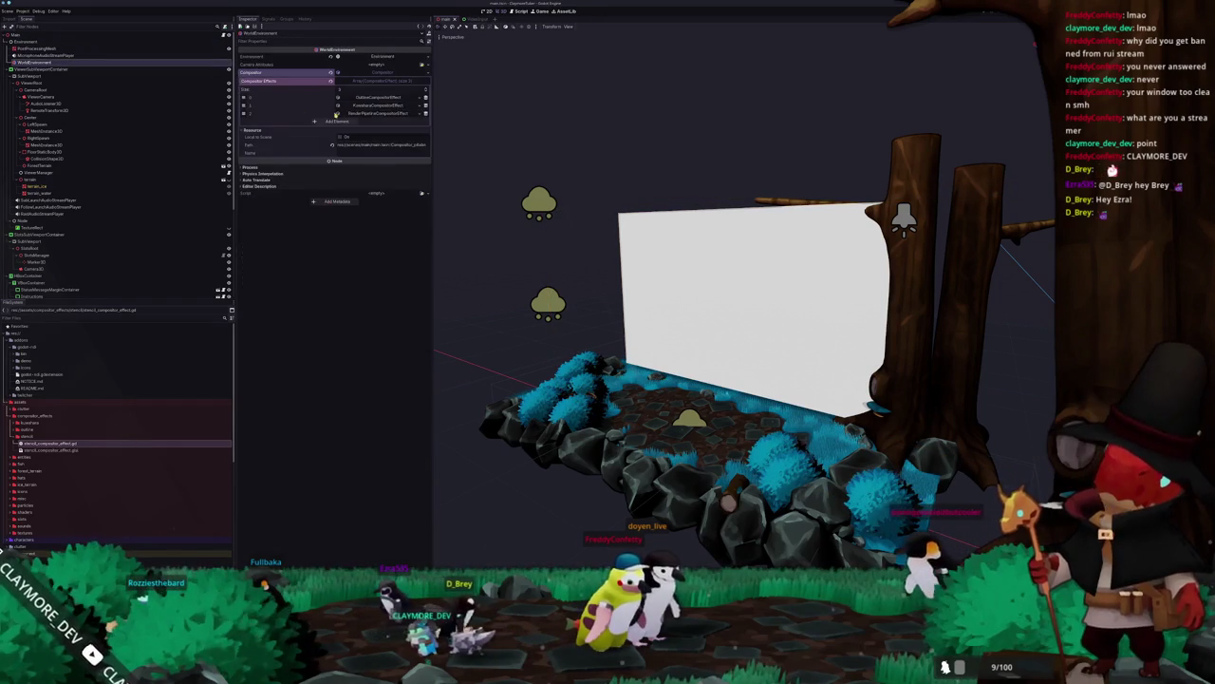
pyautogui.click(285, 113)
pyautogui.click(353, 149)
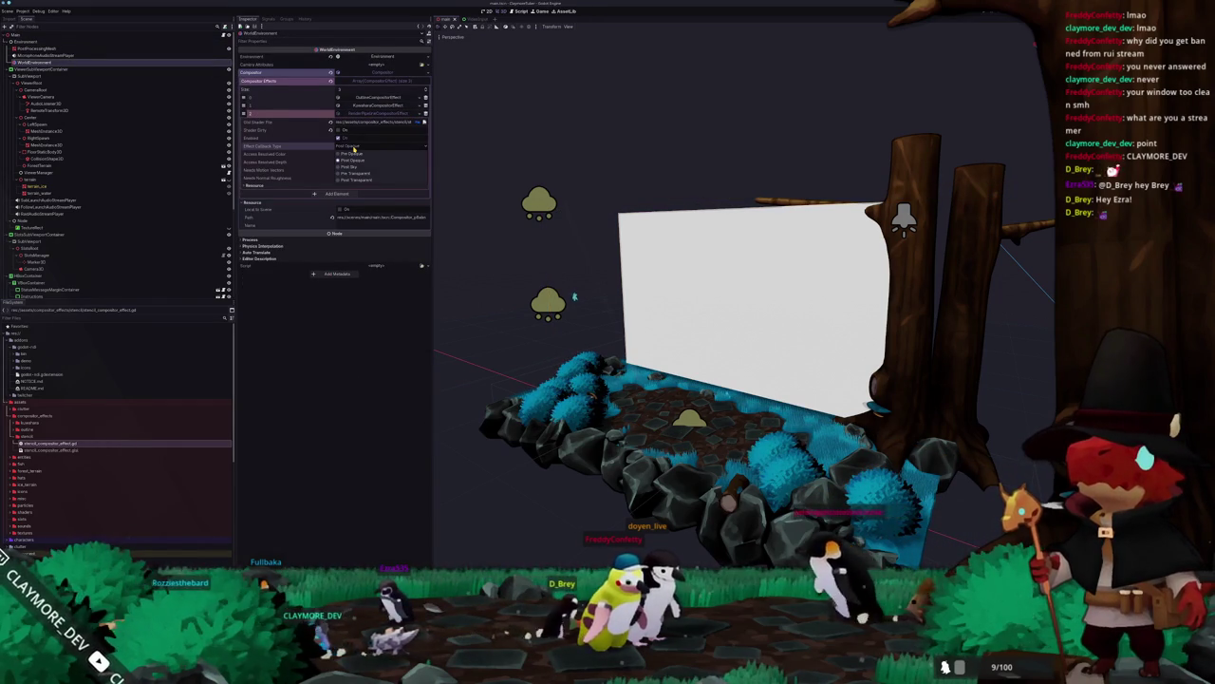
pyautogui.click(354, 161)
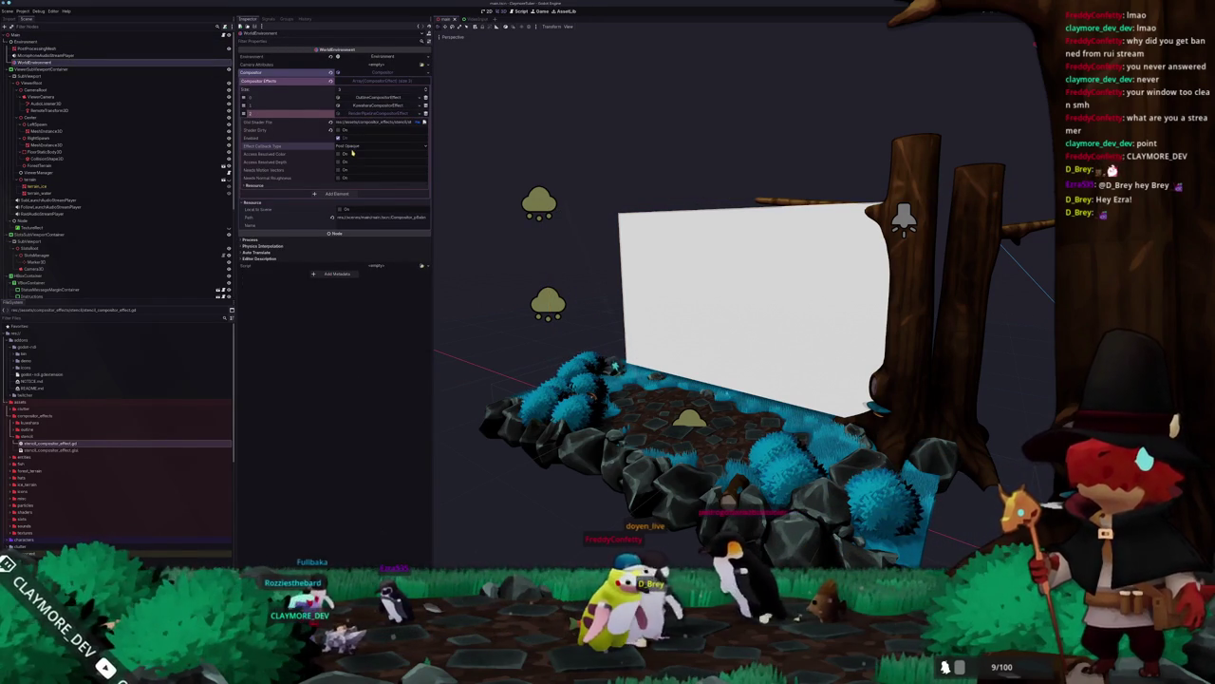
# Step: Check the setting against the stencil example README, then select the SubViewport node
pyautogui.hotkey('alt', 'Tab')
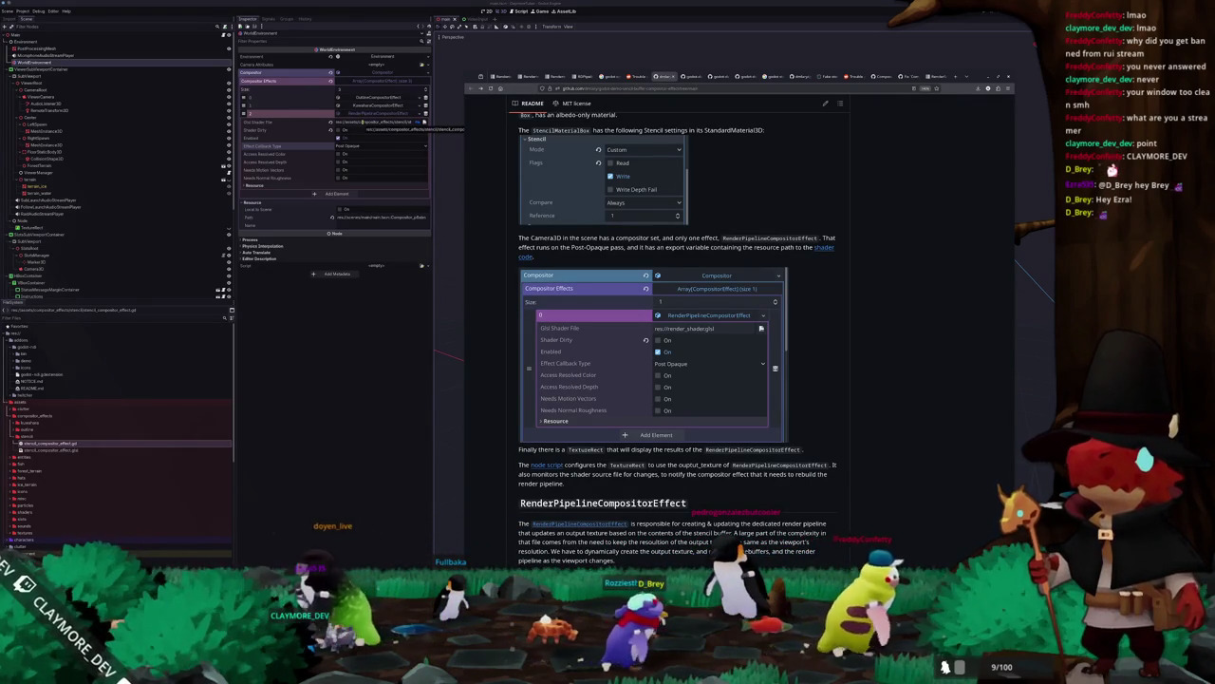
pyautogui.click(307, 124)
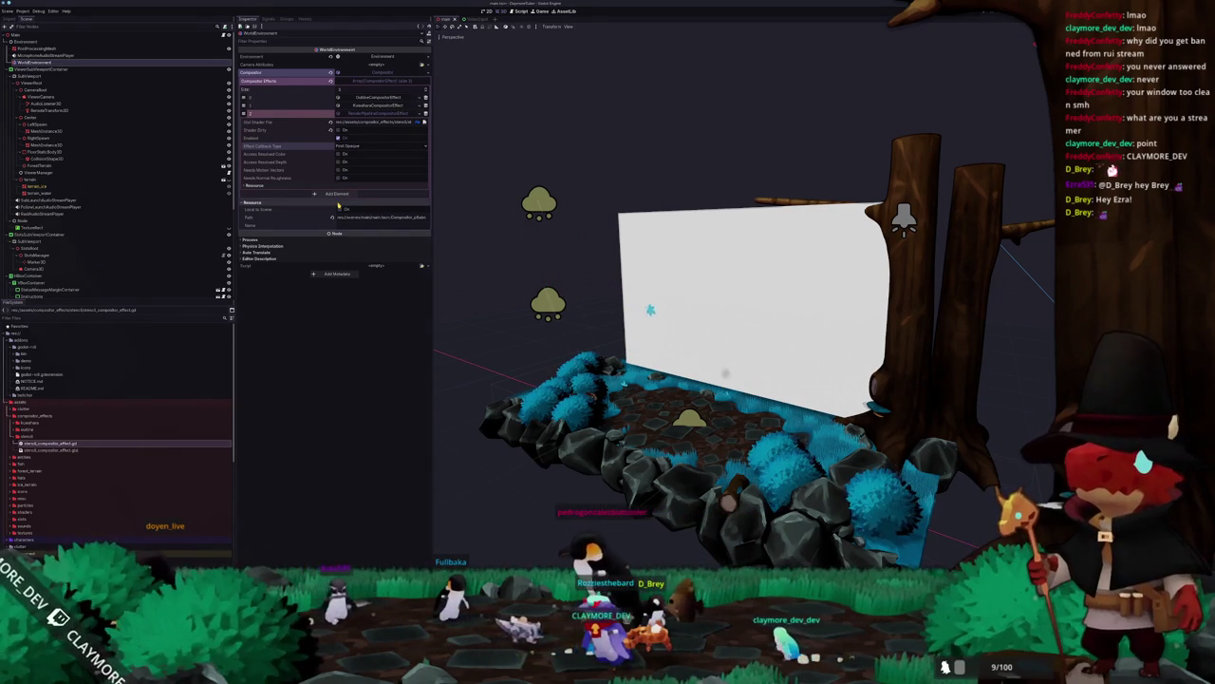
pyautogui.scroll(-5, 62, 256)
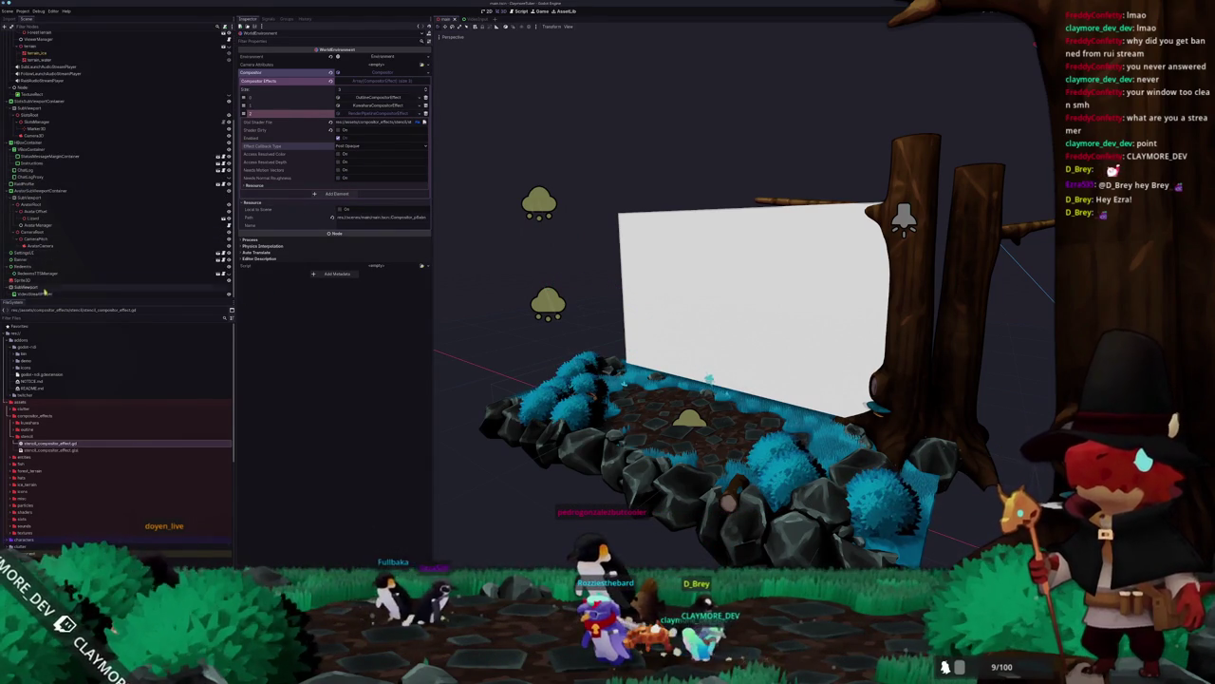
pyautogui.click(44, 287)
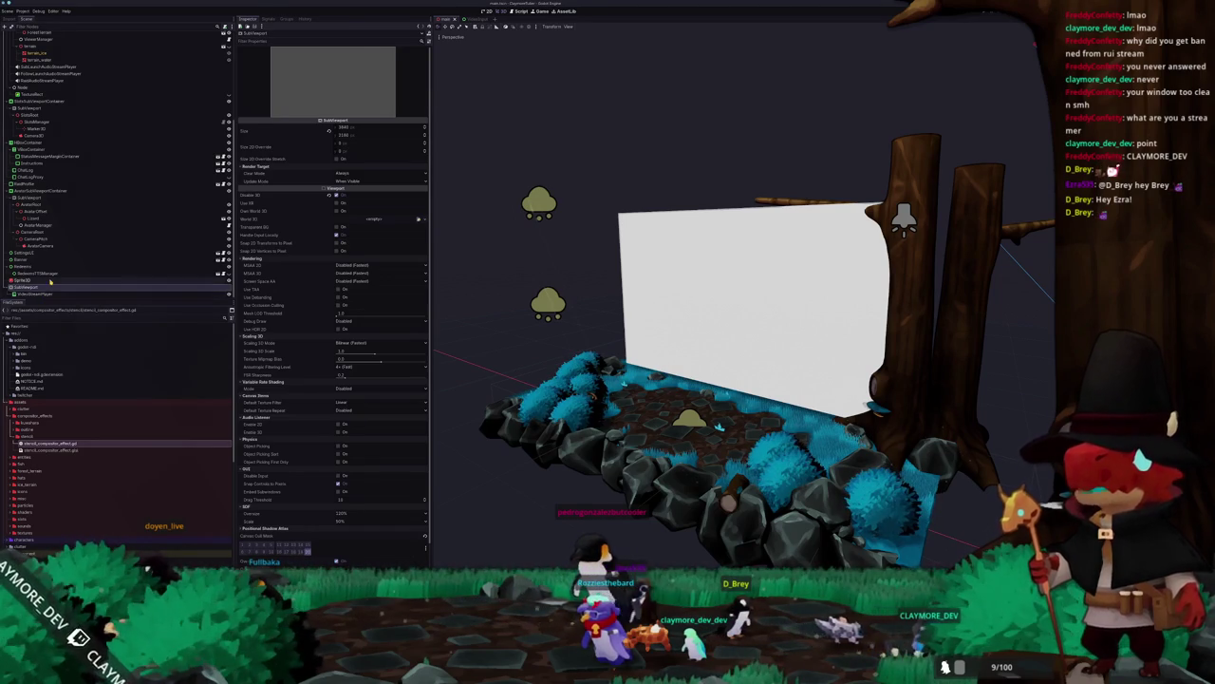
# Step: Raise the Sprite3D material override's roughness to 1.0, then switch to the compositor demo README
pyautogui.click(36, 280)
pyautogui.click(389, 286)
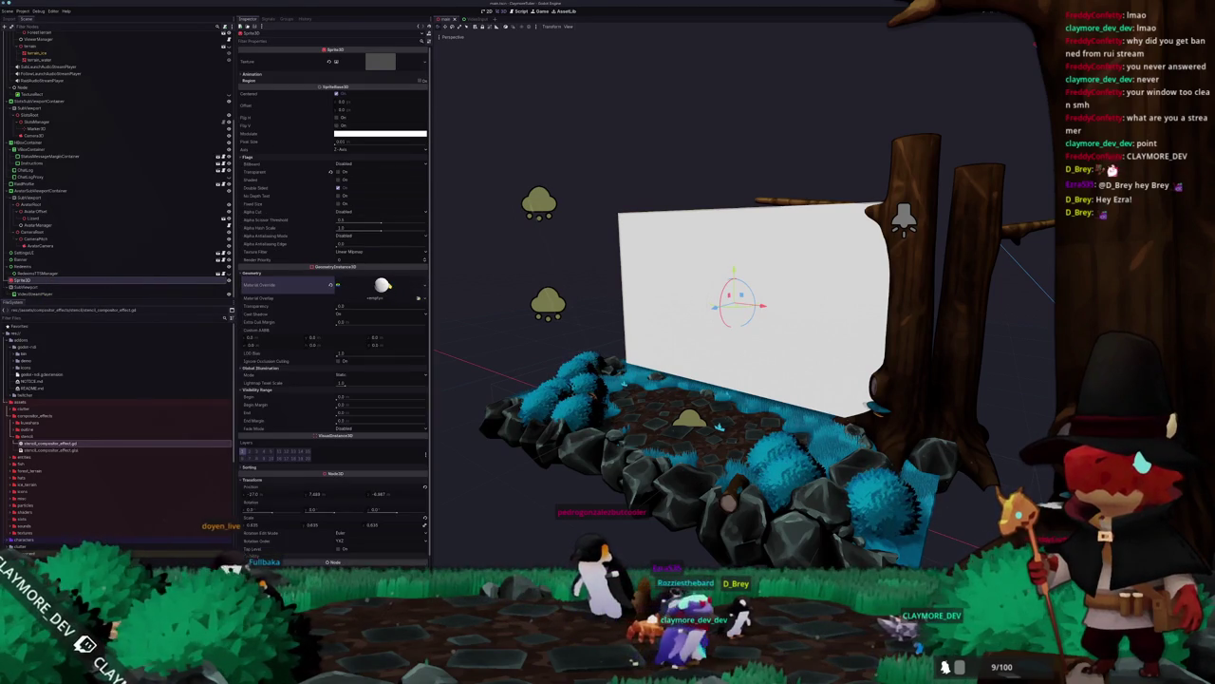
pyautogui.click(383, 285)
pyautogui.scroll(-5, 333, 285)
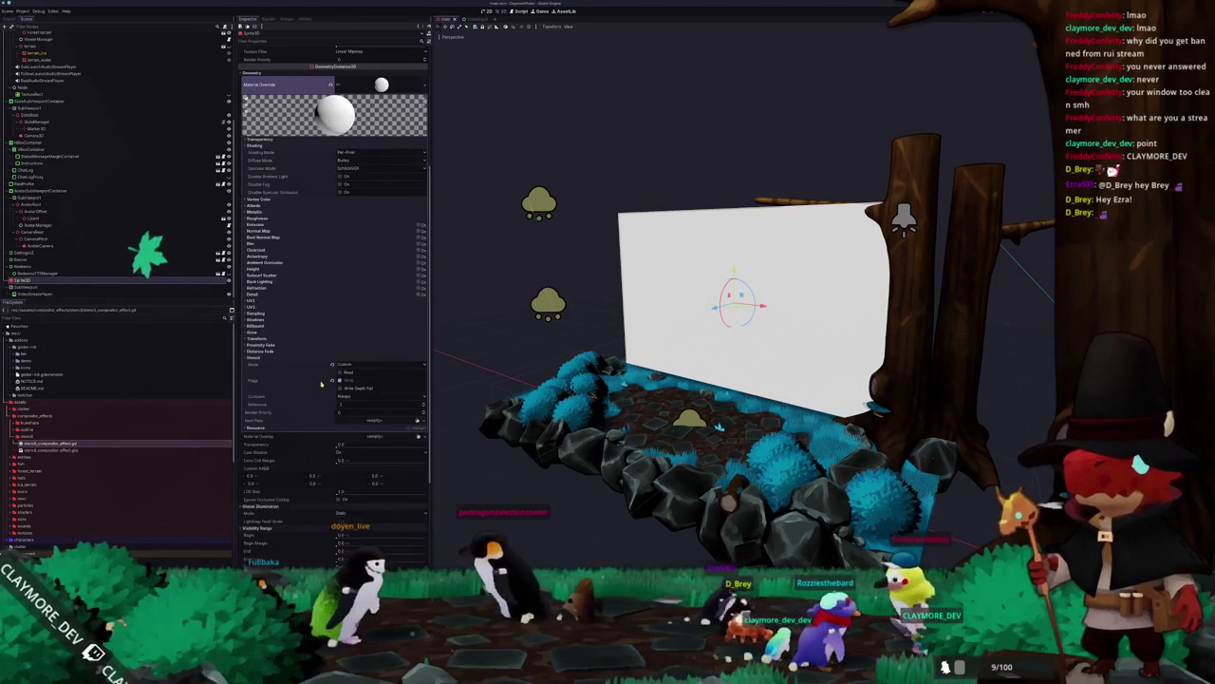
pyautogui.click(275, 218)
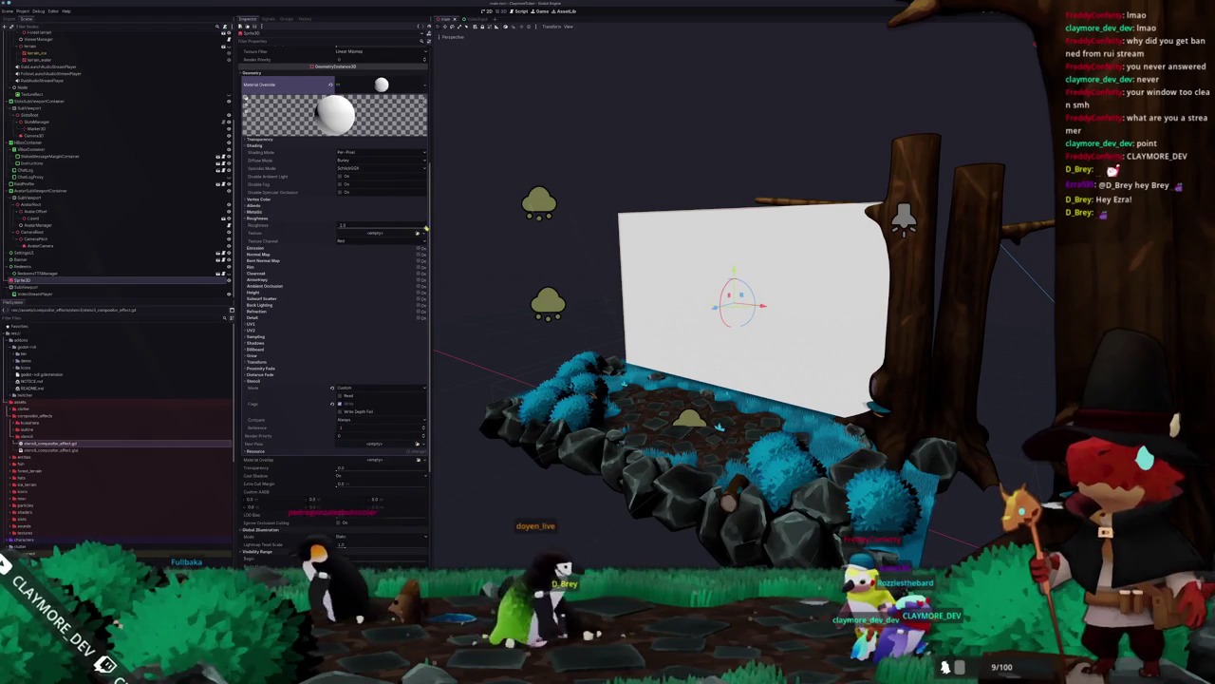
pyautogui.scroll(3, 664, 332)
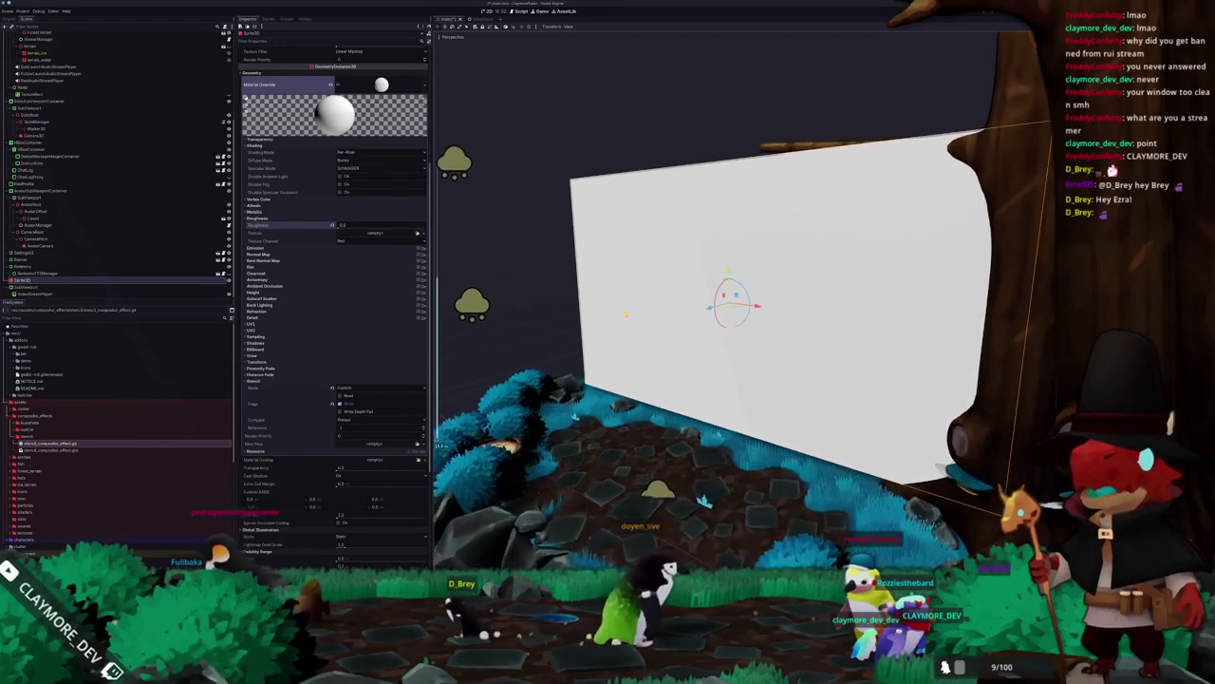
pyautogui.scroll(2, 570, 304)
pyautogui.moveTo(359, 233); pyautogui.dragTo(418, 233)
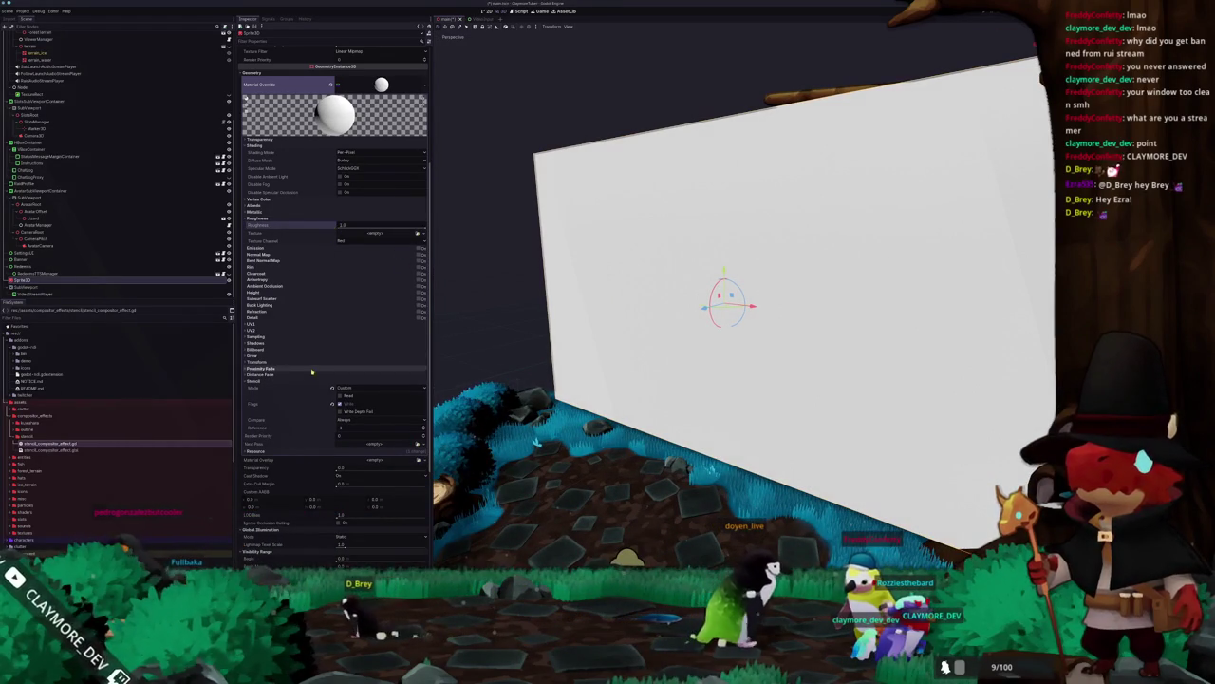
pyautogui.hotkey('alt', 'Tab')
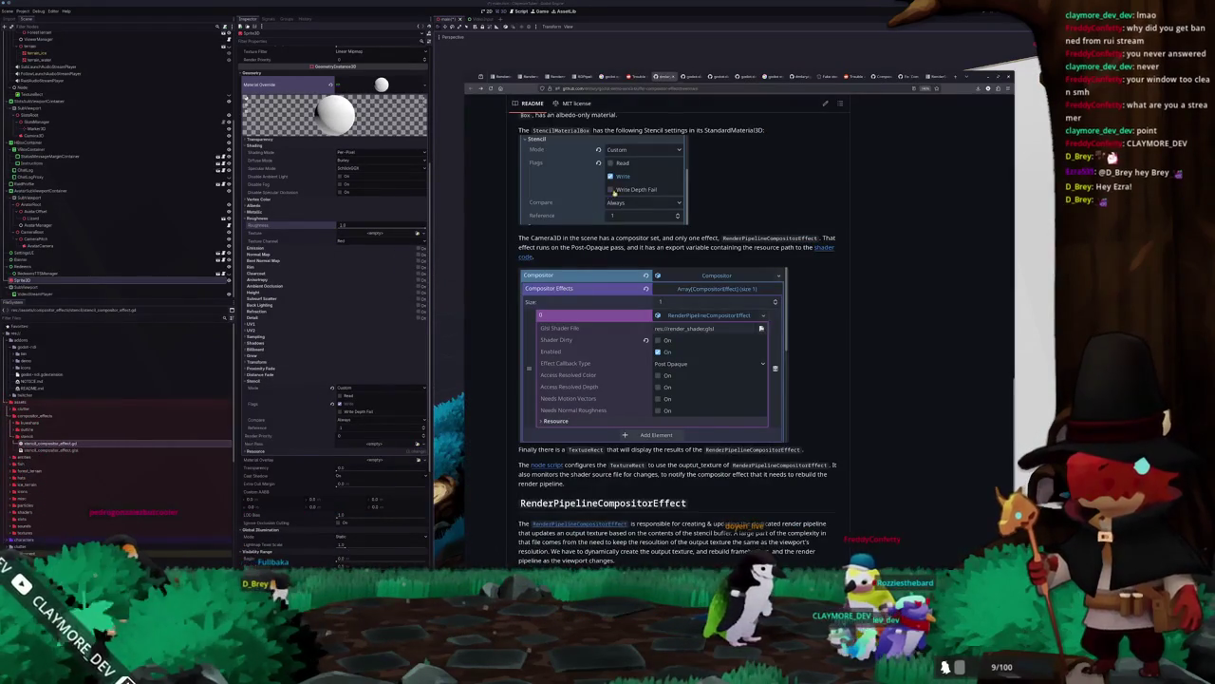
# Step: Read the render_shader.glsl and RenderSceneBuffersRD doc tabs, then open GitHub PR #110249
pyautogui.click(719, 76)
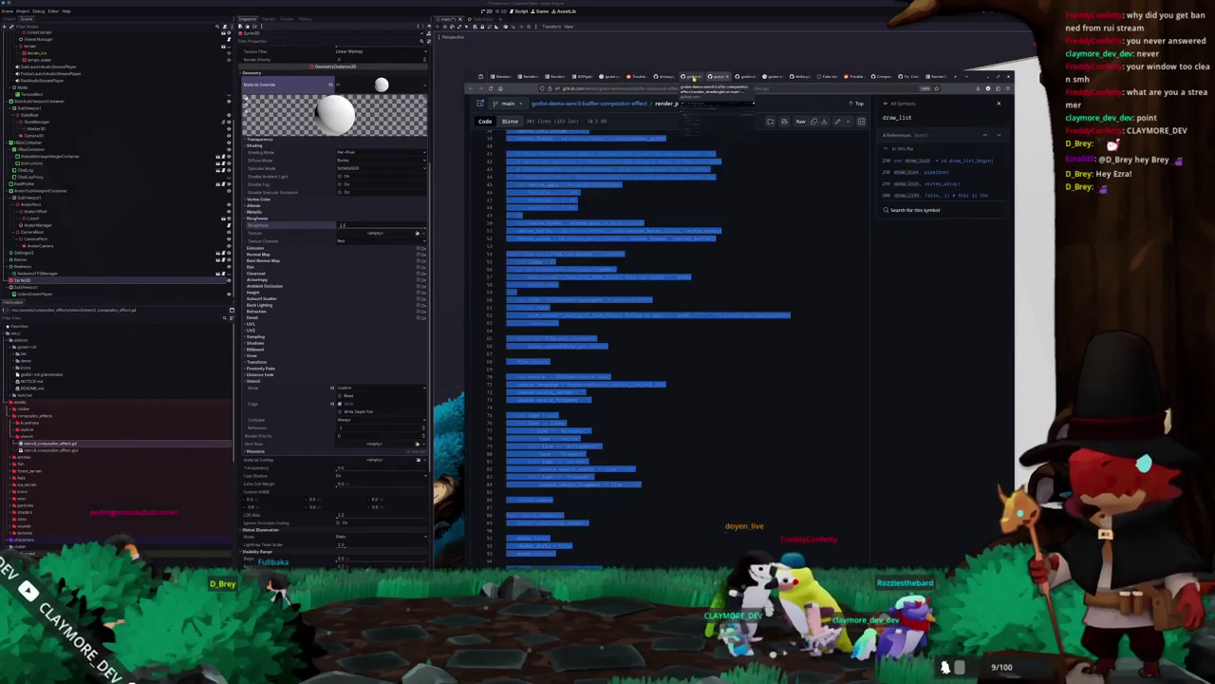
pyautogui.click(693, 77)
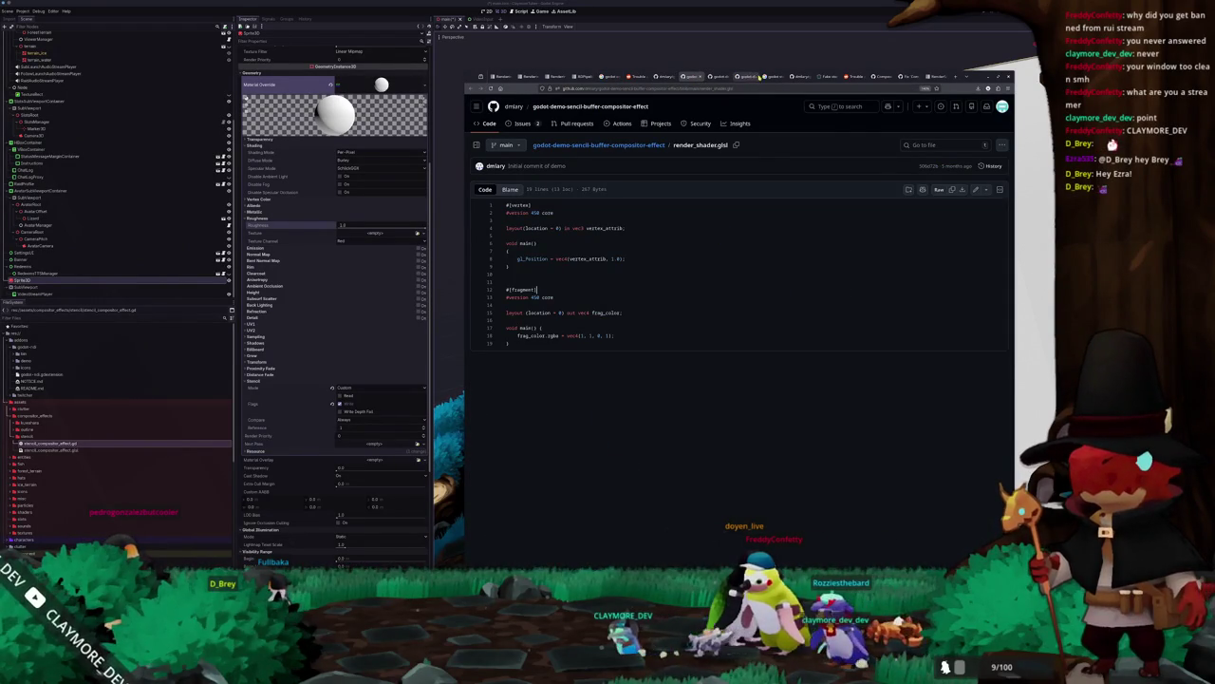
pyautogui.click(937, 76)
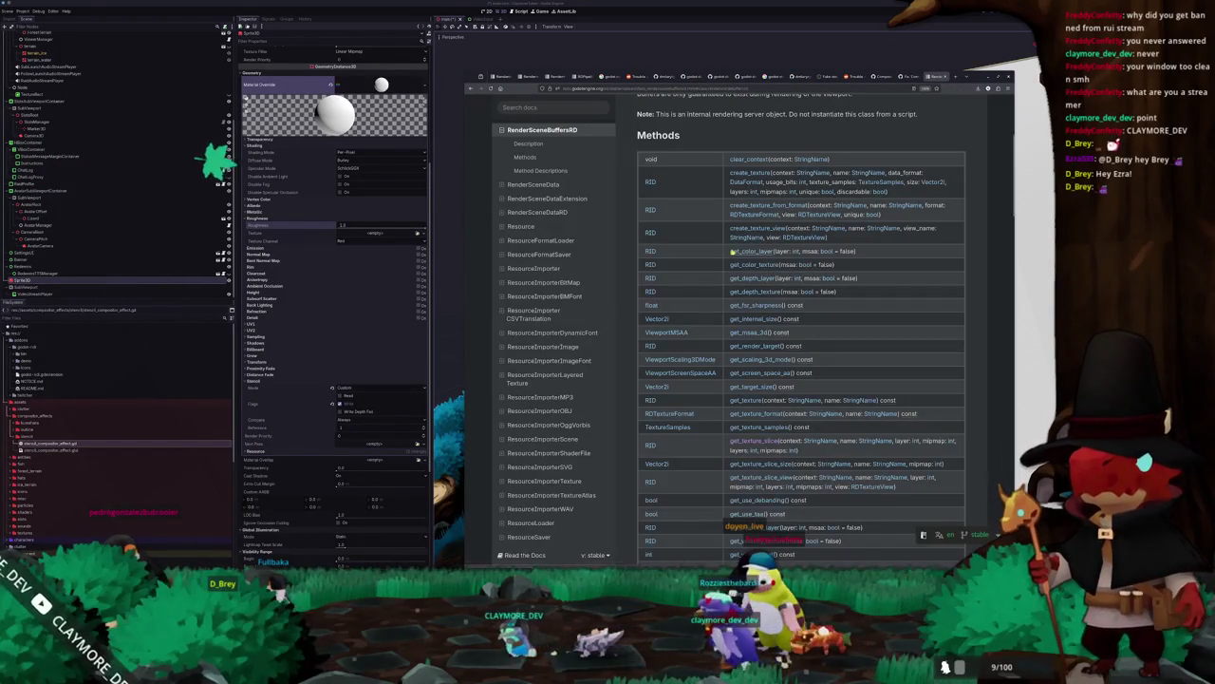
pyautogui.scroll(-1, 732, 252)
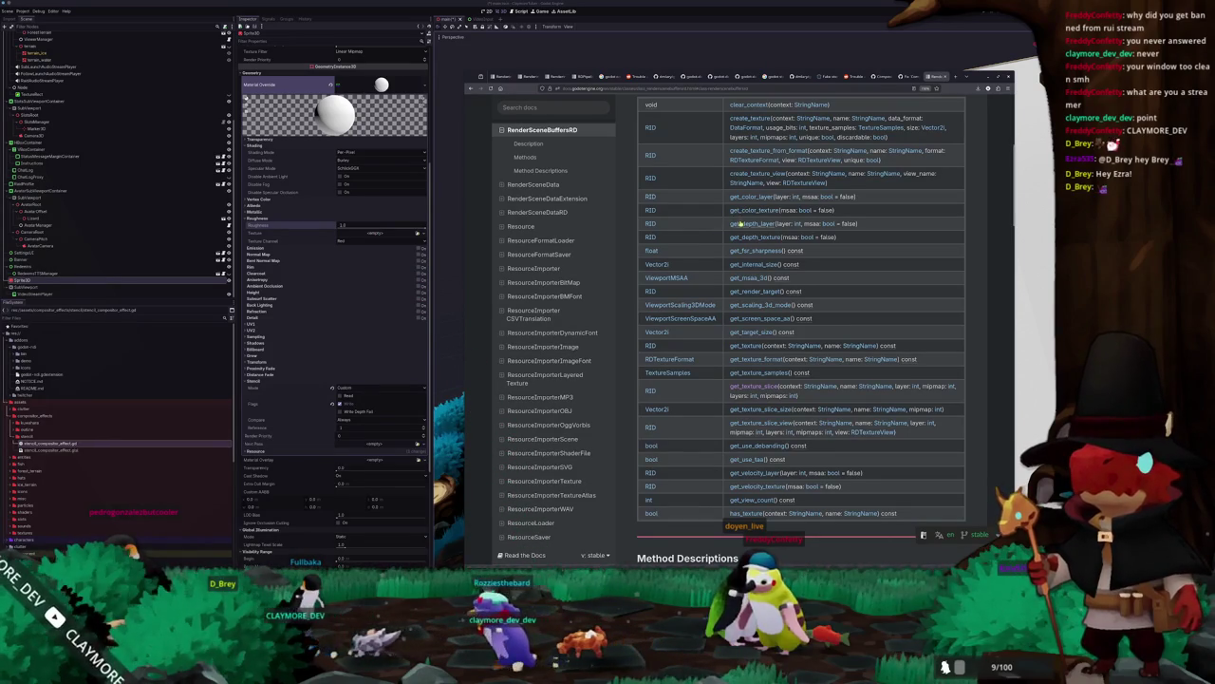
pyautogui.scroll(1, 717, 227)
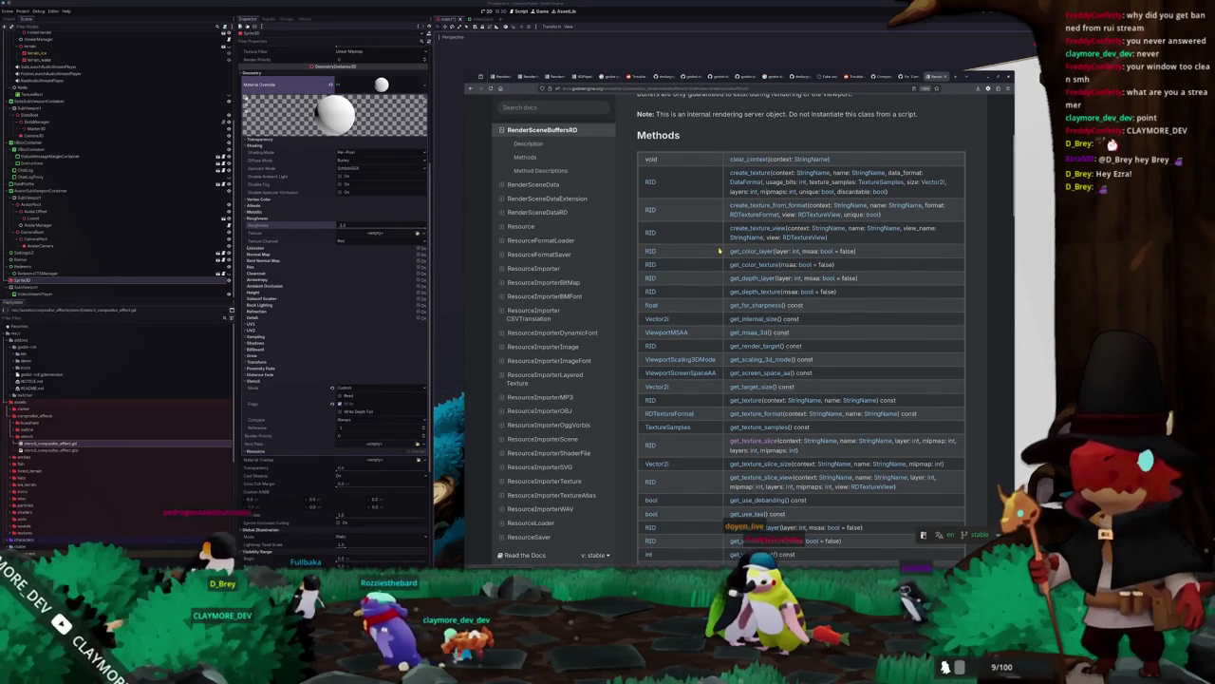
pyautogui.scroll(-2, 720, 252)
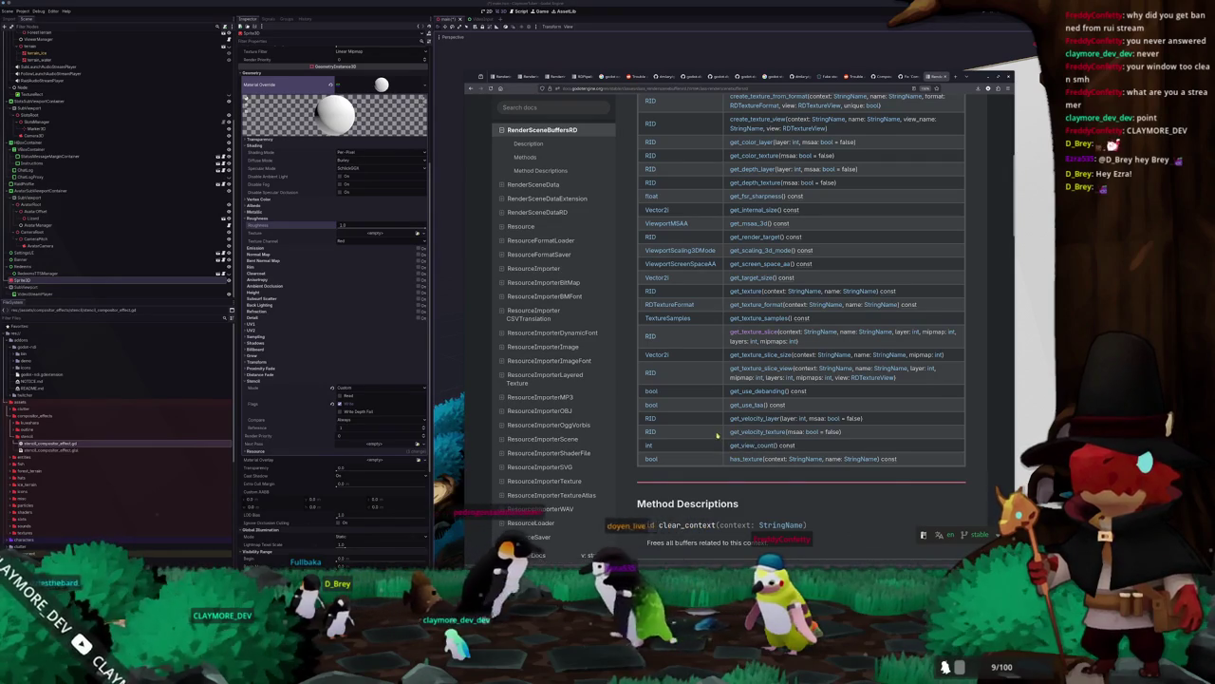
pyautogui.scroll(2, 718, 435)
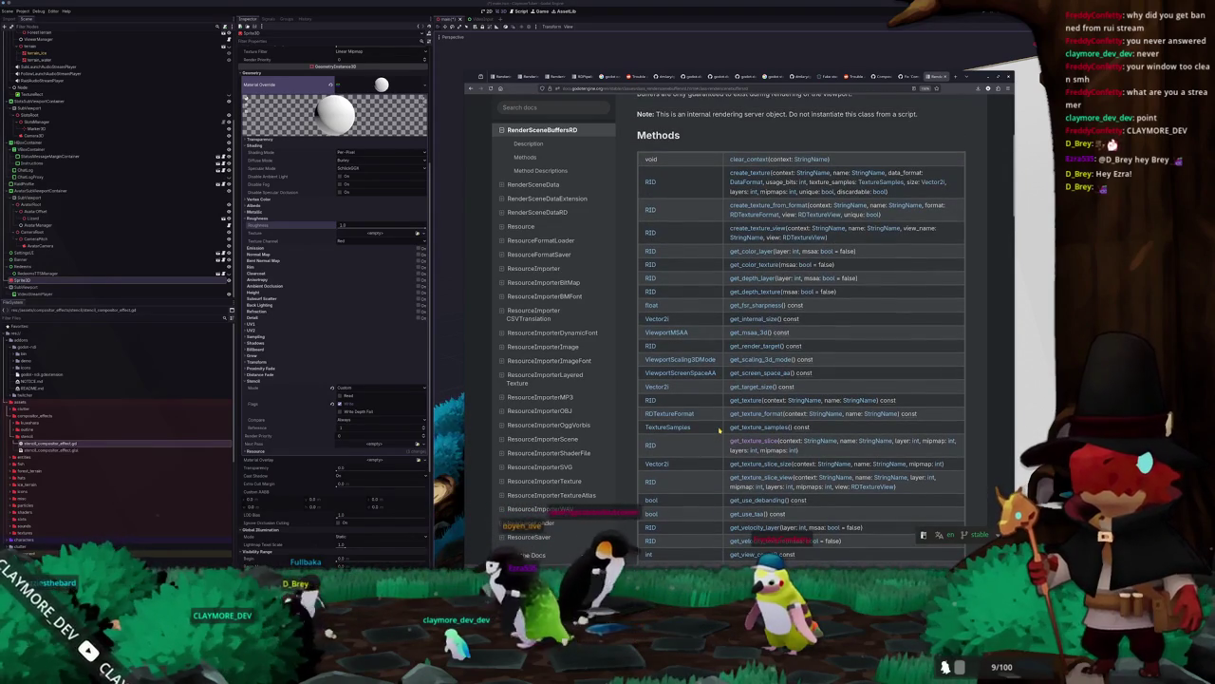
pyautogui.scroll(3, 720, 430)
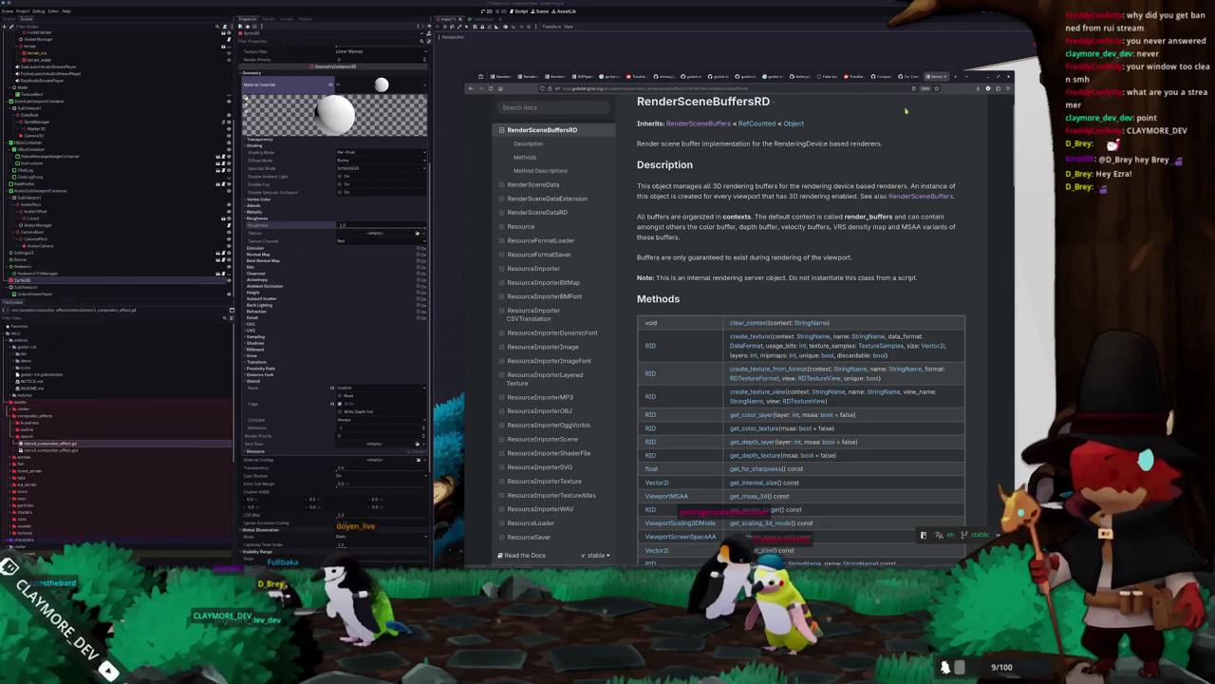
pyautogui.click(885, 76)
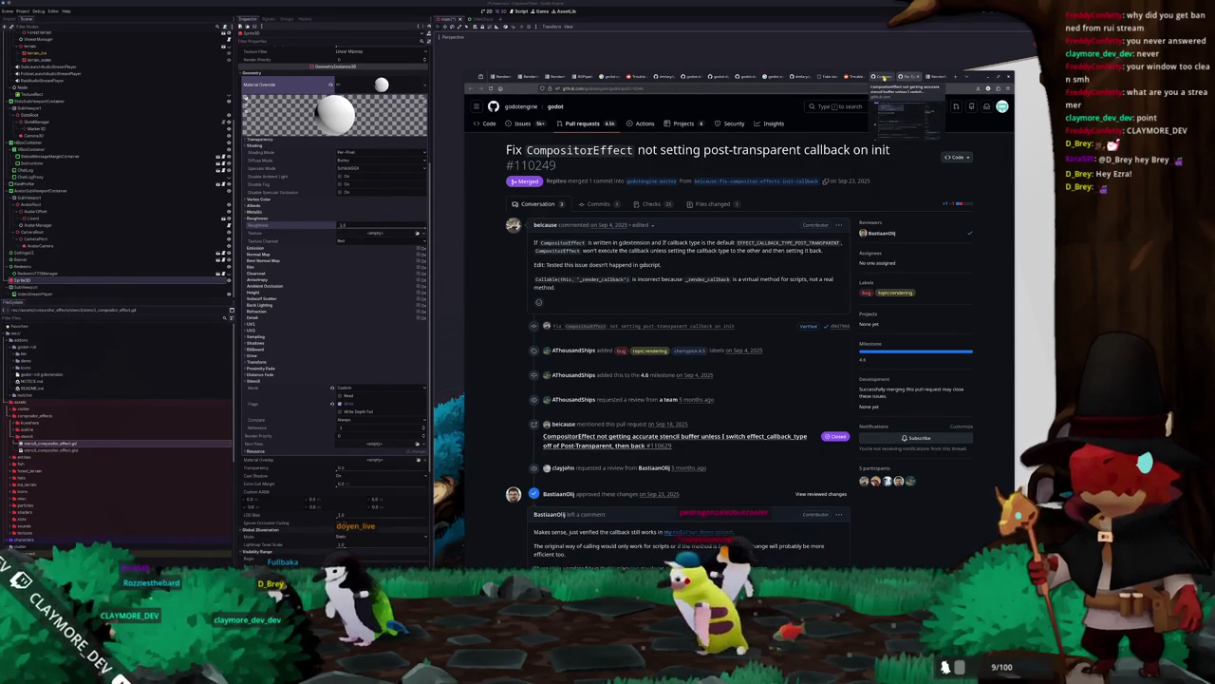
# Step: Browse the stencil callback issue, the fake stencil outline shader page and the demo repo README, then stop the game
pyautogui.click(885, 76)
pyautogui.click(824, 76)
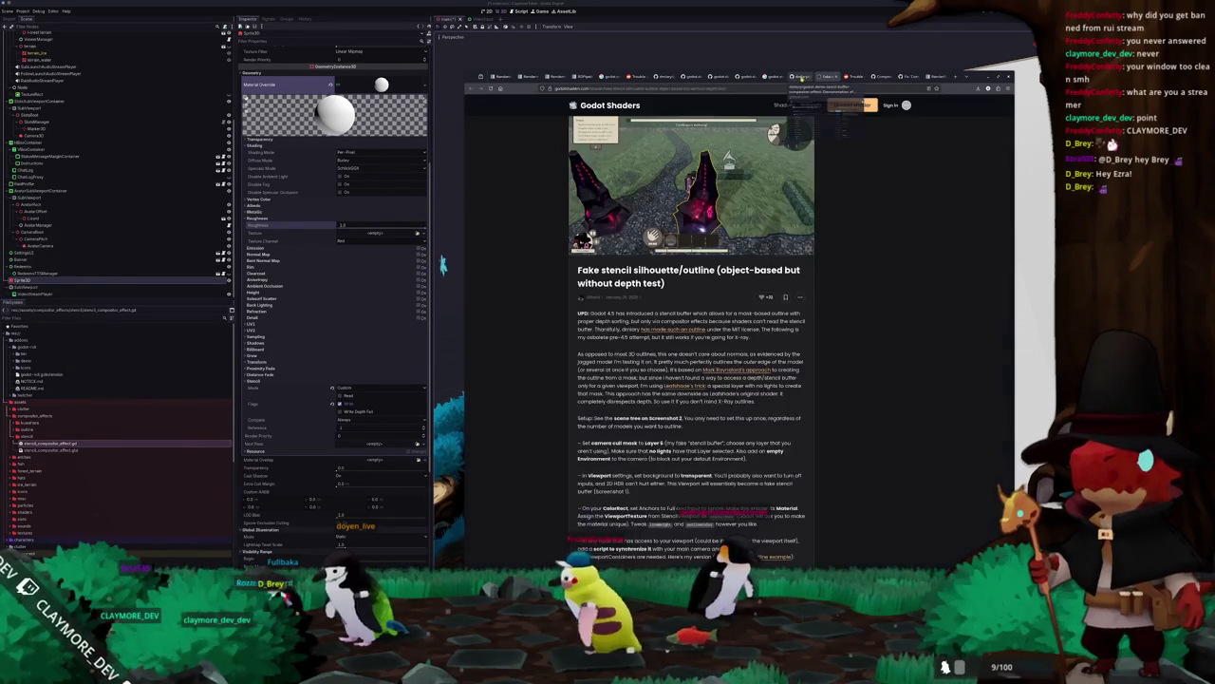
pyautogui.click(801, 76)
pyautogui.scroll(-3, 511, 296)
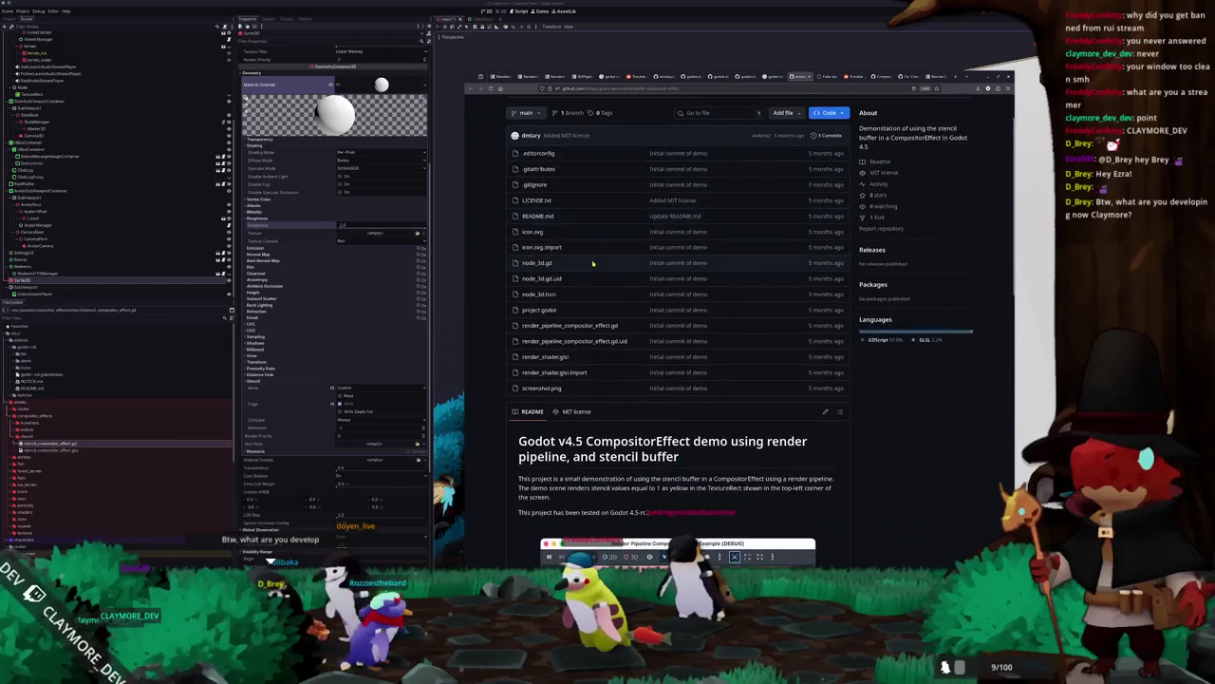
pyautogui.scroll(-3, 510, 296)
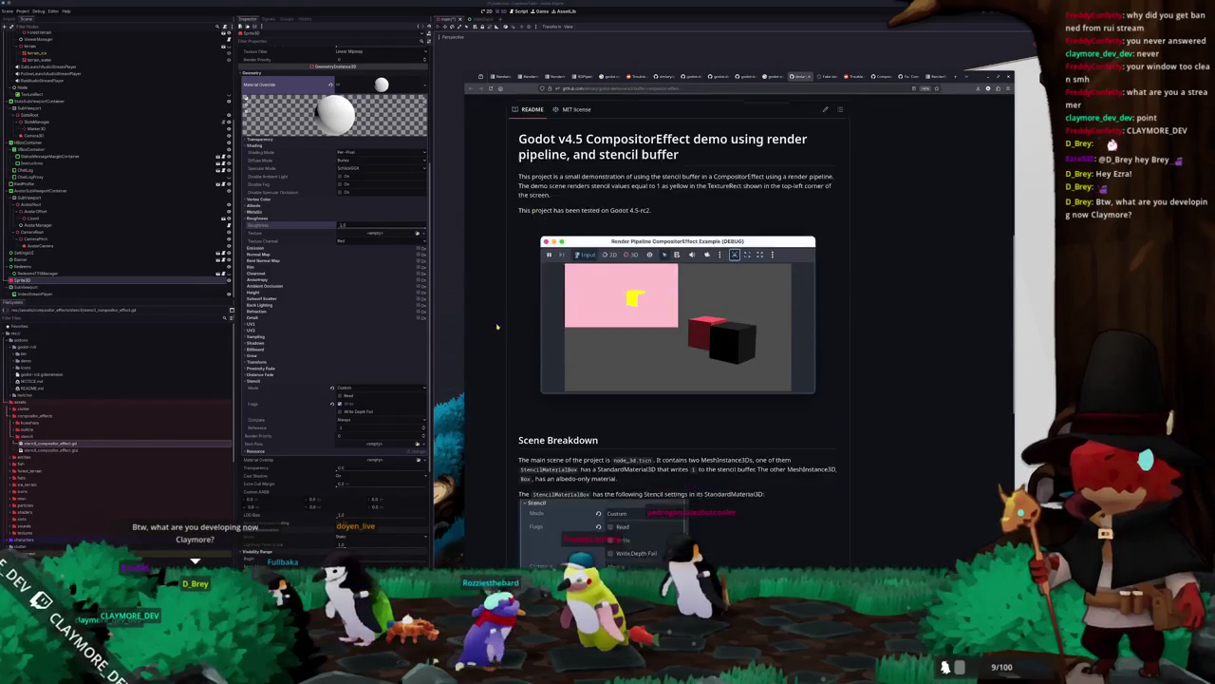
pyautogui.click(461, 342)
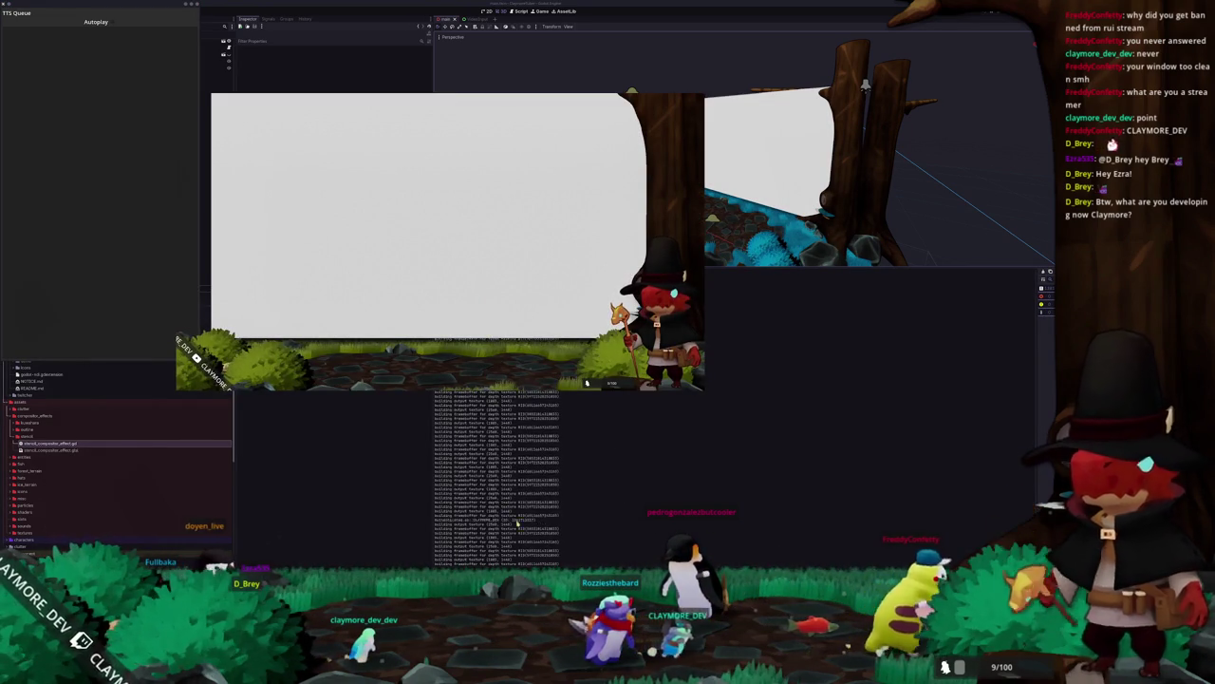
pyautogui.press('F8')
# Step: Undo the Sprite3D's material override change and save the scene
pyautogui.click(34, 290)
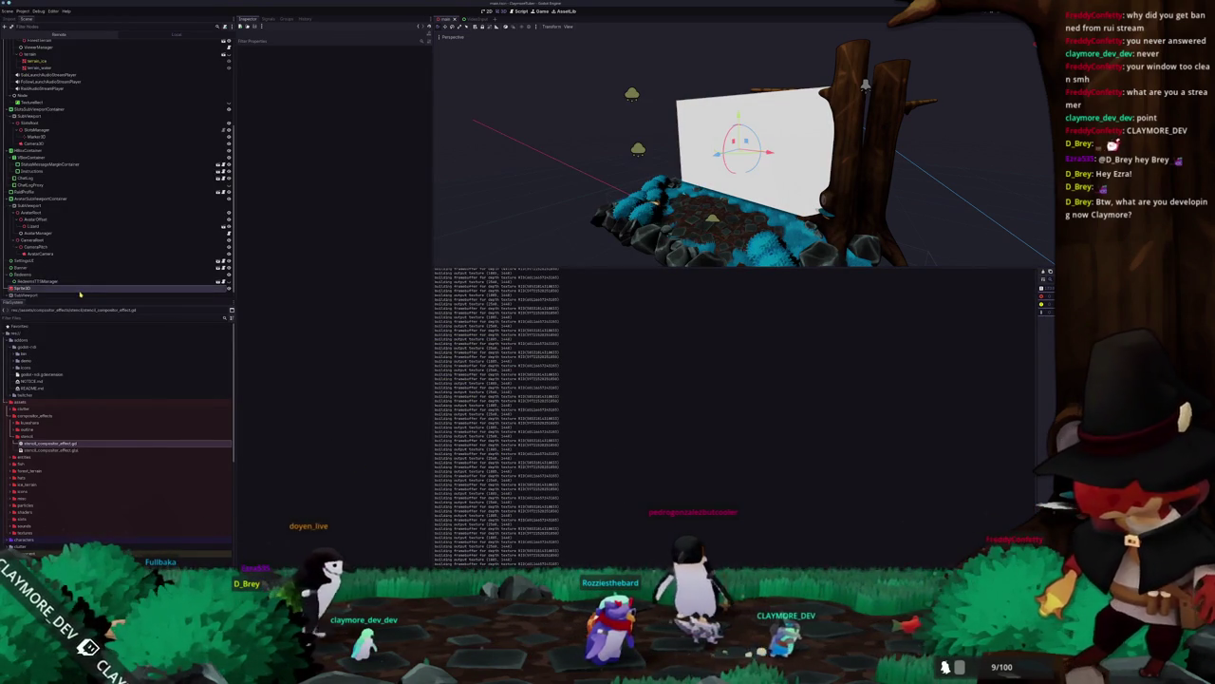
pyautogui.hotkey('ctrl', 'z')
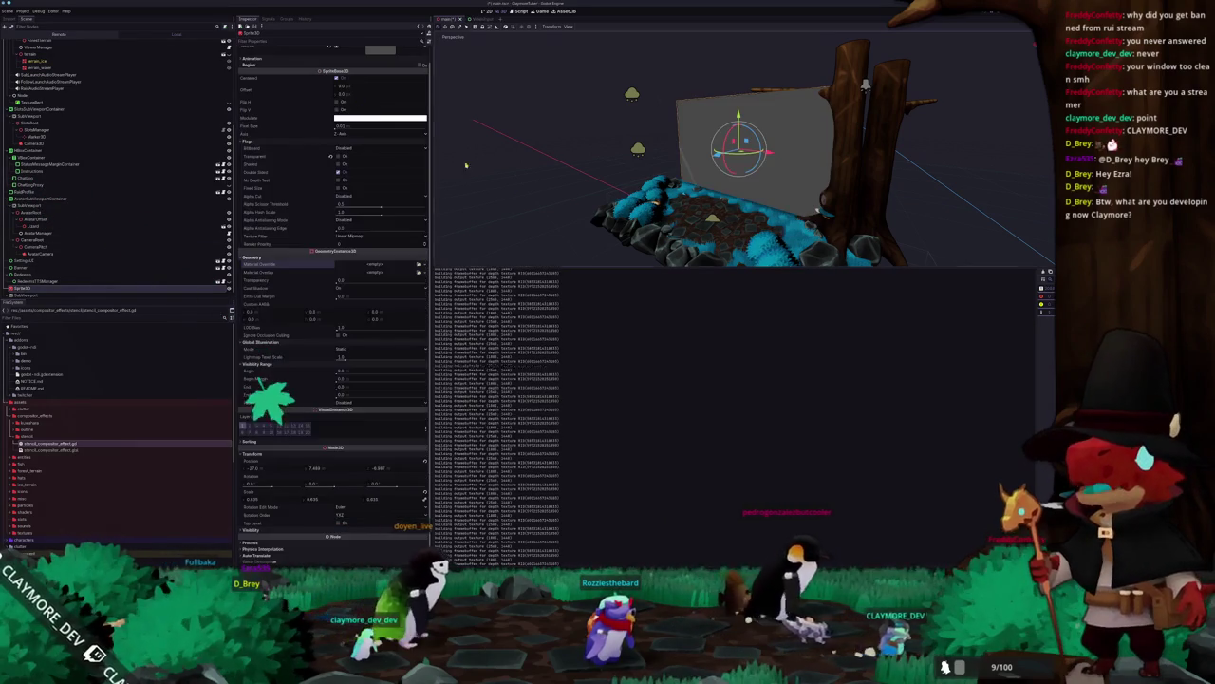
pyautogui.hotkey('ctrl', 's')
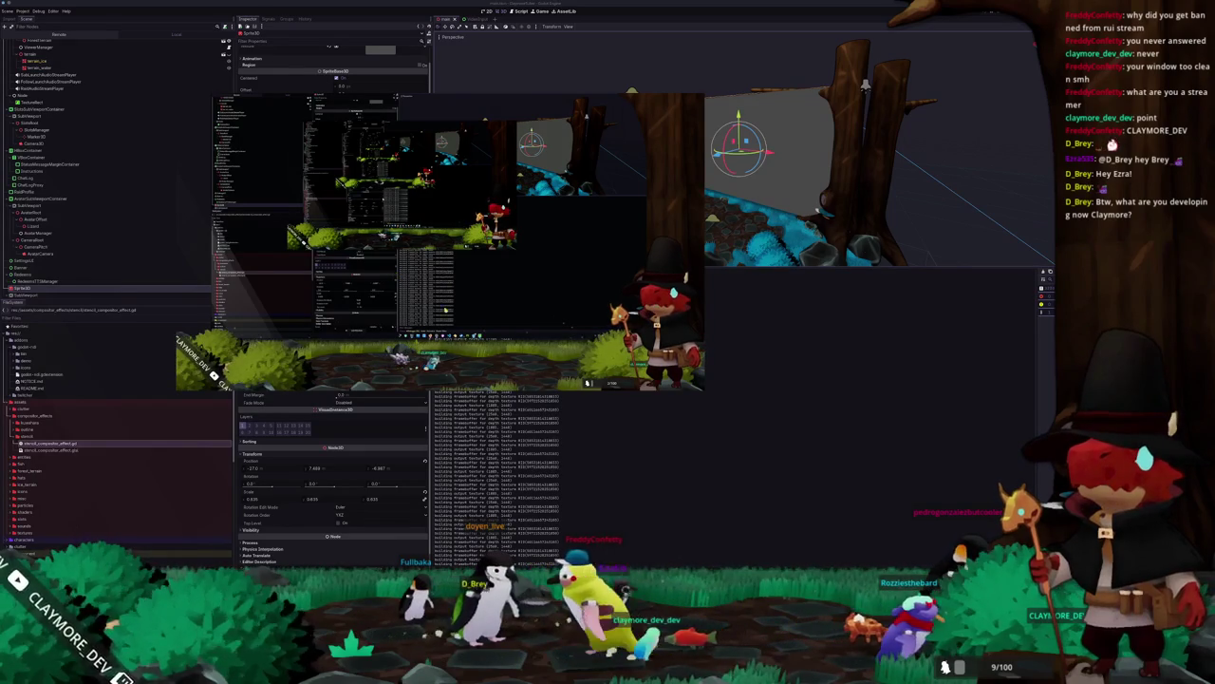
# Step: Return to the editor and select the WorldEnvironment node to show its compositor effects
pyautogui.click(624, 425)
pyautogui.scroll(1, 313, 128)
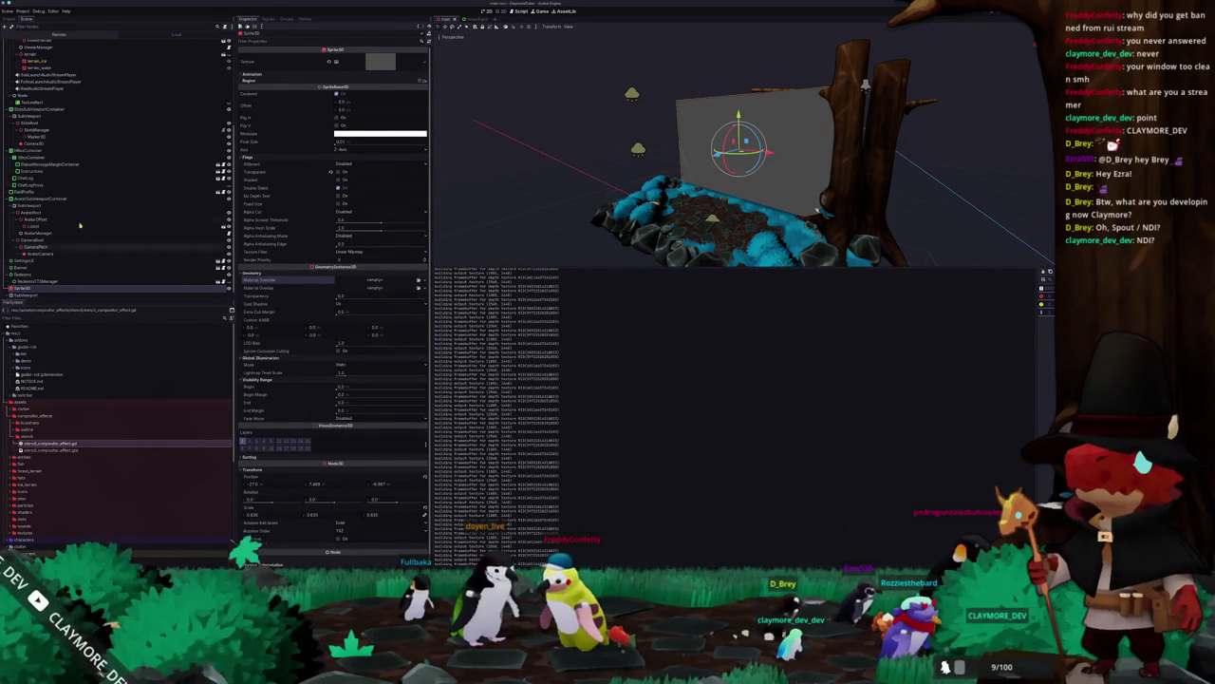
pyautogui.scroll(5, 88, 76)
pyautogui.click(43, 65)
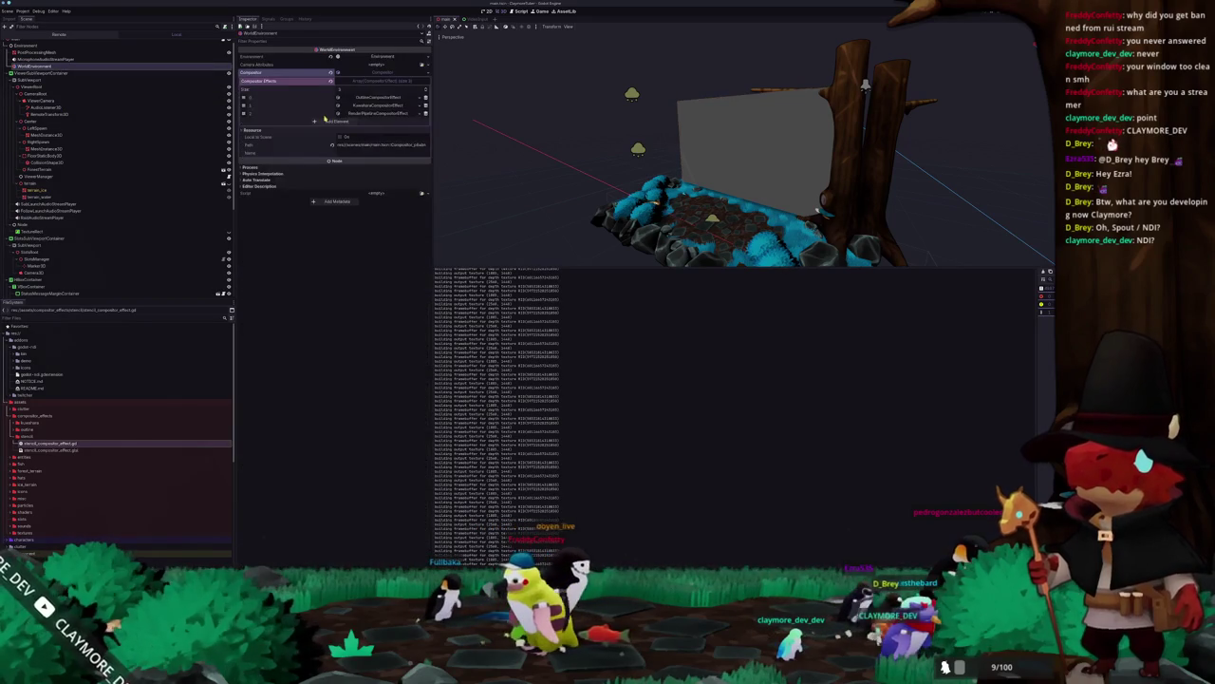
# Step: Expand the first and second CompositorEffect resources, comparing against the running game in between
pyautogui.click(368, 106)
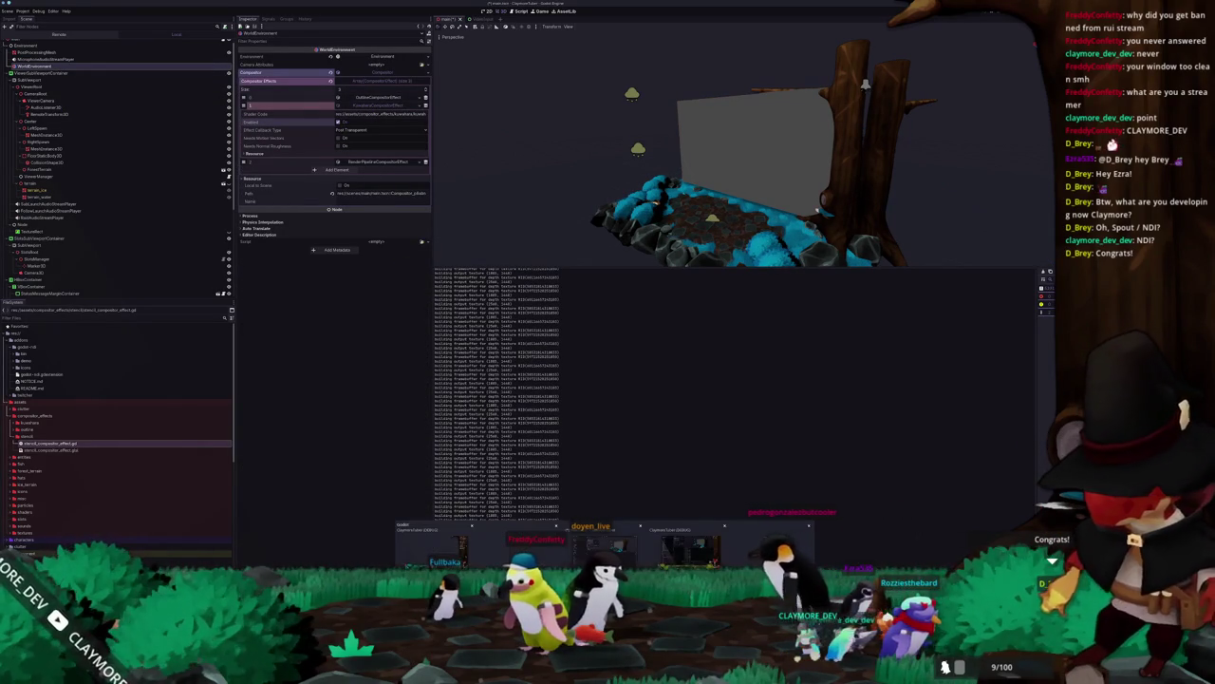
pyautogui.press('F5')
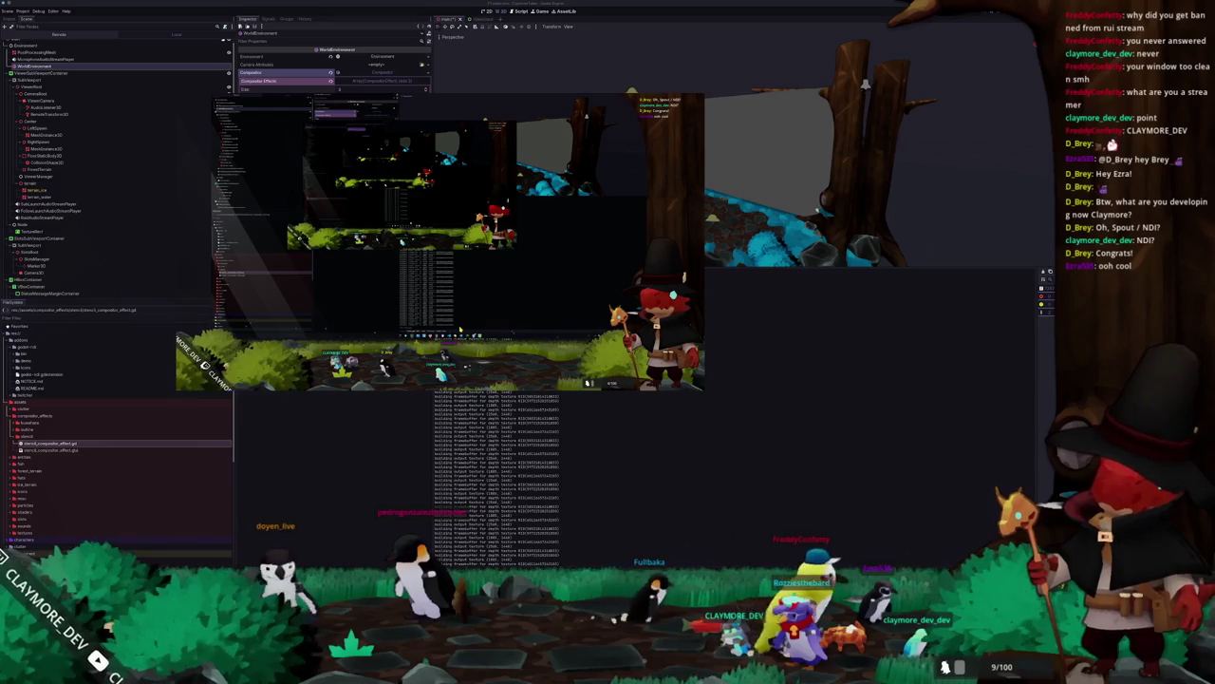
pyautogui.click(370, 436)
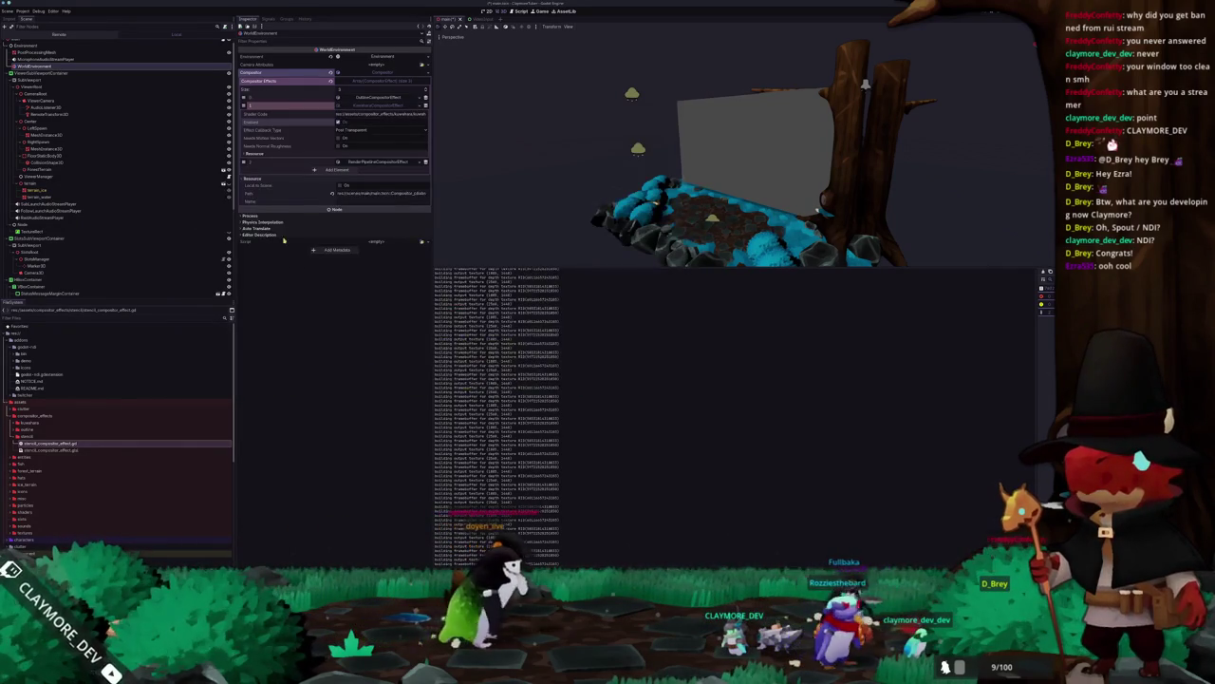
pyautogui.click(354, 99)
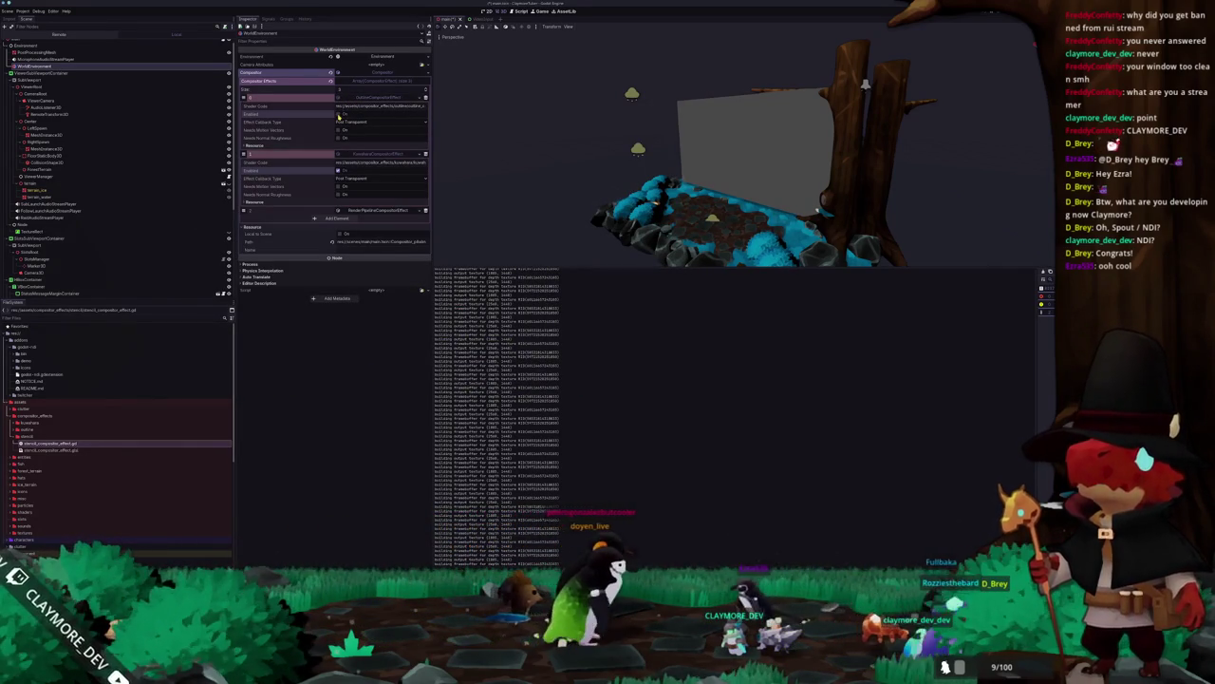
pyautogui.hotkey('alt', 'Tab')
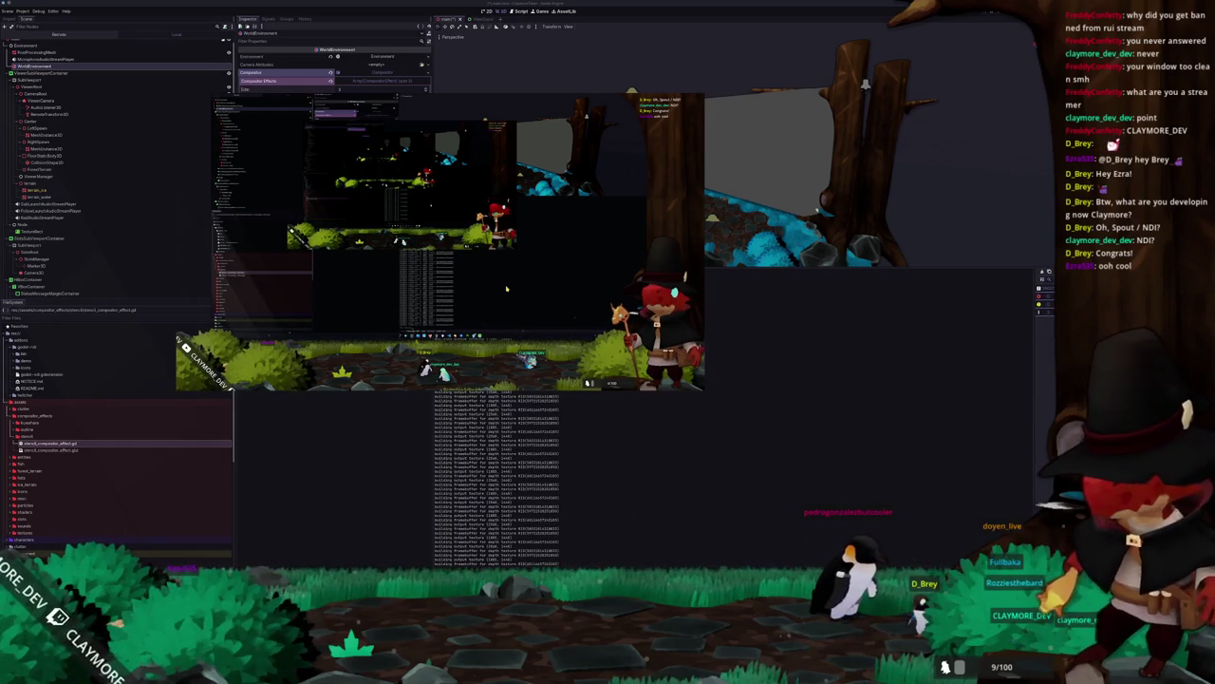
pyautogui.press('F8')
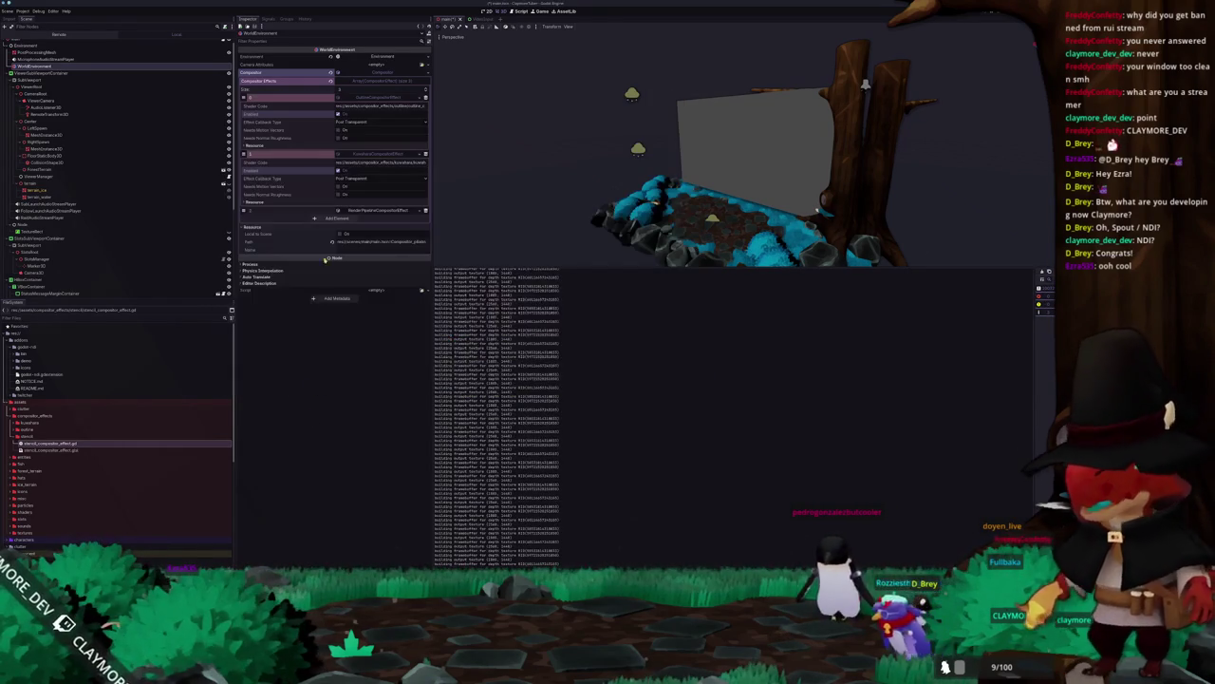
# Step: Keep the first effect at Post Transparent and give the second effect a new callback stage
pyautogui.click(347, 178)
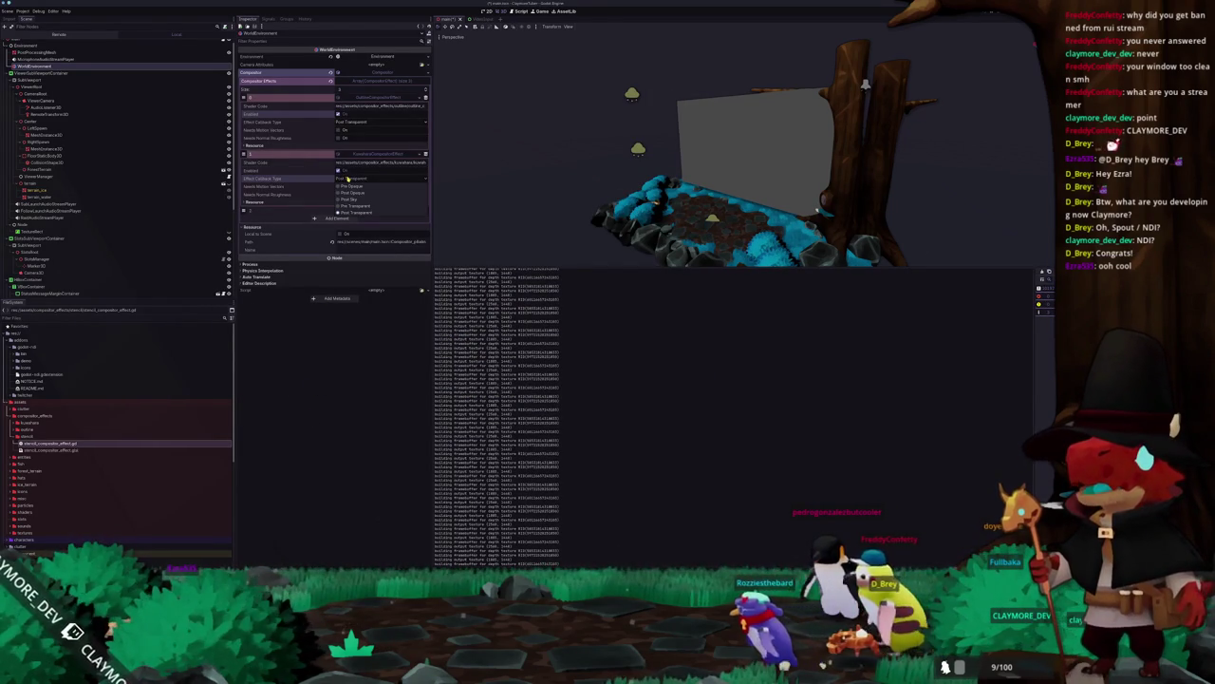
pyautogui.click(326, 180)
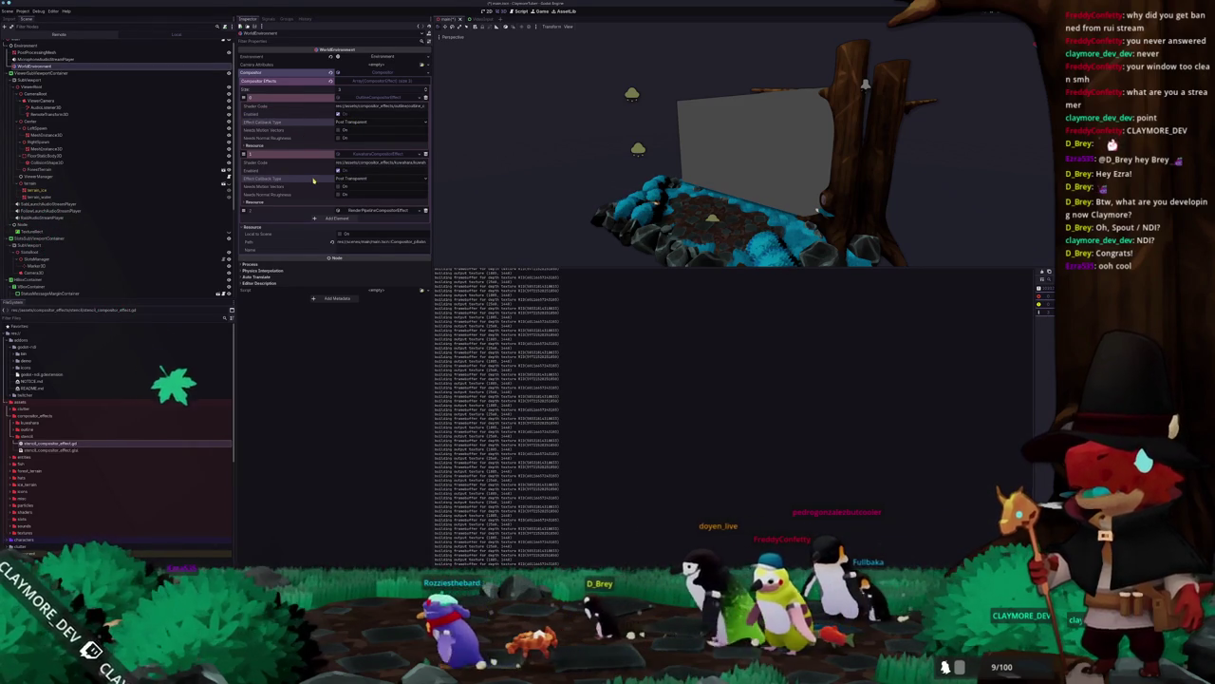
pyautogui.click(351, 179)
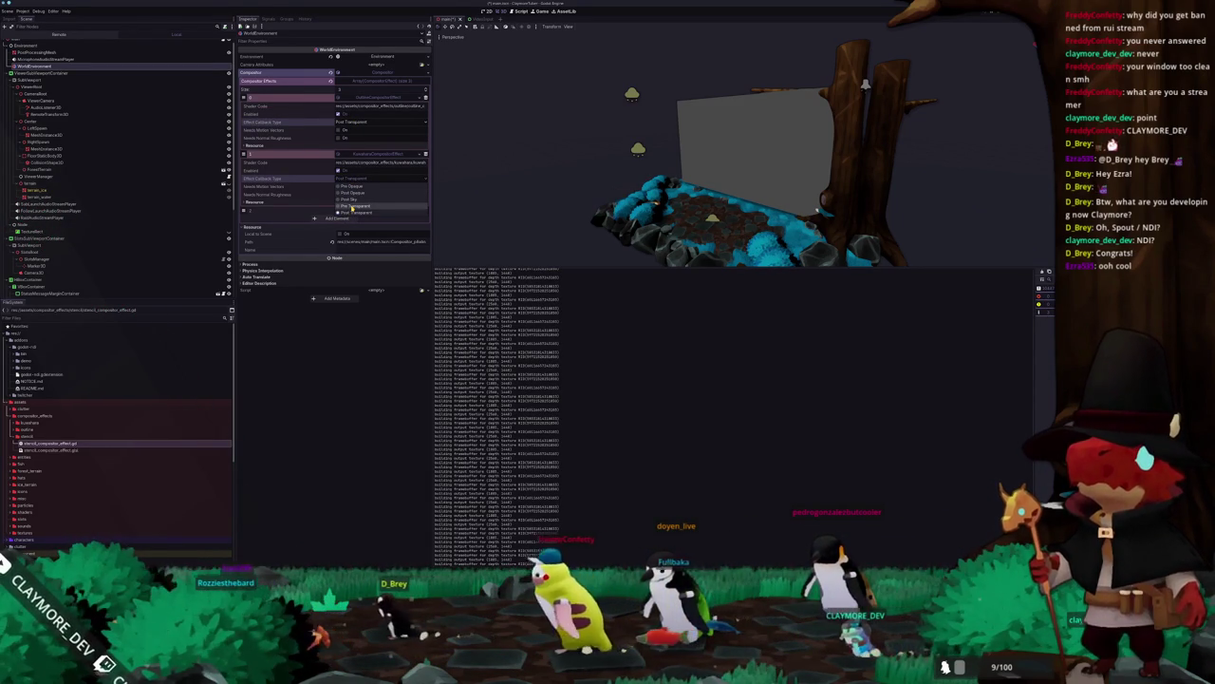
pyautogui.click(352, 206)
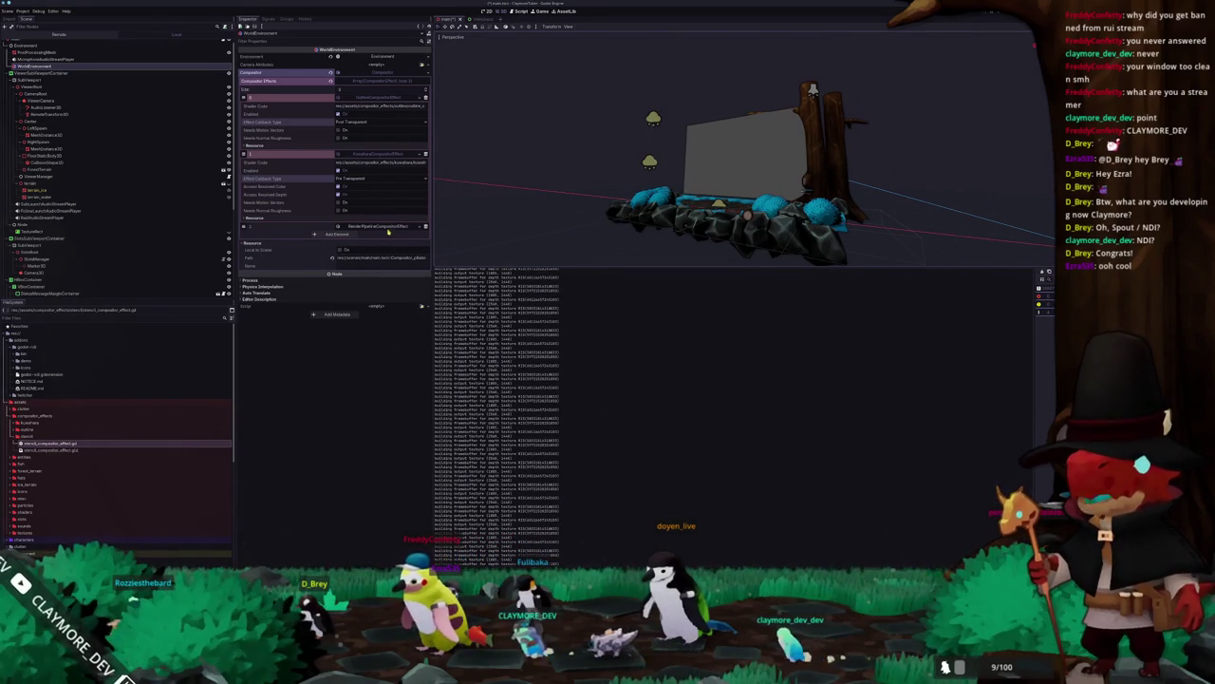
# Step: Orbit the 3D view of the rock scene and close the running game
pyautogui.moveTo(566, 235); pyautogui.dragTo(553, 230)
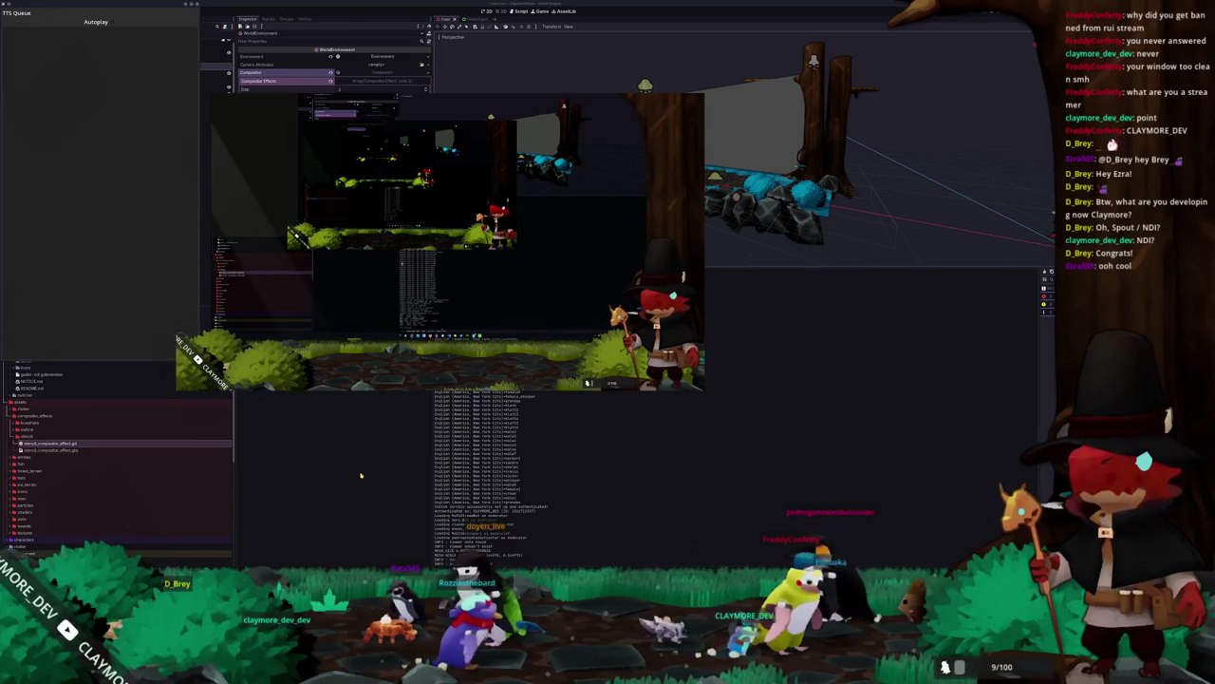
pyautogui.press('F8')
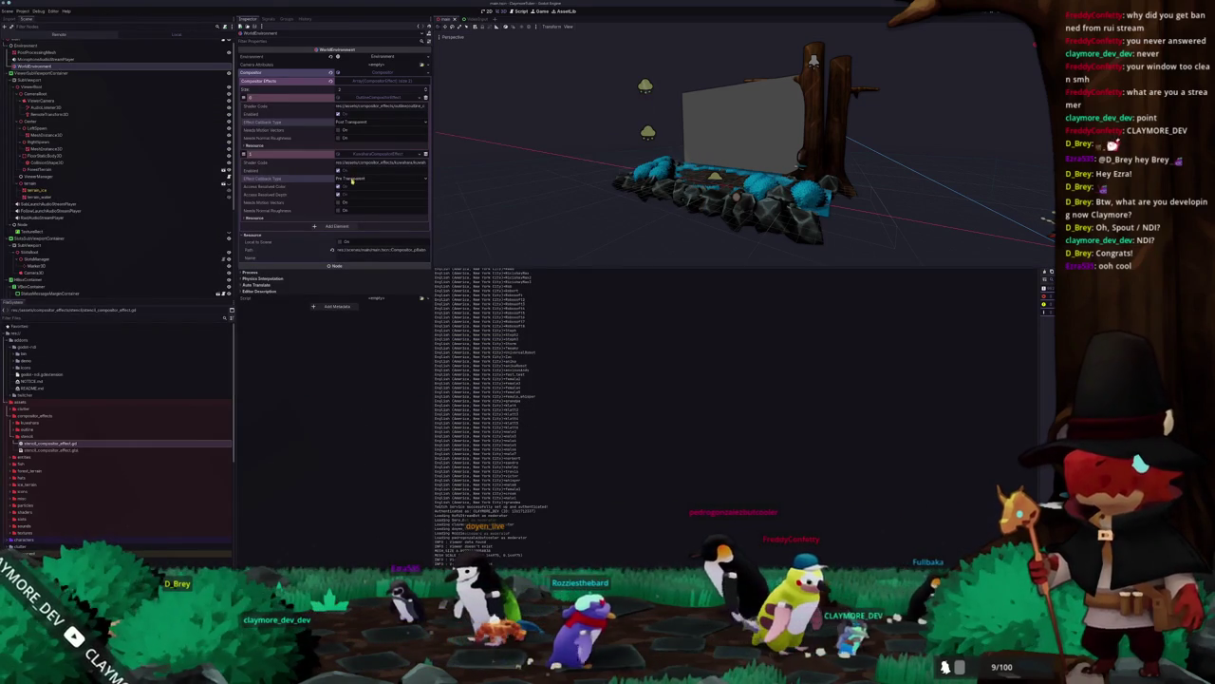
pyautogui.scroll(5, 618, 196)
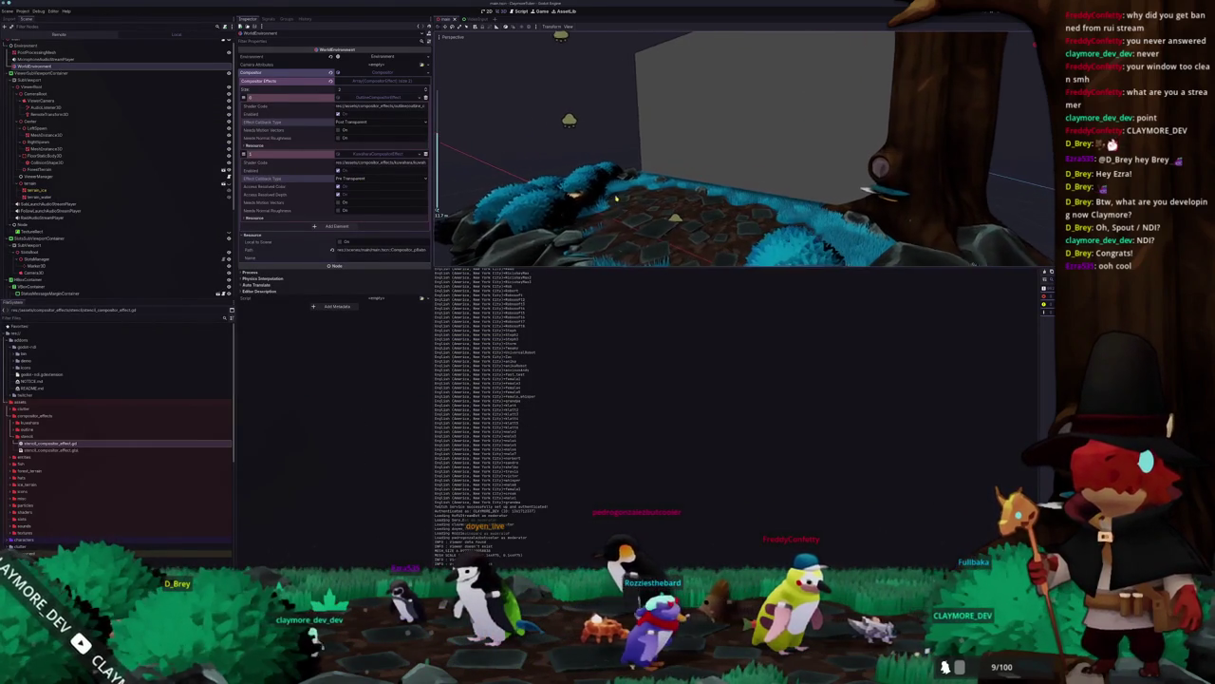
pyautogui.scroll(-5, 619, 197)
pyautogui.scroll(-2, 613, 203)
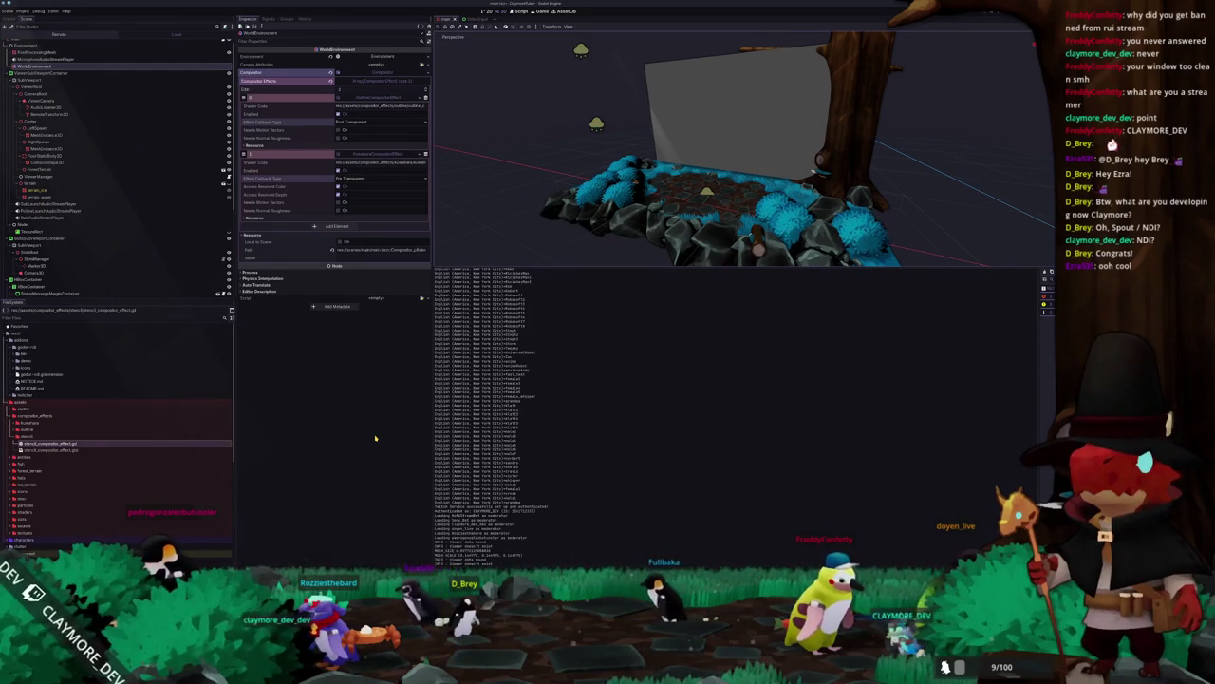
pyautogui.scroll(-5, 142, 190)
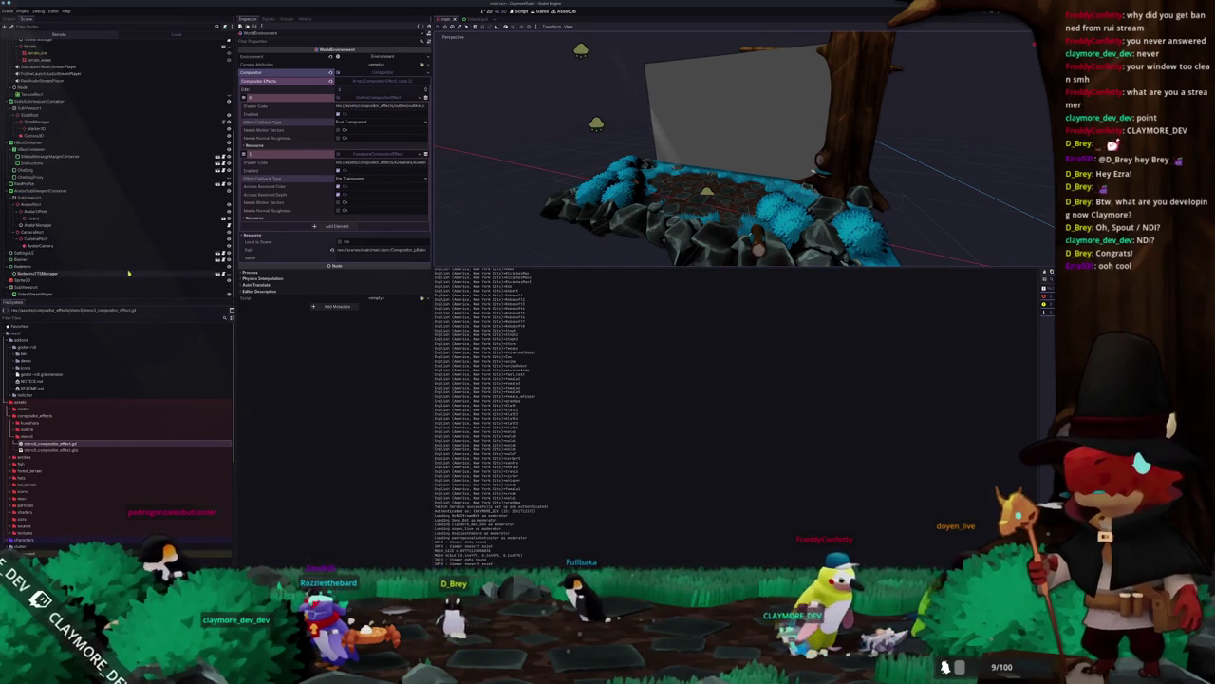
pyautogui.click(216, 280)
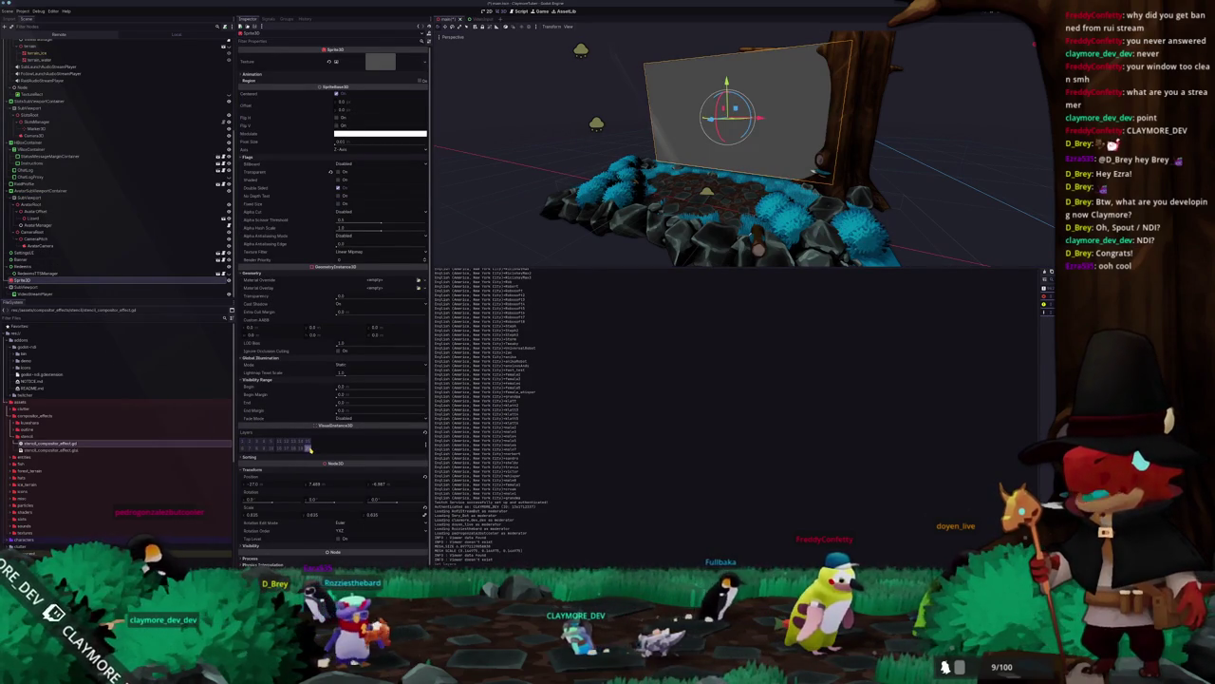
# Step: Turn on visibility layer 1 for the Sprite3D screen
pyautogui.click(244, 442)
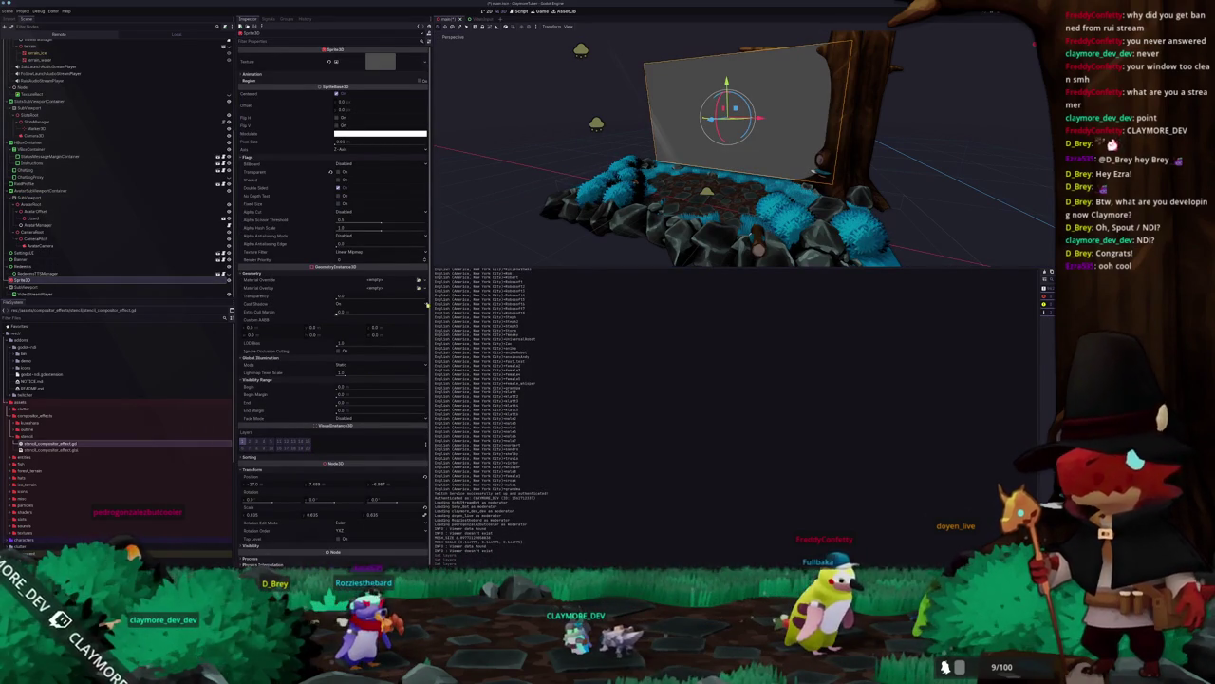
pyautogui.scroll(-2, 475, 230)
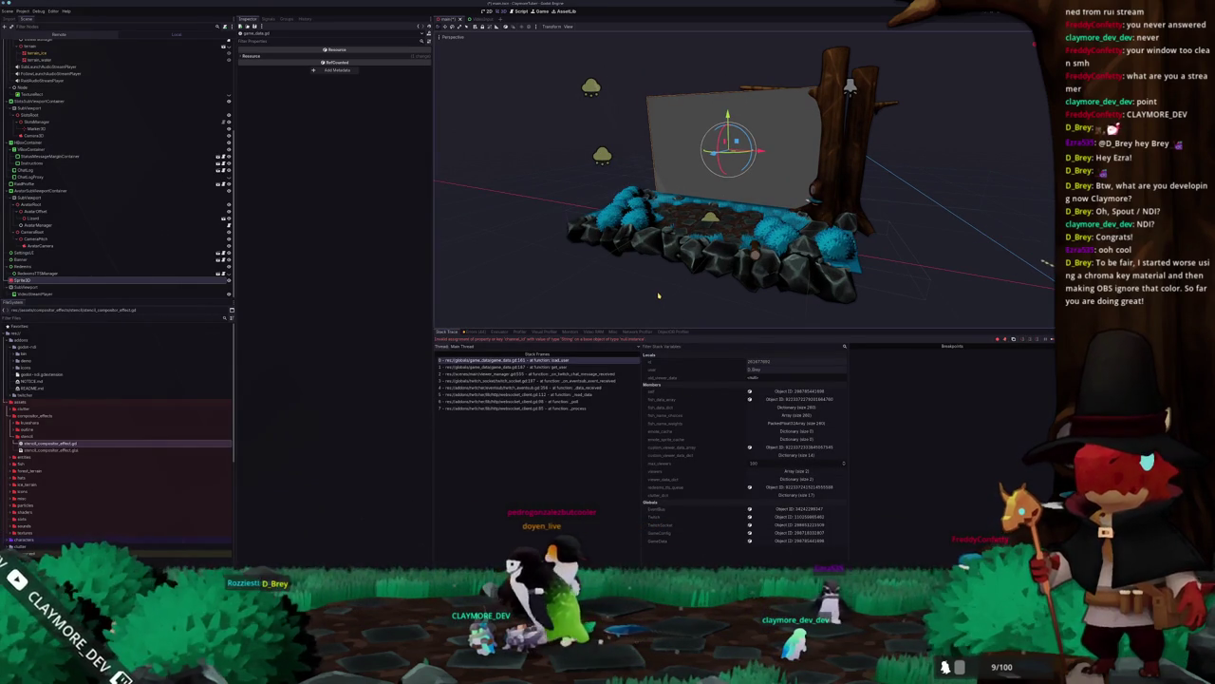
# Step: Deselect the screen plane, zoom out, and relaunch the project with F5
pyautogui.click(657, 296)
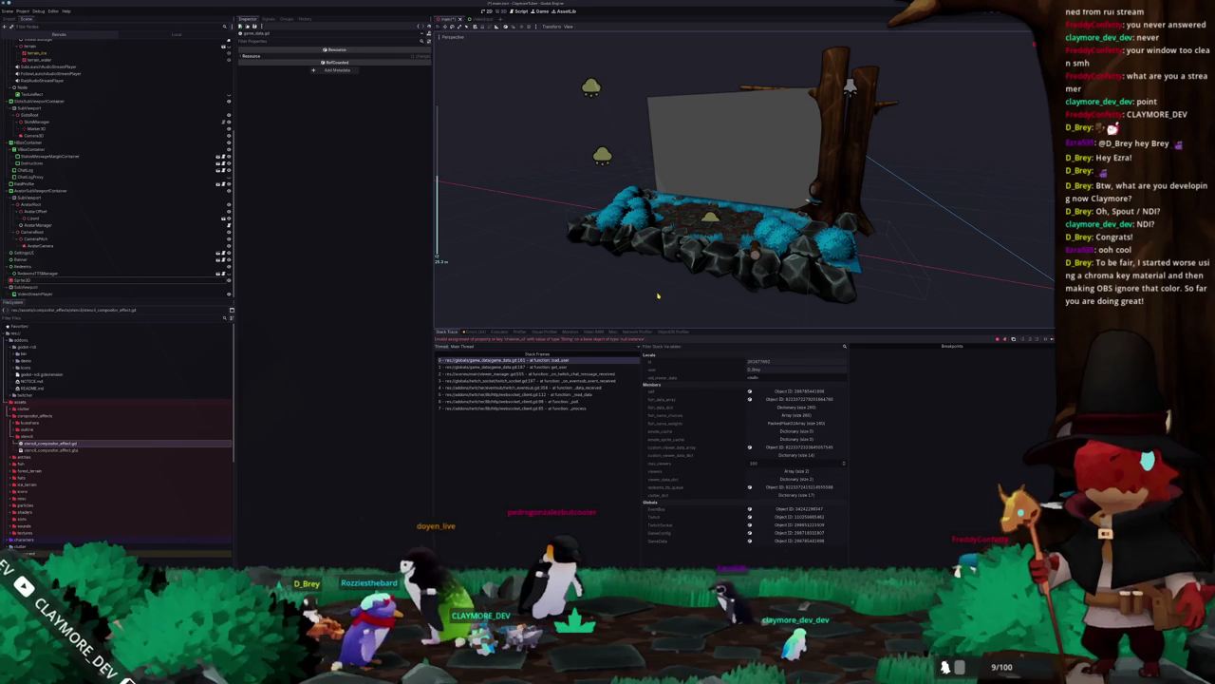
pyautogui.scroll(-2, 657, 296)
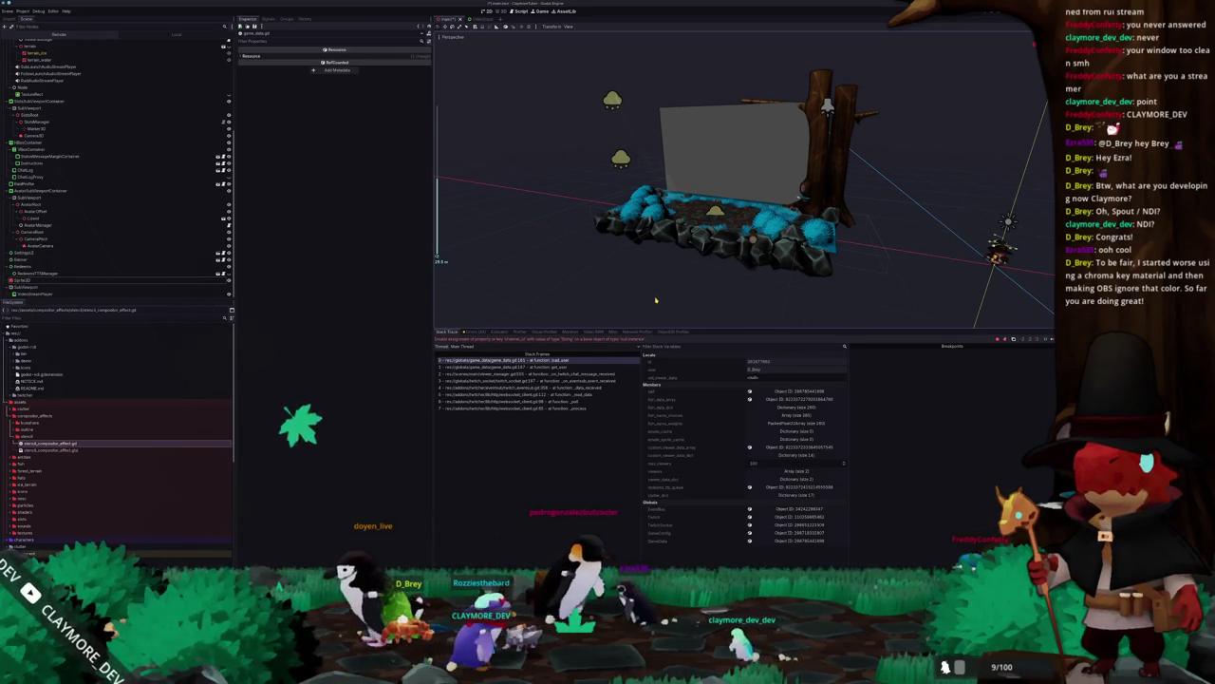
pyautogui.press('F5')
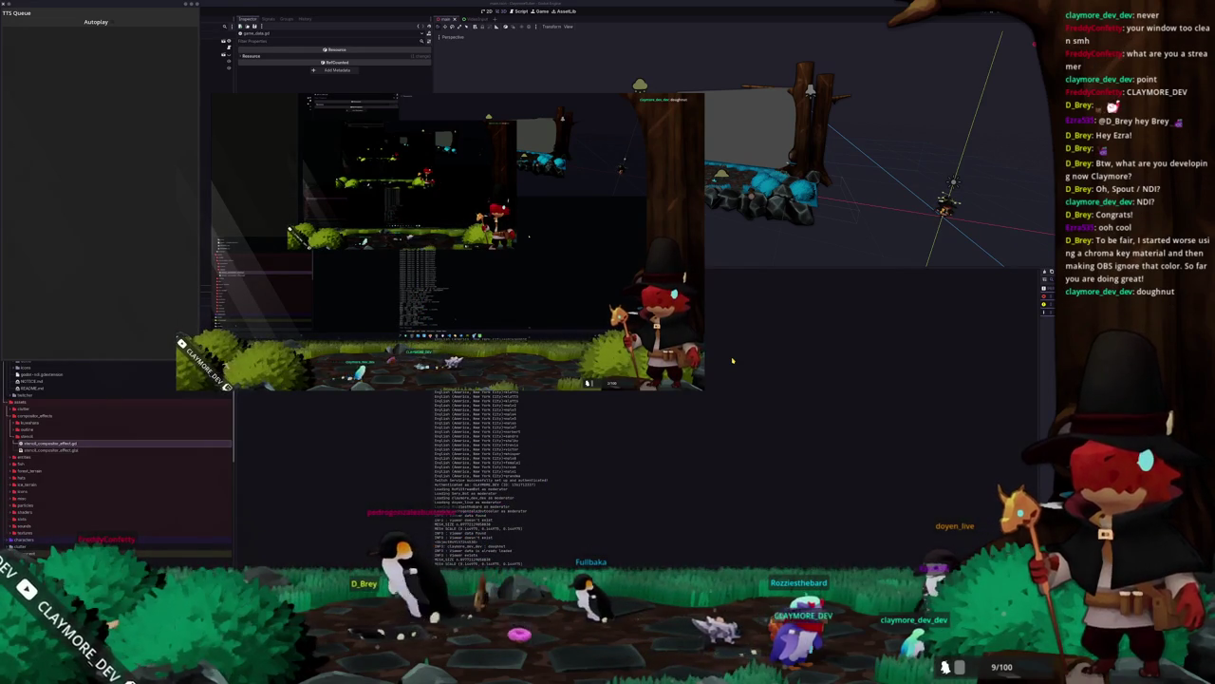
# Step: Stop the running game and switch to the browser with the compositor object-masks forum thread
pyautogui.press('F8')
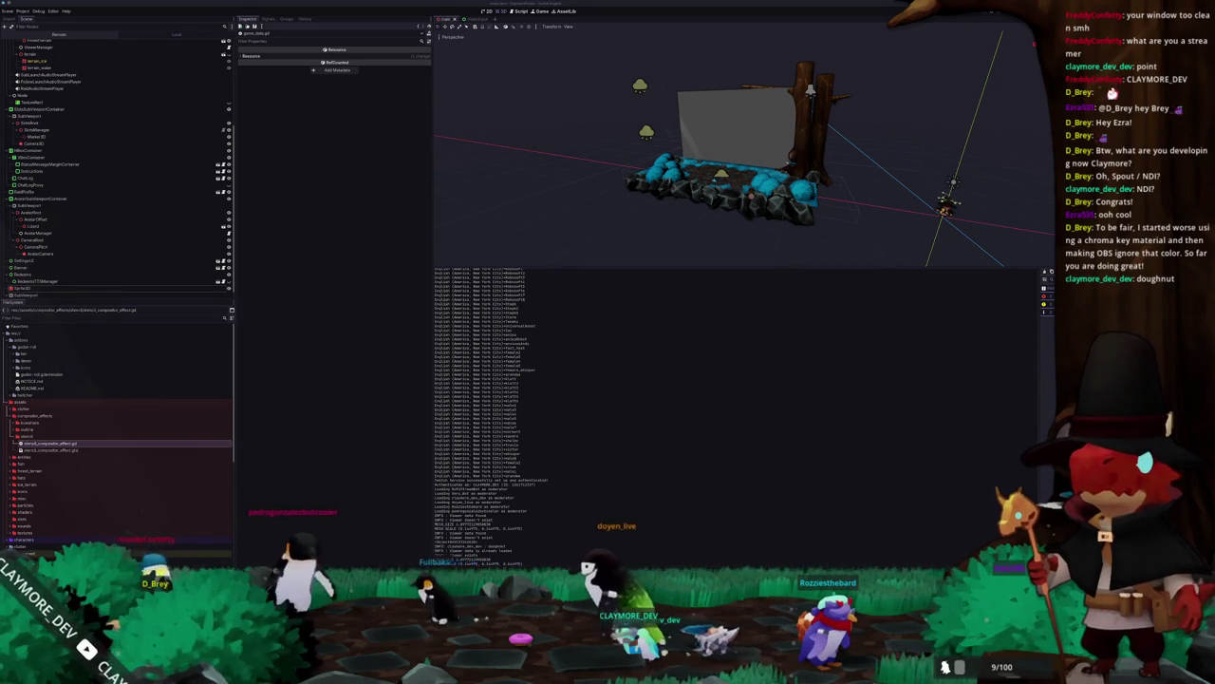
pyautogui.hotkey('alt', 'Tab')
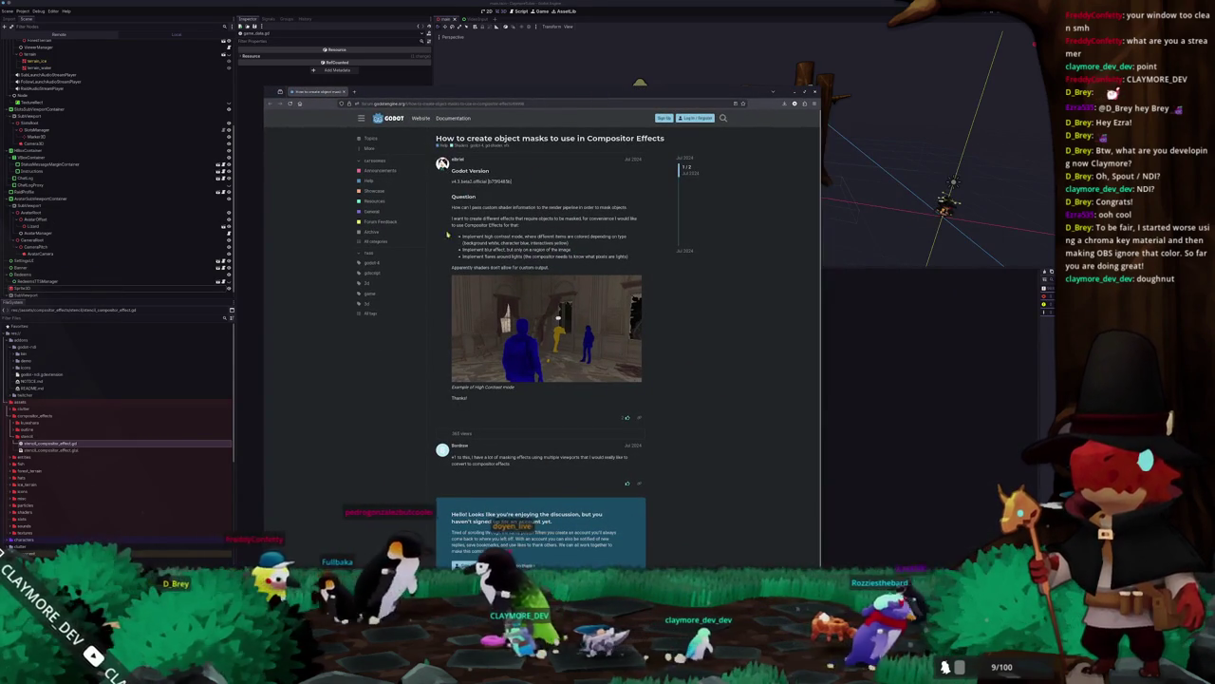
# Step: Read down through the forum thread on selectively graying out objects
pyautogui.scroll(-1, 439, 243)
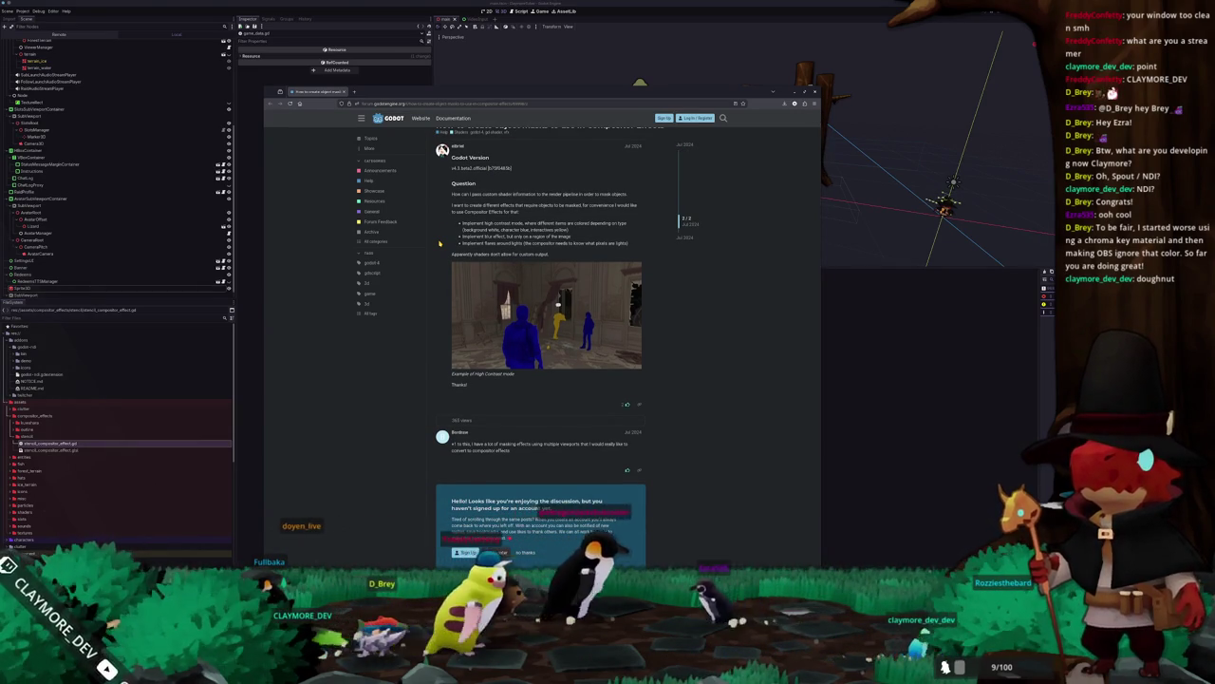
pyautogui.scroll(1, 440, 243)
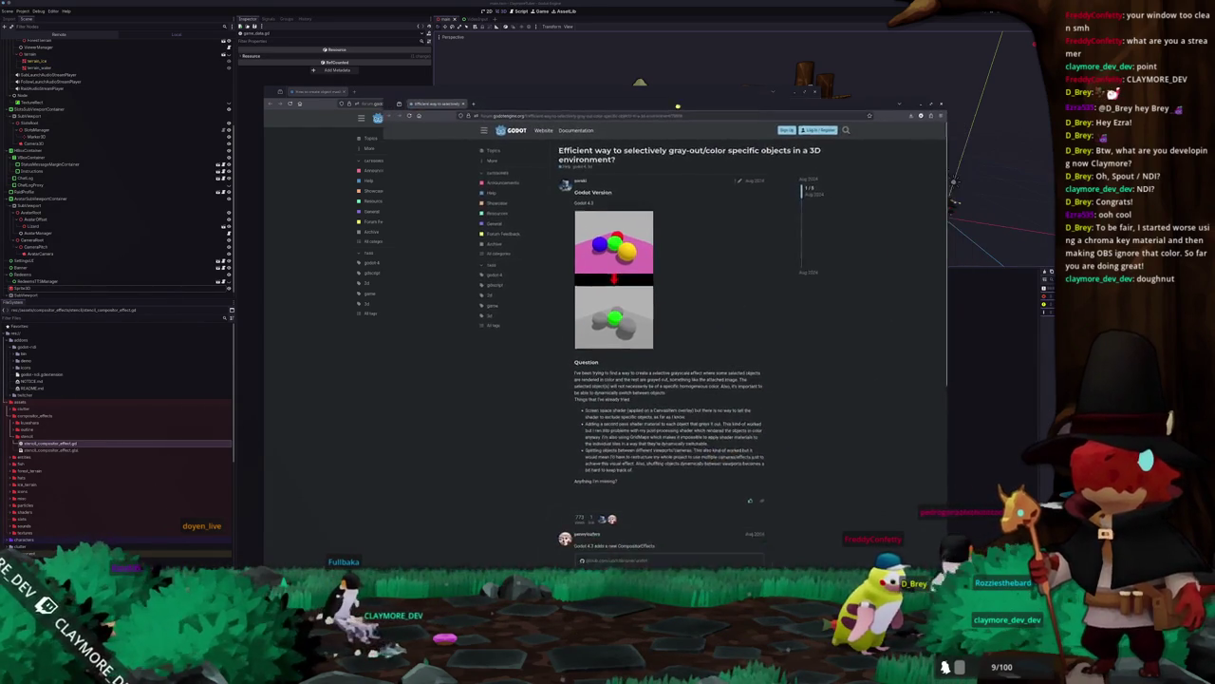
pyautogui.scroll(-1, 534, 287)
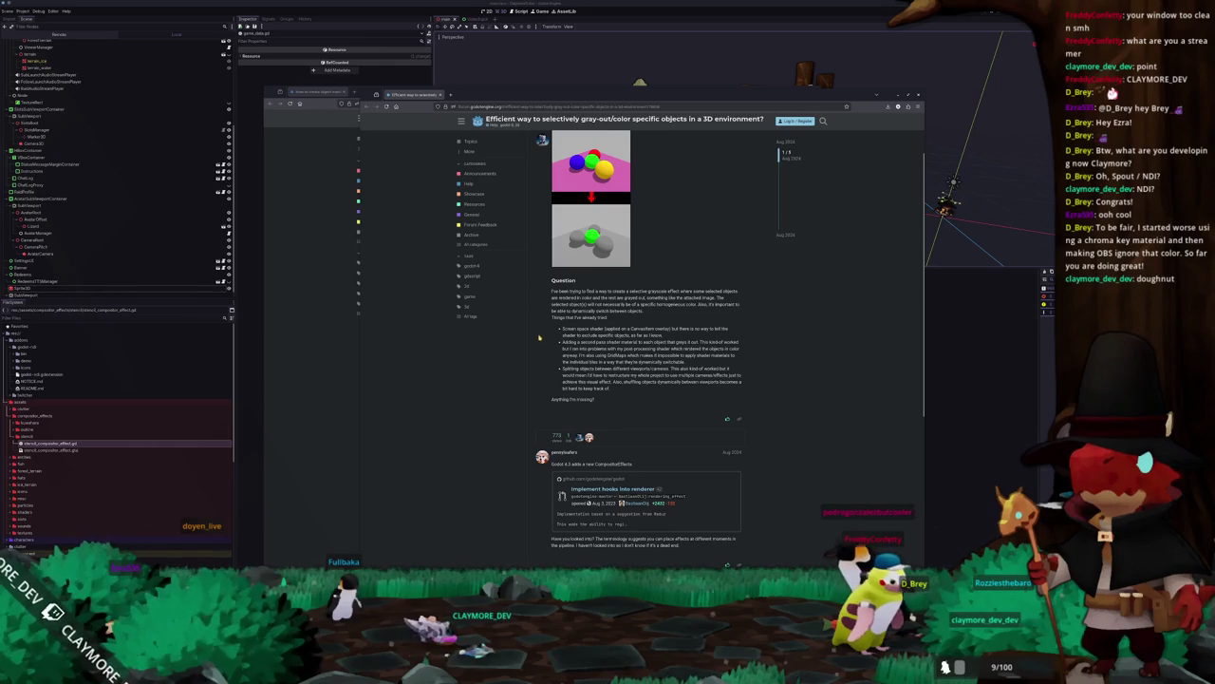
pyautogui.scroll(-3, 541, 331)
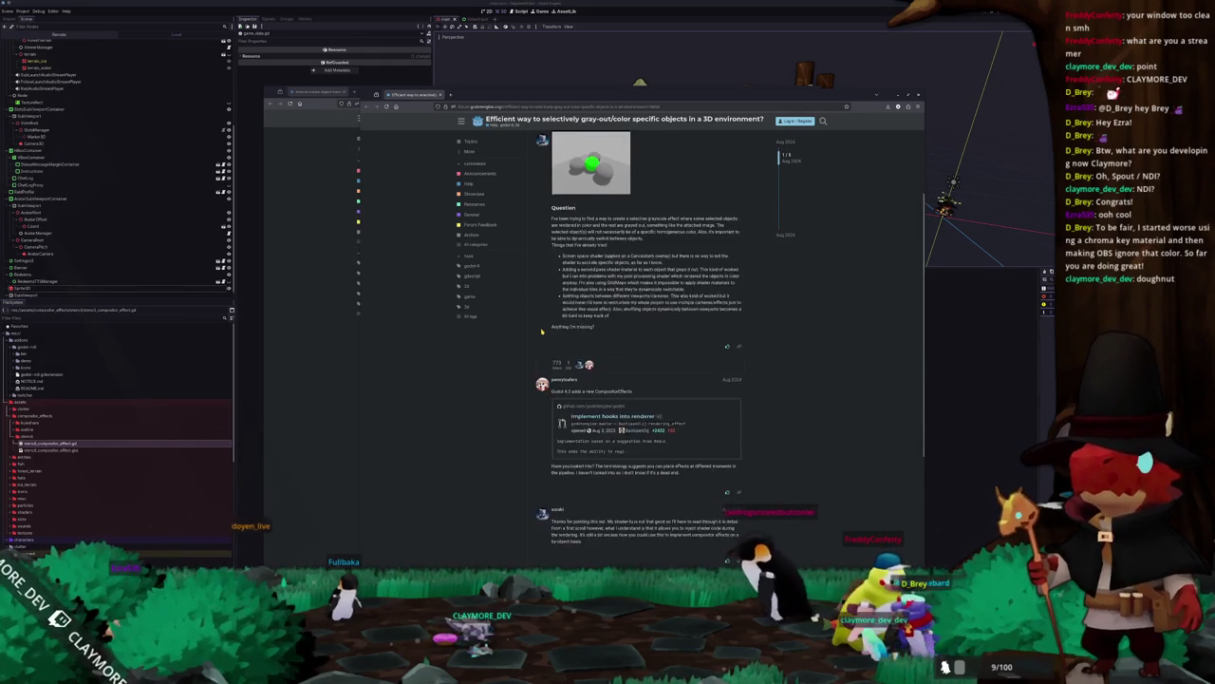
pyautogui.scroll(-2, 541, 332)
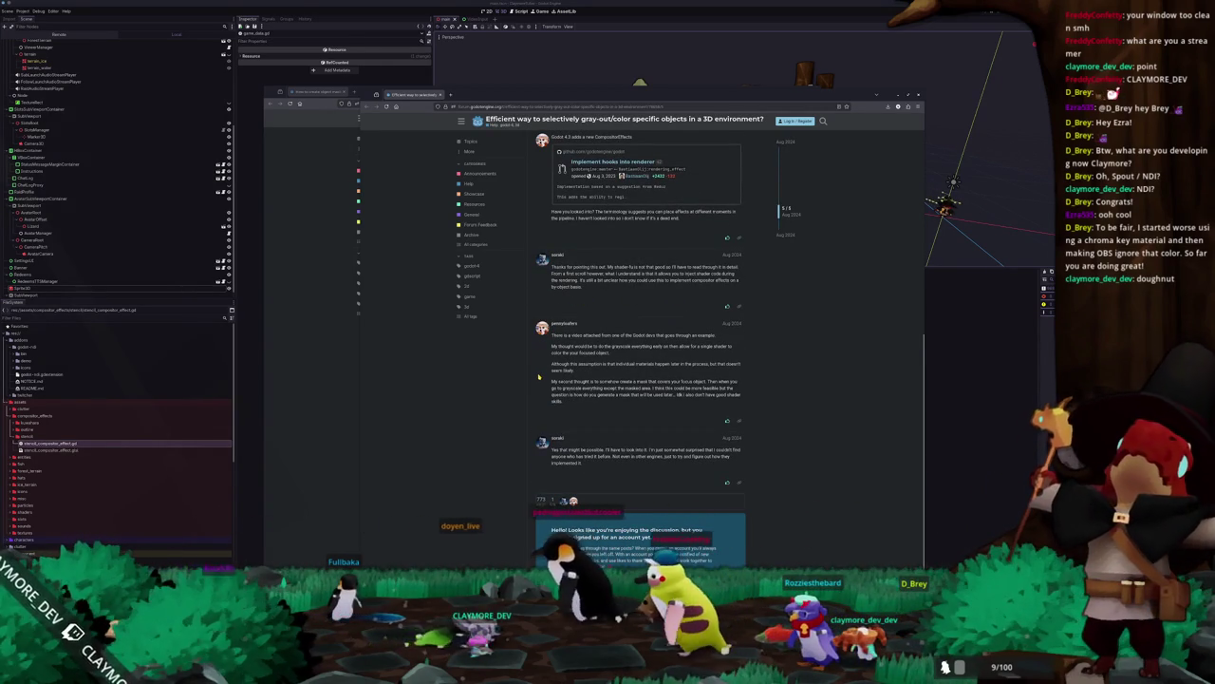
pyautogui.scroll(-1, 539, 377)
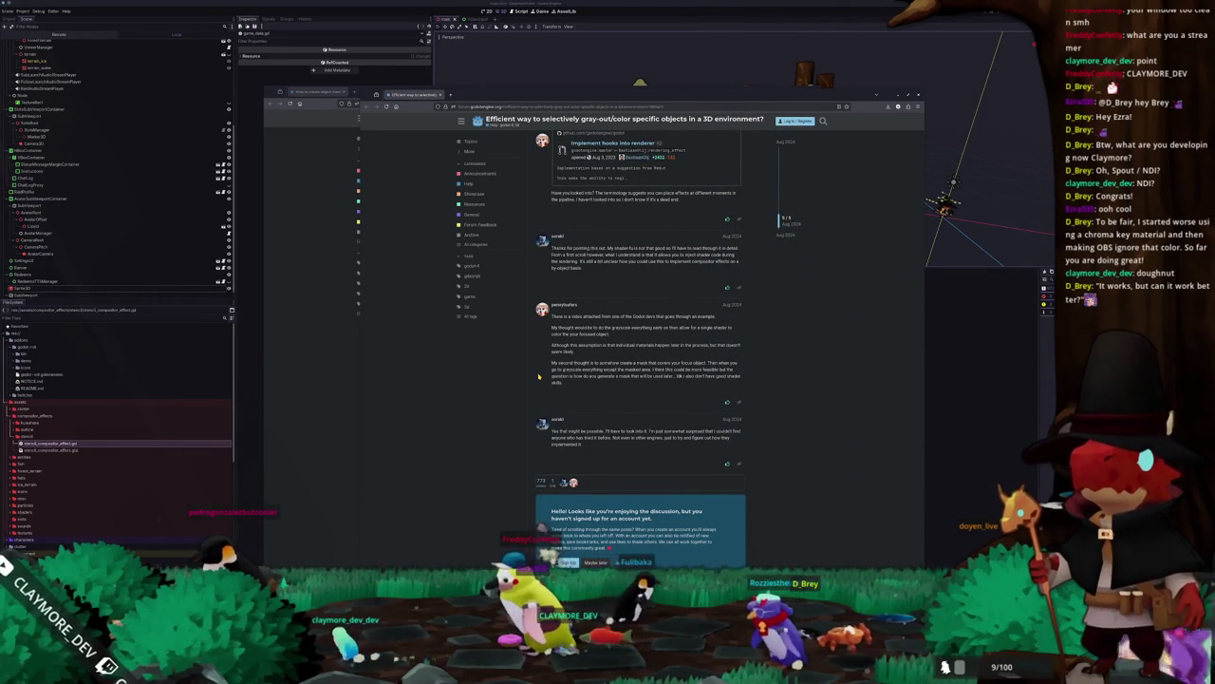
# Step: Scroll back up, open the 'How to create object masks to use in Compositor Effects' thread, and return to Godot
pyautogui.scroll(5, 538, 376)
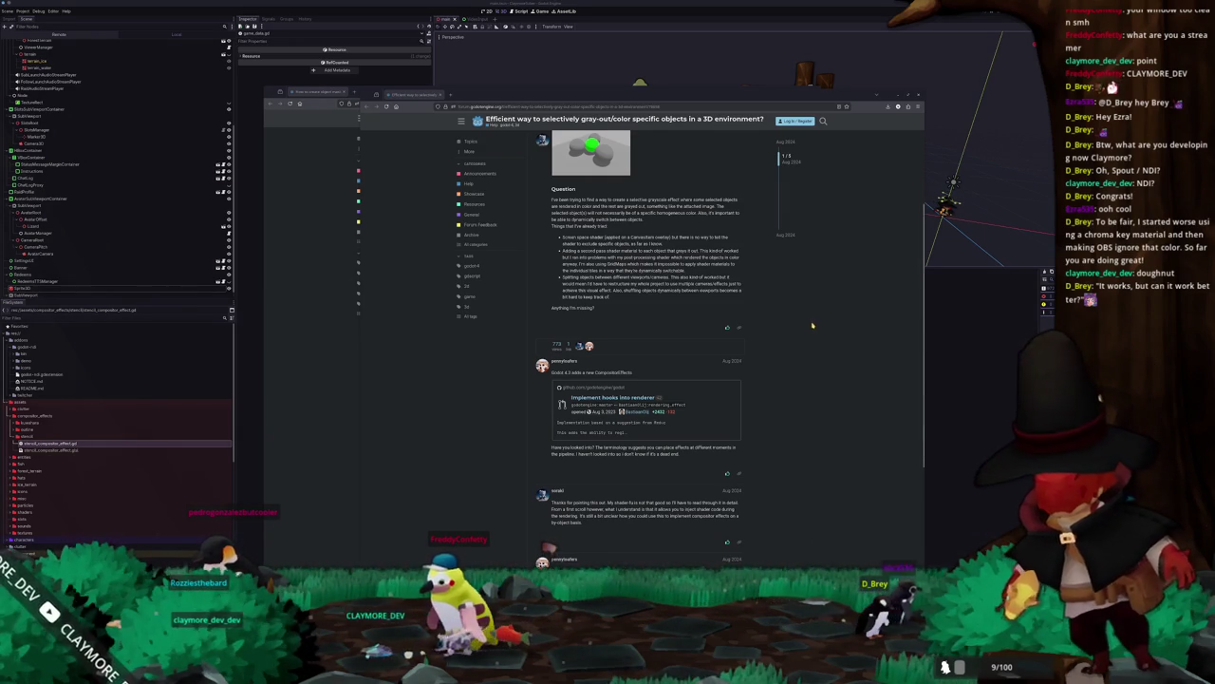
pyautogui.scroll(5, 813, 325)
pyautogui.click(309, 87)
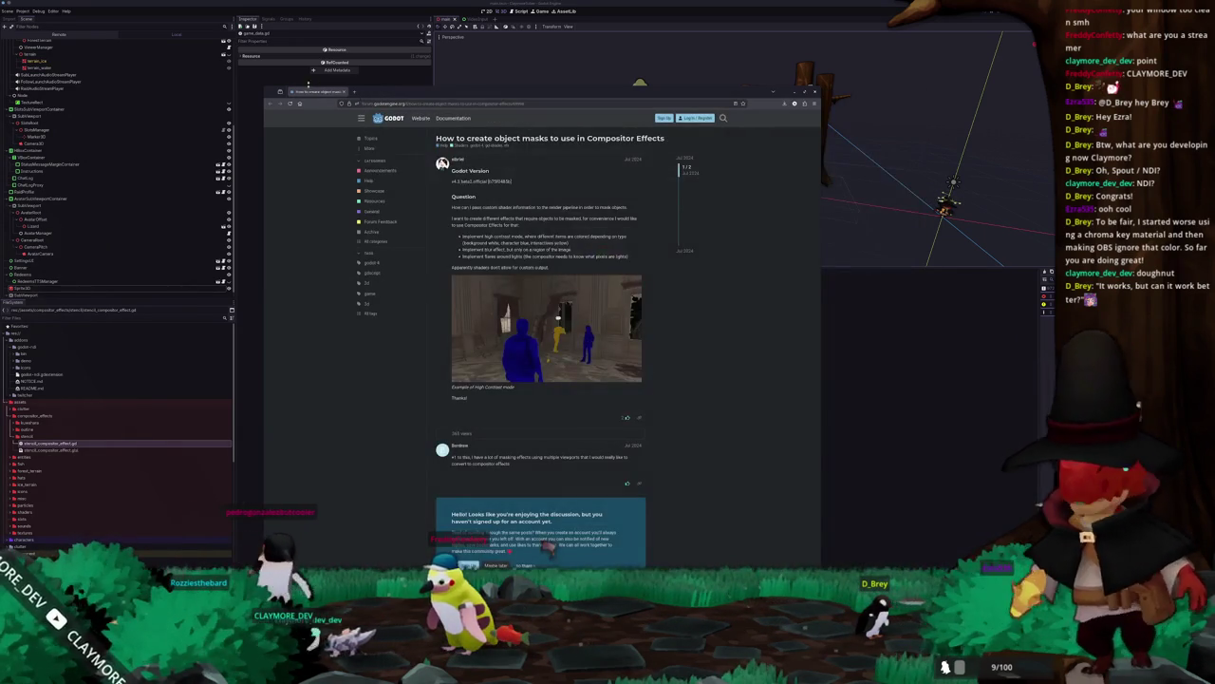
pyautogui.hotkey('alt', 'Tab')
# Step: Select the grey Sprite3D screen and review its Sorting settings in the Inspector
pyautogui.click(734, 136)
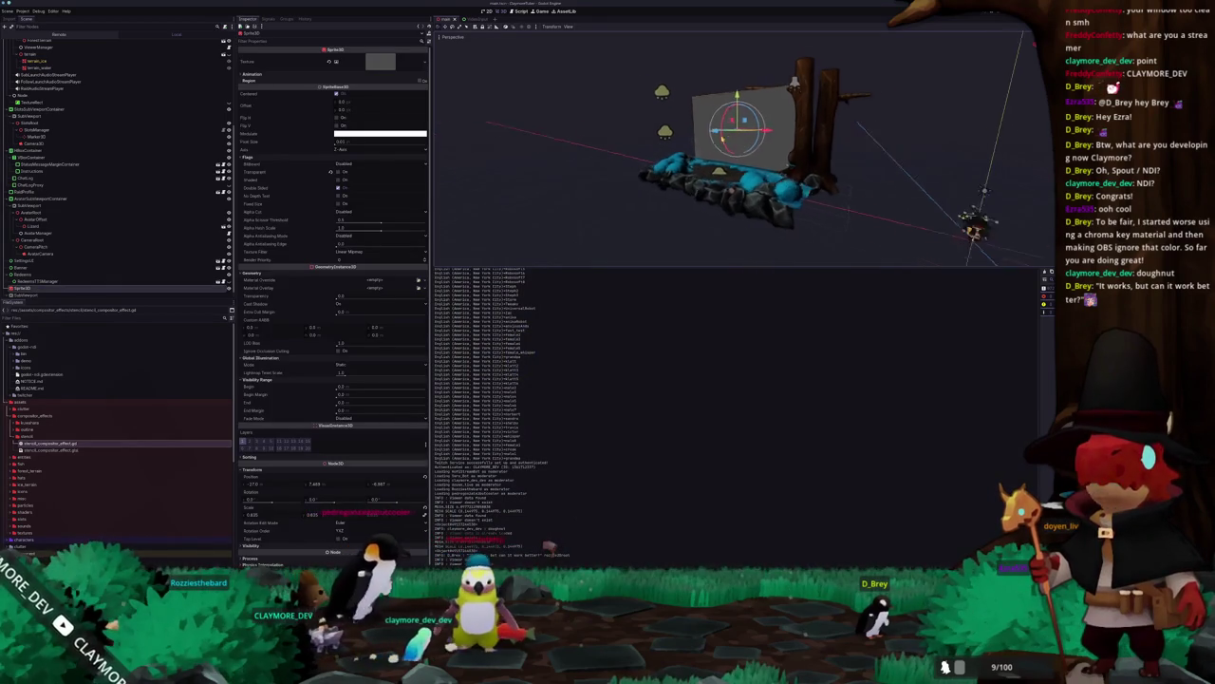
pyautogui.scroll(5, 731, 143)
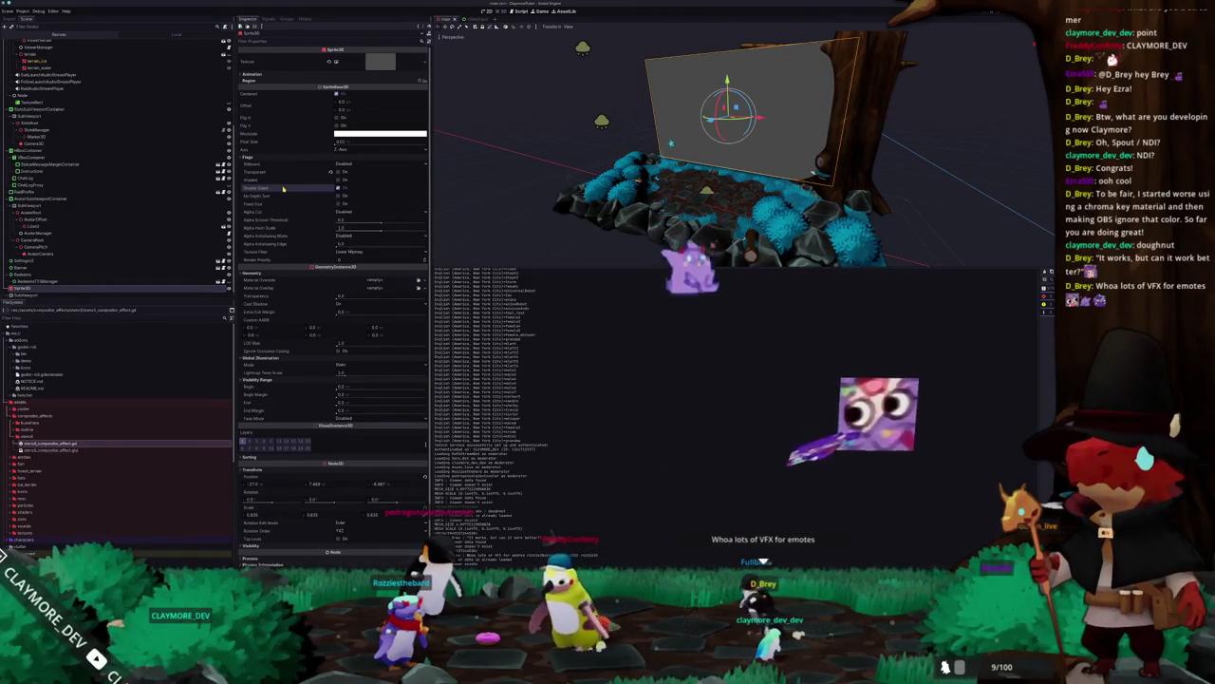
pyautogui.scroll(-1, 282, 213)
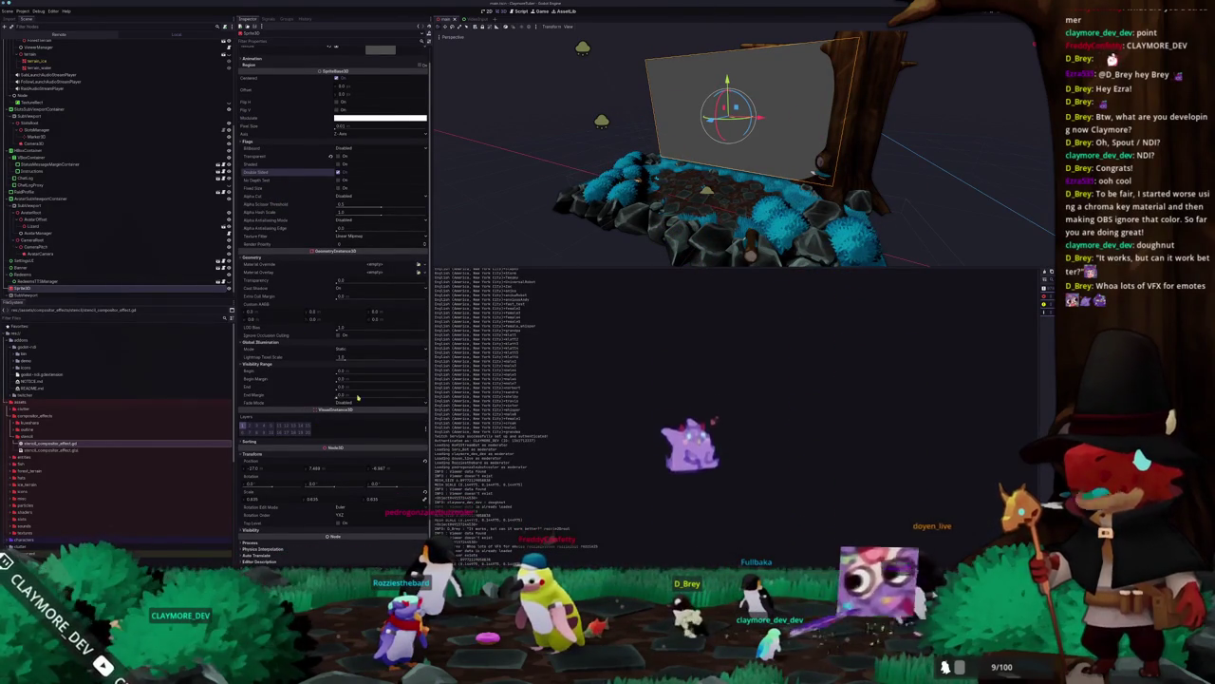
pyautogui.click(323, 443)
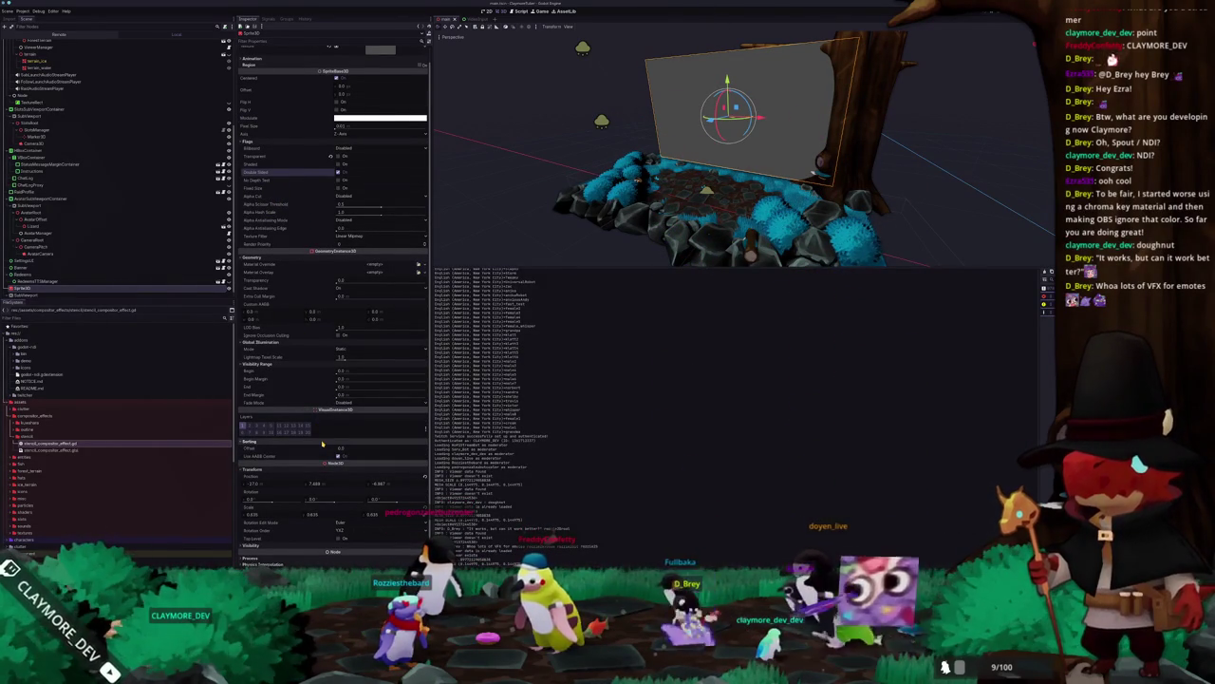
pyautogui.click(322, 443)
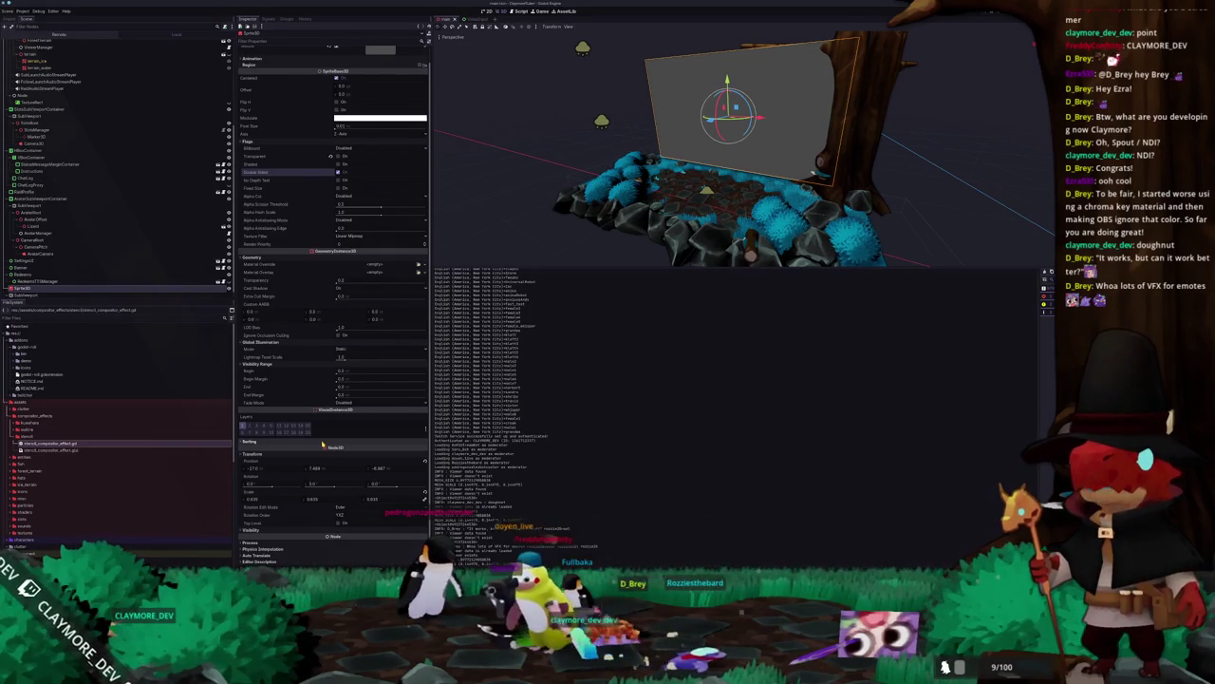
pyautogui.scroll(1, 316, 449)
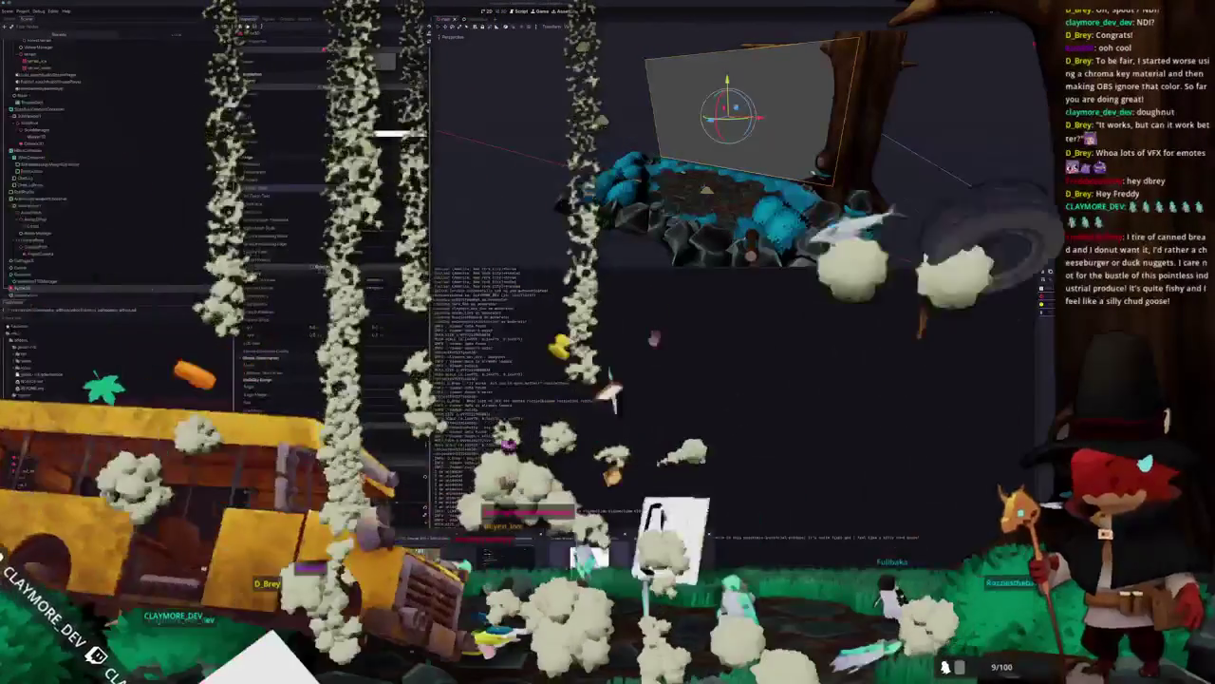
# Step: Run the project, show the Debugger's Monitors tab, then deselect the sprite and orbit to a lower angle
pyautogui.press('F5')
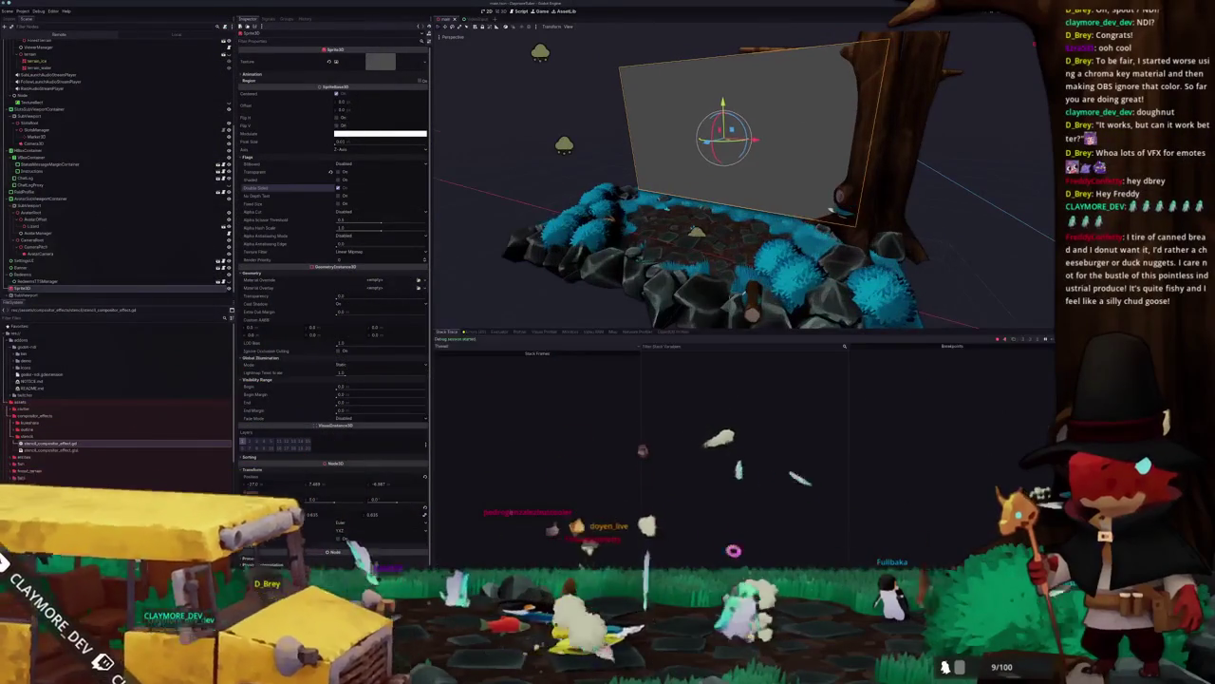
pyautogui.click(570, 331)
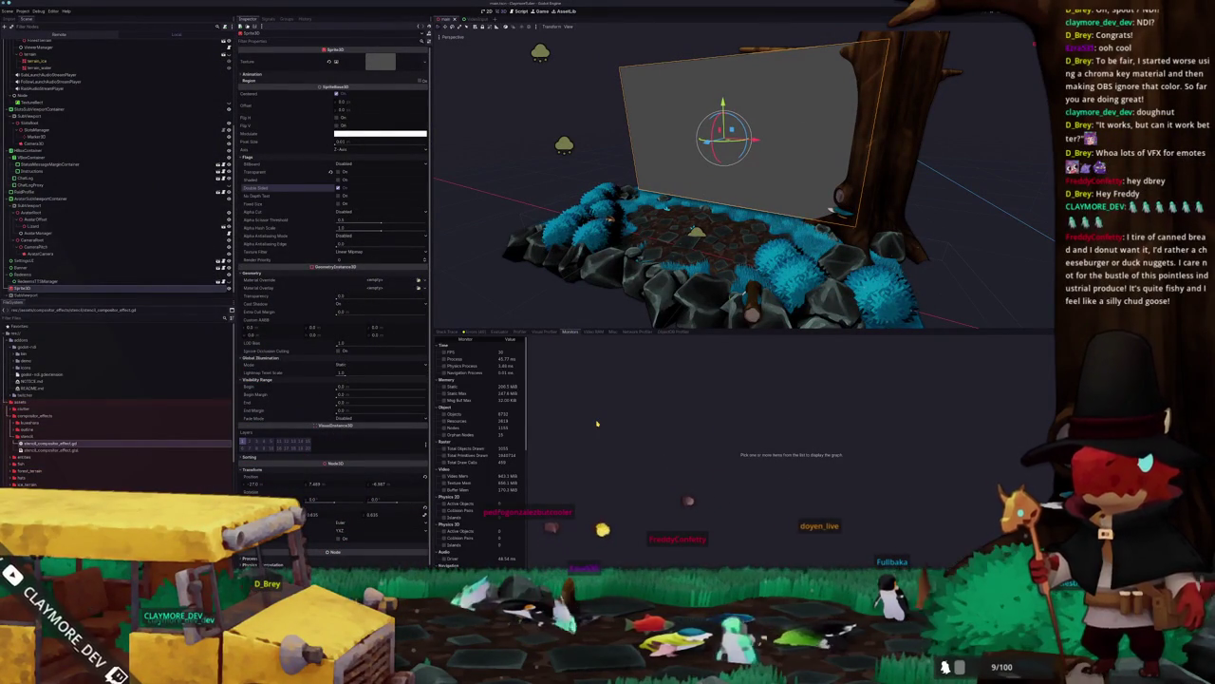
pyautogui.click(577, 311)
pyautogui.scroll(-3, 575, 309)
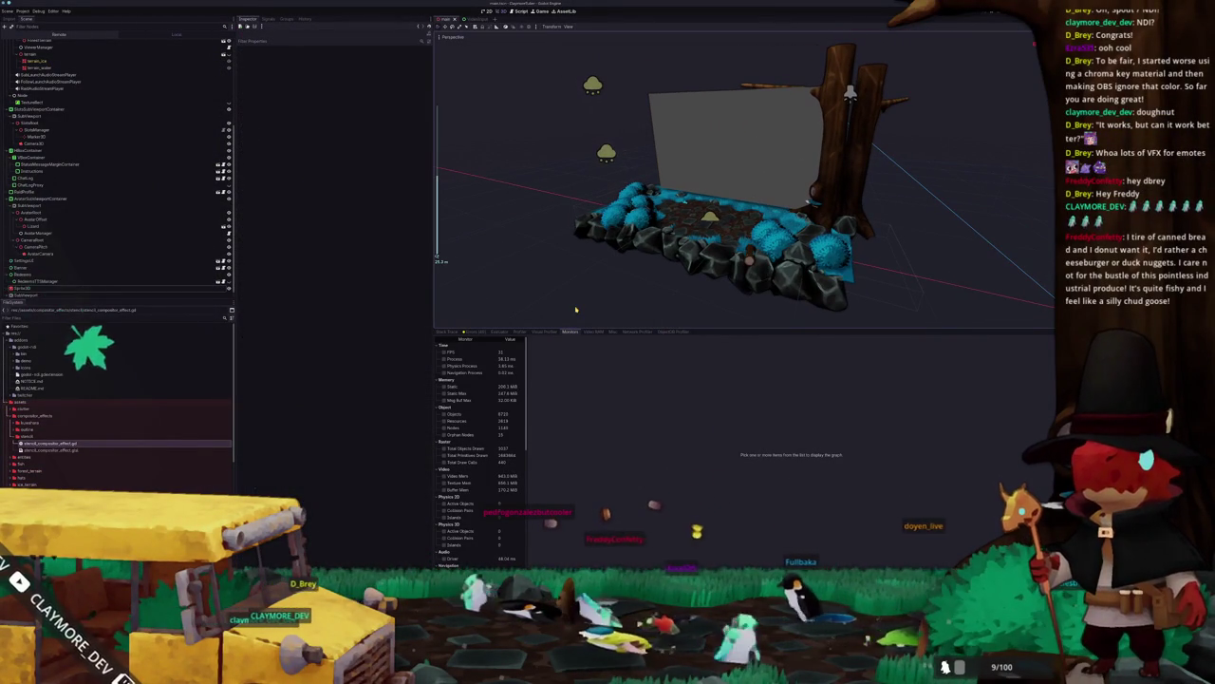
pyautogui.moveTo(577, 304); pyautogui.dragTo(581, 287)
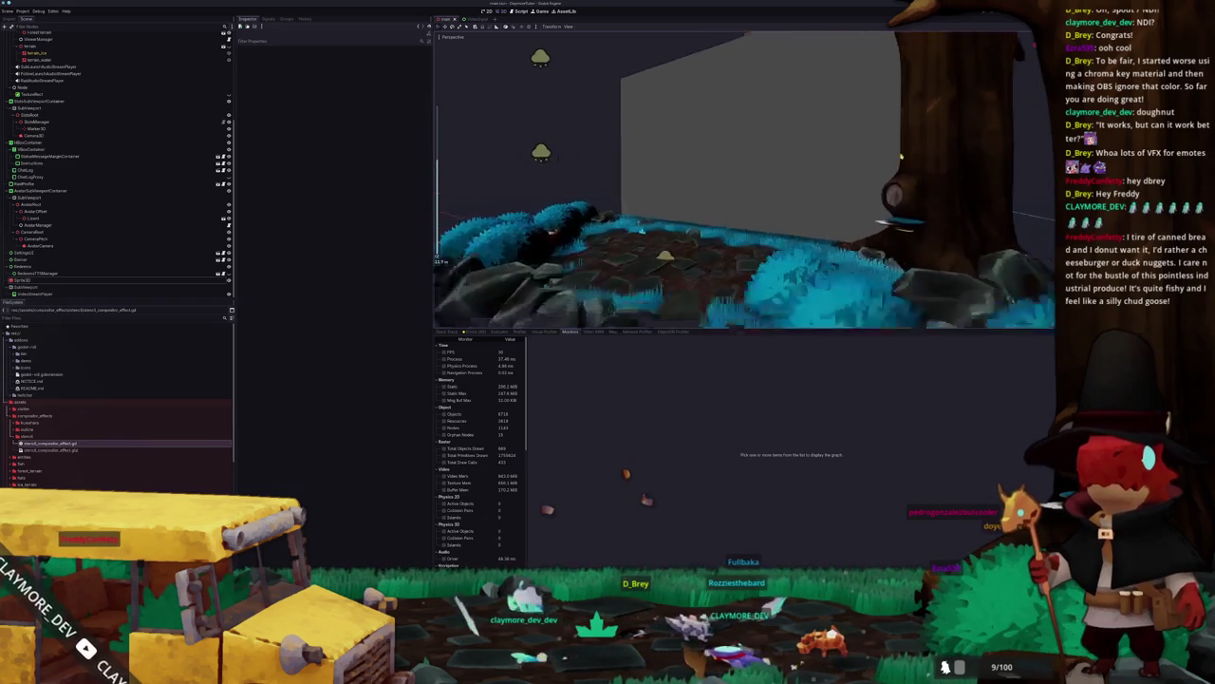
pyautogui.scroll(-5, 816, 184)
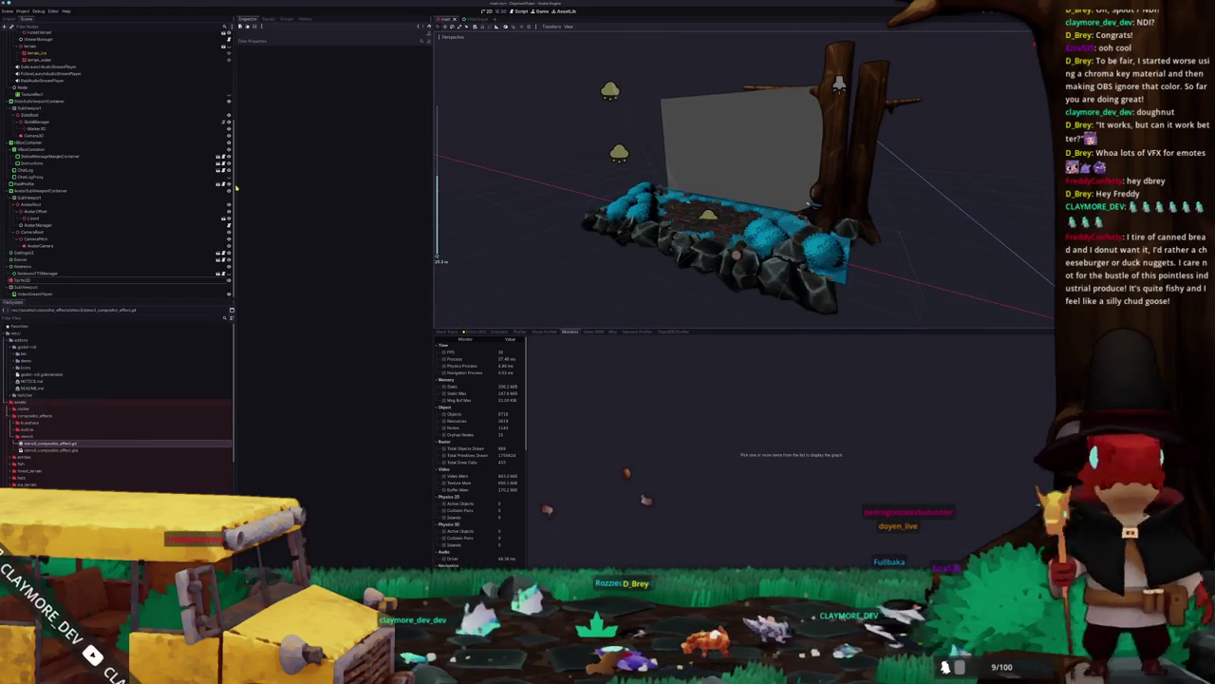
# Step: Select VideoStreamPlayer and frame its 2D stream layout, then reselect the Sprite3D screen
pyautogui.click(38, 294)
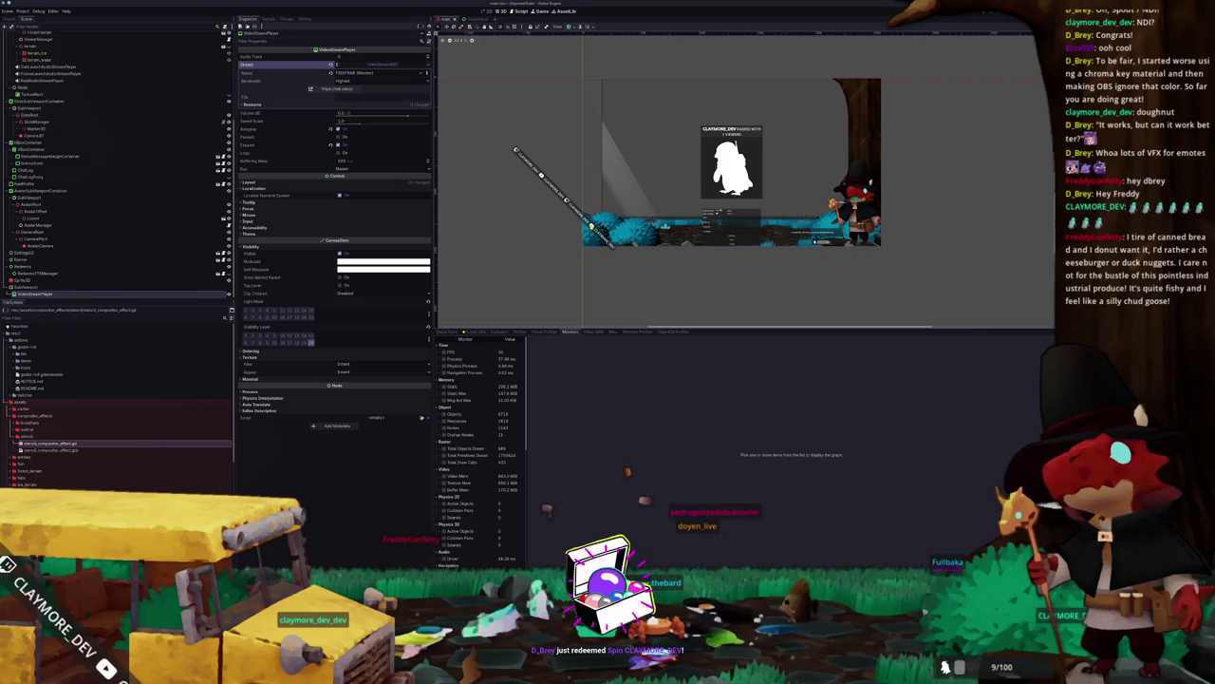
pyautogui.moveTo(567, 230); pyautogui.dragTo(558, 245)
pyautogui.scroll(3, 558, 245)
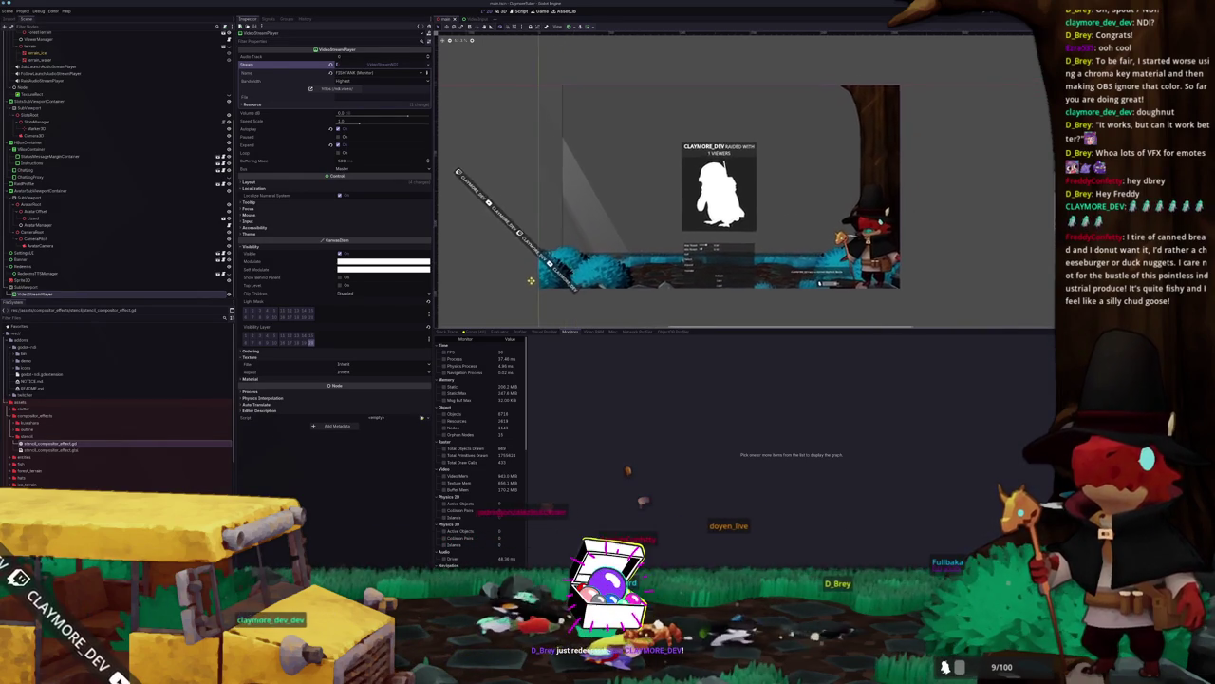
pyautogui.moveTo(527, 282); pyautogui.dragTo(477, 309)
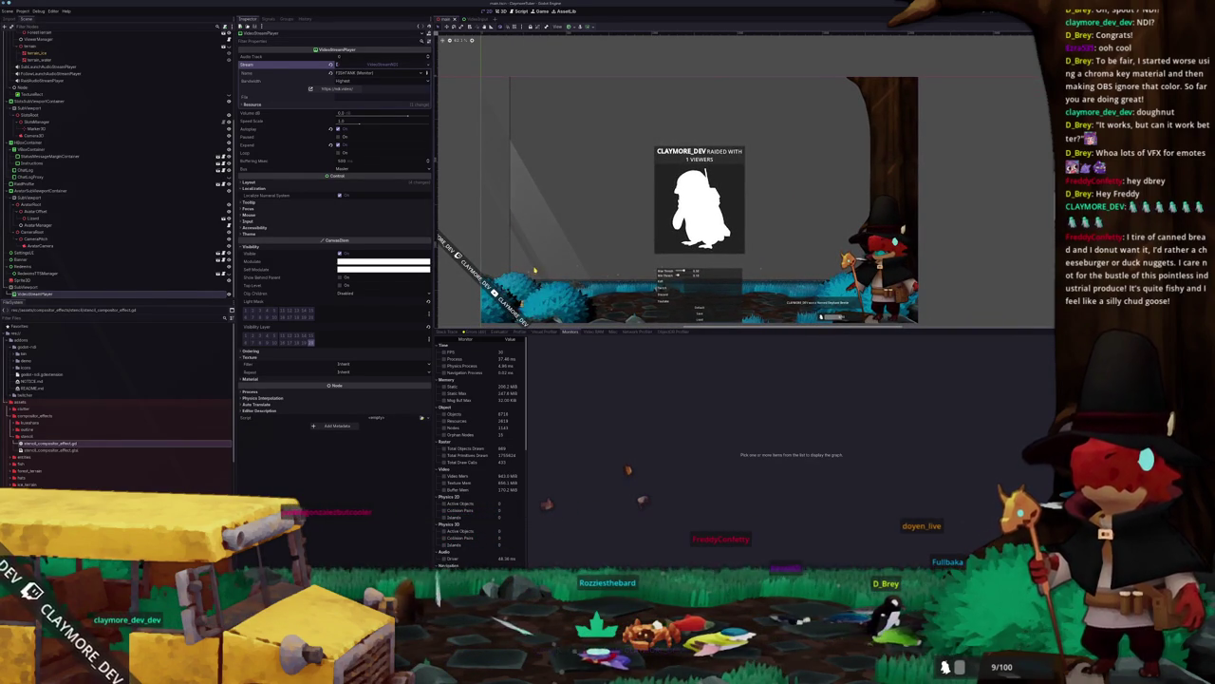
pyautogui.click(52, 281)
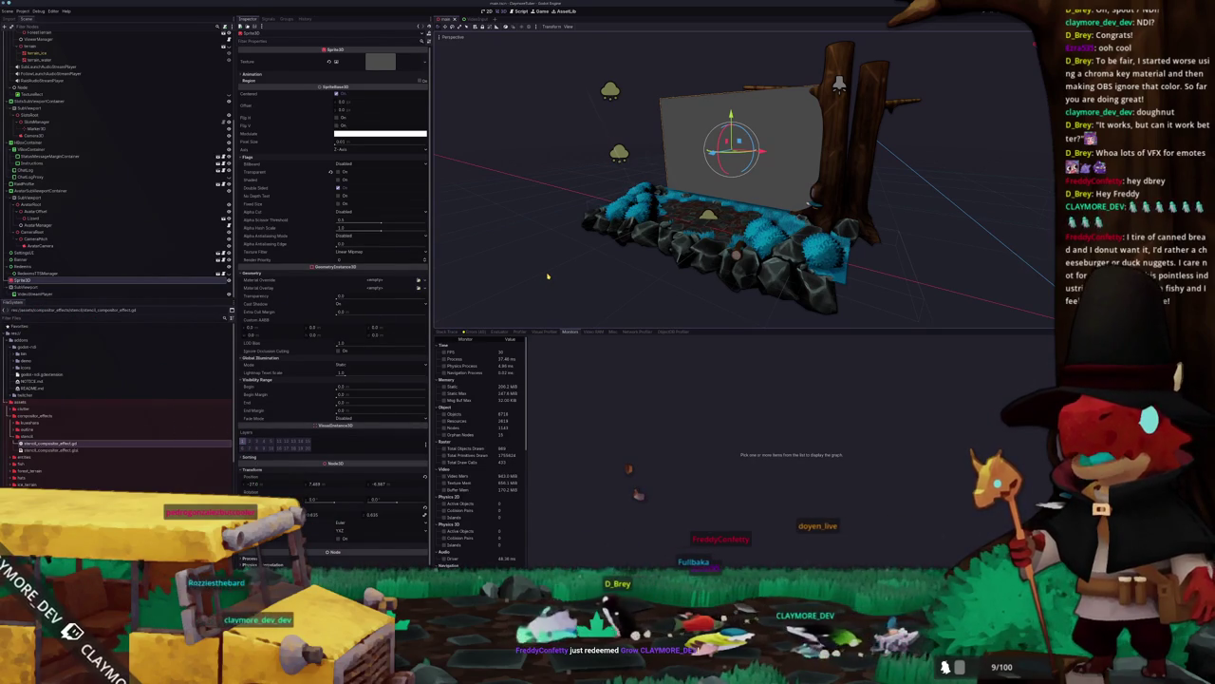
pyautogui.click(49, 287)
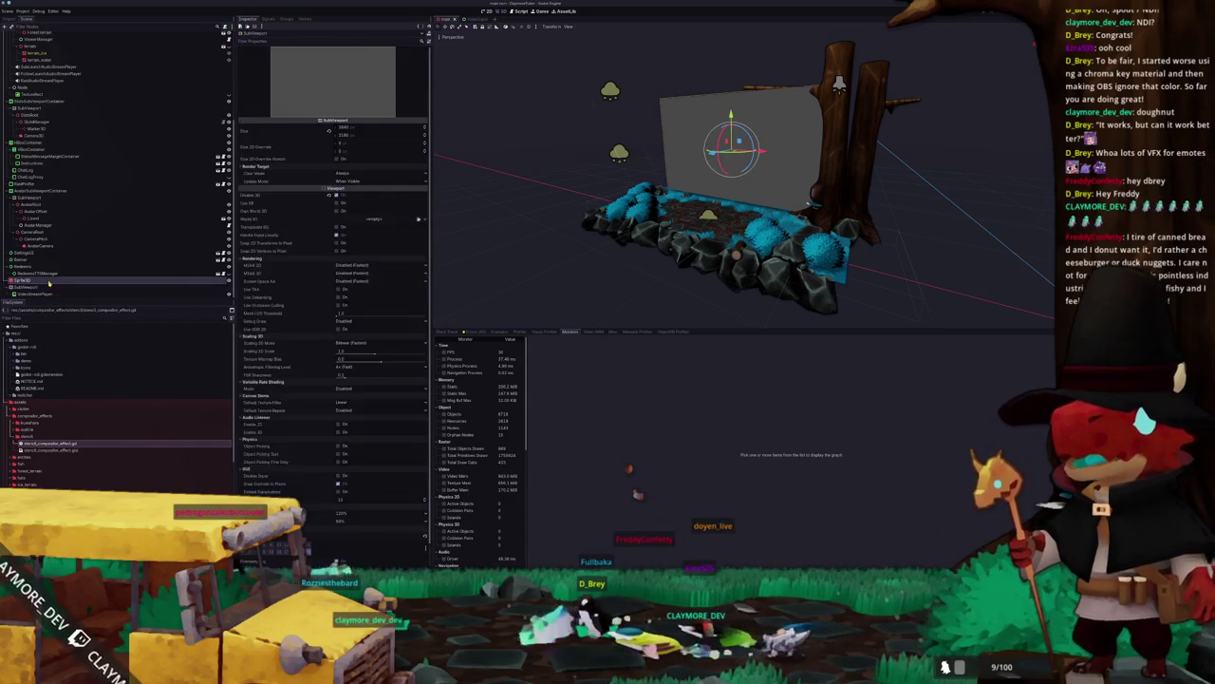
pyautogui.click(50, 282)
pyautogui.scroll(5, 49, 275)
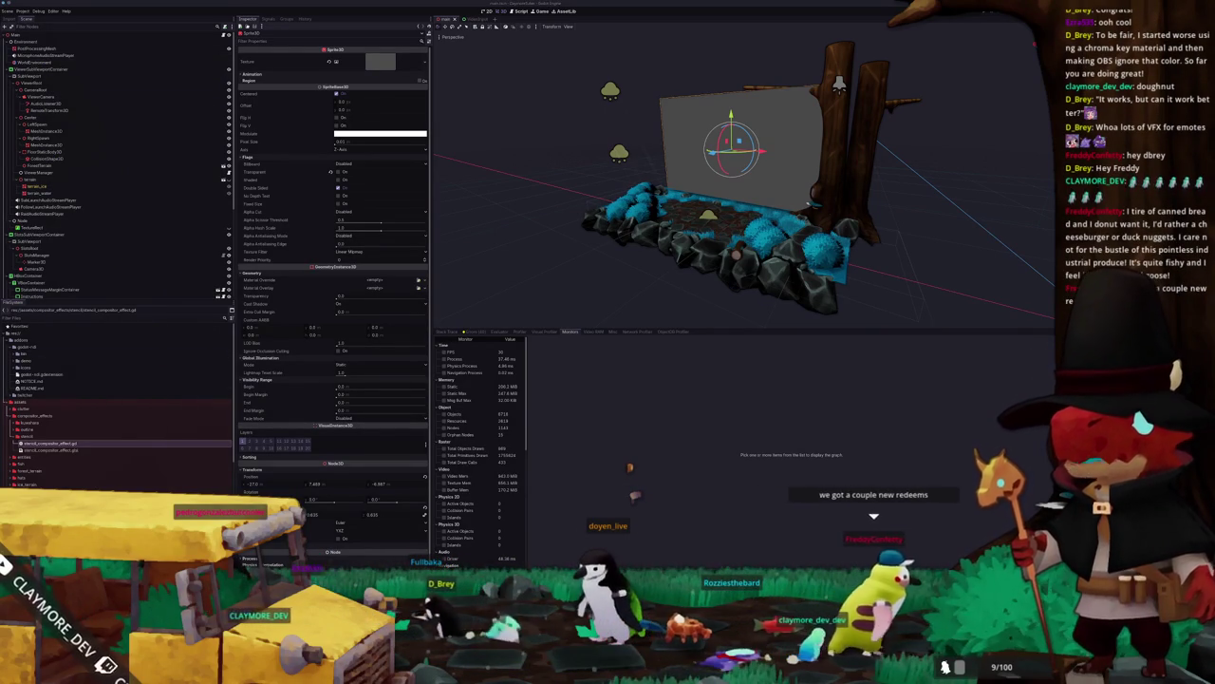
pyautogui.click(564, 127)
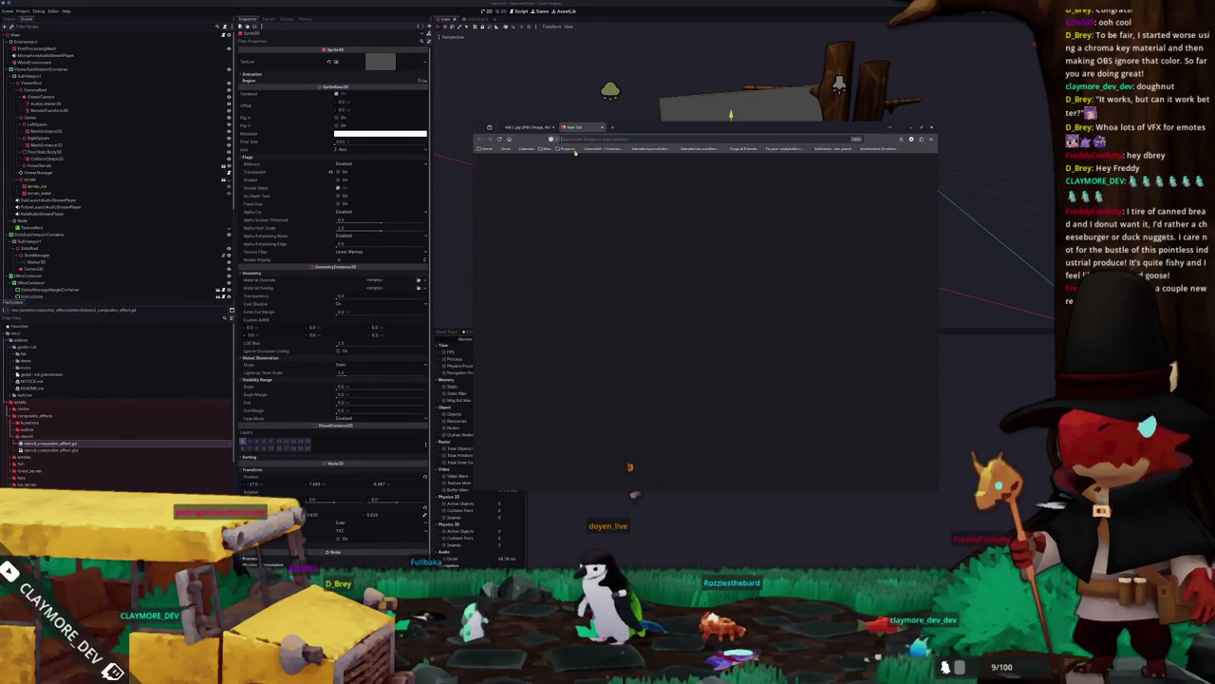
# Step: Search Google for 'godot multiple viewport compositor shader' and read the expanded AI Overview
pyautogui.write('godot multiple viewport compositor s')
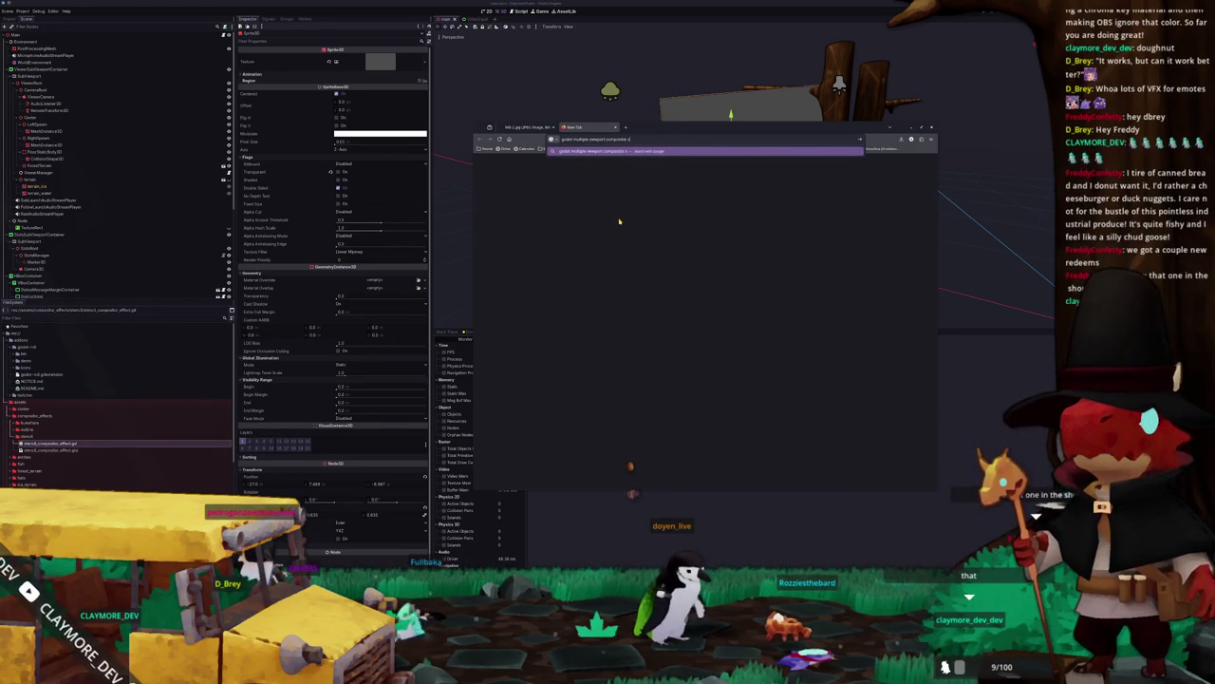
pyautogui.write('hader')
pyautogui.press('Return')
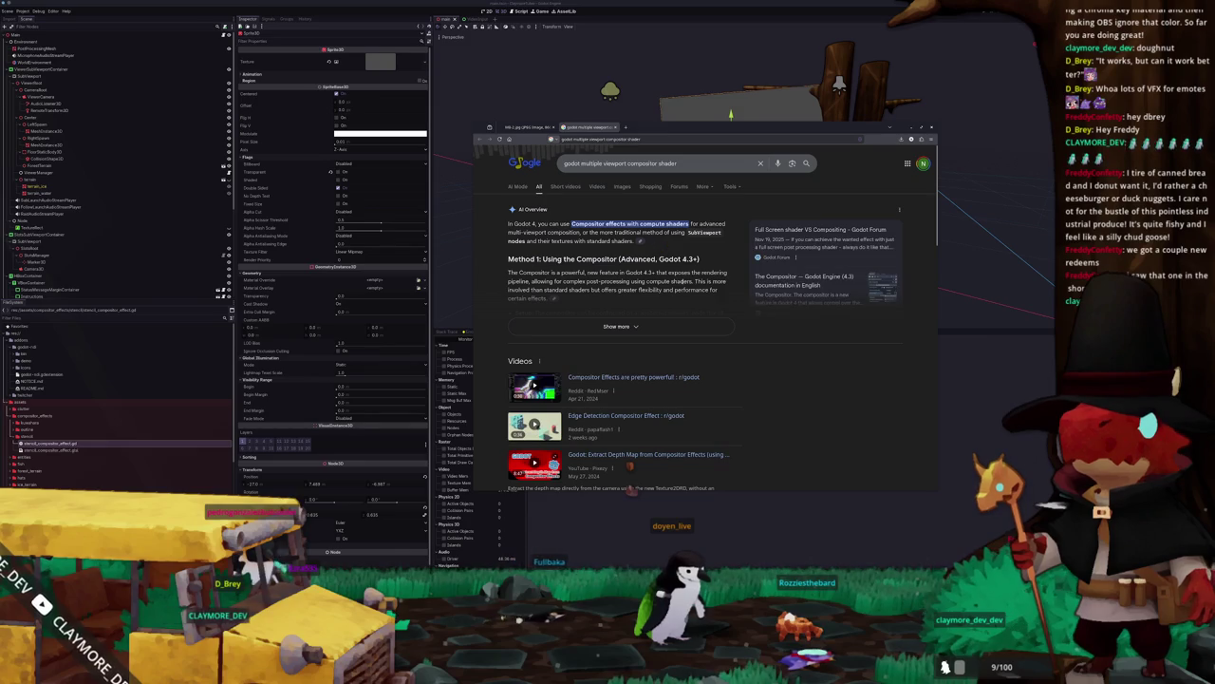
pyautogui.click(587, 325)
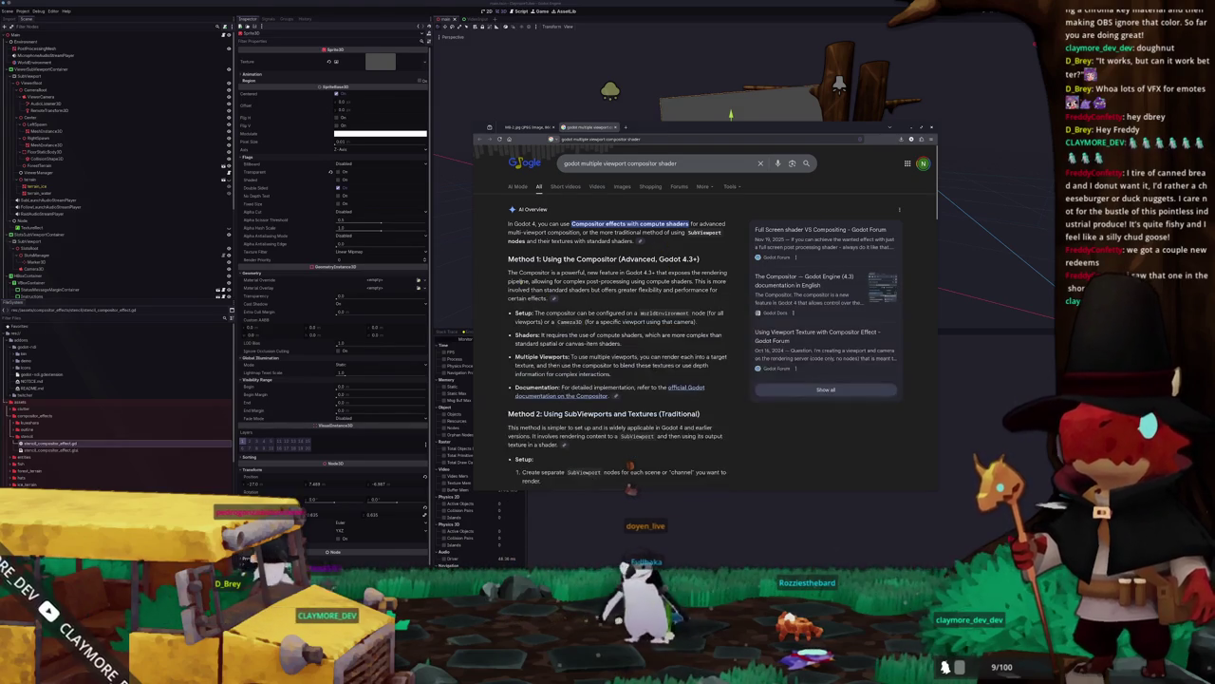
pyautogui.scroll(-3, 495, 283)
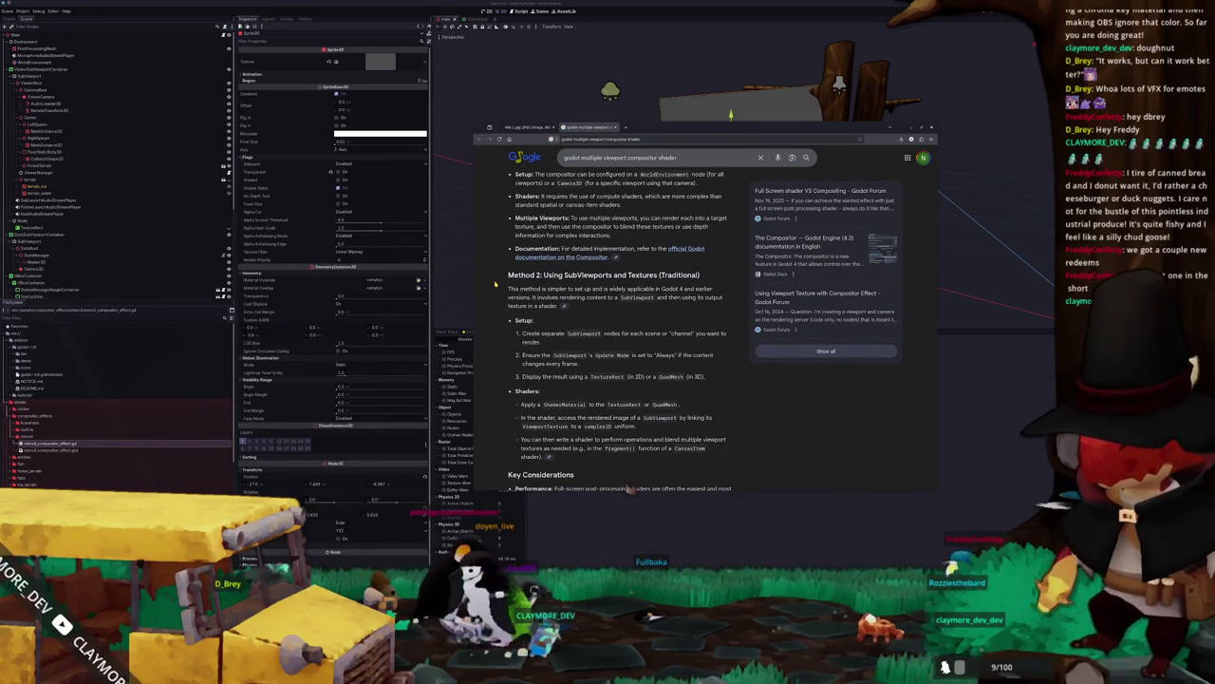
pyautogui.scroll(2, 494, 283)
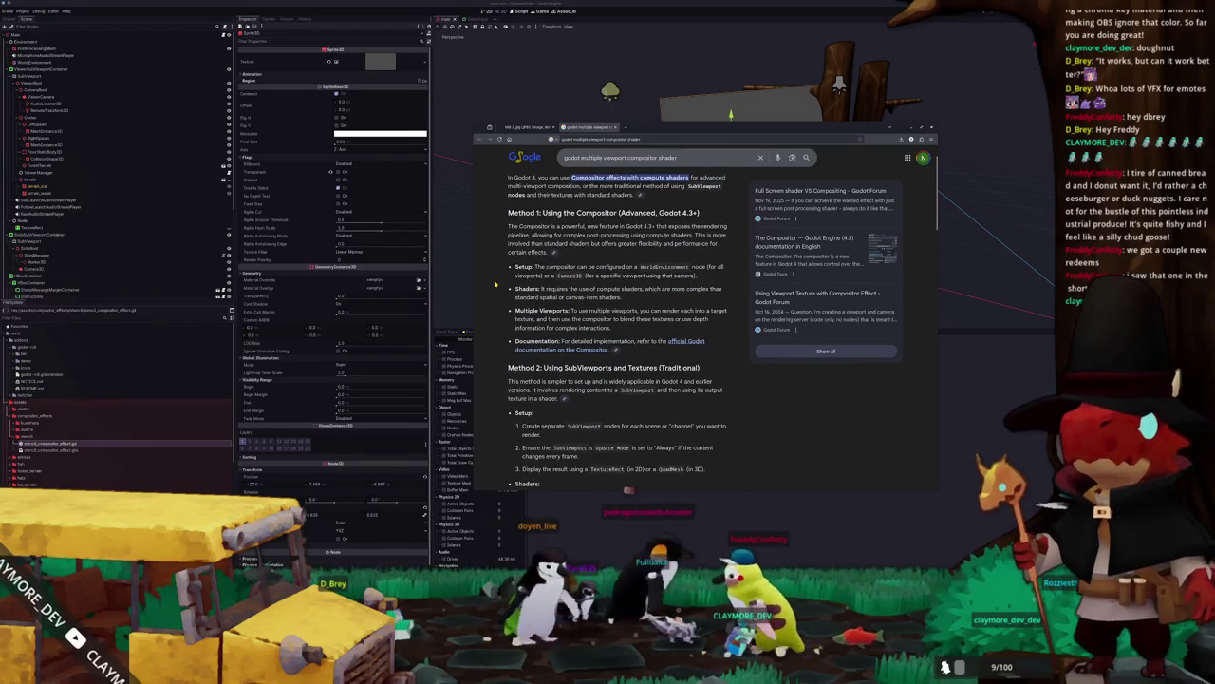
pyautogui.scroll(-2, 494, 282)
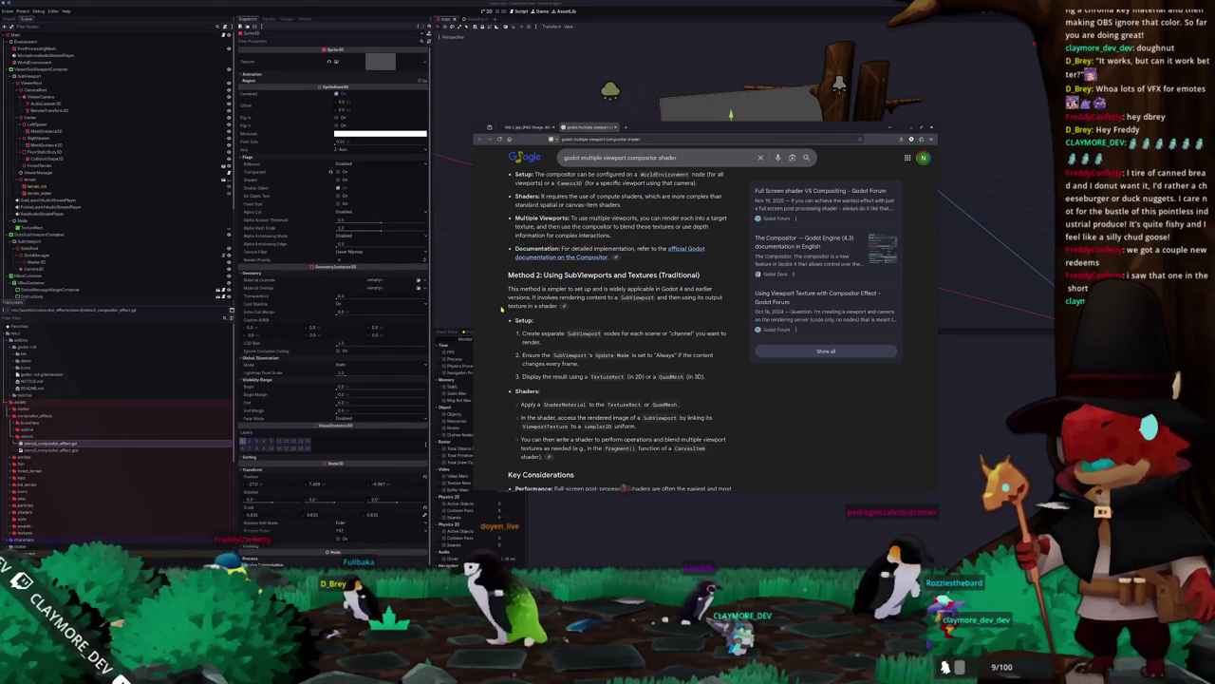
pyautogui.scroll(-3, 502, 309)
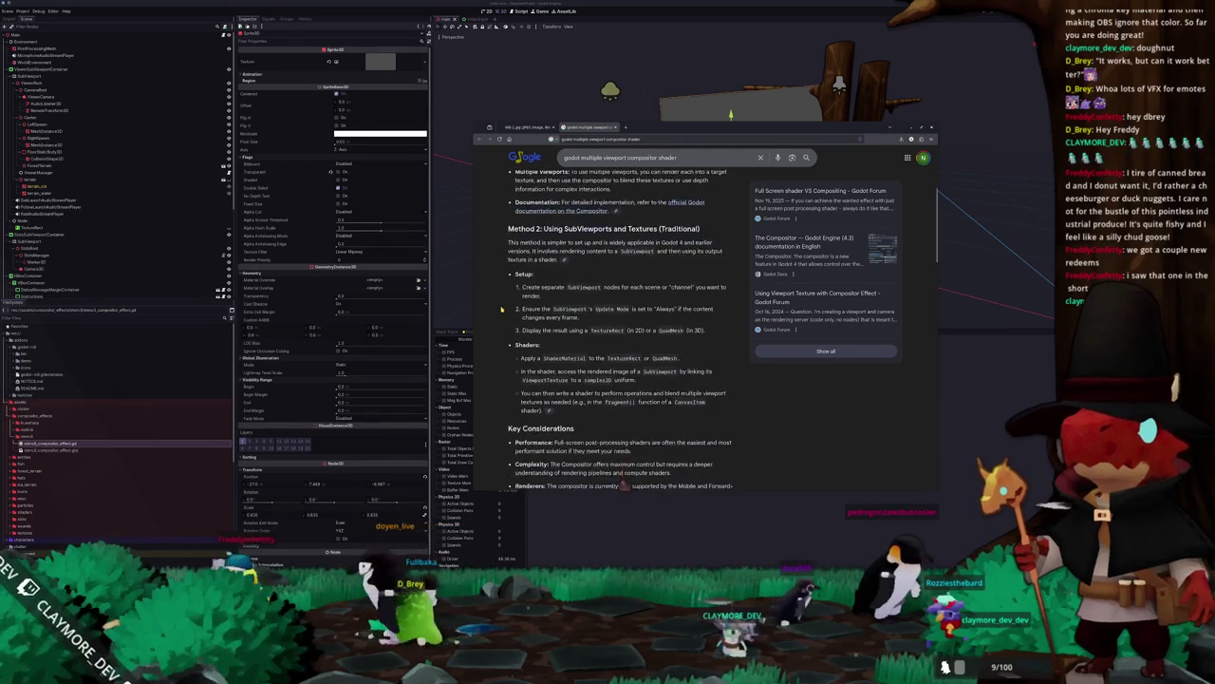
# Step: Return to Godot, glance at the SubViewport's settings, and reselect the Sprite3D screen
pyautogui.click(461, 306)
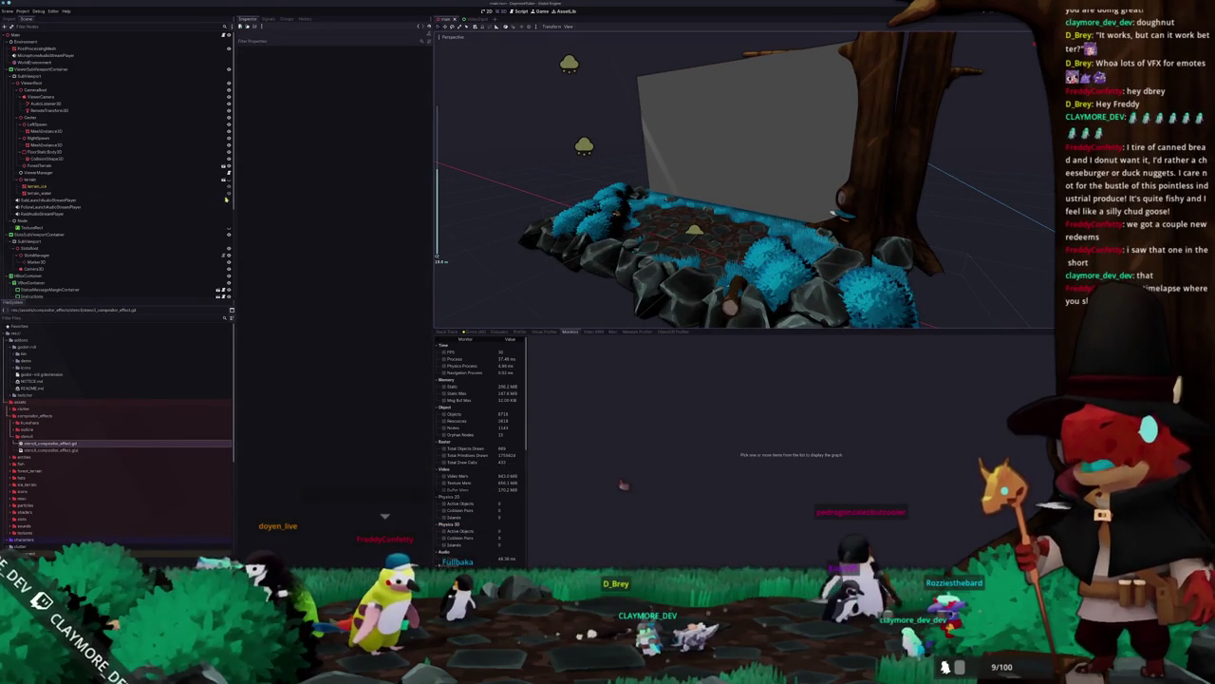
pyautogui.scroll(-5, 57, 237)
pyautogui.click(28, 286)
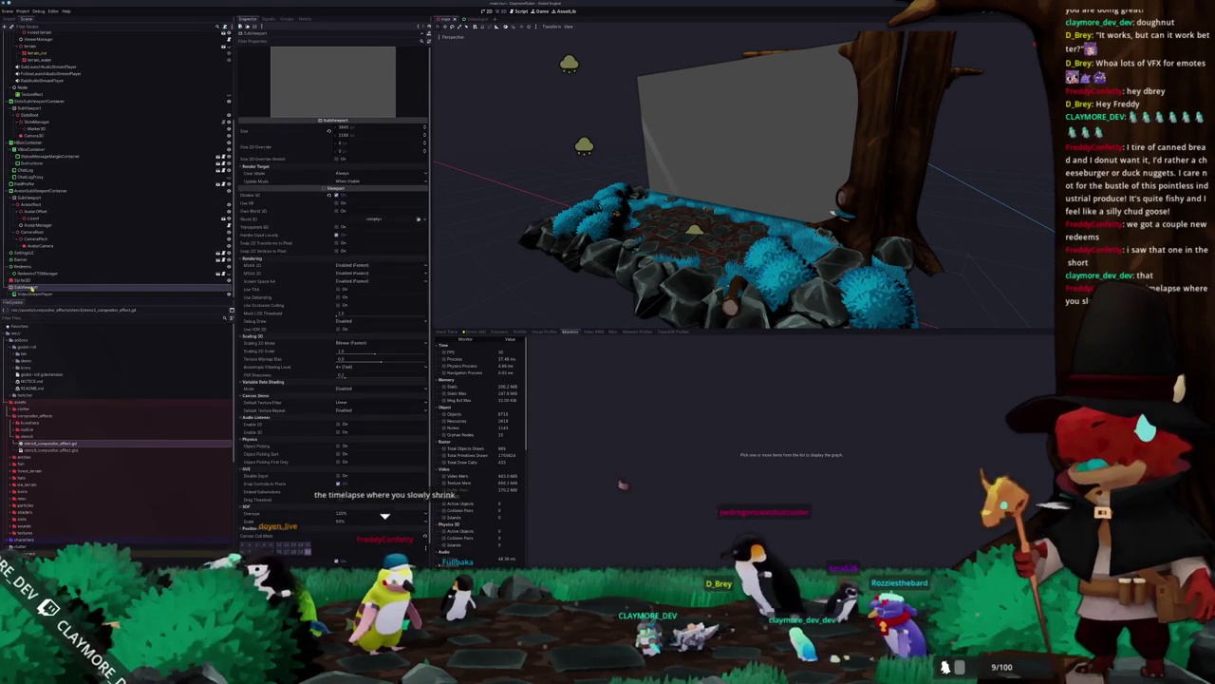
pyautogui.click(21, 285)
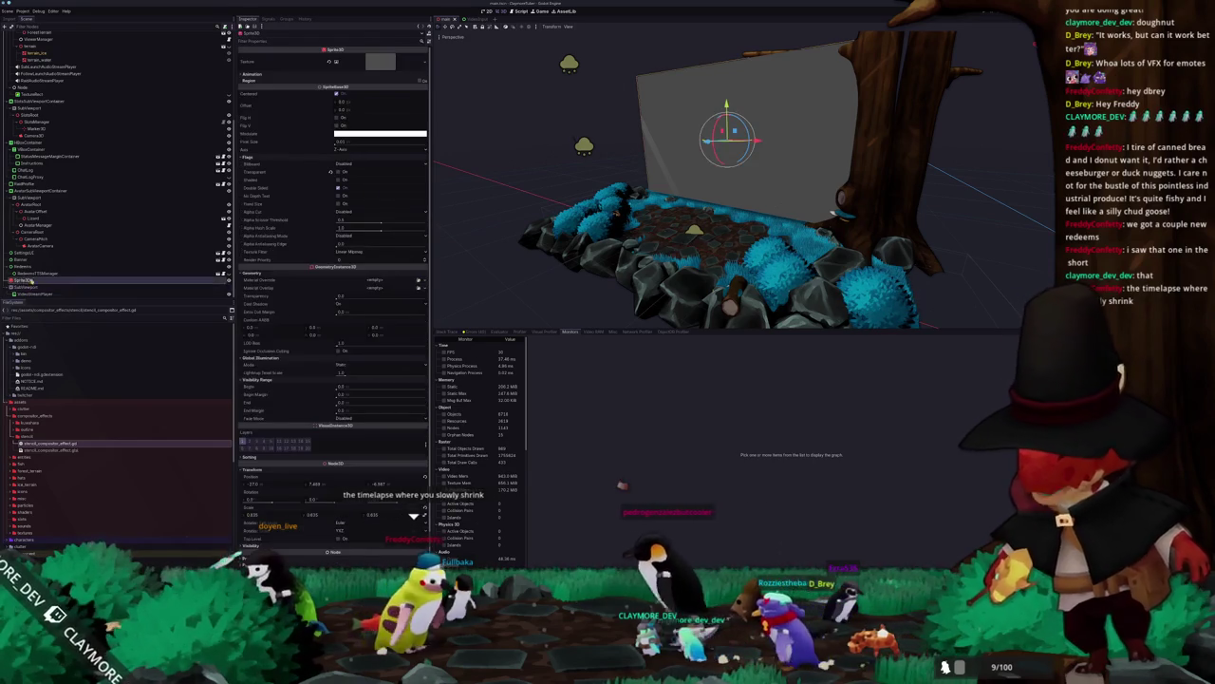
# Step: Add a SubViewportContainer as a child of Main via the 'subview' search
pyautogui.scroll(8, 57, 143)
pyautogui.click(24, 34)
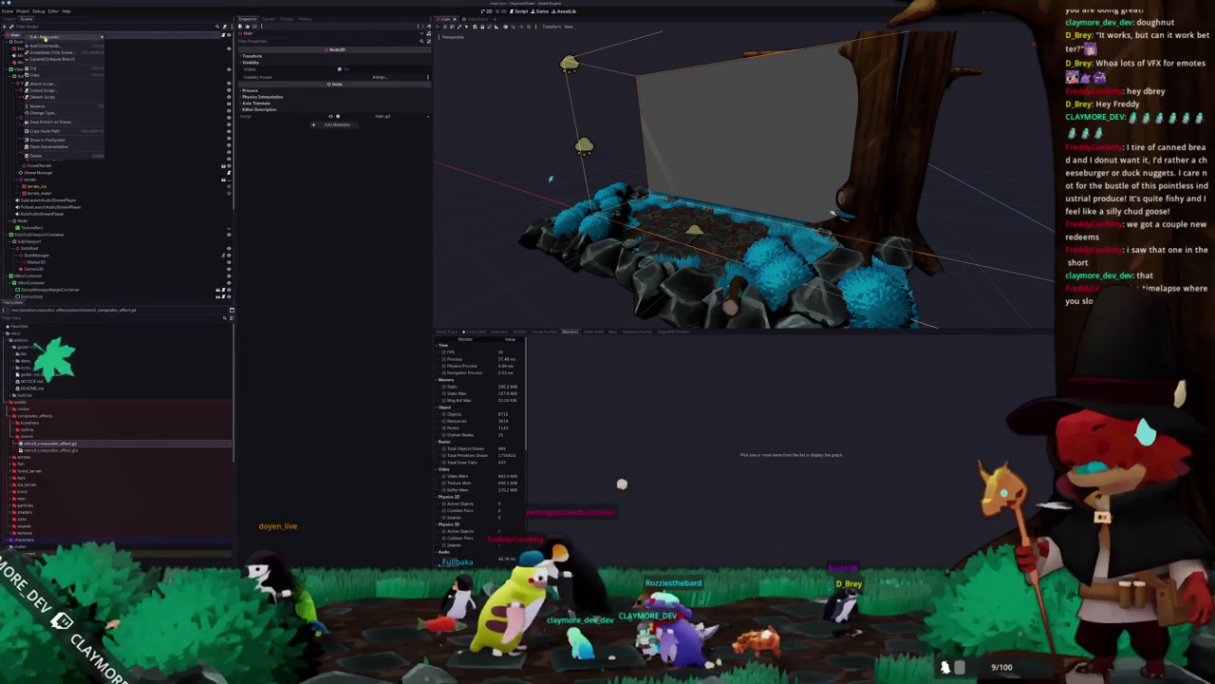
pyautogui.hotkey('ctrl', 'a')
pyautogui.write('subview')
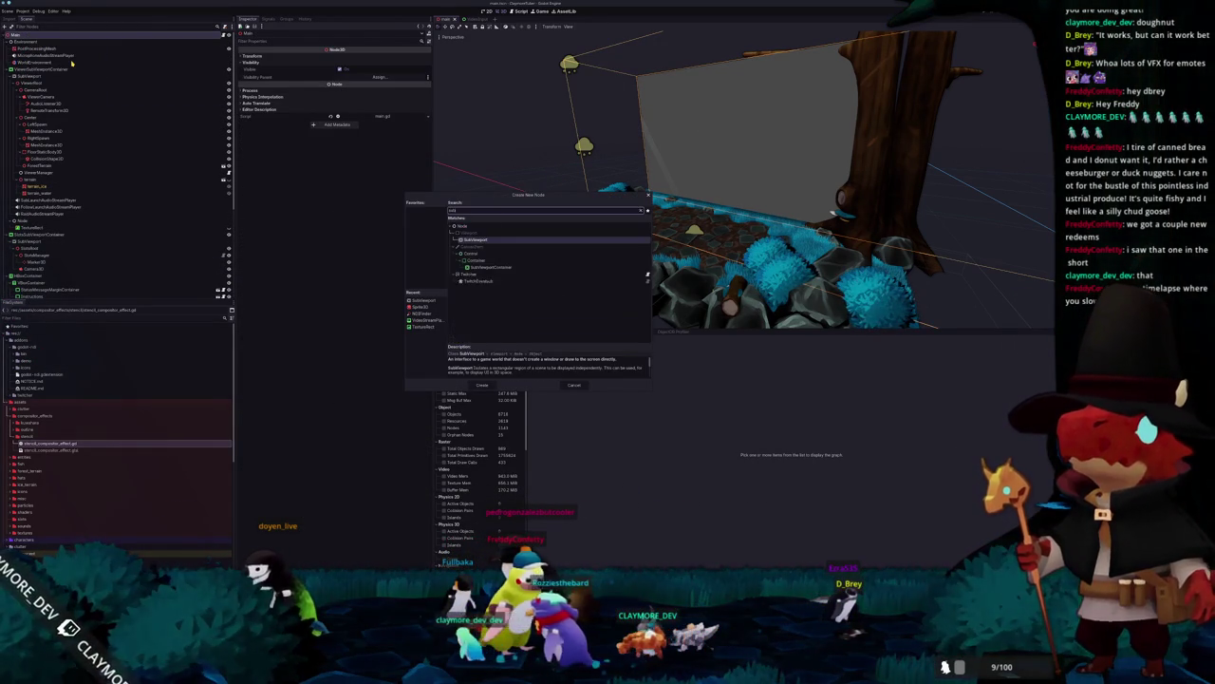
pyautogui.press('Down')
pyautogui.press('Down')
pyautogui.press('Down')
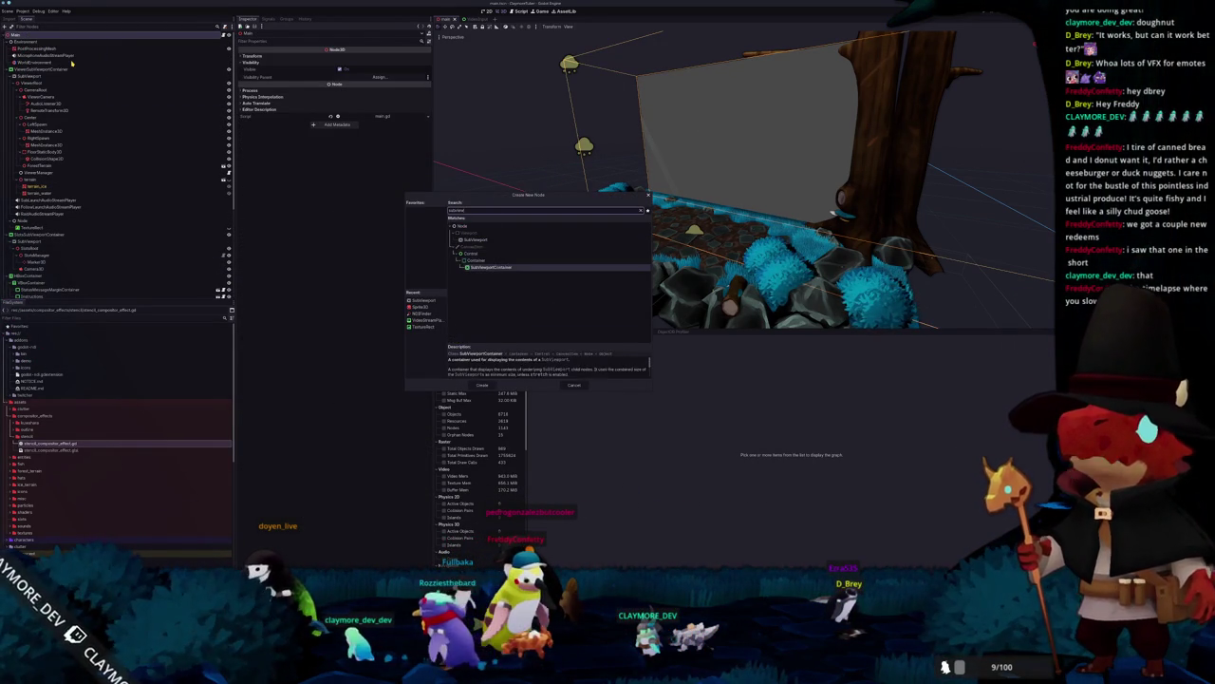
pyautogui.press('Return')
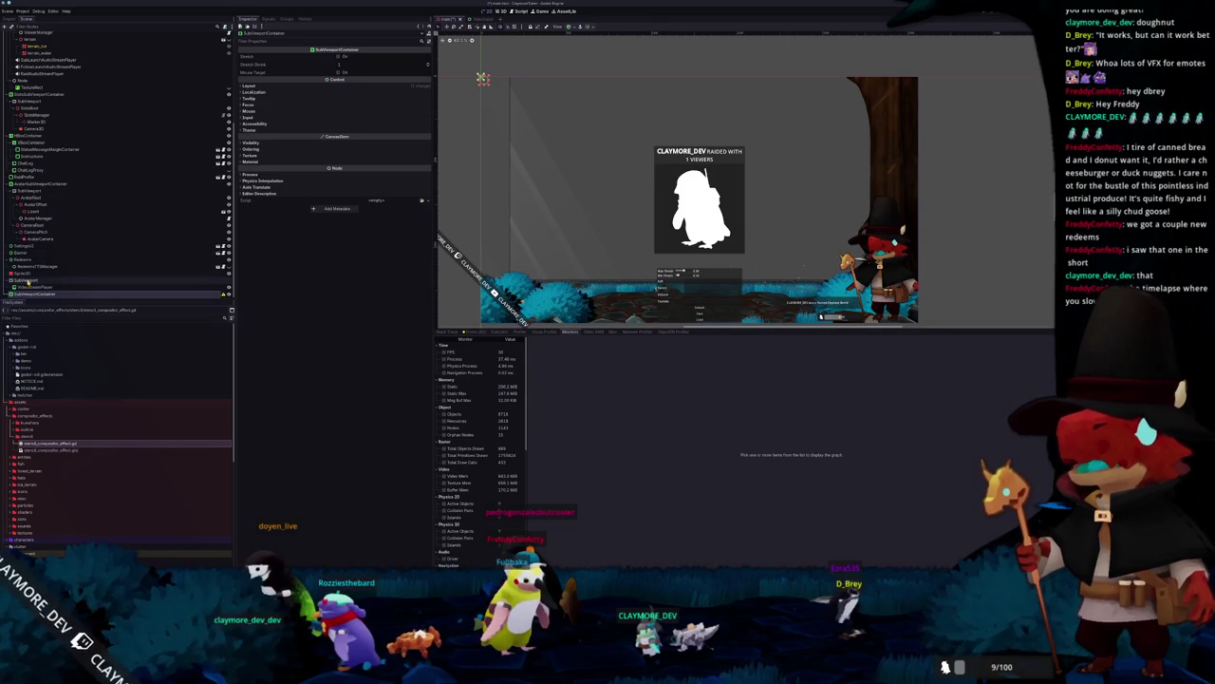
# Step: Rearrange the SubViewport rows and inspect the SubViewport, Sprite3D and SubViewportContainer settings
pyautogui.moveTo(29, 282); pyautogui.dragTo(21, 295)
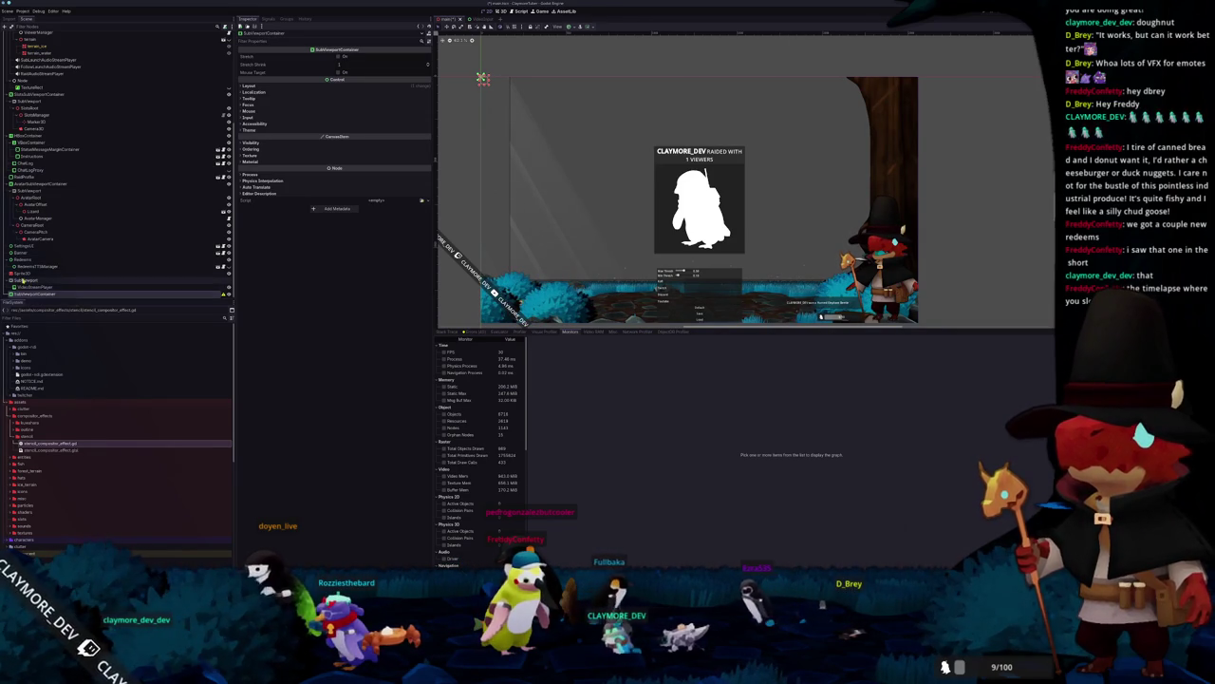
pyautogui.click(28, 281)
pyautogui.click(29, 273)
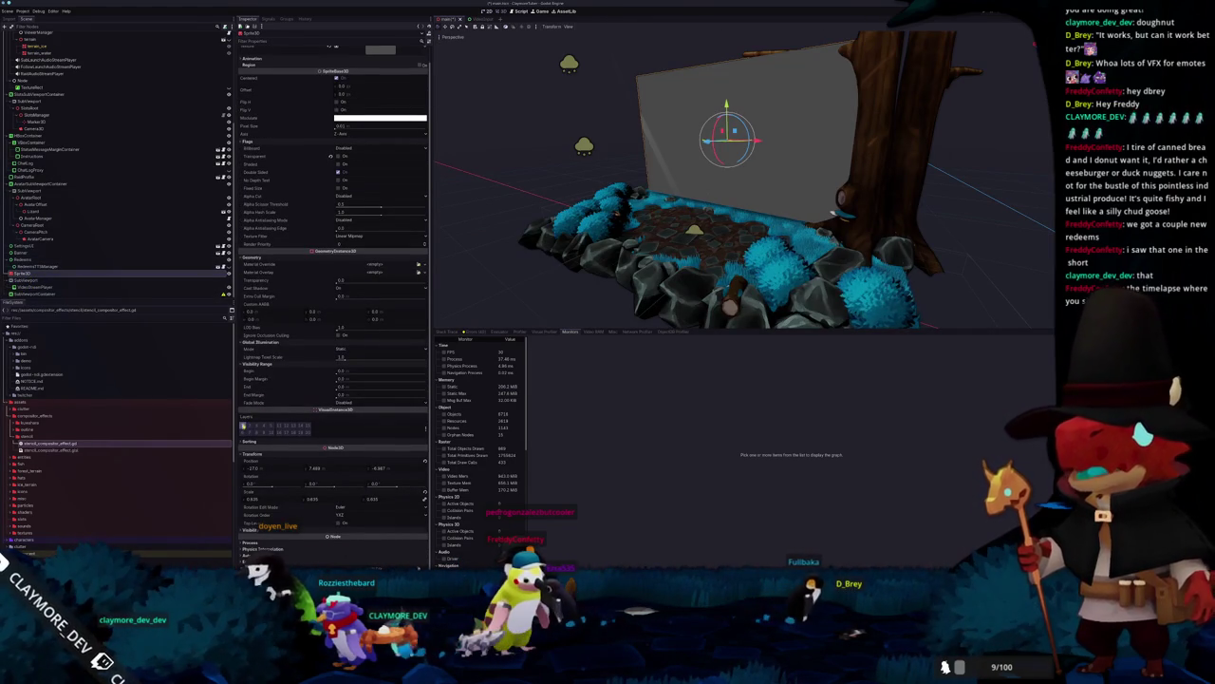
pyautogui.click(34, 293)
pyautogui.click(34, 282)
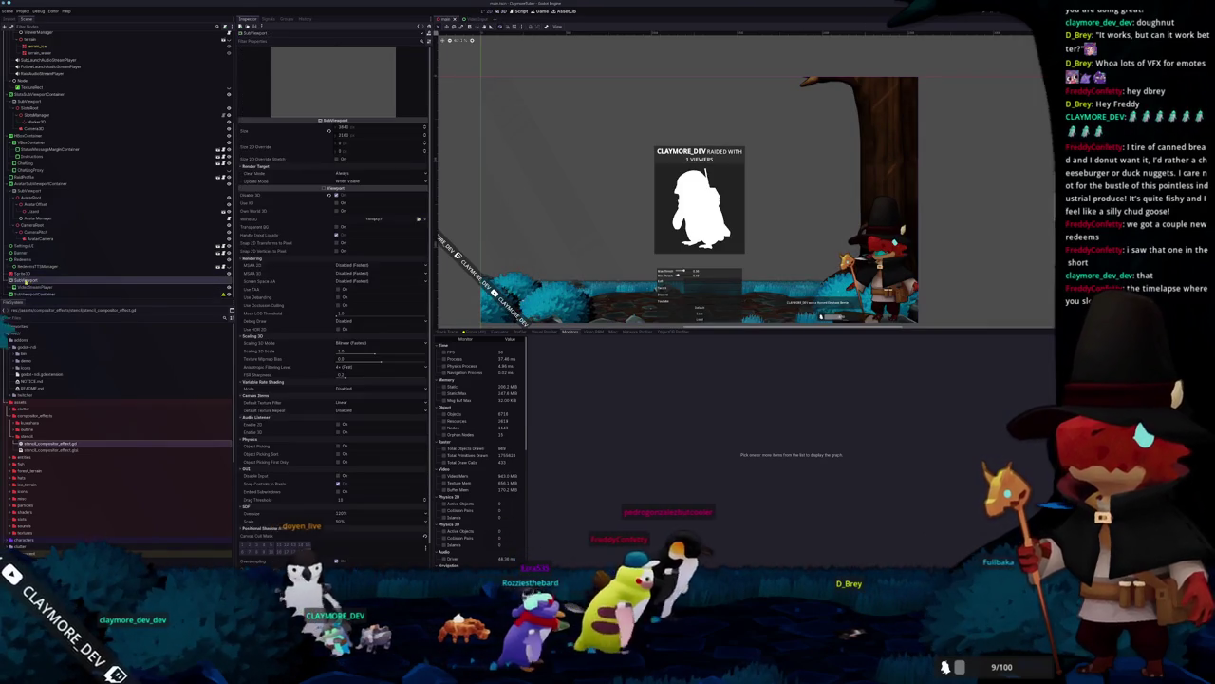
pyautogui.scroll(5, 43, 142)
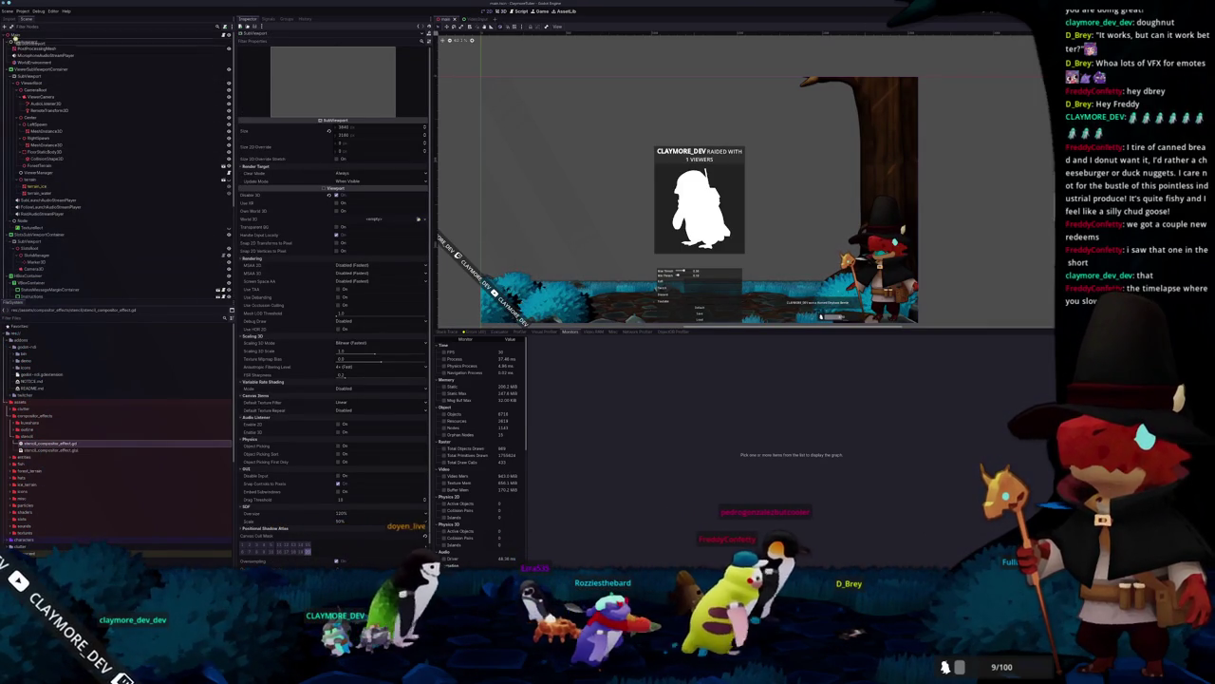
pyautogui.scroll(-4, 34, 209)
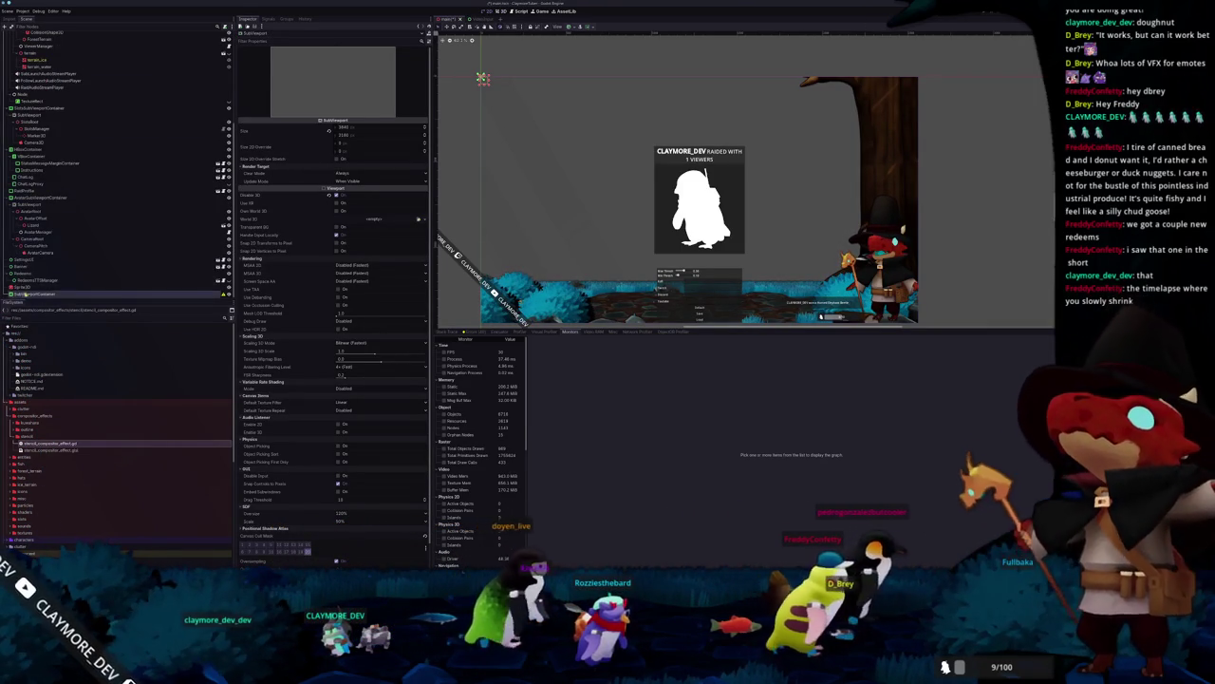
pyautogui.scroll(5, 33, 190)
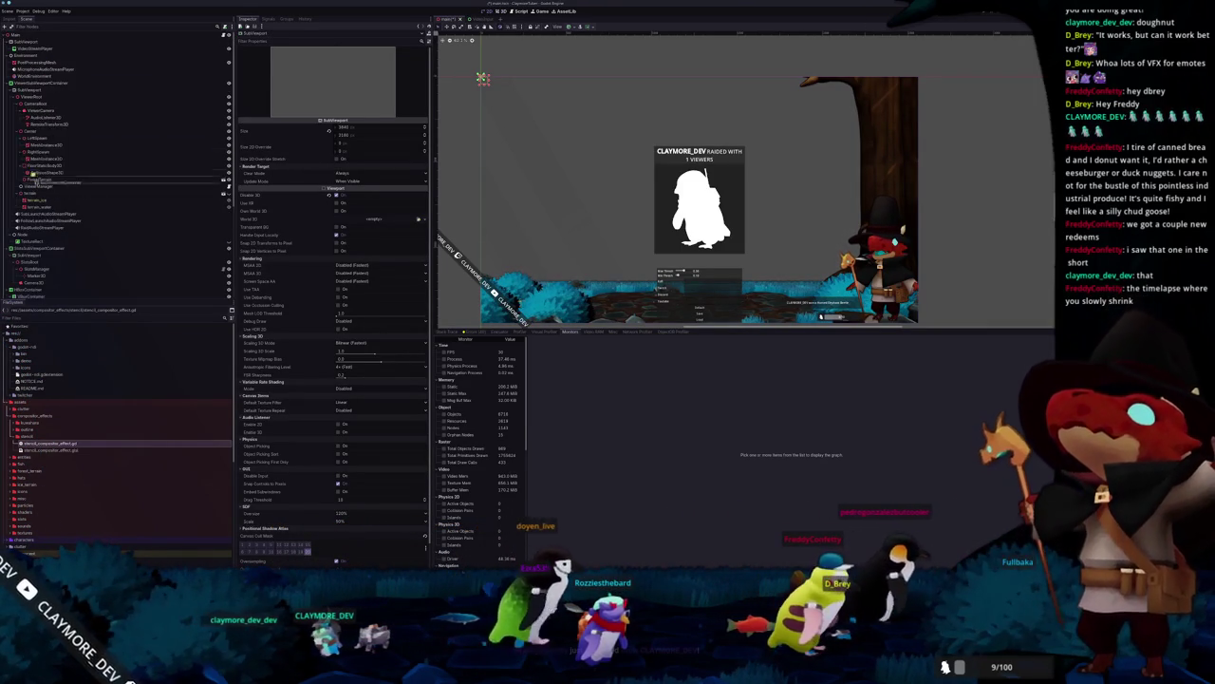
pyautogui.click(28, 54)
pyautogui.scroll(-5, 22, 285)
pyautogui.scroll(5, 29, 190)
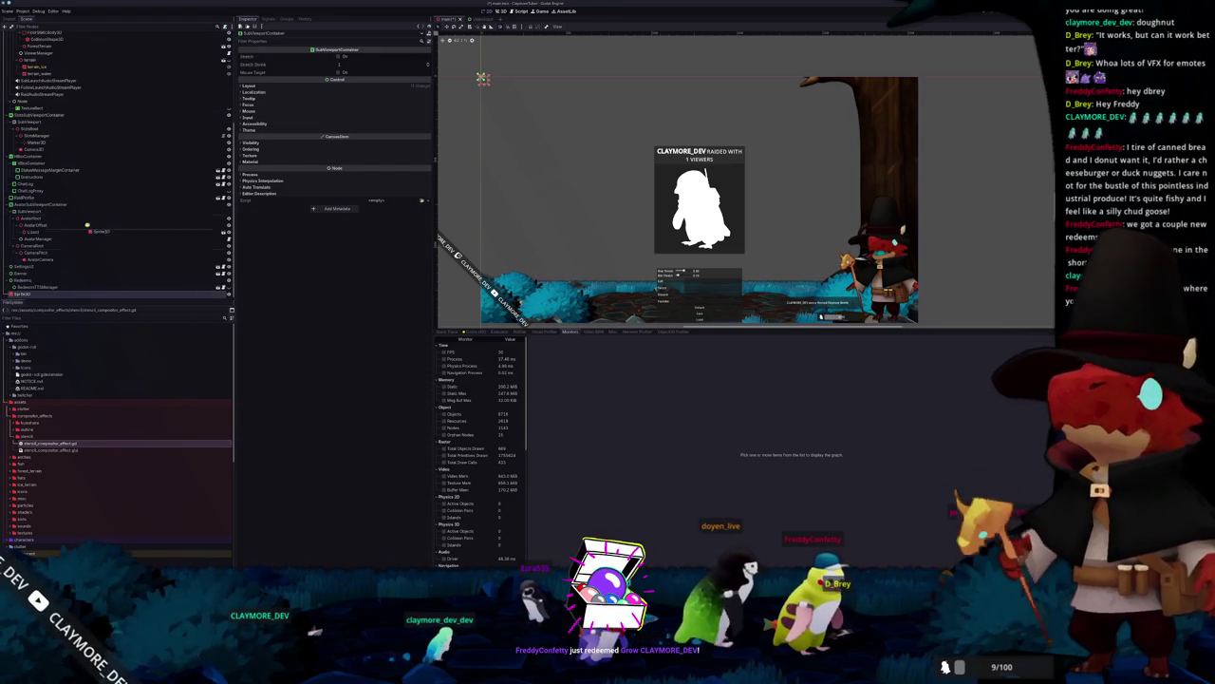
pyautogui.click(26, 36)
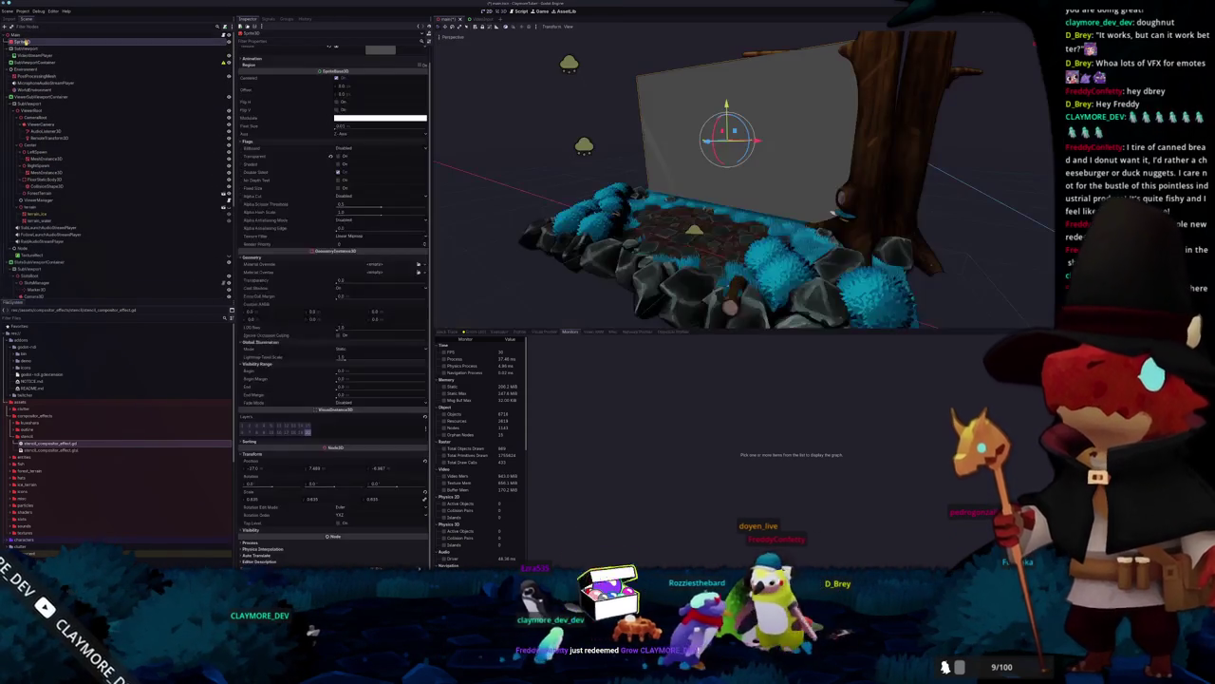
# Step: Add a SubViewport as a child of the SubViewportContainer
pyautogui.rightClick(24, 35)
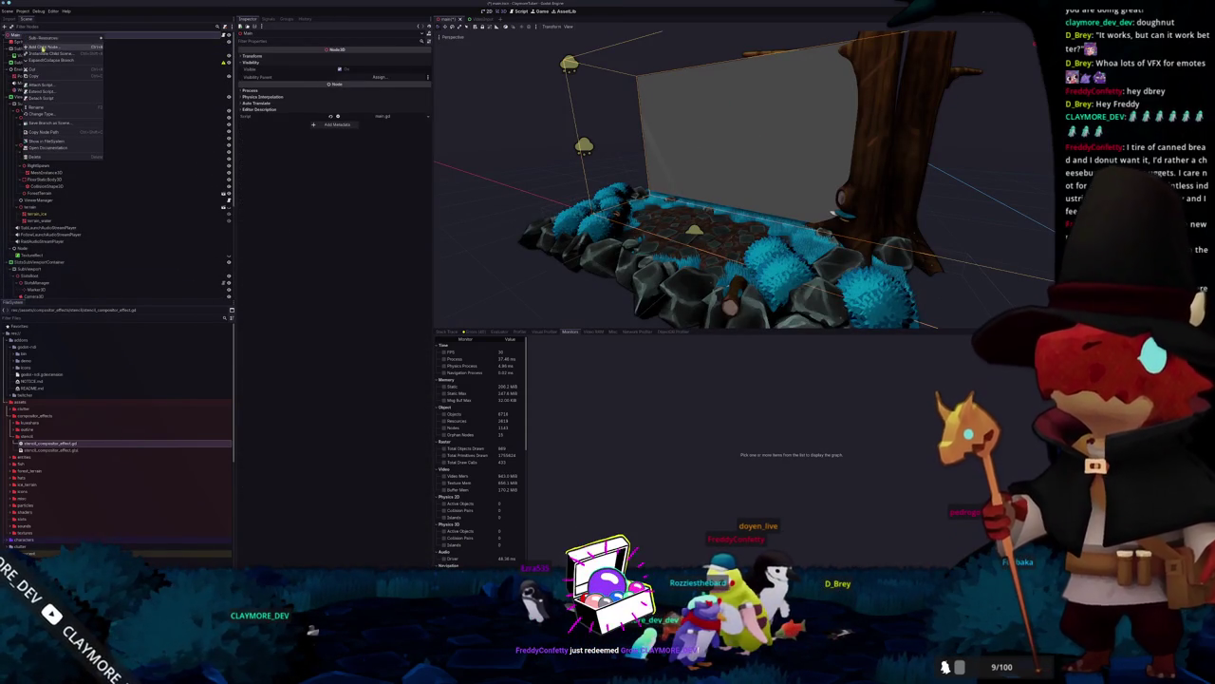
pyautogui.click(29, 48)
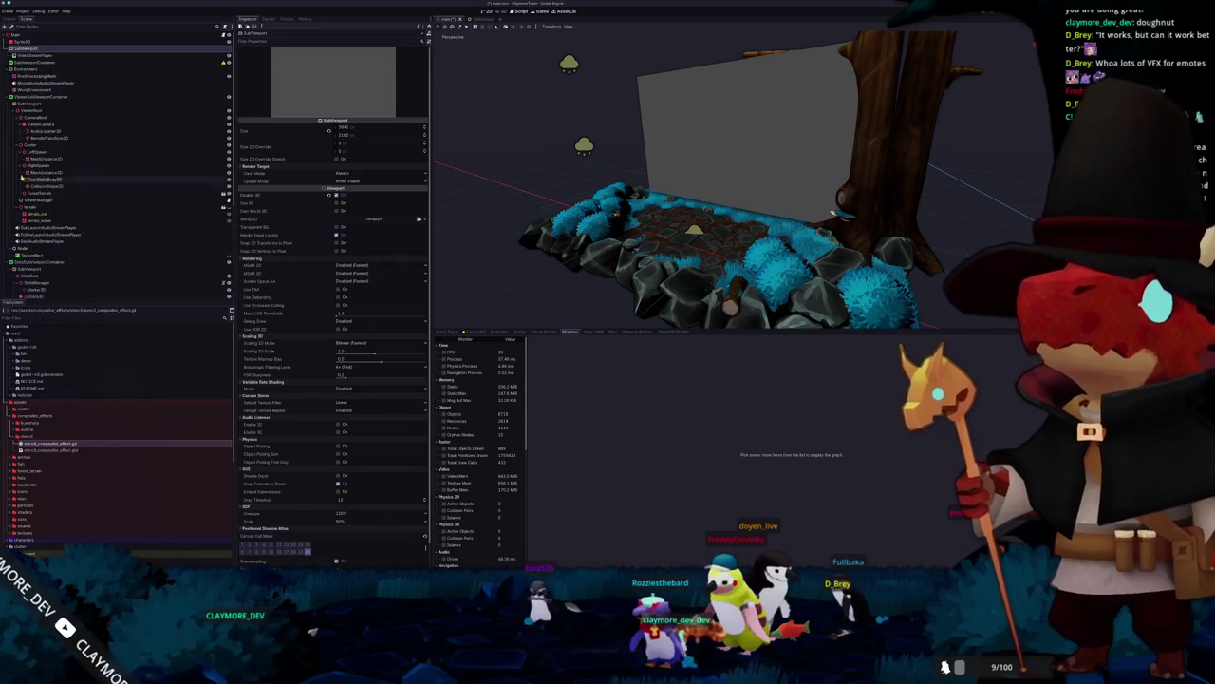
pyautogui.click(19, 62)
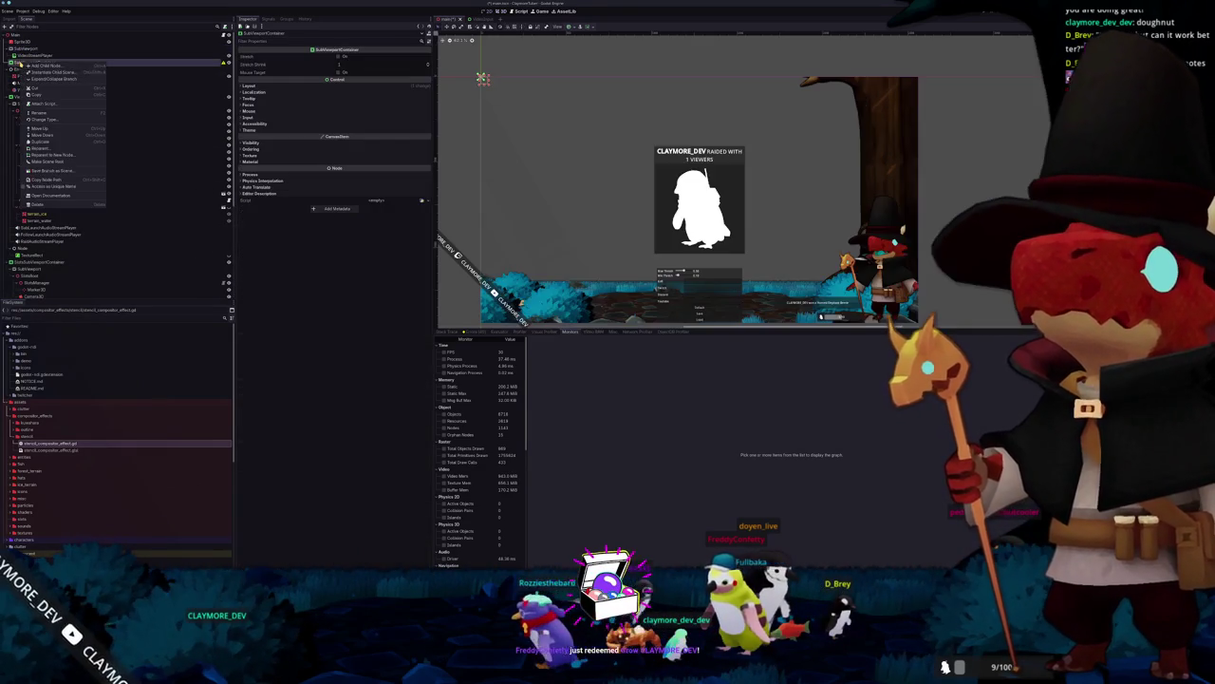
pyautogui.rightClick(19, 63)
pyautogui.click(38, 68)
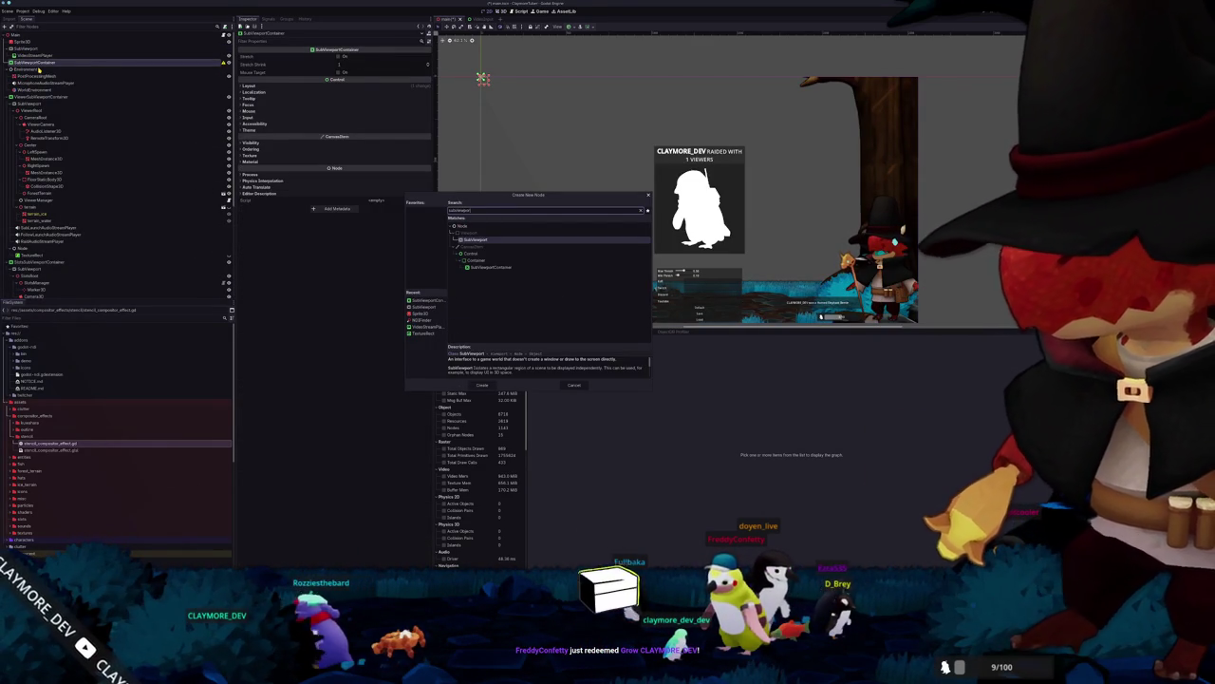
pyautogui.press('Return')
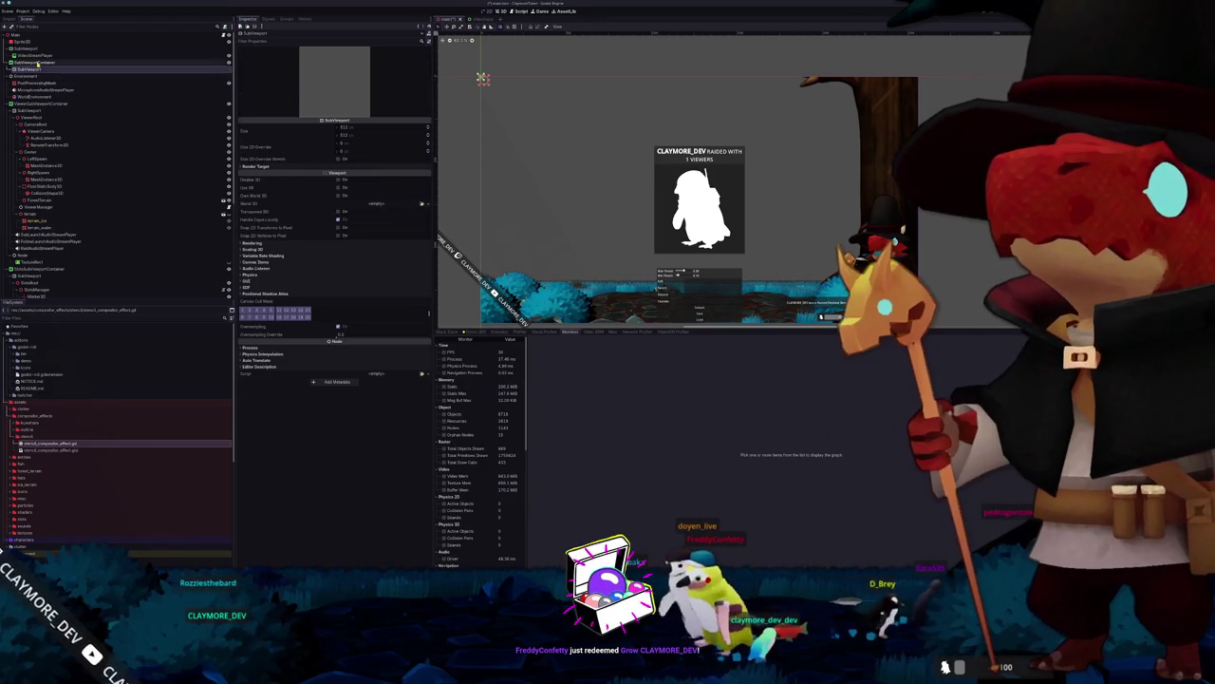
# Step: Duplicate the SubViewportContainer and move the Sprite3D into the original SubViewport
pyautogui.click(38, 62)
pyautogui.hotkey('ctrl', 'd')
pyautogui.click(9, 63)
pyautogui.moveTo(29, 41)
pyautogui.mouseDown()
pyautogui.moveTo(24, 62)
pyautogui.moveTo(31, 47)
pyautogui.mouseUp()
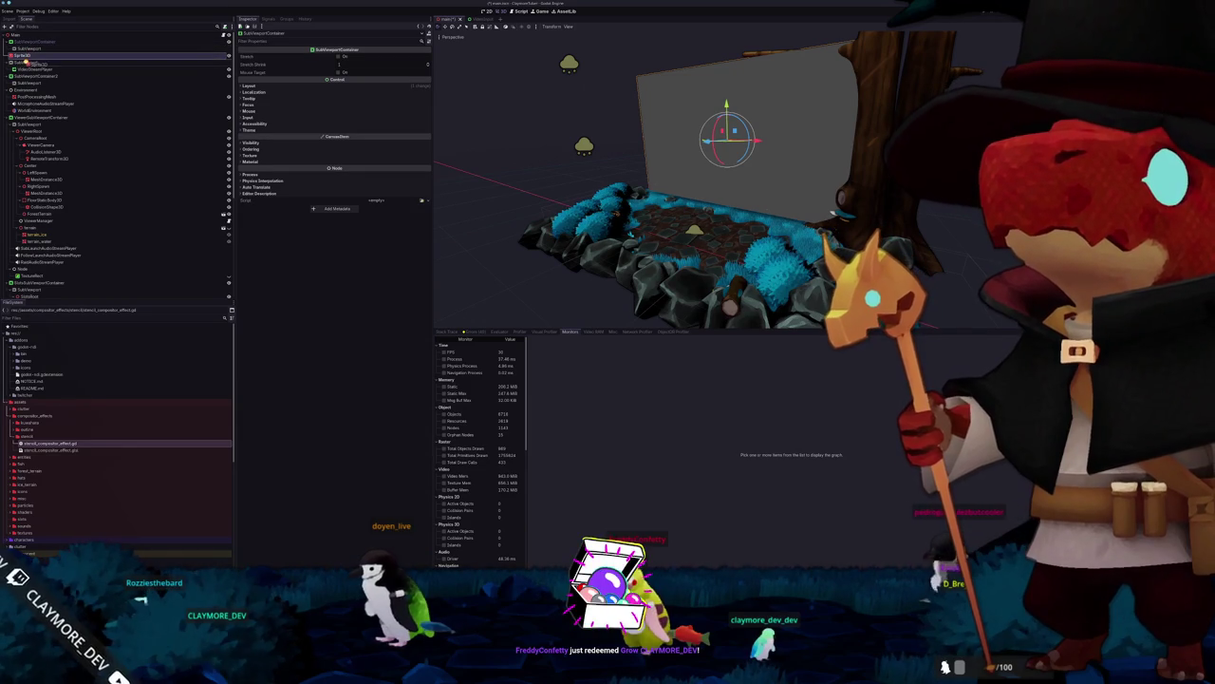
pyautogui.click(27, 49)
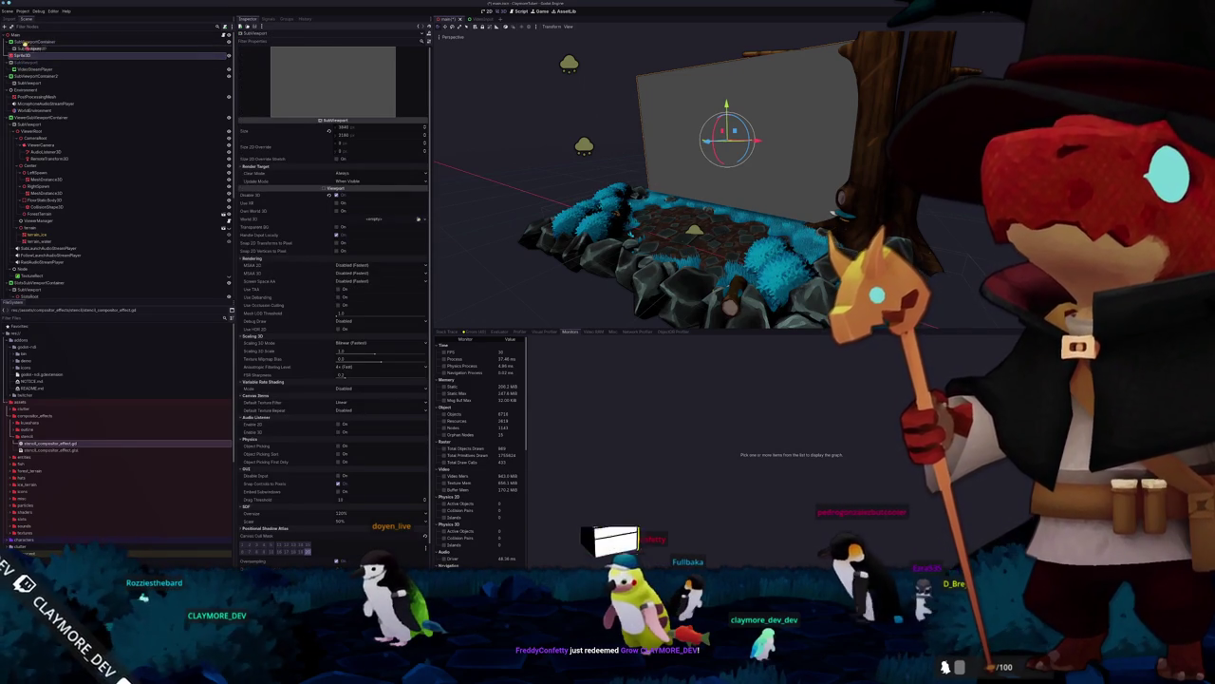
pyautogui.moveTo(31, 43)
pyautogui.mouseDown()
pyautogui.moveTo(30, 72)
pyautogui.moveTo(29, 43)
pyautogui.mouseUp()
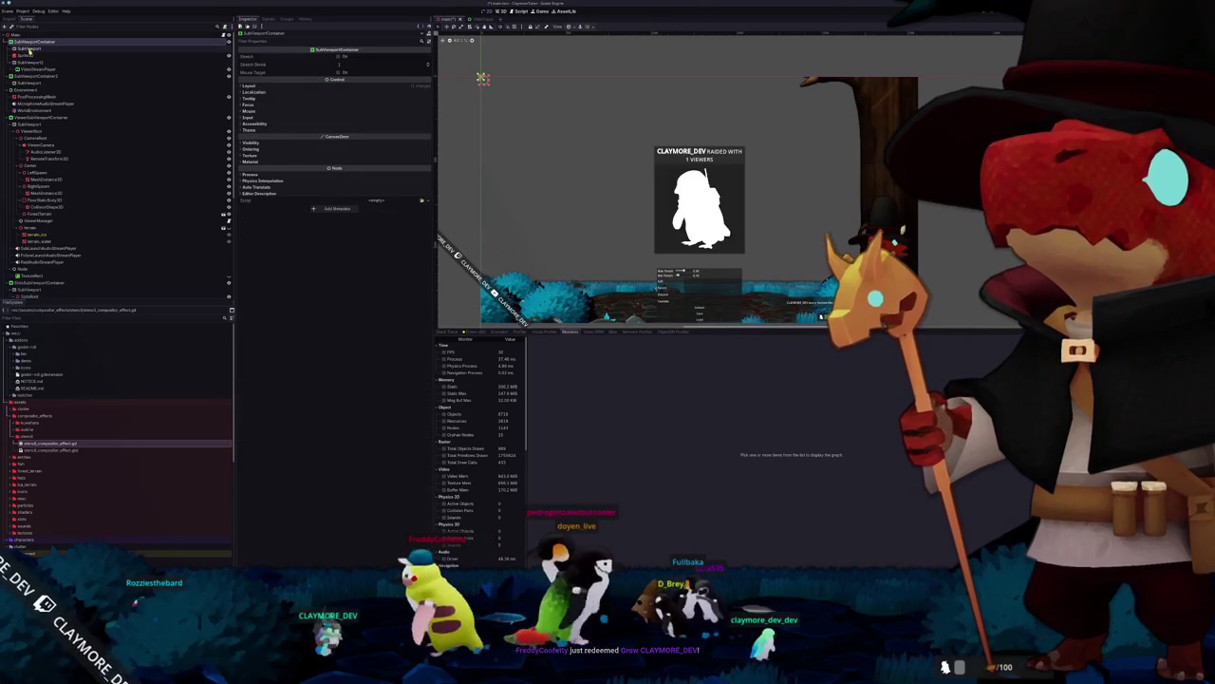
# Step: Add a Camera3D under the SubViewport
pyautogui.click(28, 48)
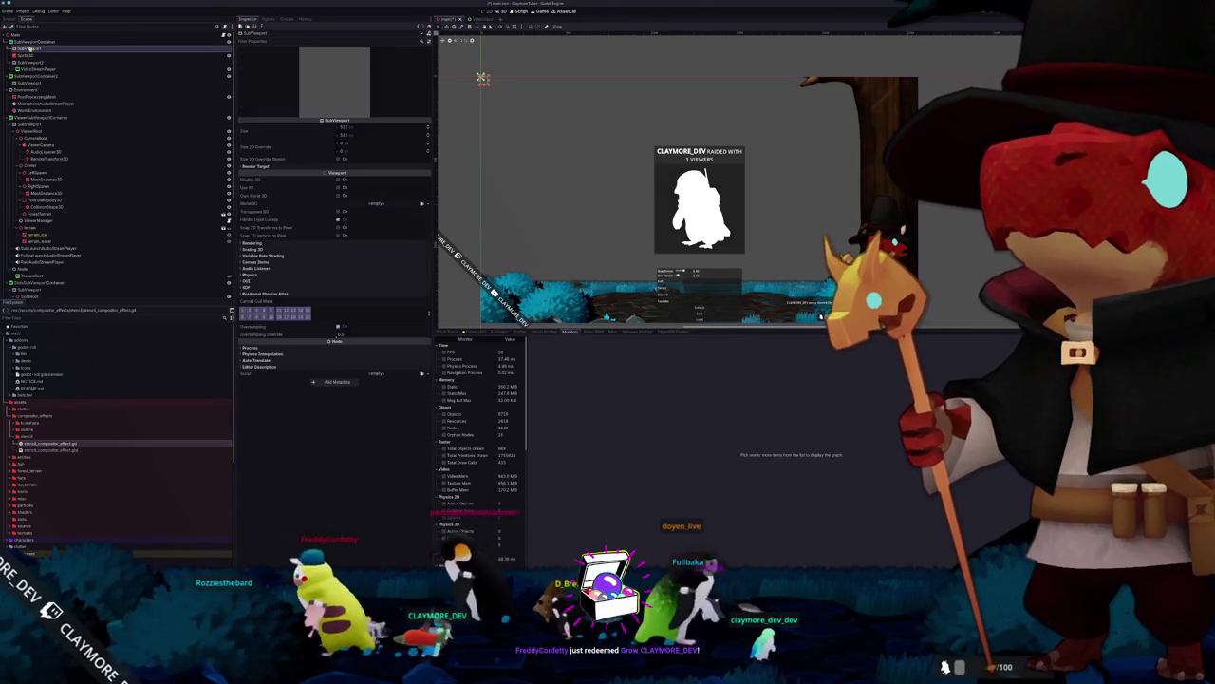
pyautogui.rightClick(36, 43)
pyautogui.click(55, 48)
pyautogui.write('camera3d')
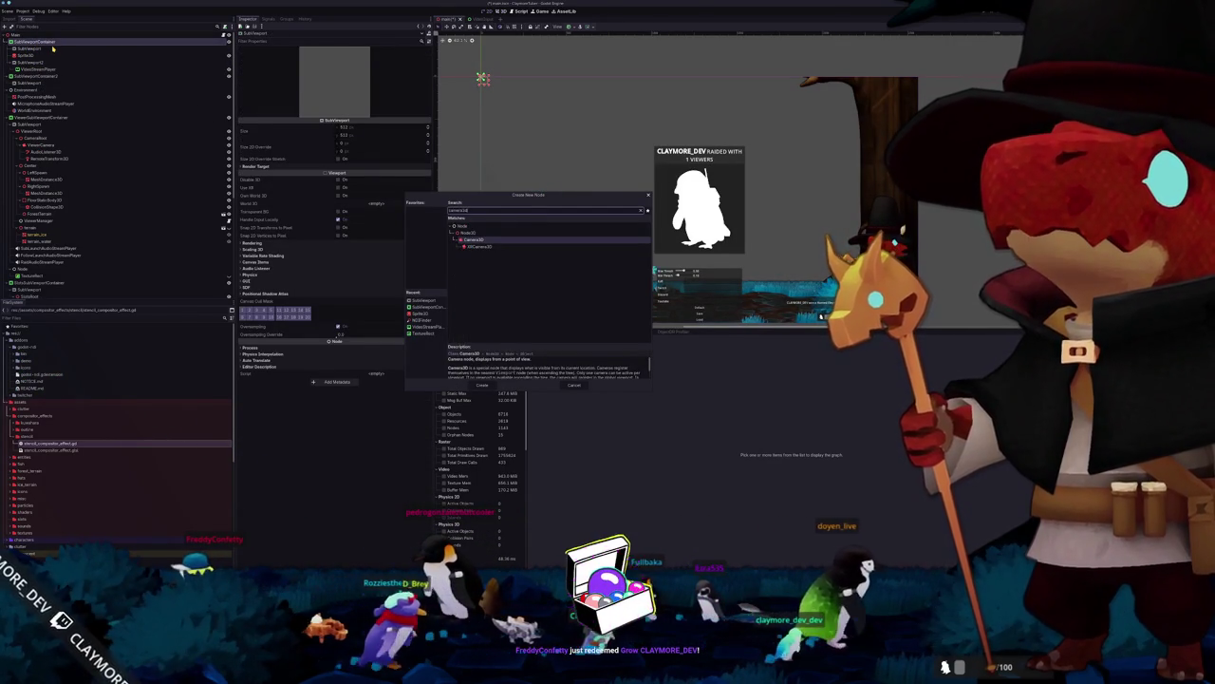
pyautogui.press('Return')
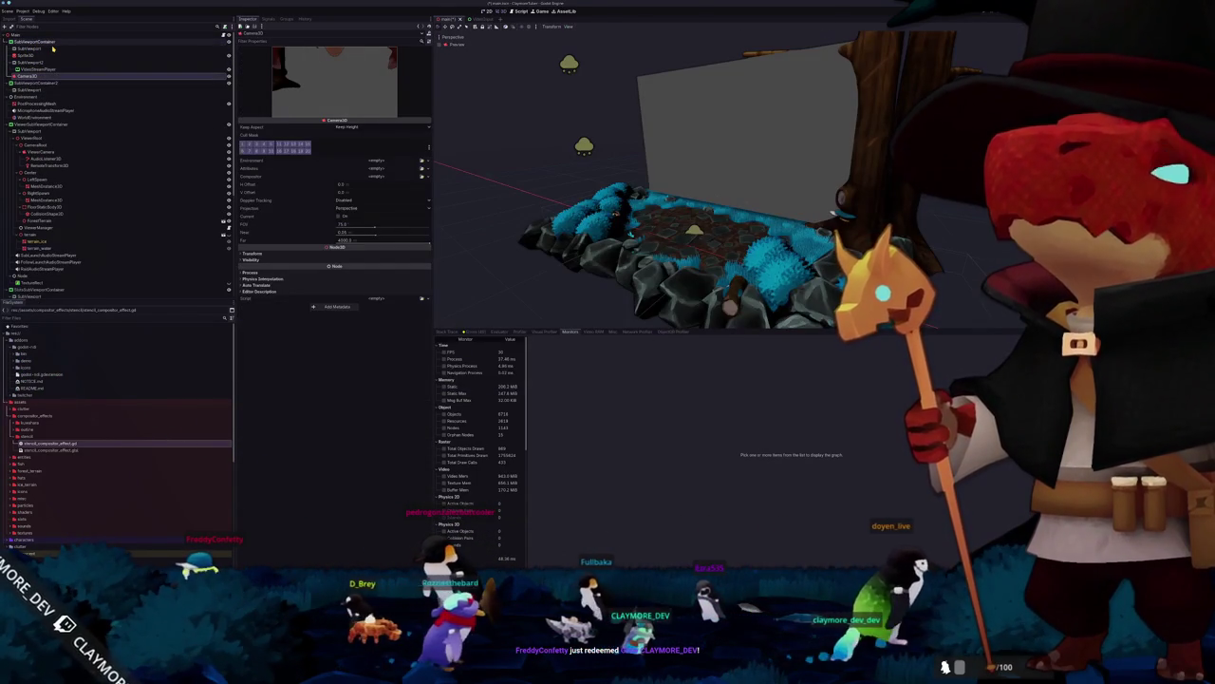
# Step: Check the new Camera3D's transform settings, then select the ViewerCamera
pyautogui.scroll(-2, 85, 201)
pyautogui.scroll(-2, 45, 236)
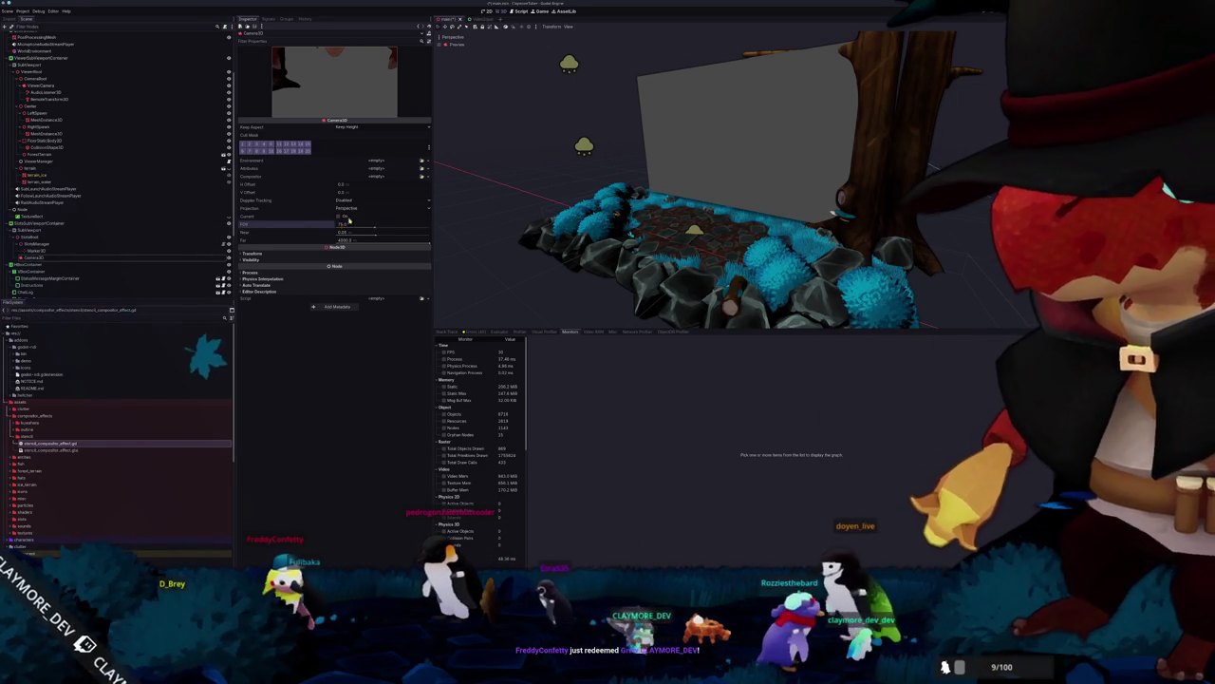
pyautogui.click(67, 258)
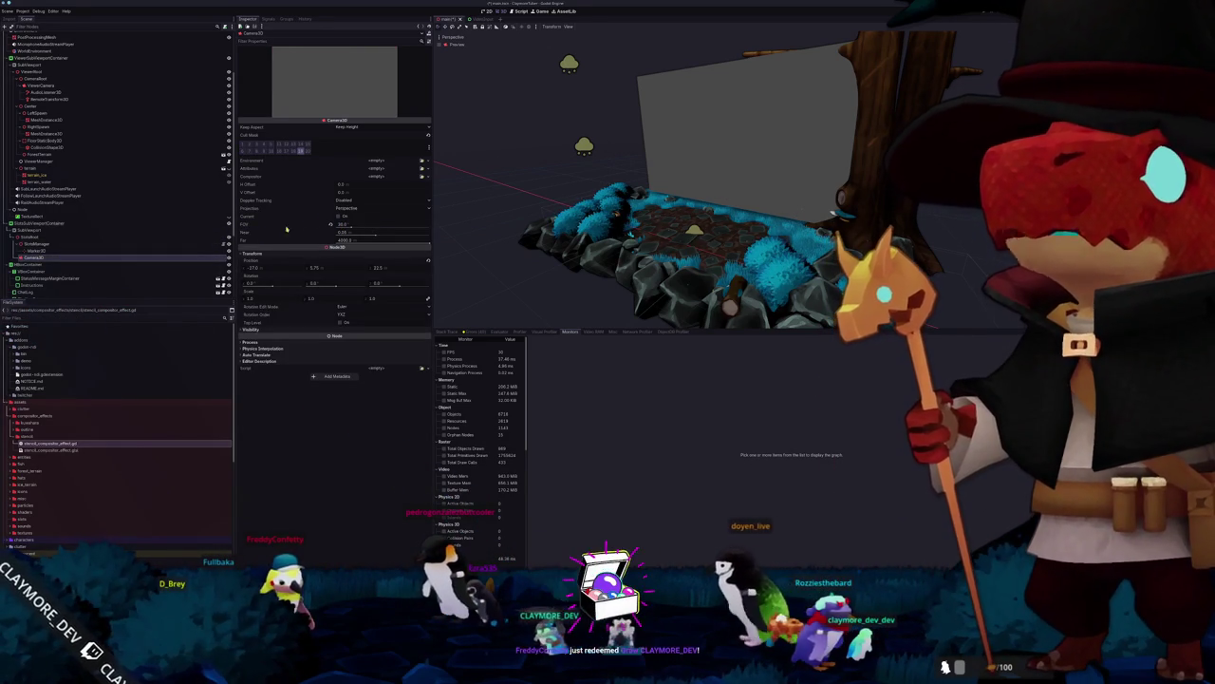
pyautogui.scroll(-1, 155, 244)
pyautogui.scroll(3, 159, 244)
pyautogui.click(159, 262)
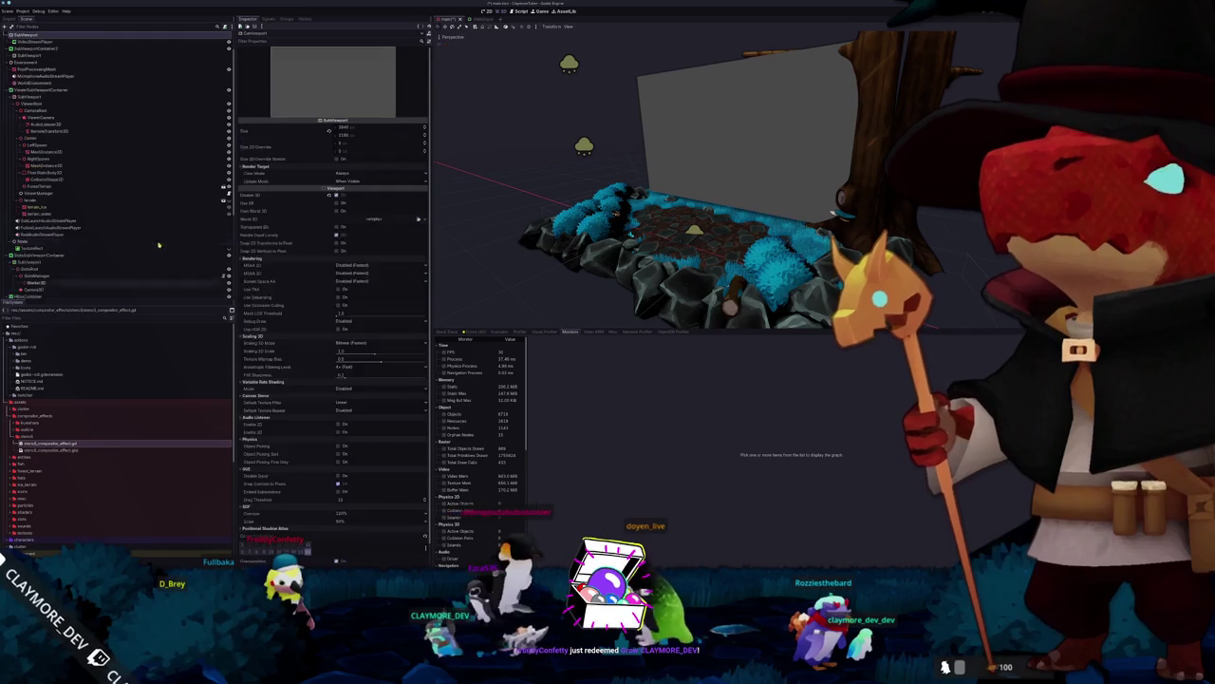
pyautogui.scroll(2, 67, 116)
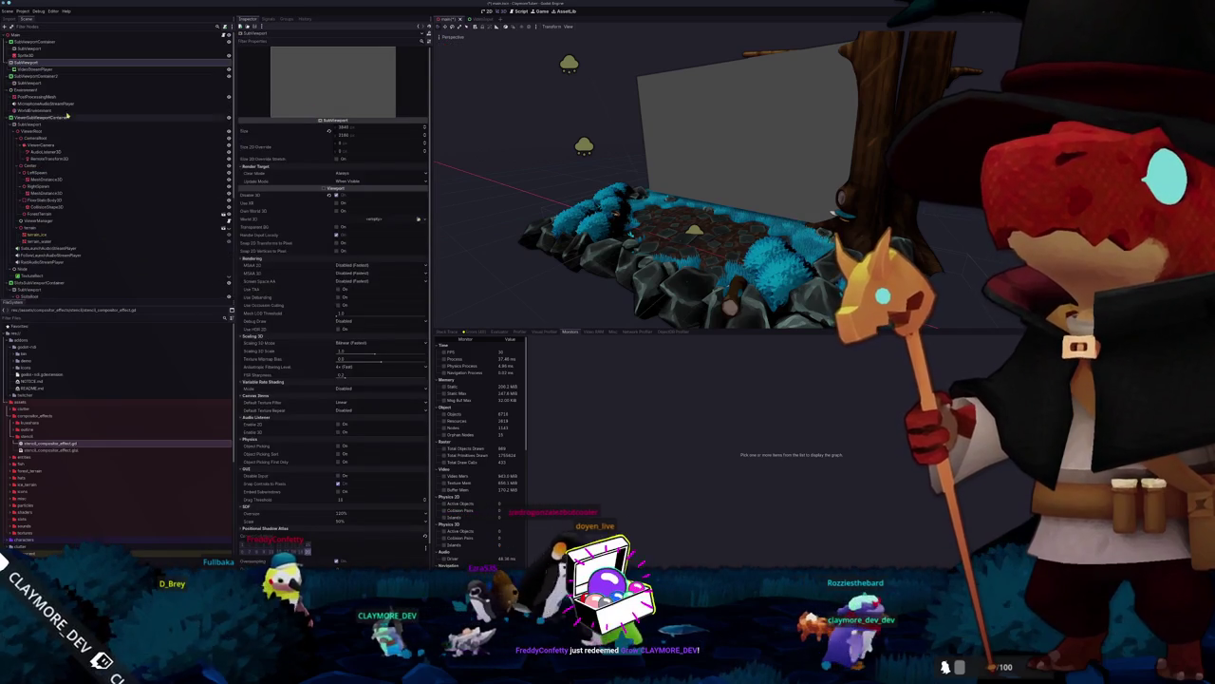
pyautogui.click(45, 73)
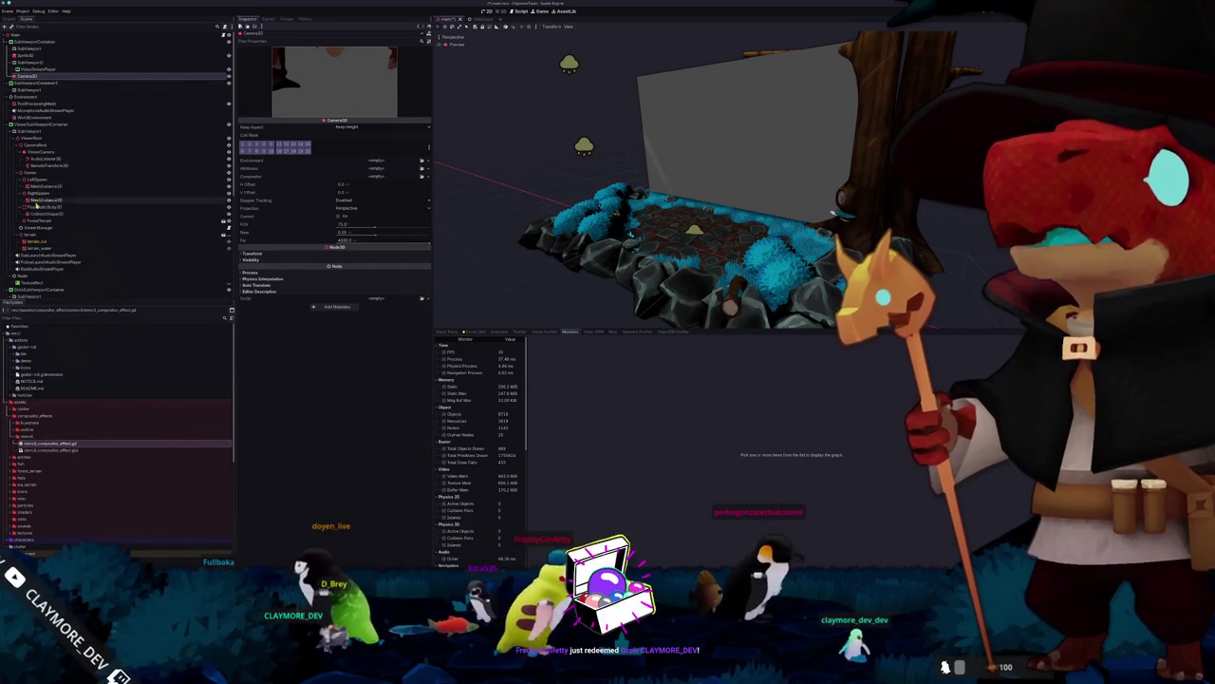
pyautogui.click(40, 152)
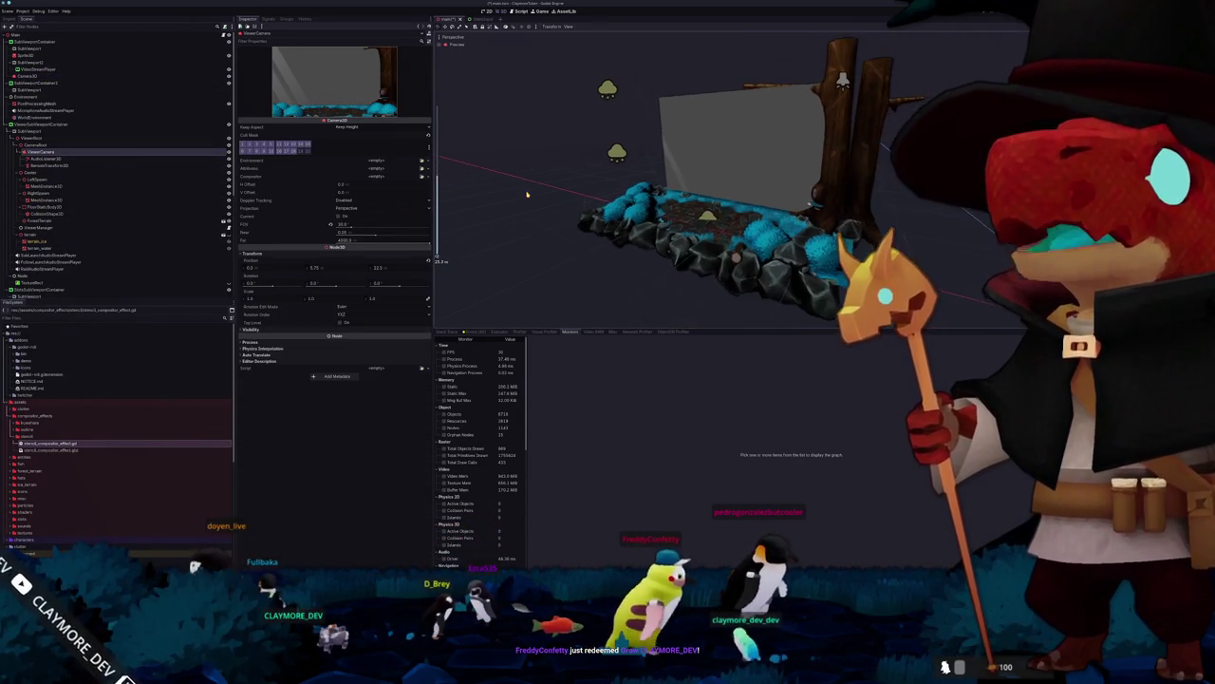
# Step: Add a RemoteTransform3D under ViewerCamera with its Remote Path set to Camera3D
pyautogui.rightClick(44, 152)
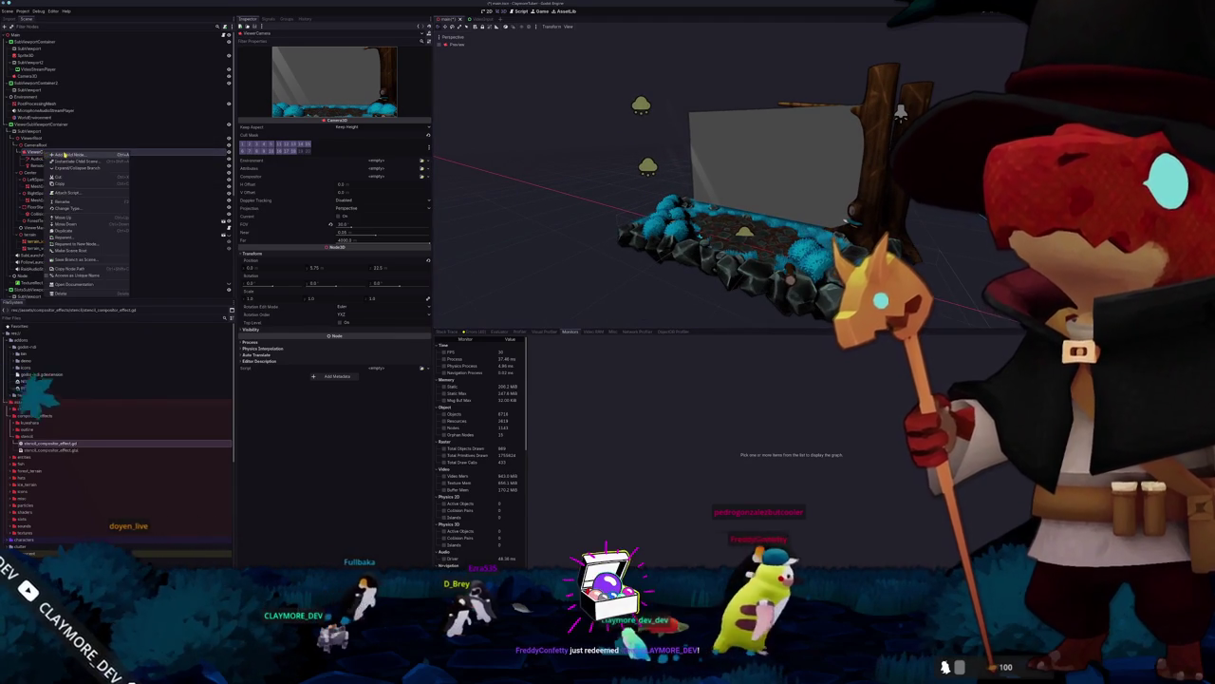
pyautogui.click(75, 161)
pyautogui.write('remote')
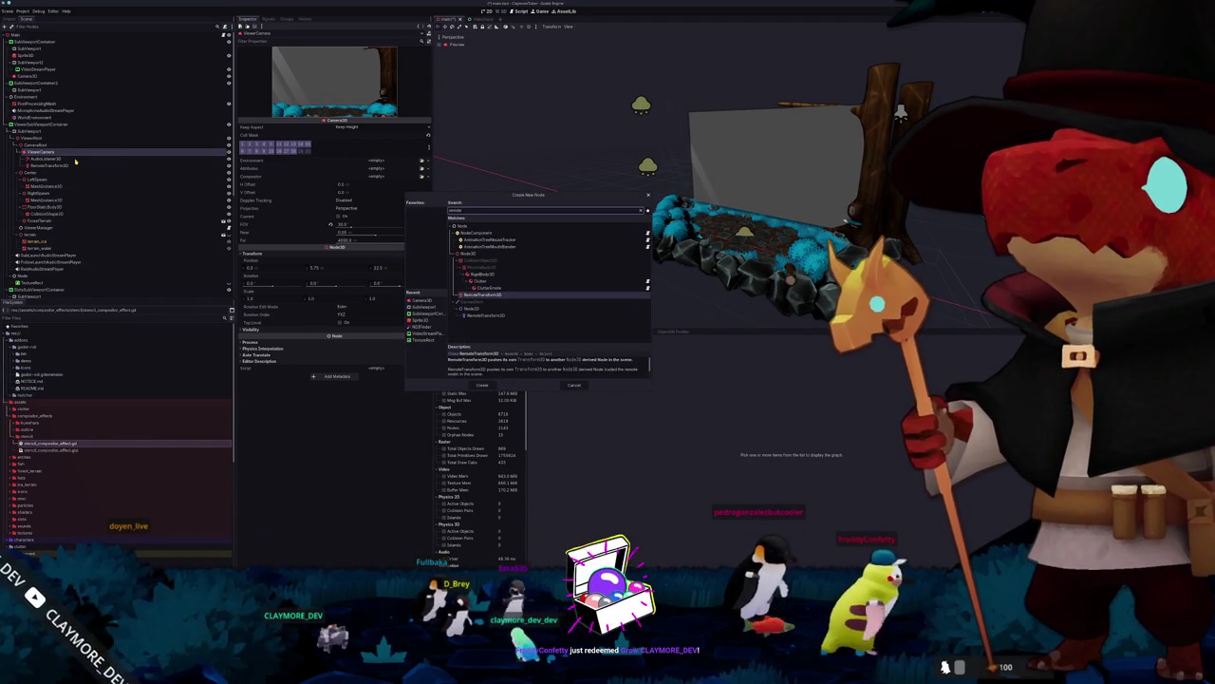
pyautogui.press('Return')
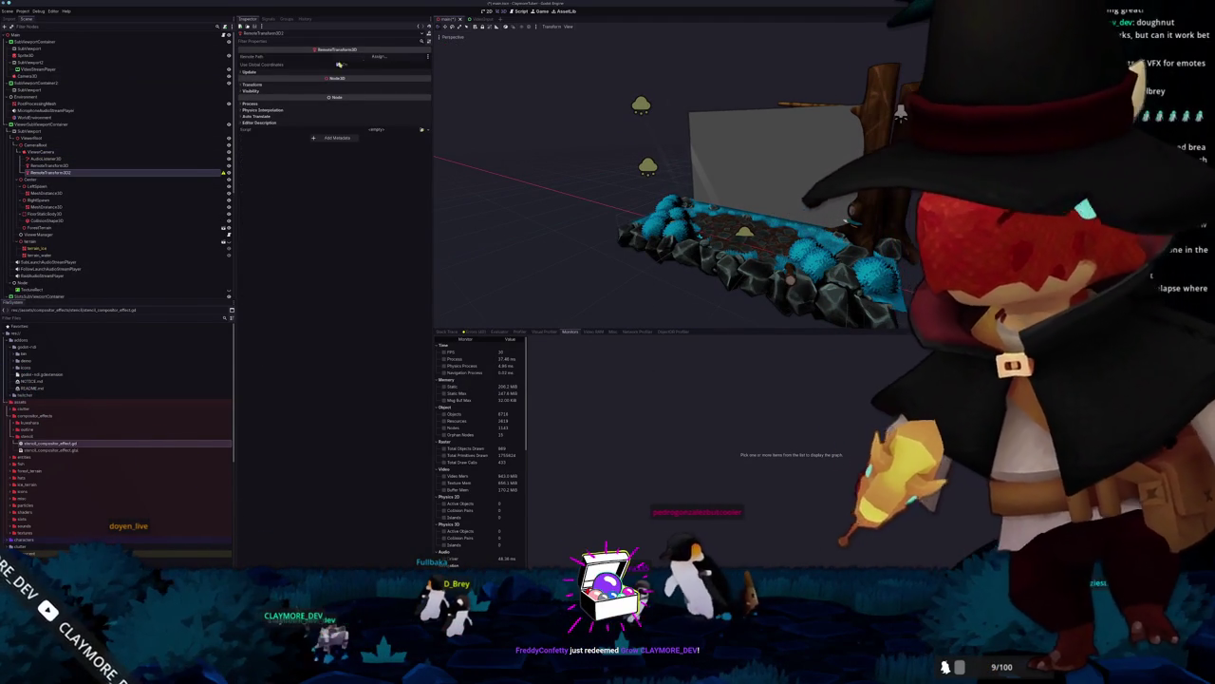
pyautogui.click(378, 56)
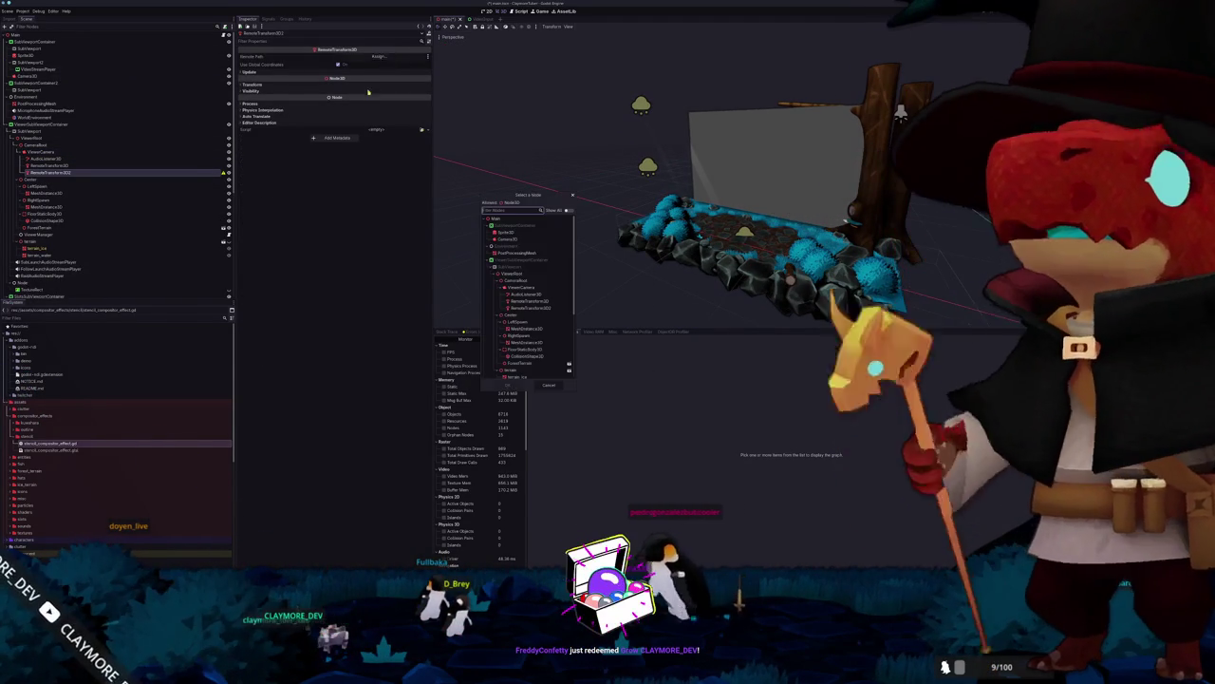
pyautogui.doubleClick(515, 239)
pyautogui.click(295, 72)
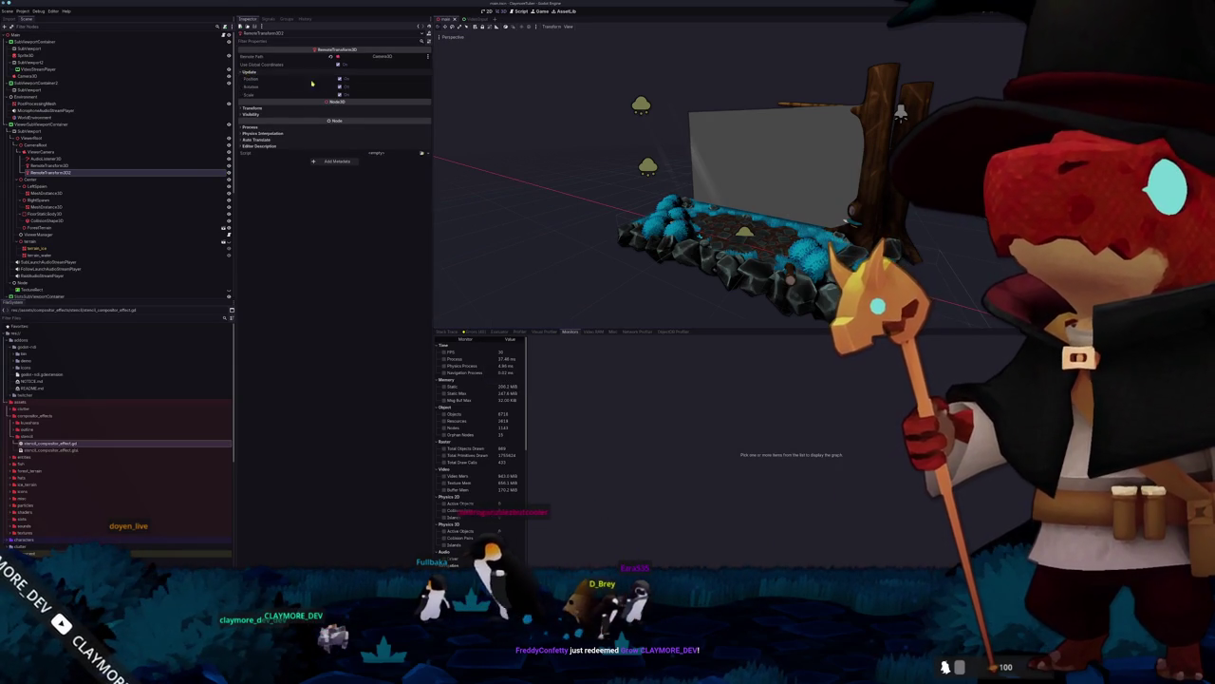
# Step: Compare the settings of the two RemoteTransform3D nodes
pyautogui.click(60, 165)
pyautogui.click(62, 171)
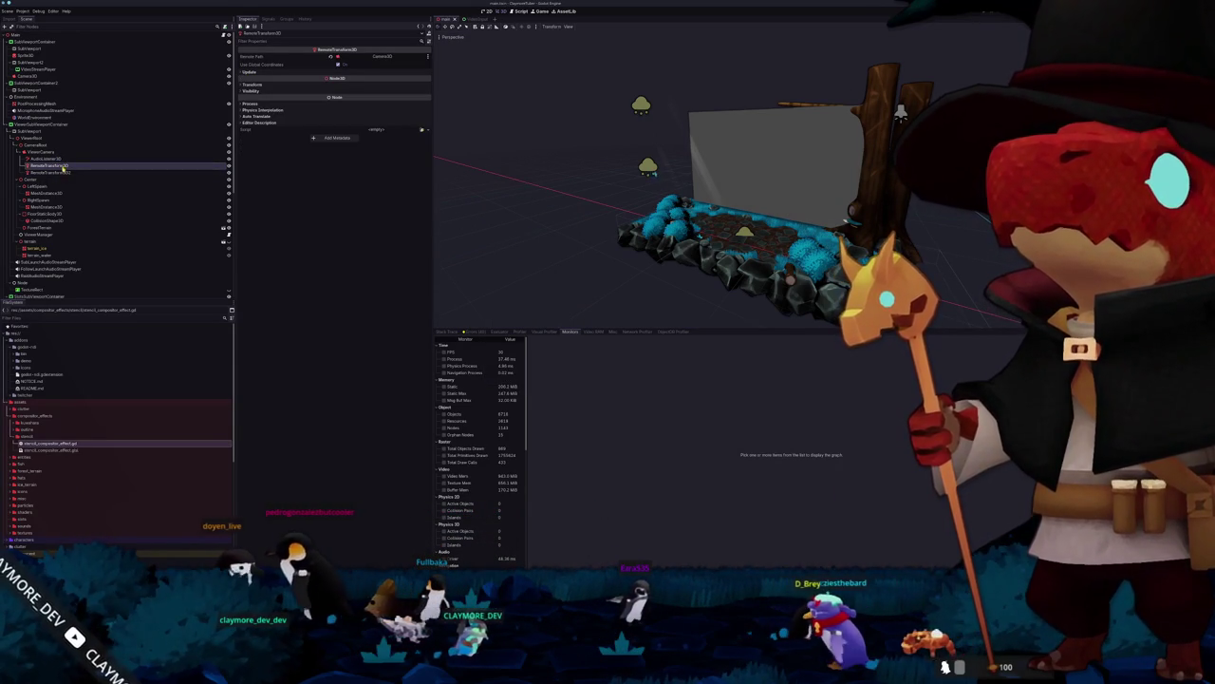
pyautogui.click(62, 166)
pyautogui.click(62, 170)
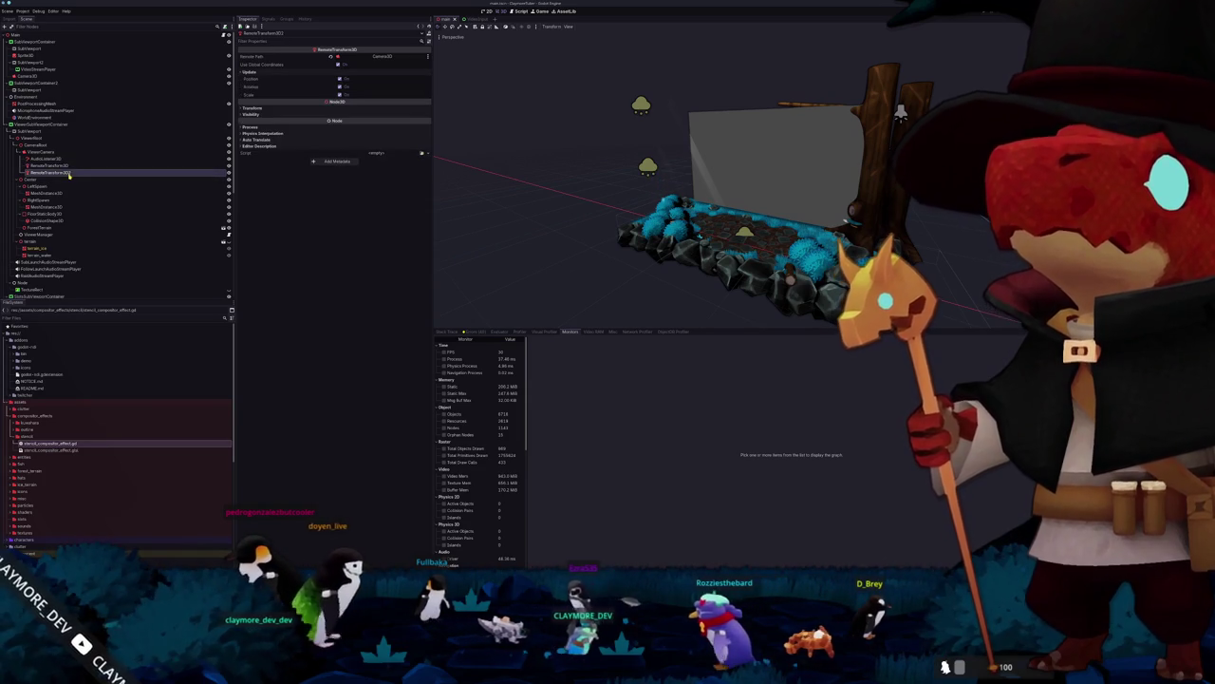
pyautogui.click(76, 172)
pyautogui.click(76, 165)
pyautogui.click(77, 172)
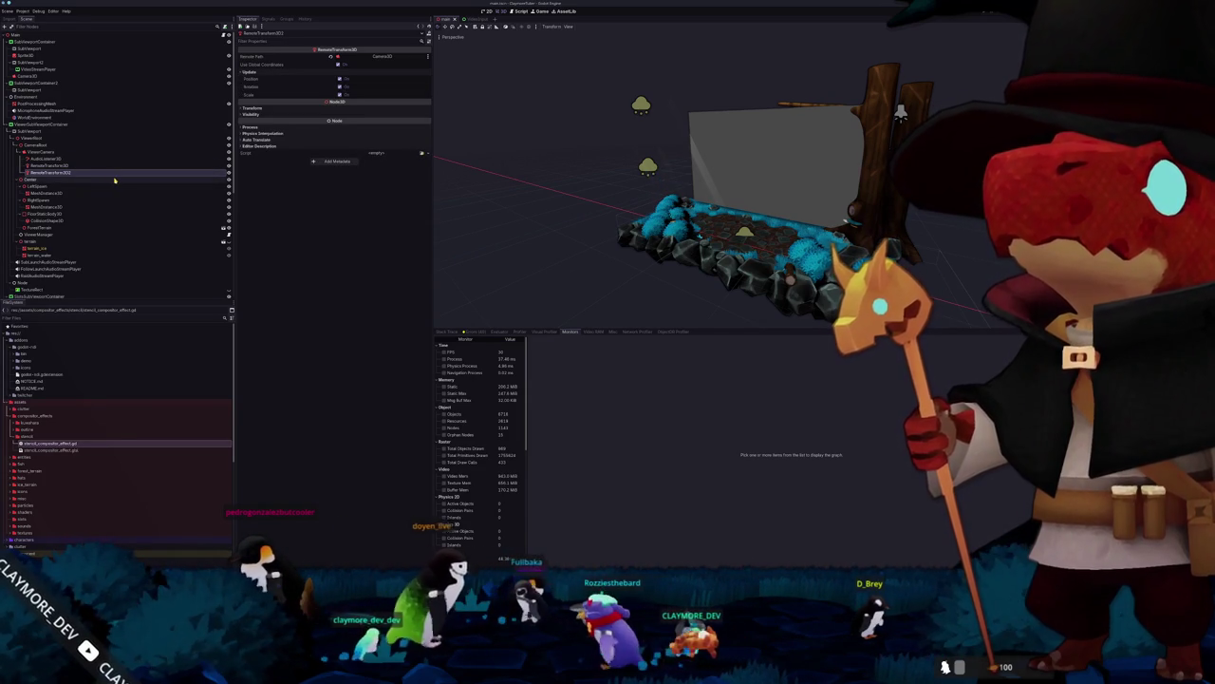
pyautogui.click(112, 165)
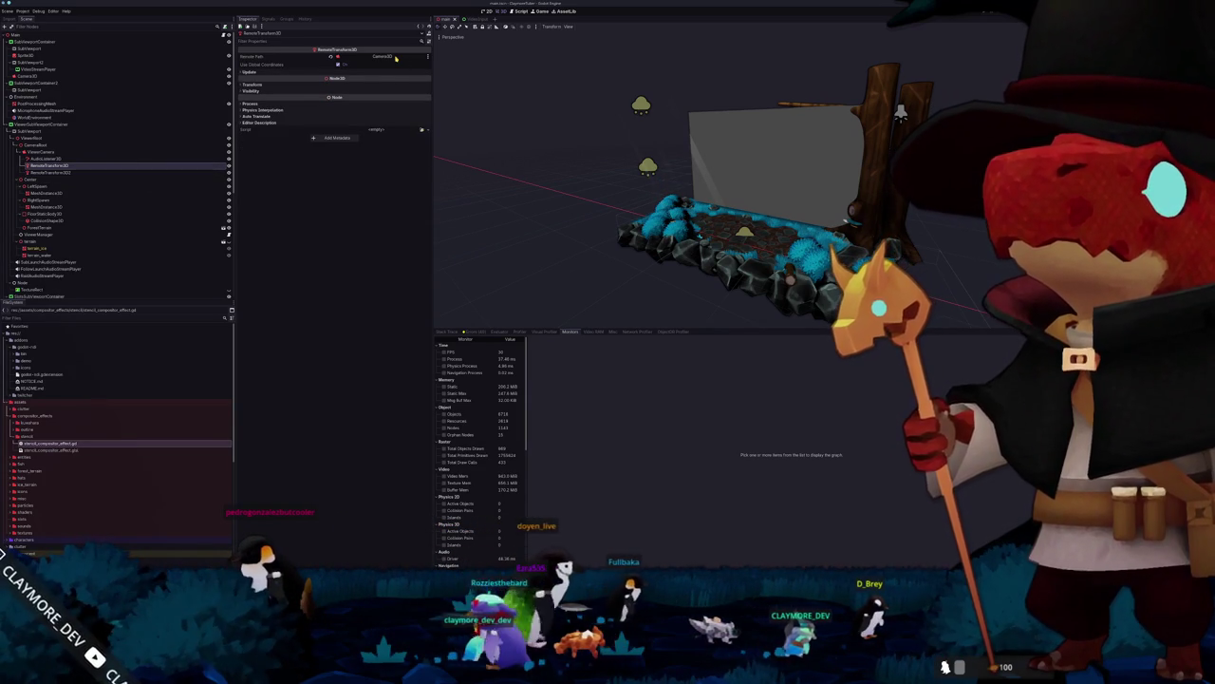
pyautogui.click(76, 172)
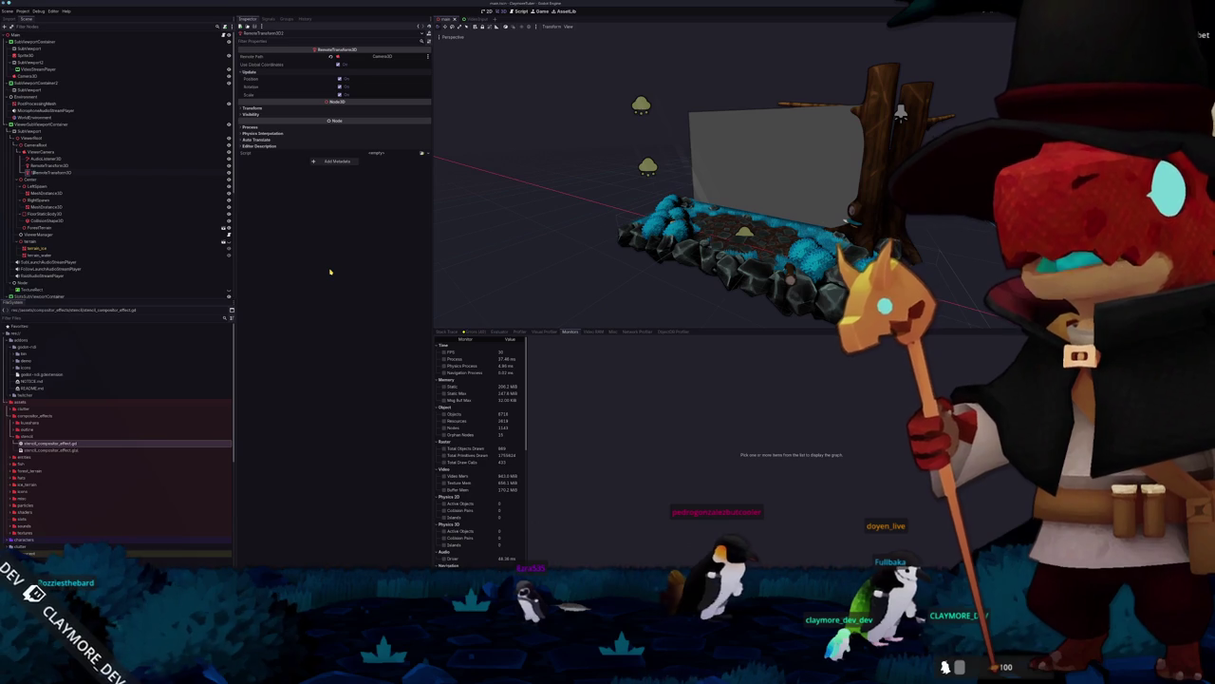
# Step: Step through SubViewport, Camera3D and the screen camera, then select the nodes from Environment down
pyautogui.press('Up')
pyautogui.press('Up')
pyautogui.press('Up')
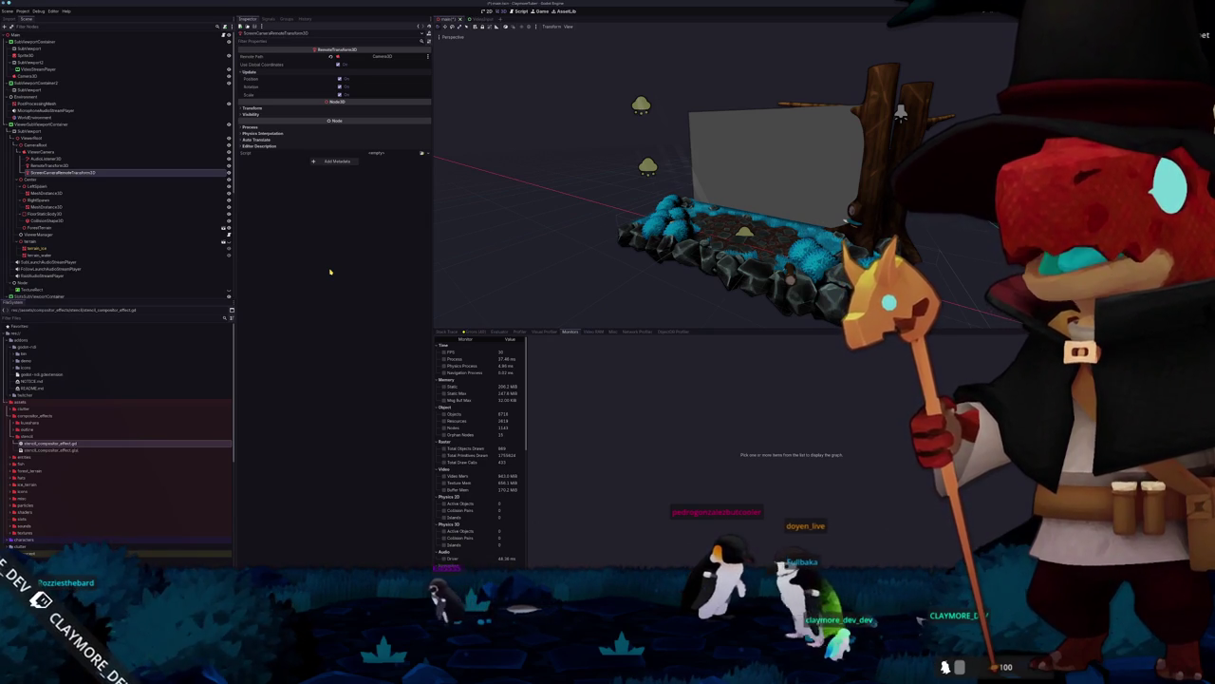
pyautogui.press('Up')
pyautogui.press('Up')
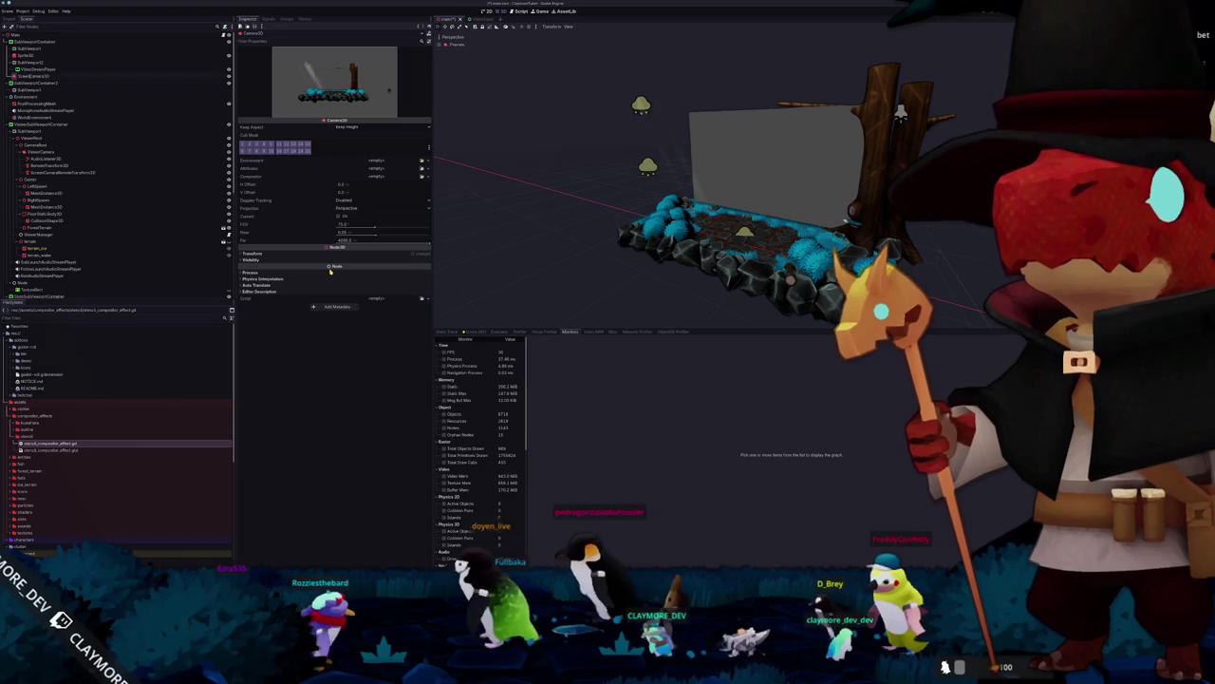
pyautogui.press('Down')
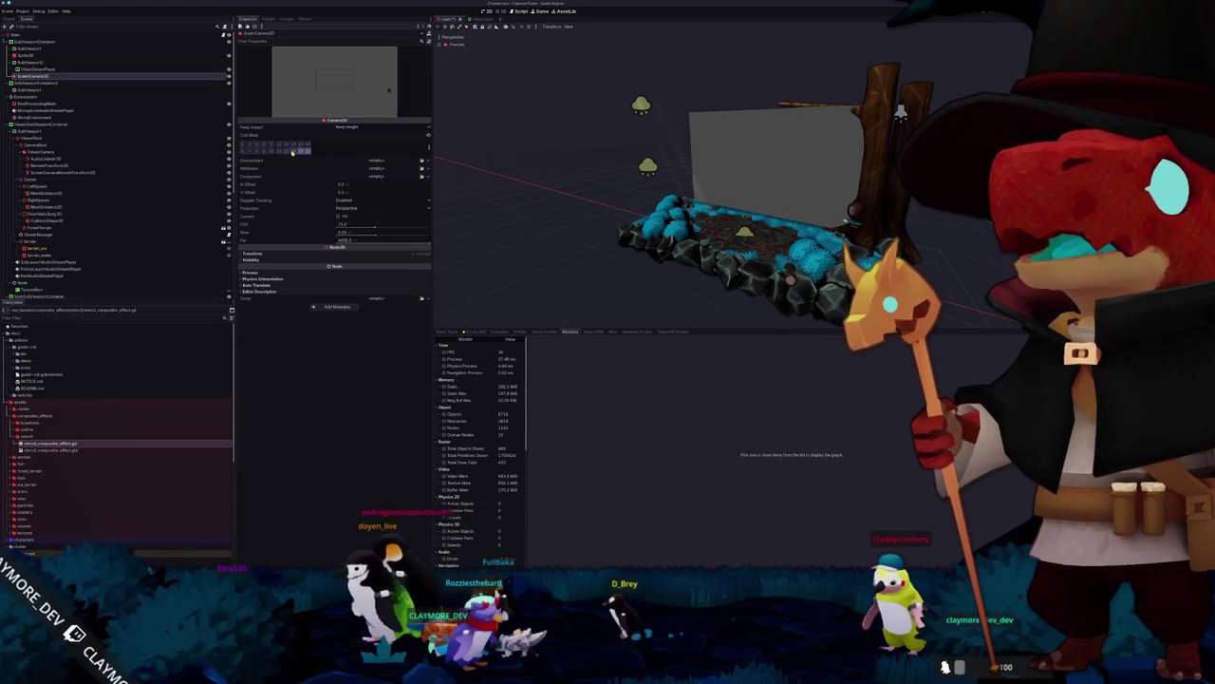
pyautogui.click(36, 96)
pyautogui.scroll(-5, 33, 285)
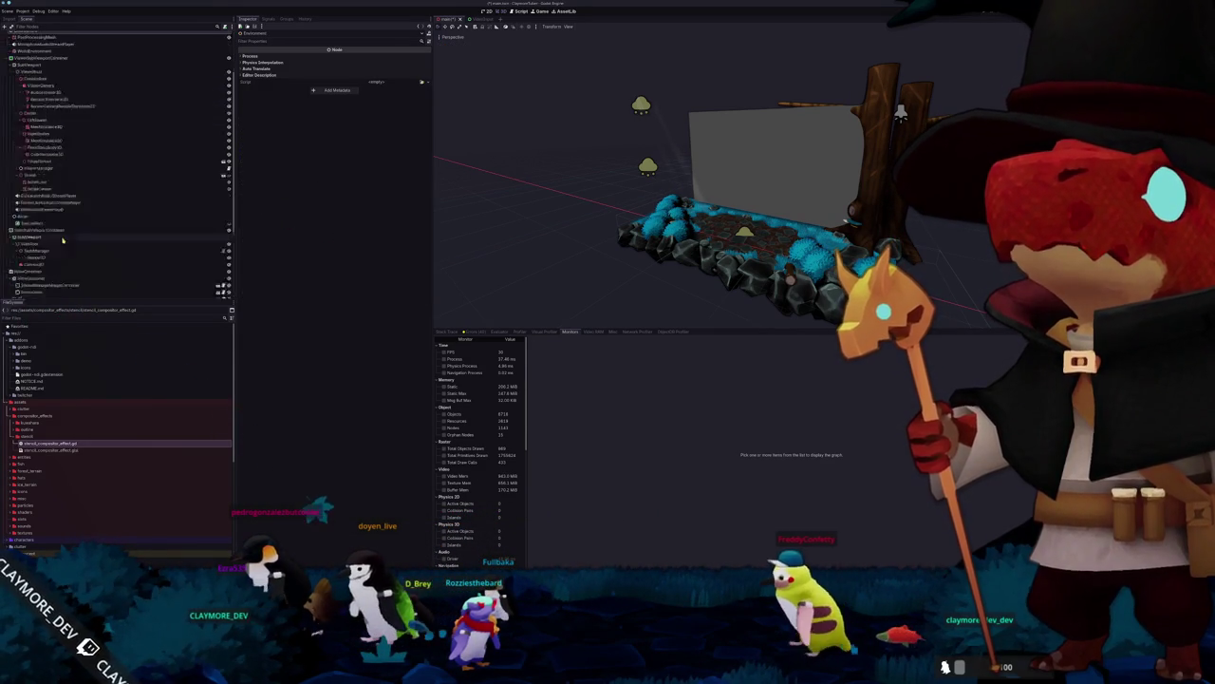
pyautogui.keyDown('shift'); pyautogui.click(32, 295); pyautogui.keyUp('shift')
pyautogui.scroll(5, 42, 214)
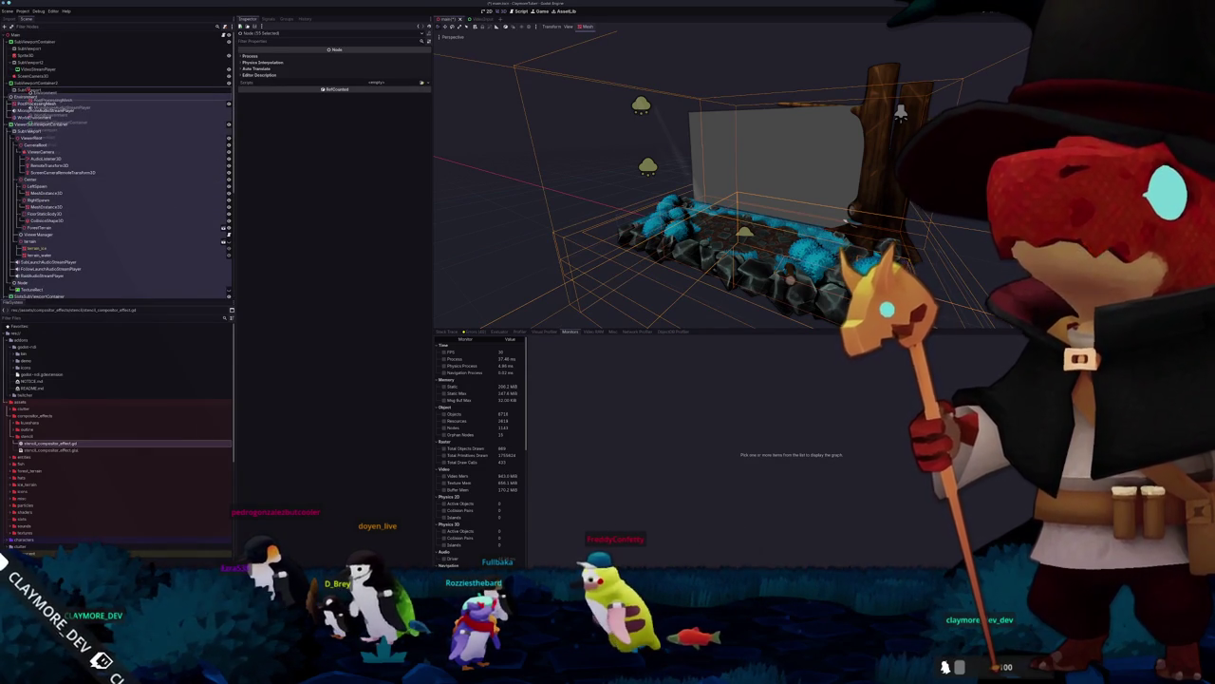
pyautogui.click(32, 90)
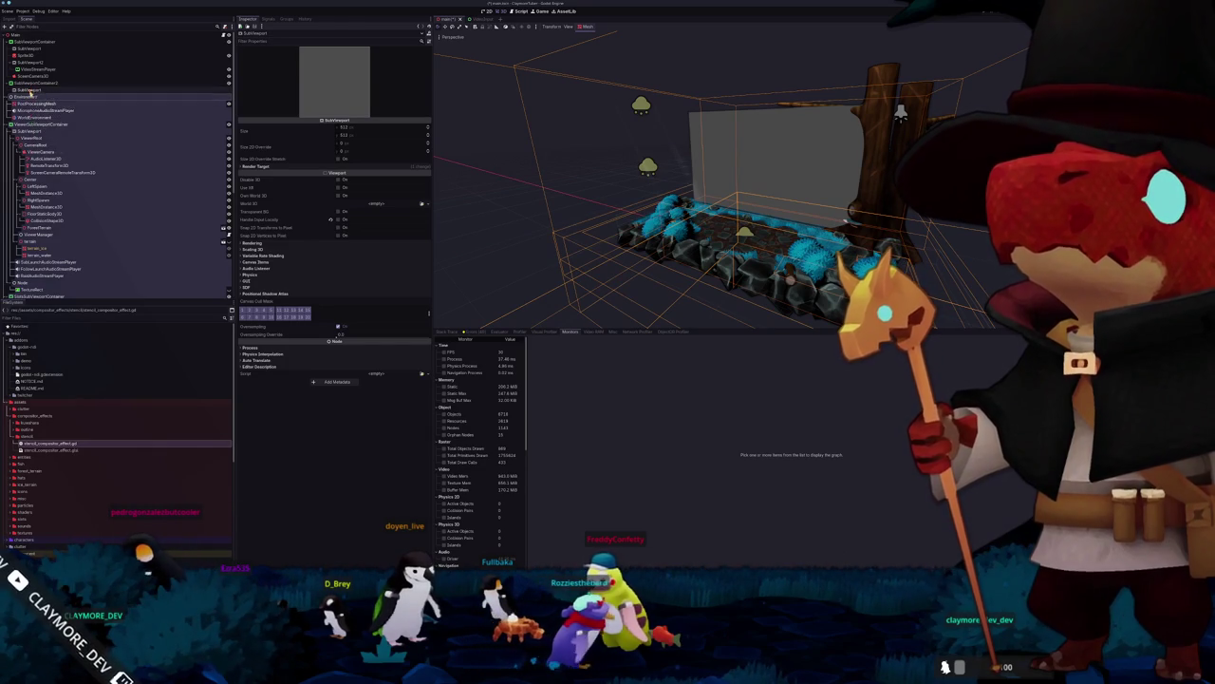
# Step: Inspect Environment and ViewerSubViewportContainer, attempting to move the container and panning the 2D view
pyautogui.click(27, 97)
pyautogui.click(21, 124)
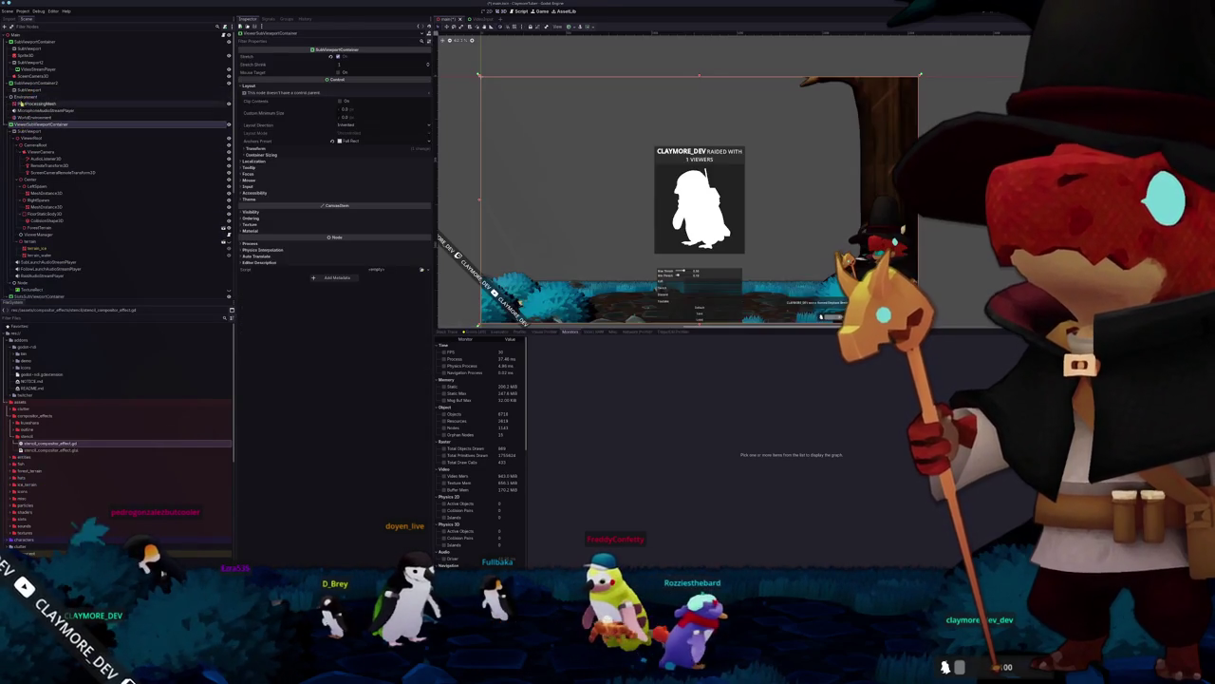
pyautogui.click(43, 96)
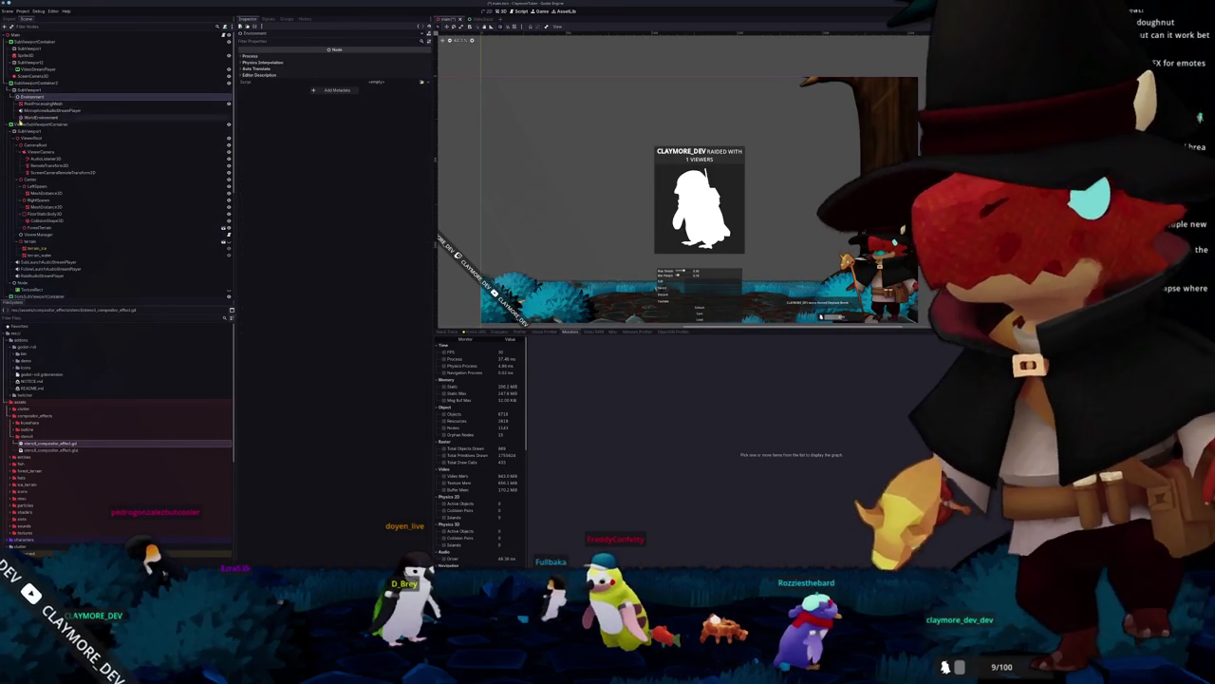
pyautogui.moveTo(19, 124)
pyautogui.mouseDown()
pyautogui.moveTo(34, 96)
pyautogui.moveTo(27, 125)
pyautogui.mouseUp()
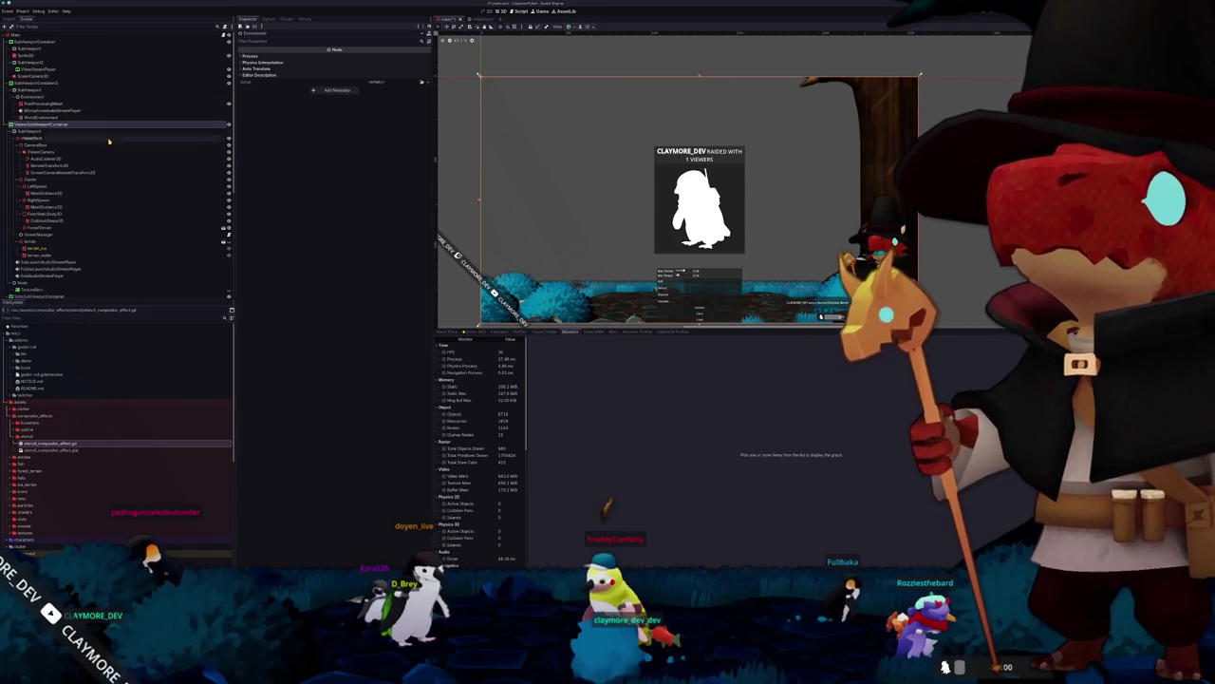
pyautogui.scroll(-1, 461, 193)
pyautogui.moveTo(484, 178); pyautogui.dragTo(520, 169)
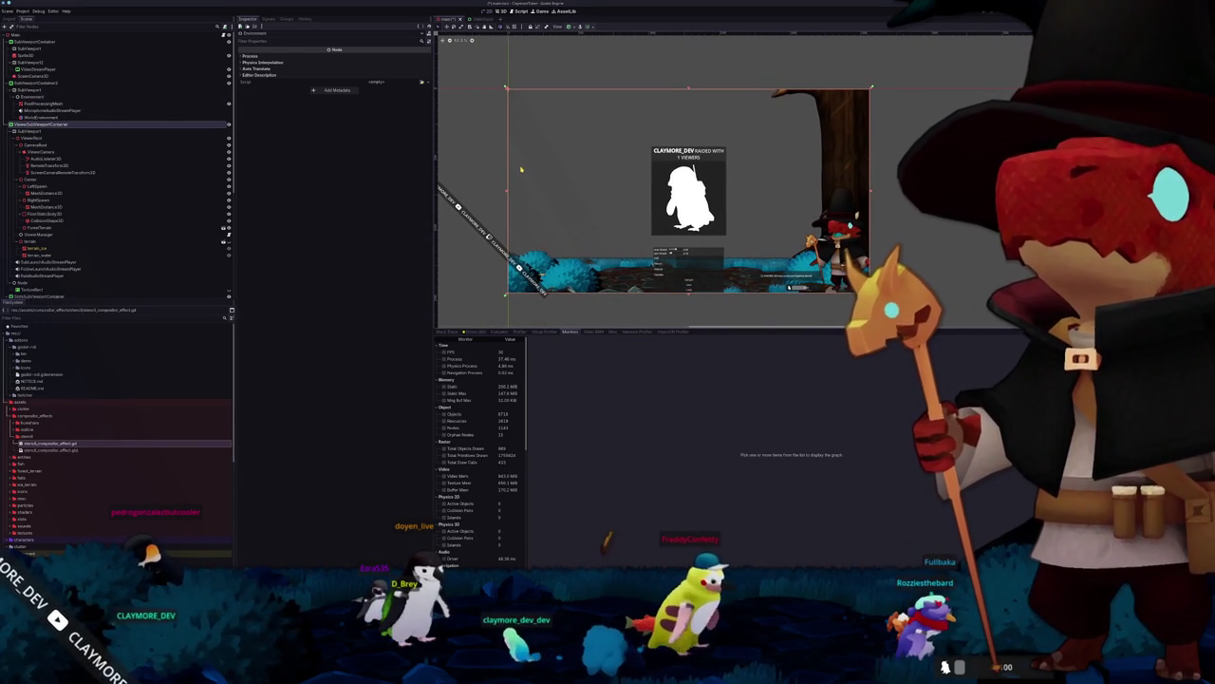
pyautogui.scroll(1, 520, 169)
pyautogui.scroll(-2, 520, 174)
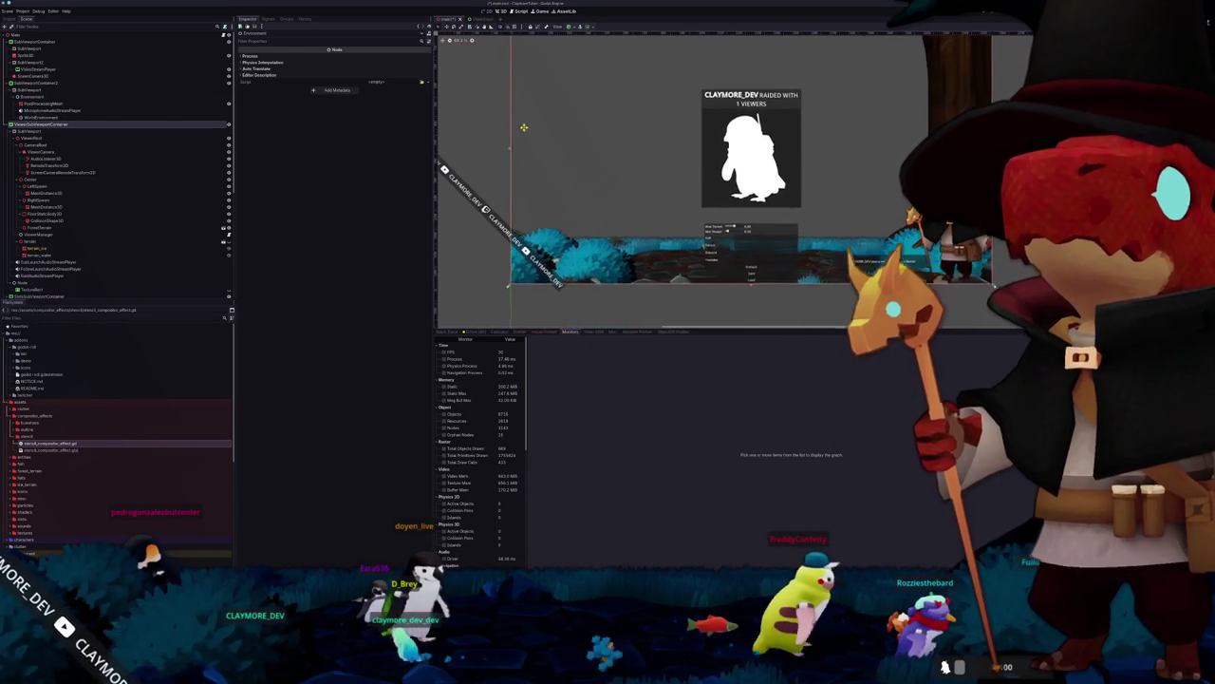
# Step: Review PostProcessingMesh, WorldEnvironment's OutlineCompositorEffect and SubViewportContainer2's properties
pyautogui.click(43, 105)
pyautogui.click(92, 117)
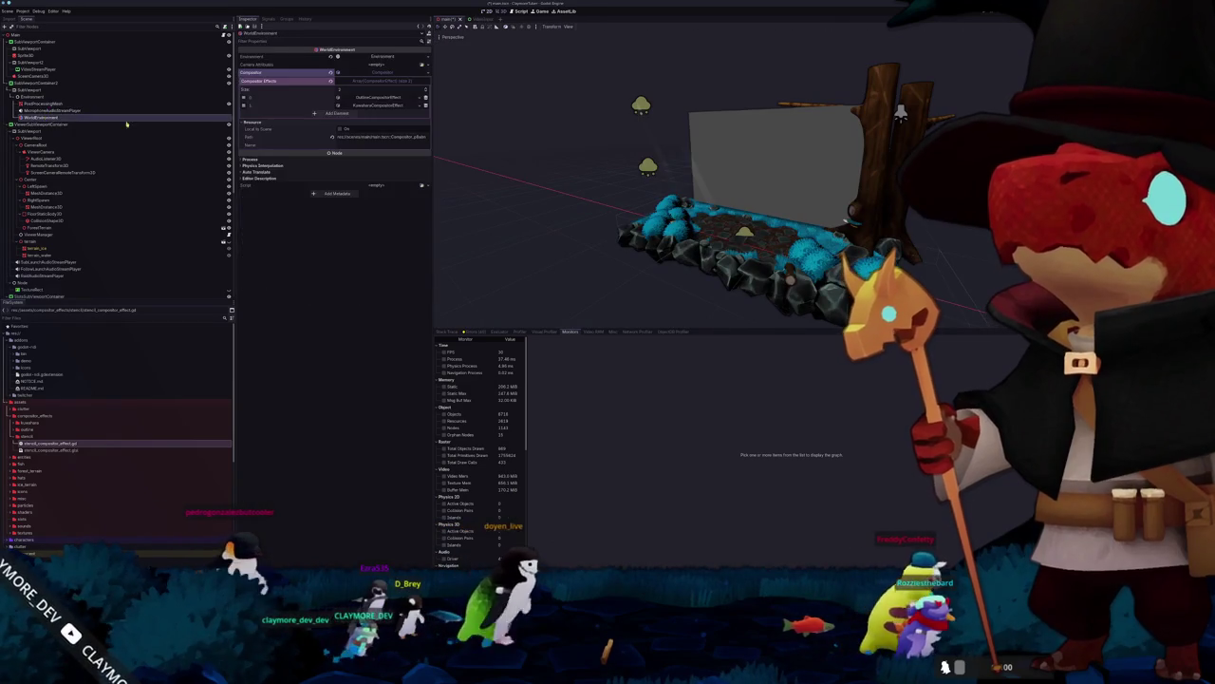
pyautogui.click(369, 98)
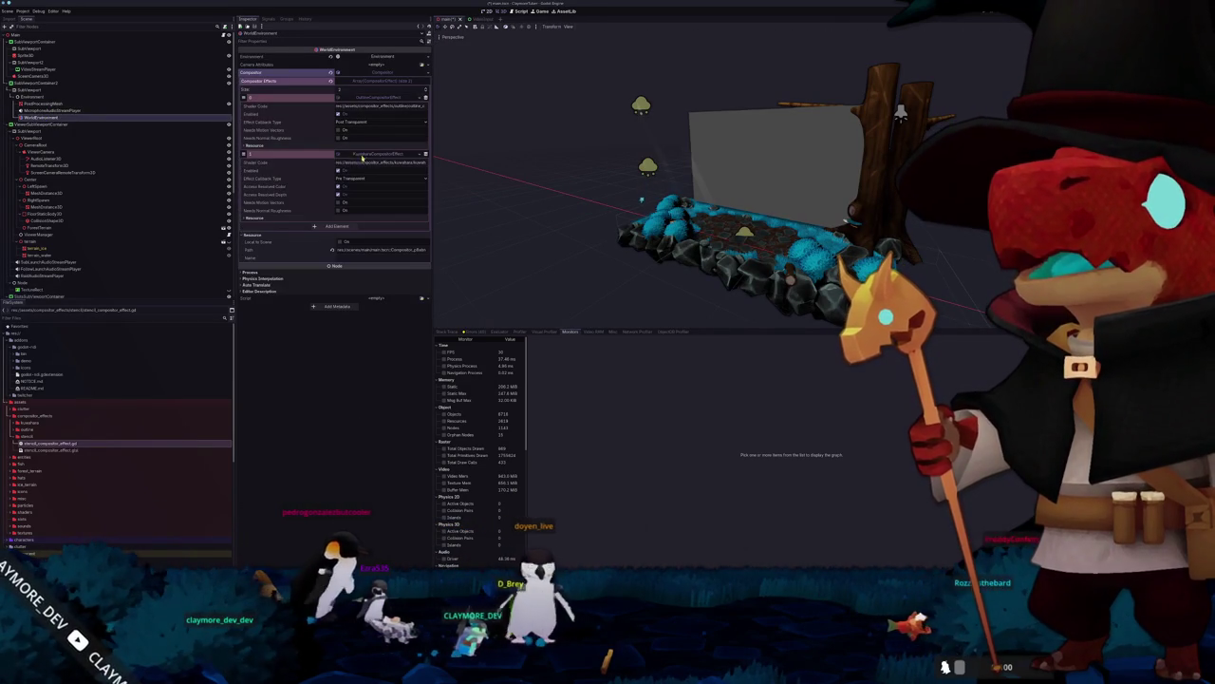
pyautogui.click(42, 90)
pyautogui.click(47, 83)
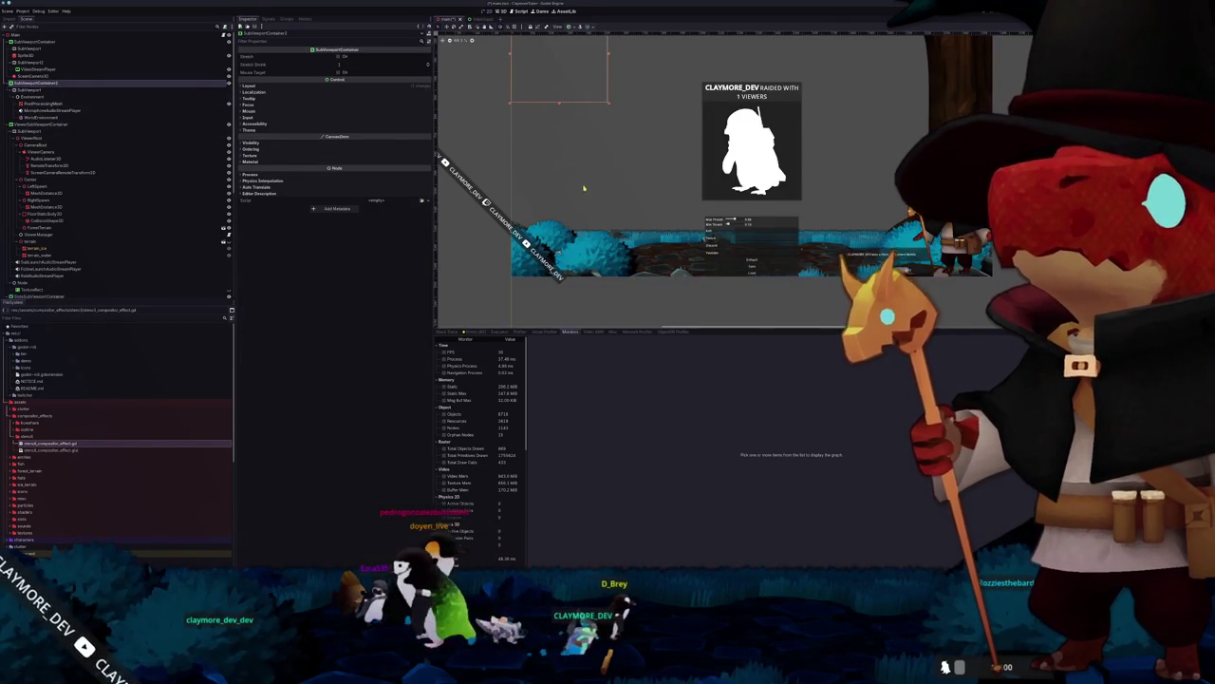
pyautogui.scroll(5, 588, 190)
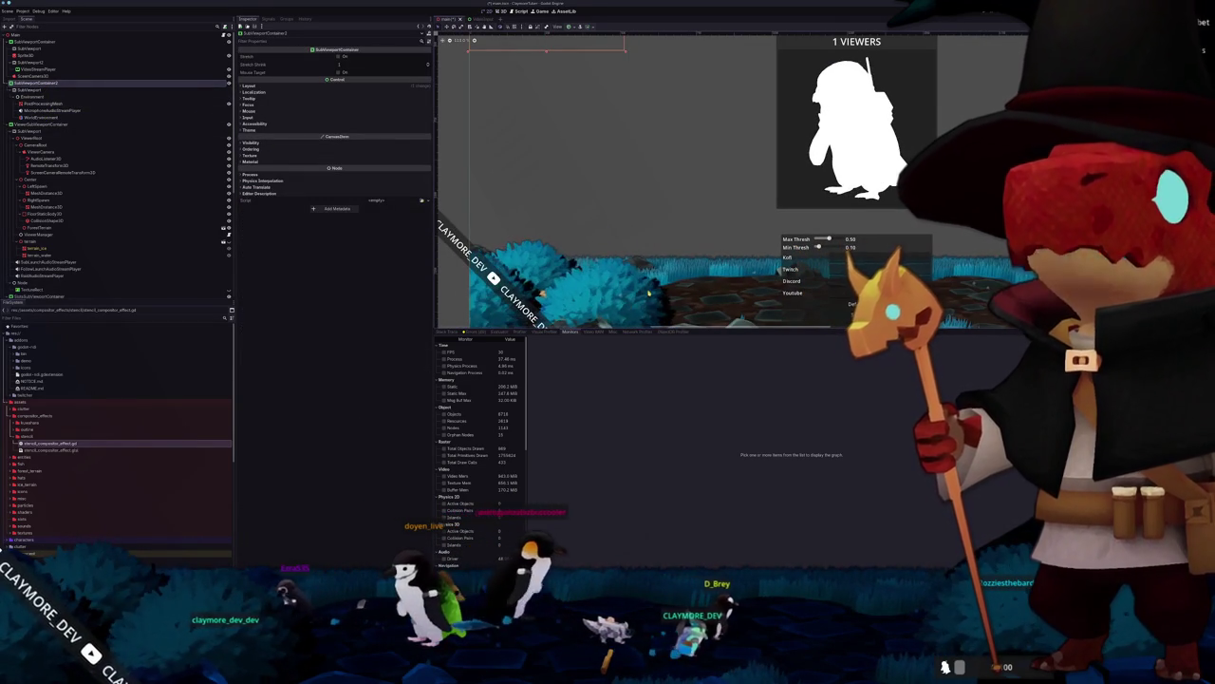
pyautogui.scroll(-1, 627, 280)
pyautogui.hscroll(5, 662, 265)
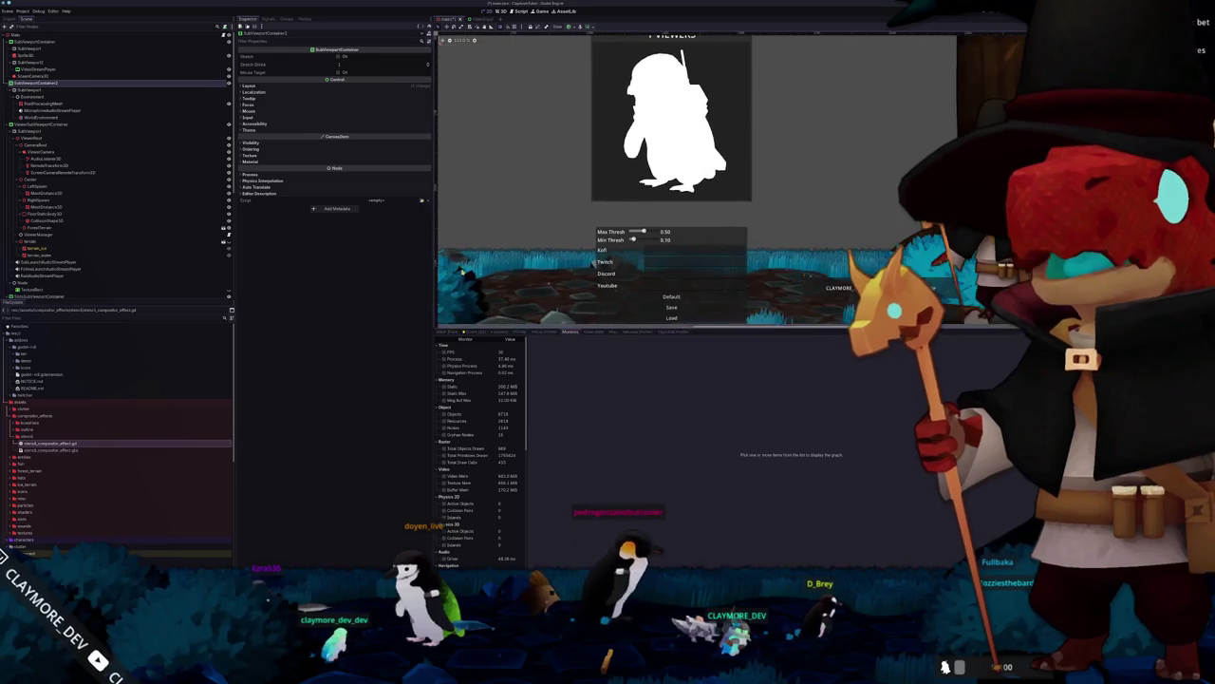
# Step: Drag the Environment node into SubViewportContainer2's SubViewport
pyautogui.moveTo(38, 96)
pyautogui.mouseDown()
pyautogui.moveTo(16, 124)
pyautogui.moveTo(19, 82)
pyautogui.mouseUp()
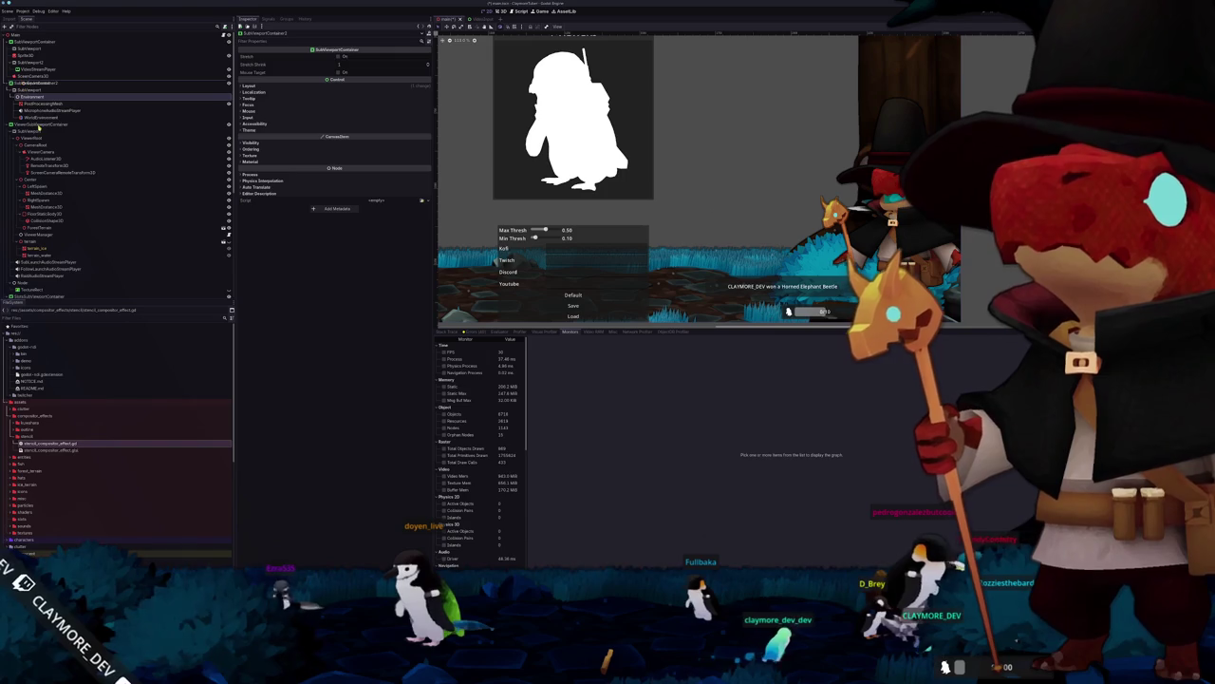
pyautogui.moveTo(19, 81); pyautogui.dragTo(19, 81)
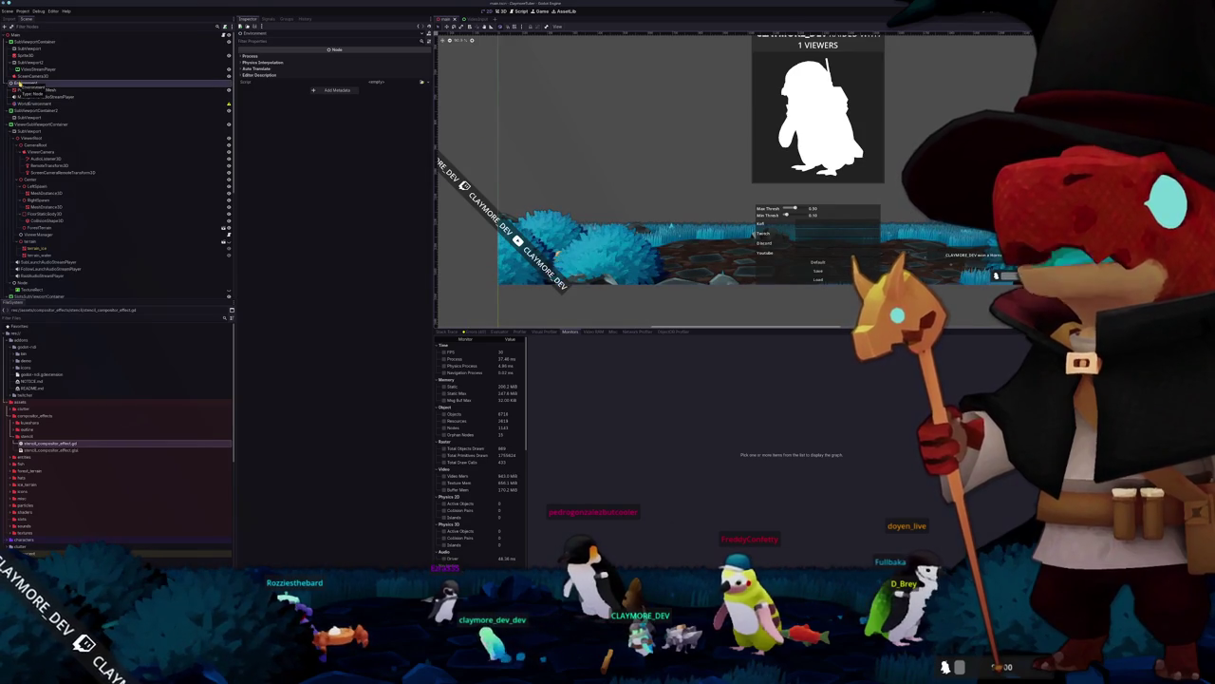
pyautogui.moveTo(28, 117); pyautogui.dragTo(28, 117)
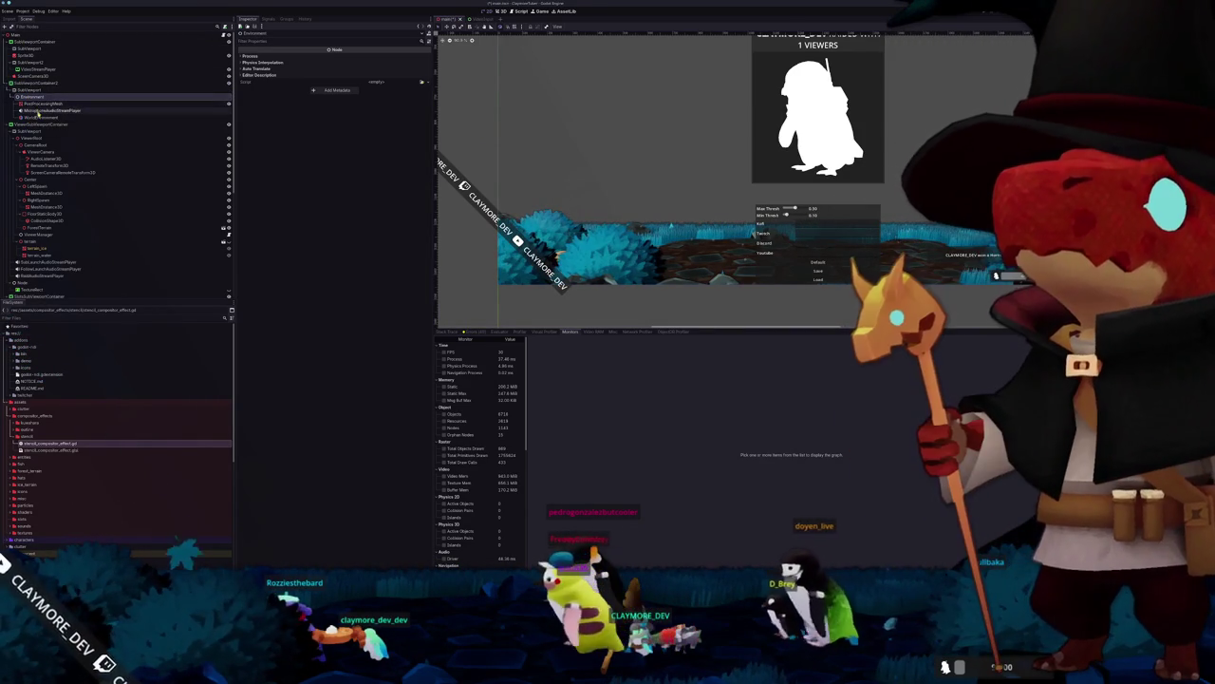
# Step: Nest ViewerSubViewportContainer under the Environment node and bring the container into view
pyautogui.click(28, 124)
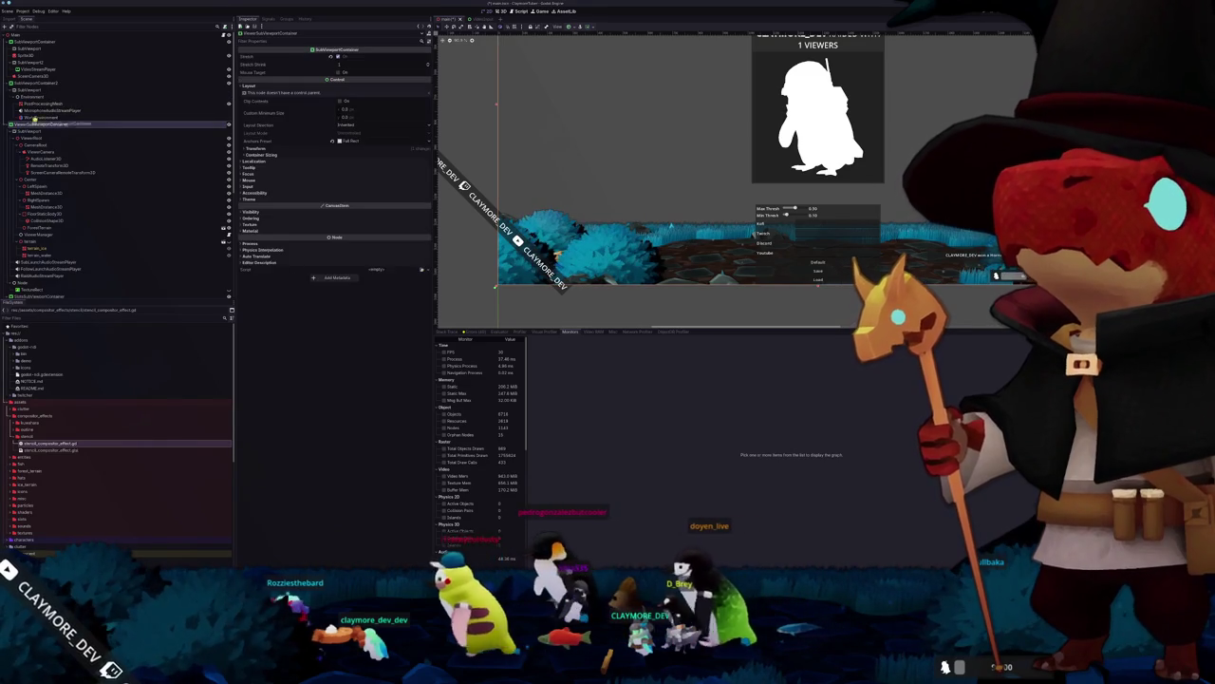
pyautogui.moveTo(31, 97); pyautogui.dragTo(33, 96)
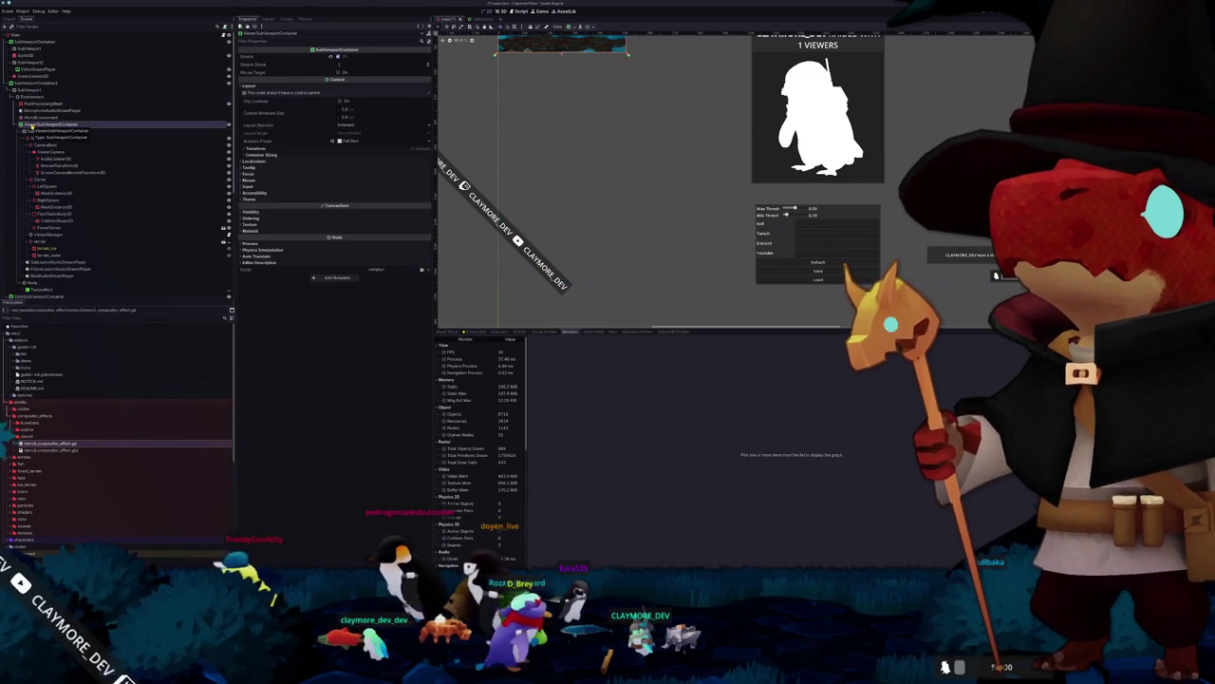
pyautogui.scroll(-2, 574, 237)
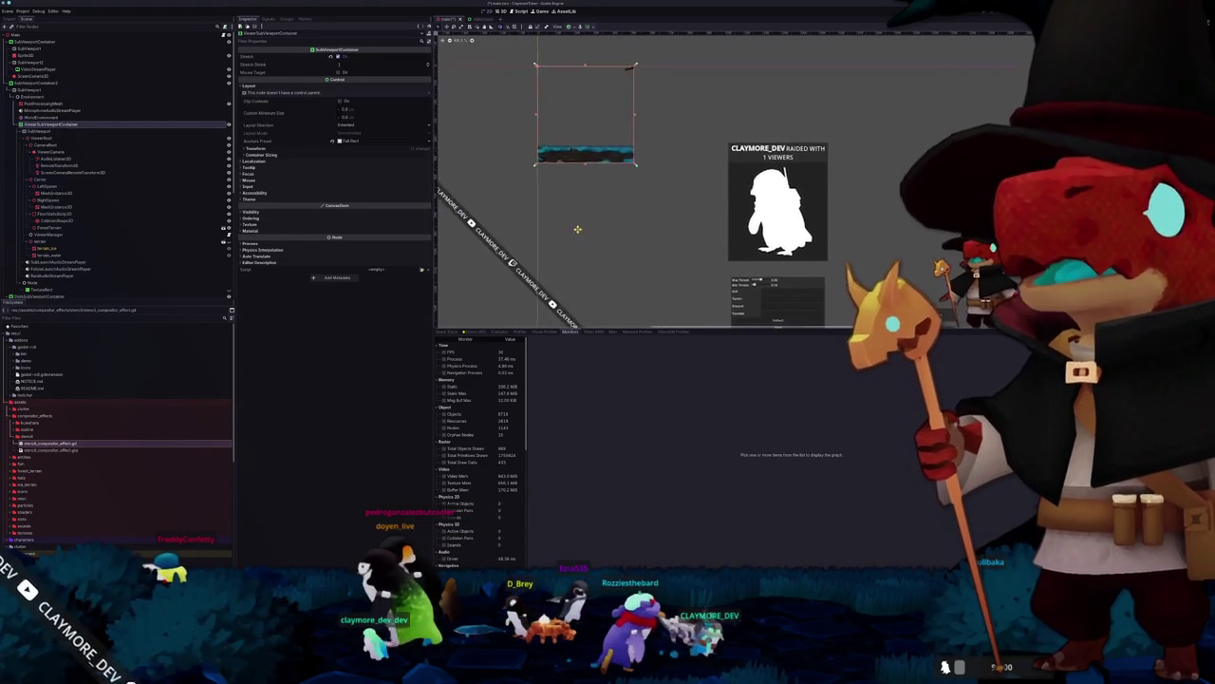
pyautogui.moveTo(574, 237); pyautogui.dragTo(545, 169)
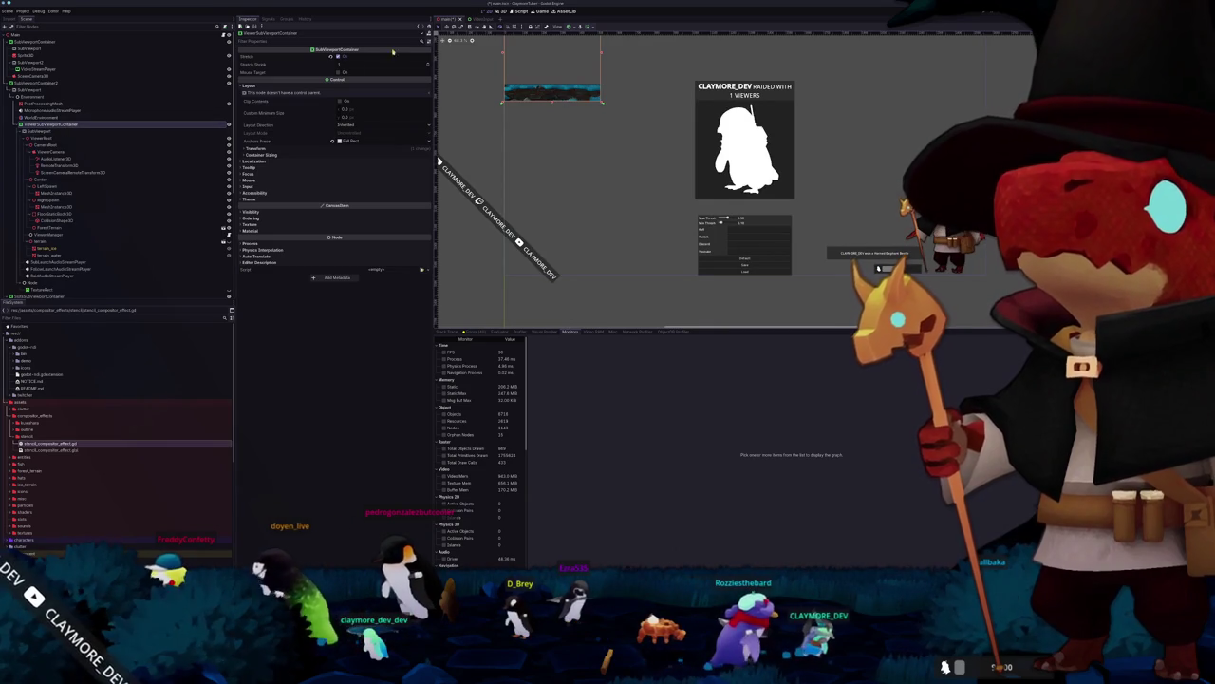
# Step: Apply the Full Rect anchor preset to SubViewportContainer2
pyautogui.click(589, 27)
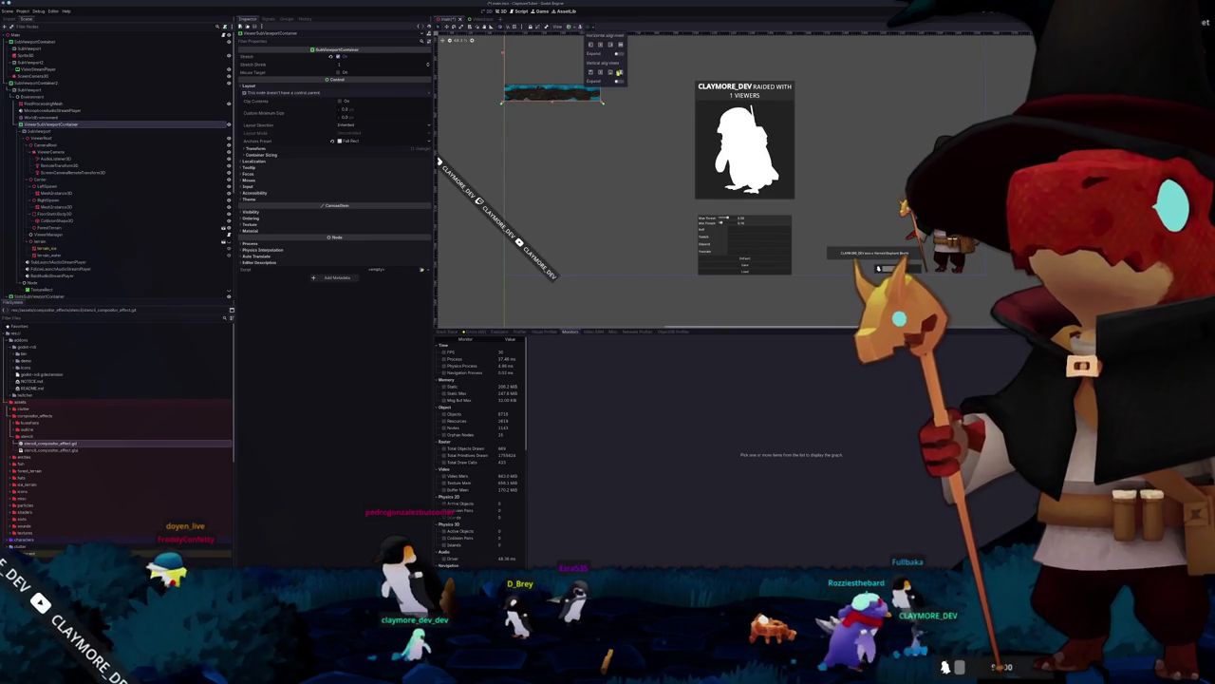
pyautogui.click(570, 27)
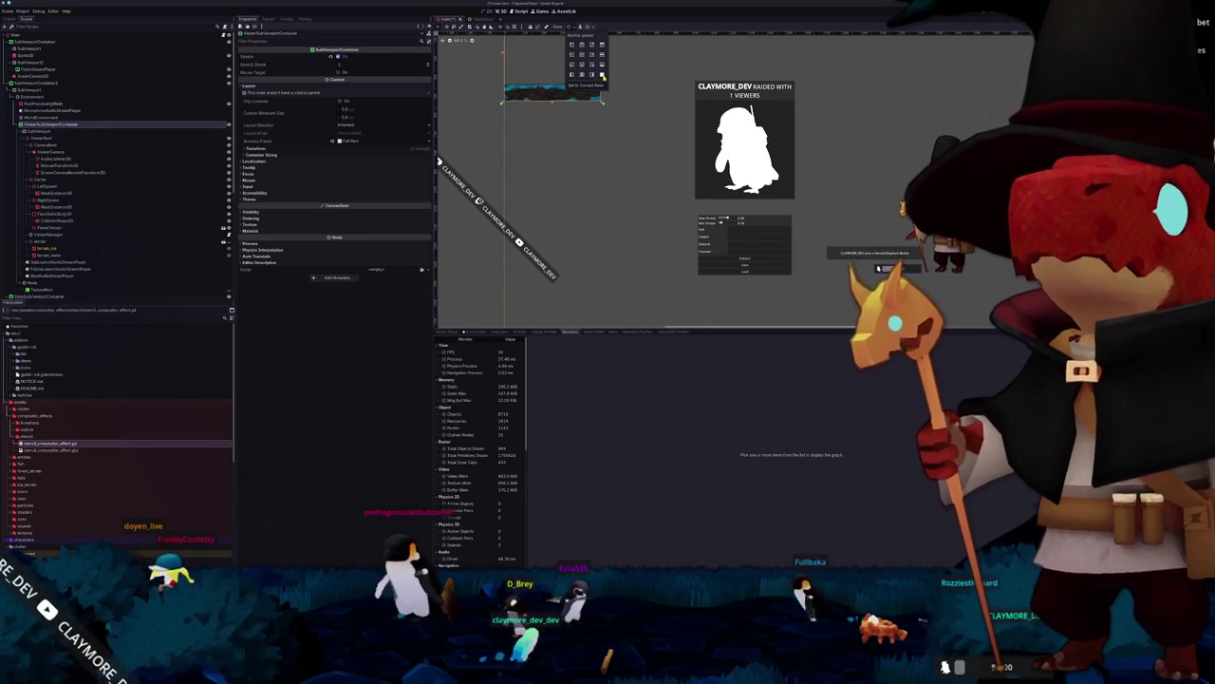
pyautogui.click(77, 132)
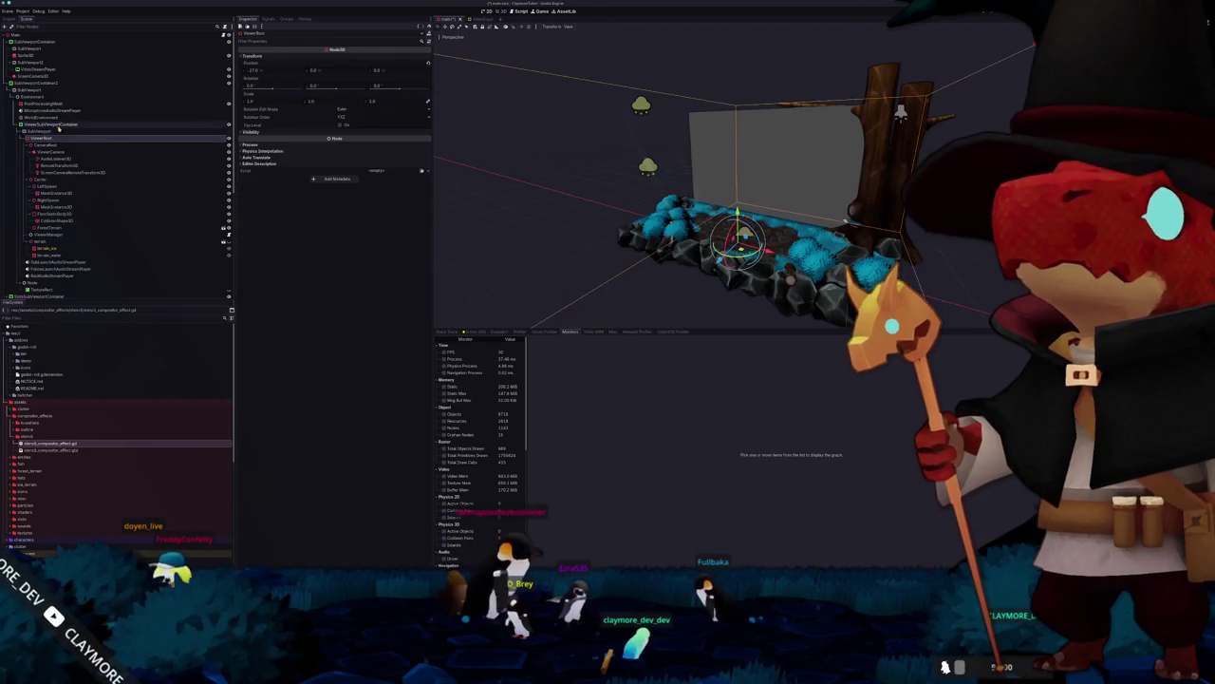
pyautogui.click(38, 83)
pyautogui.click(569, 26)
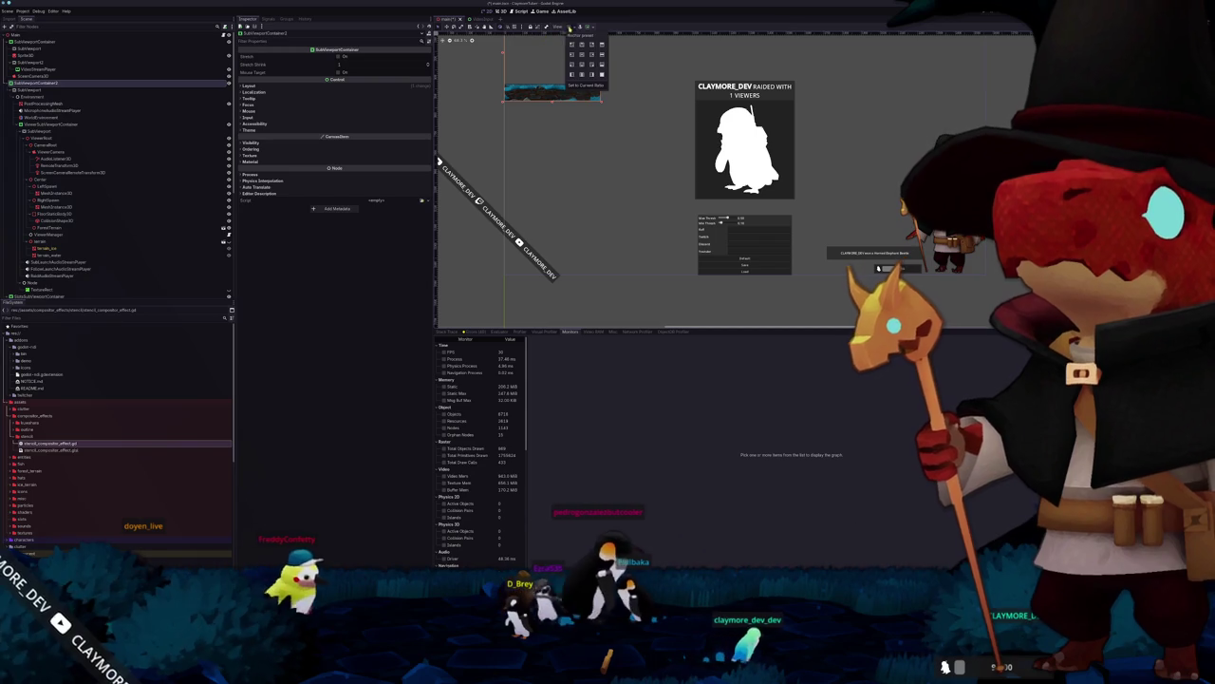
pyautogui.click(582, 230)
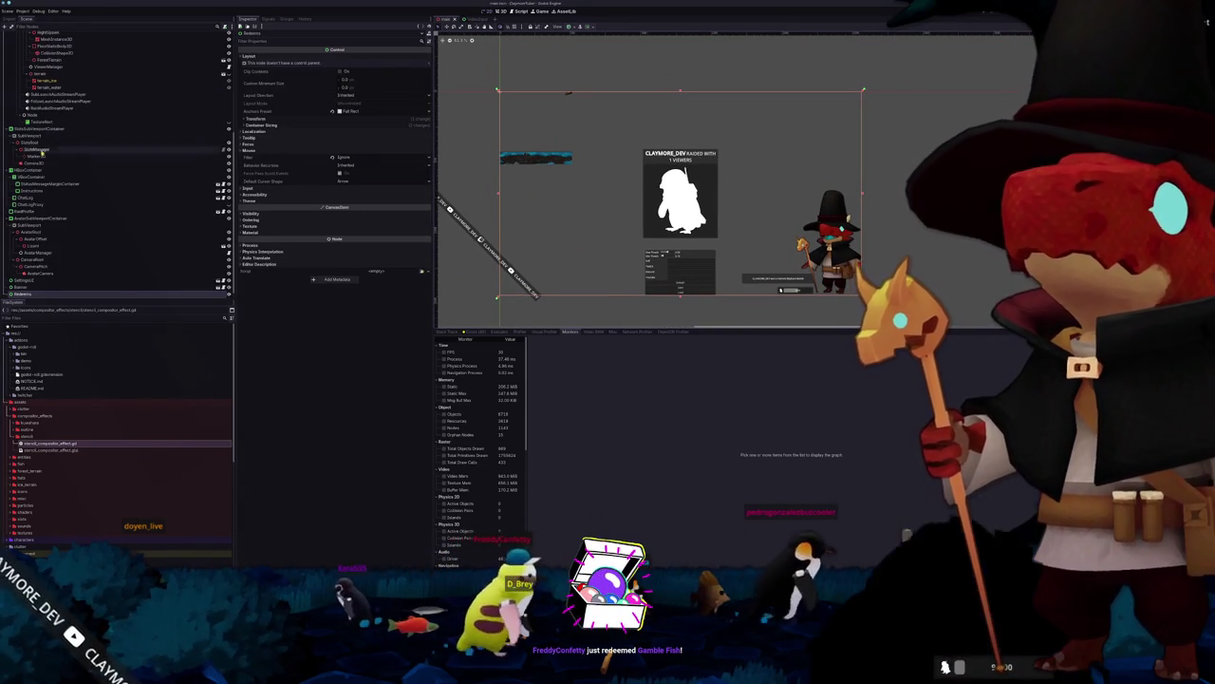
pyautogui.scroll(5, 56, 149)
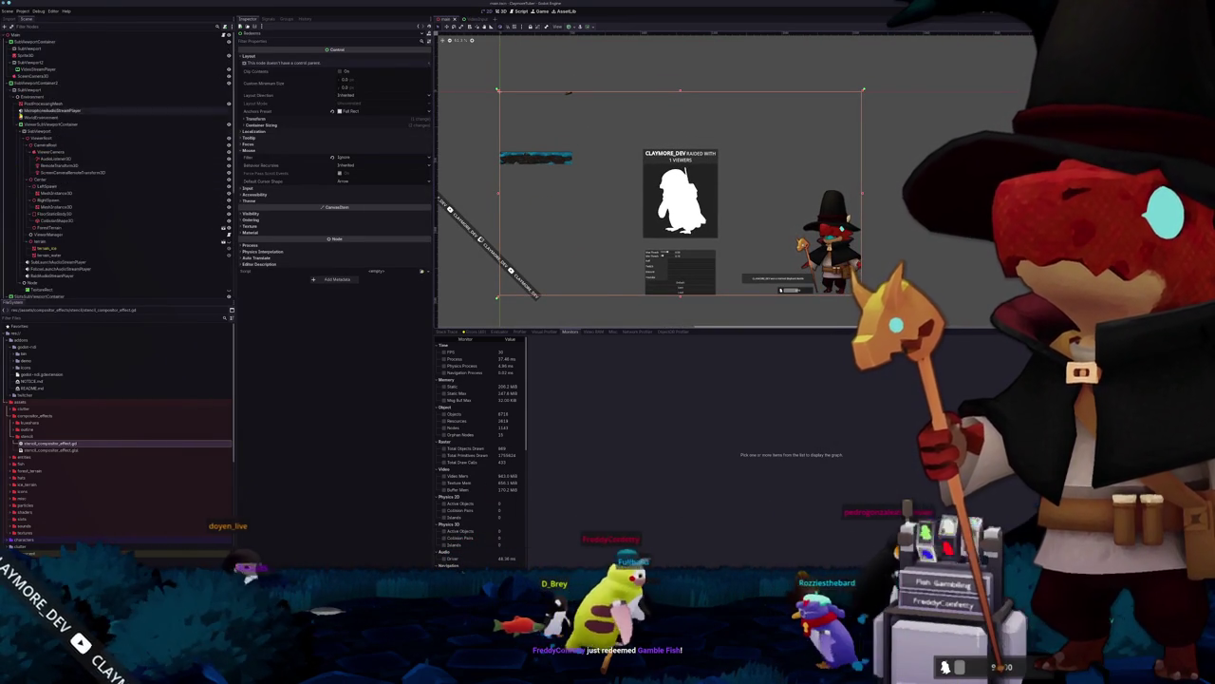
# Step: Select the SubViewport inside SubViewportContainer2 to show its properties
pyautogui.click(38, 125)
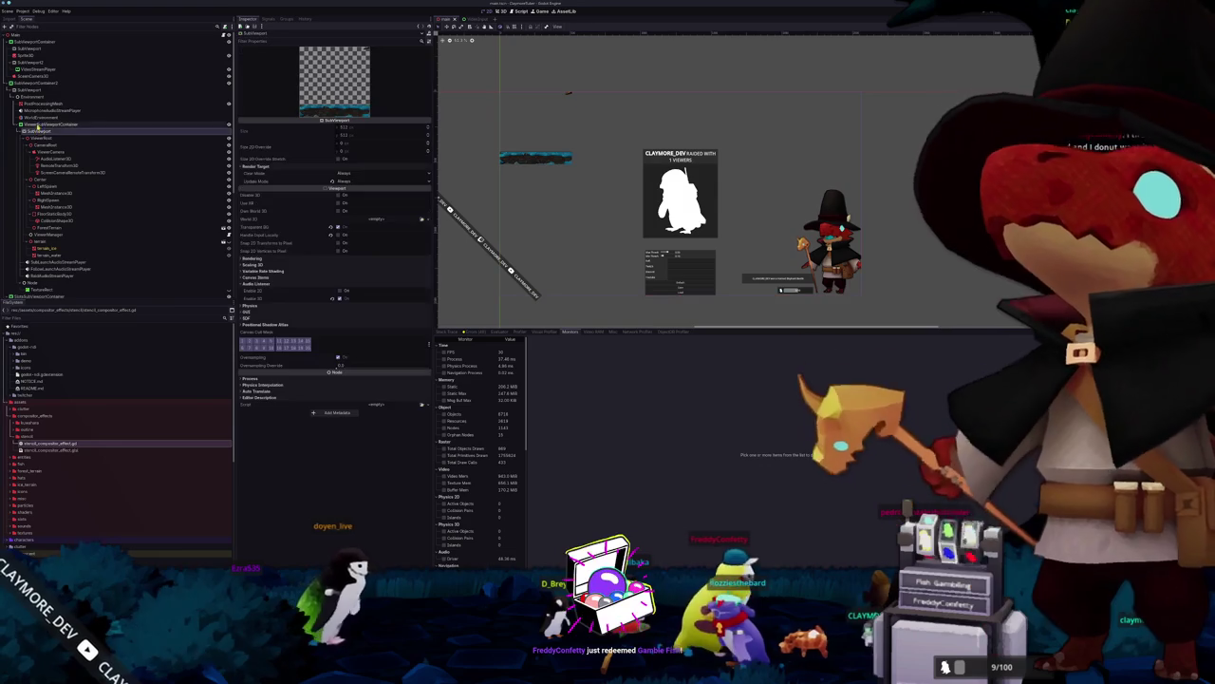
pyautogui.click(580, 26)
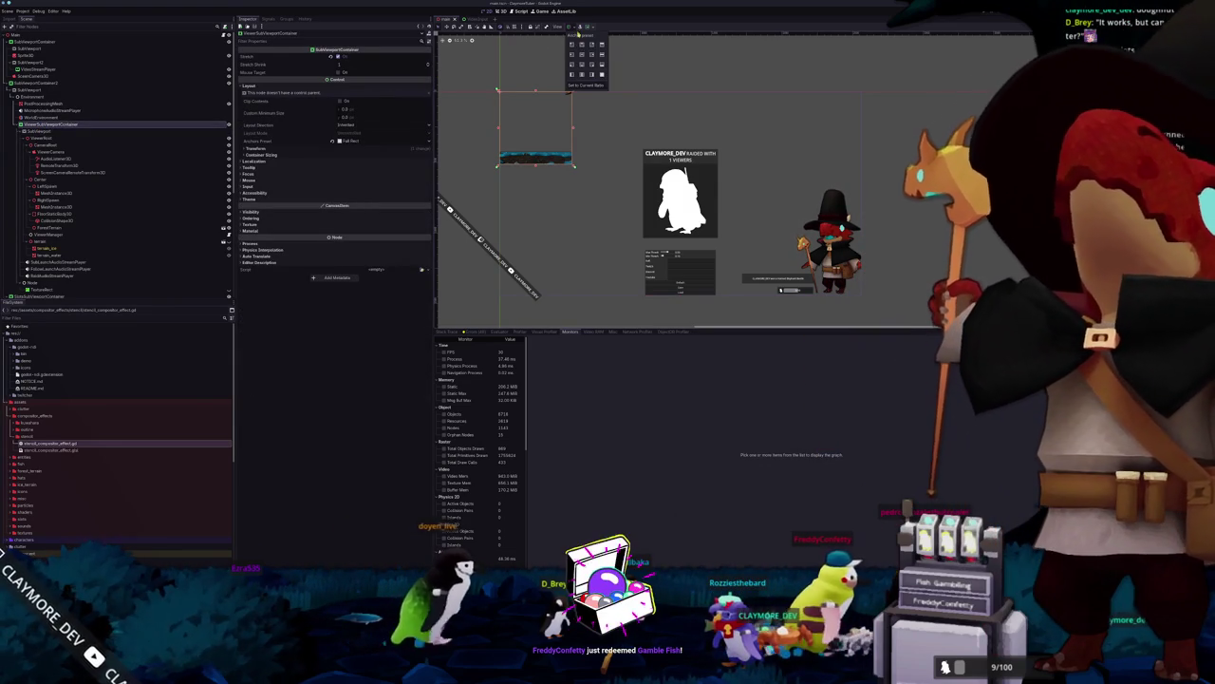
pyautogui.click(38, 124)
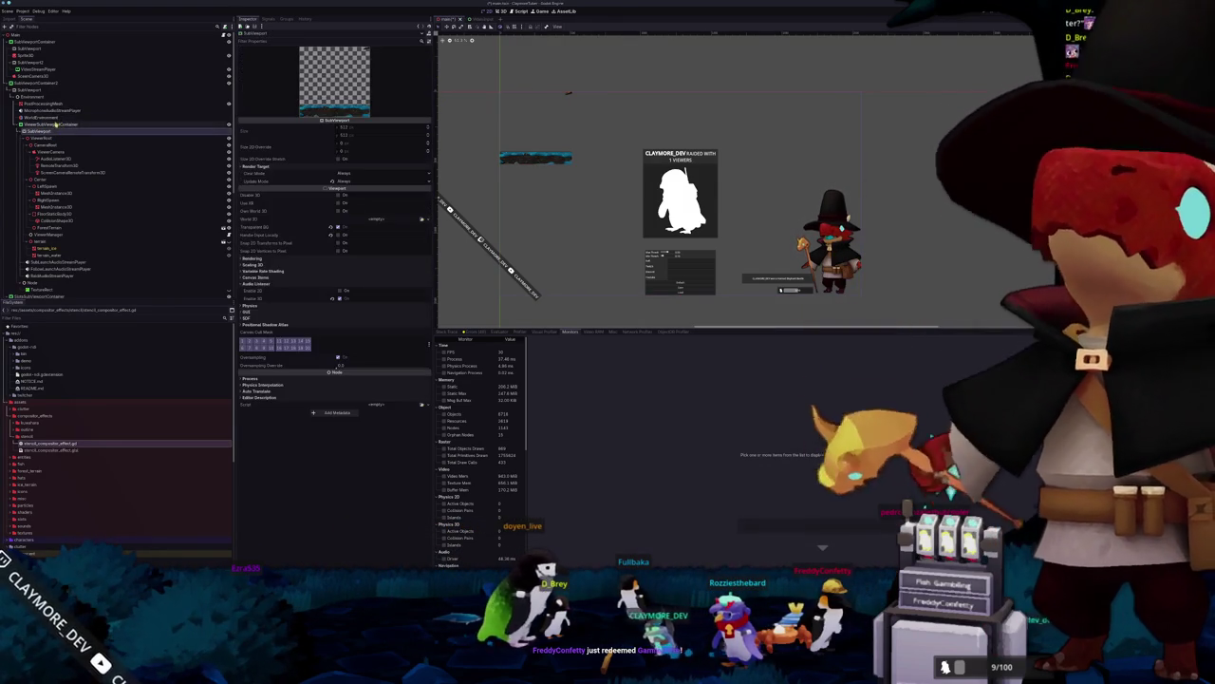
pyautogui.click(45, 89)
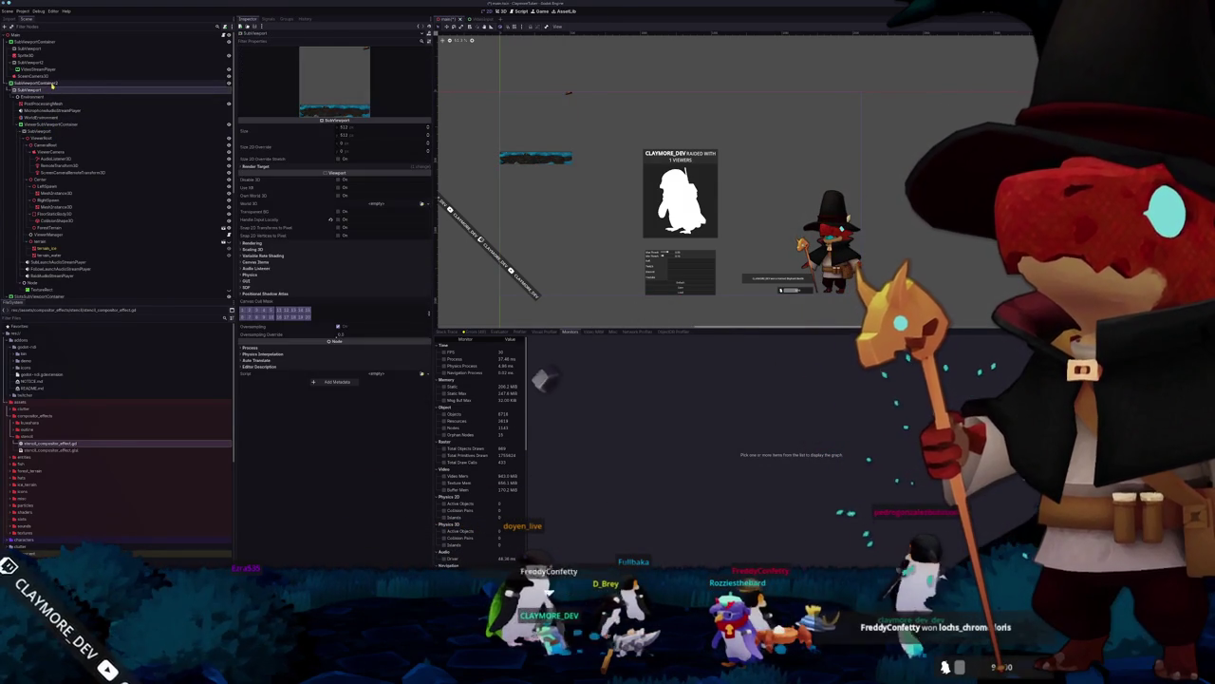
pyautogui.click(45, 83)
pyautogui.click(47, 90)
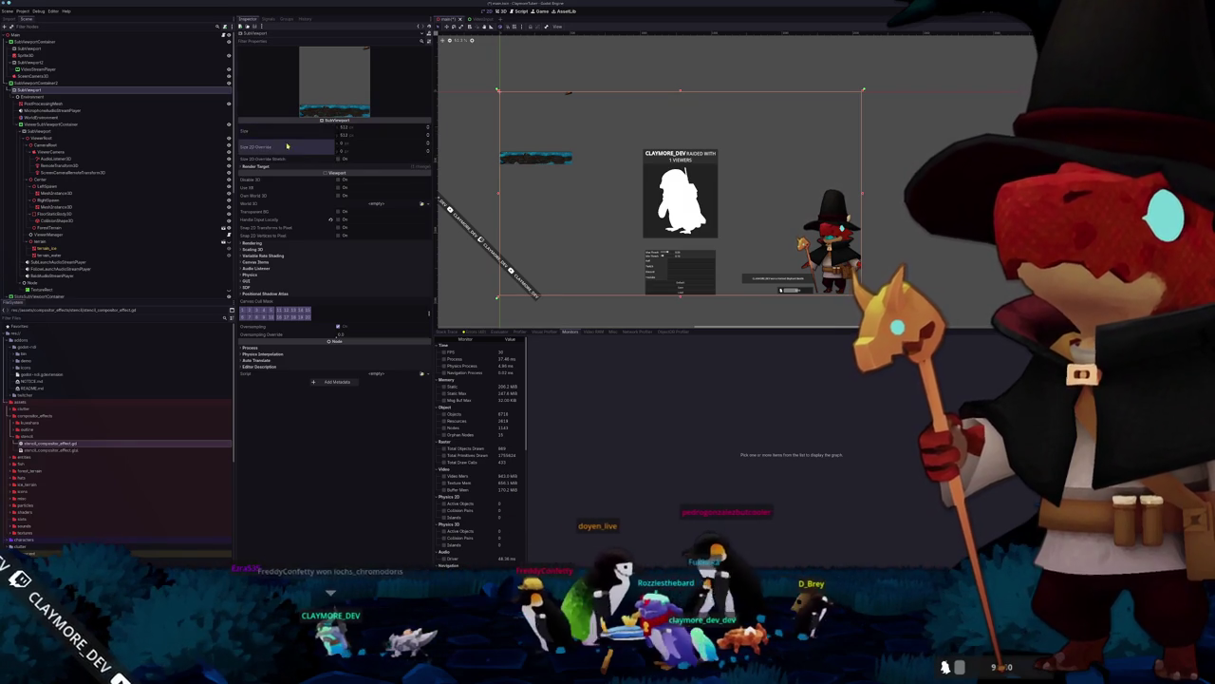
# Step: Enable Stretch on SubViewportContainer2 and zoom the 2D view to check the fill
pyautogui.click(57, 83)
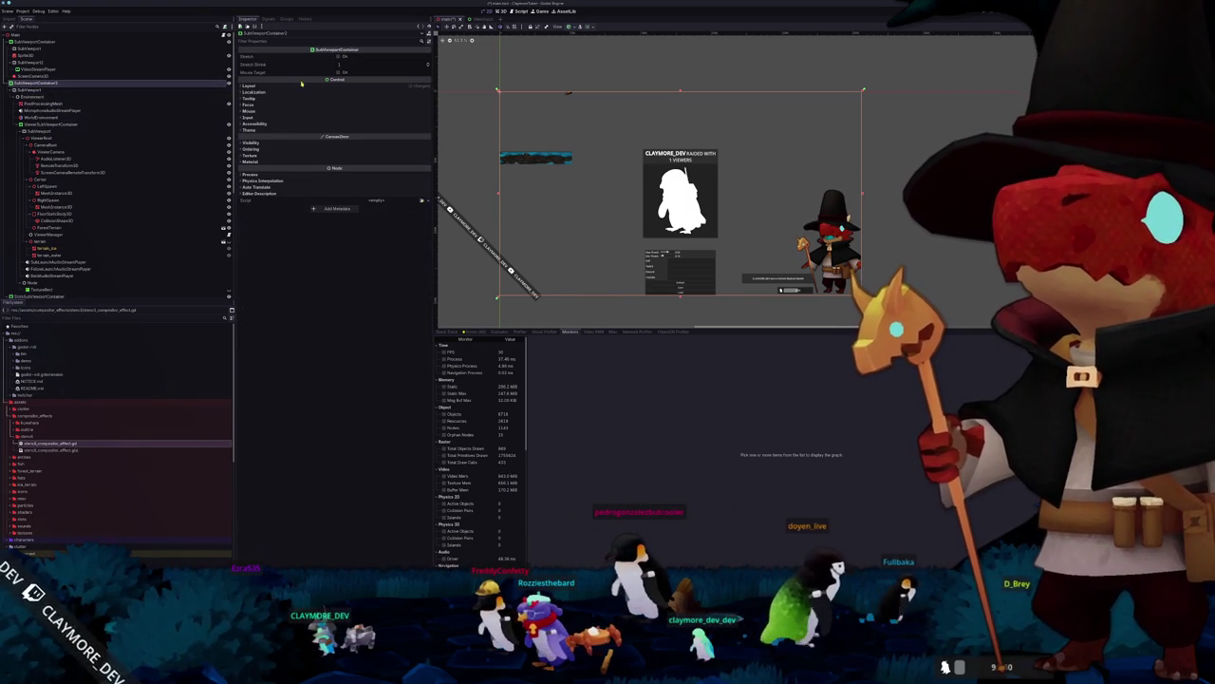
pyautogui.click(339, 57)
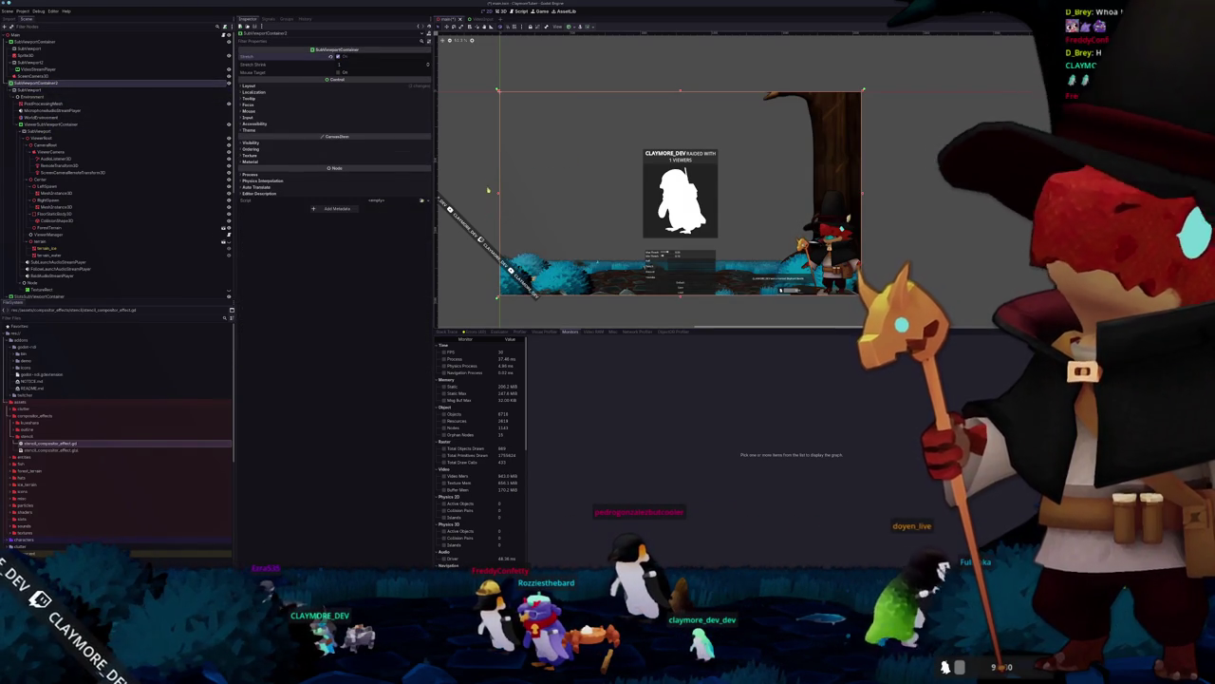
pyautogui.scroll(3, 535, 125)
pyautogui.scroll(5, 534, 125)
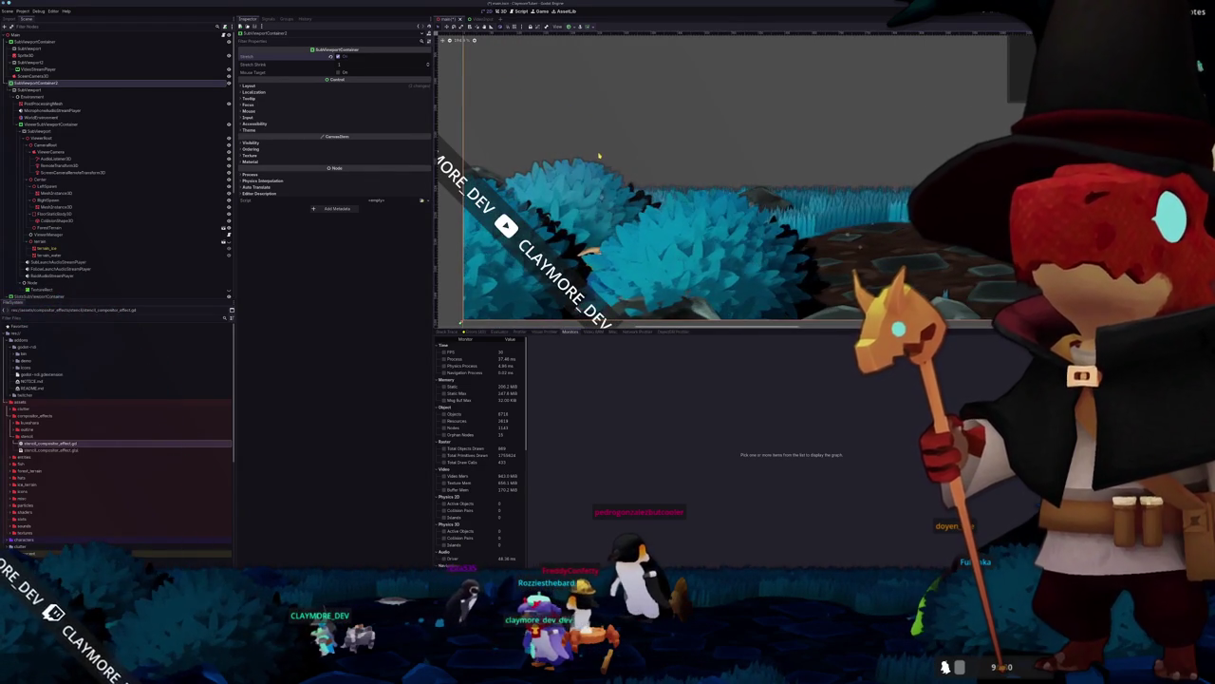
pyautogui.scroll(-2, 599, 155)
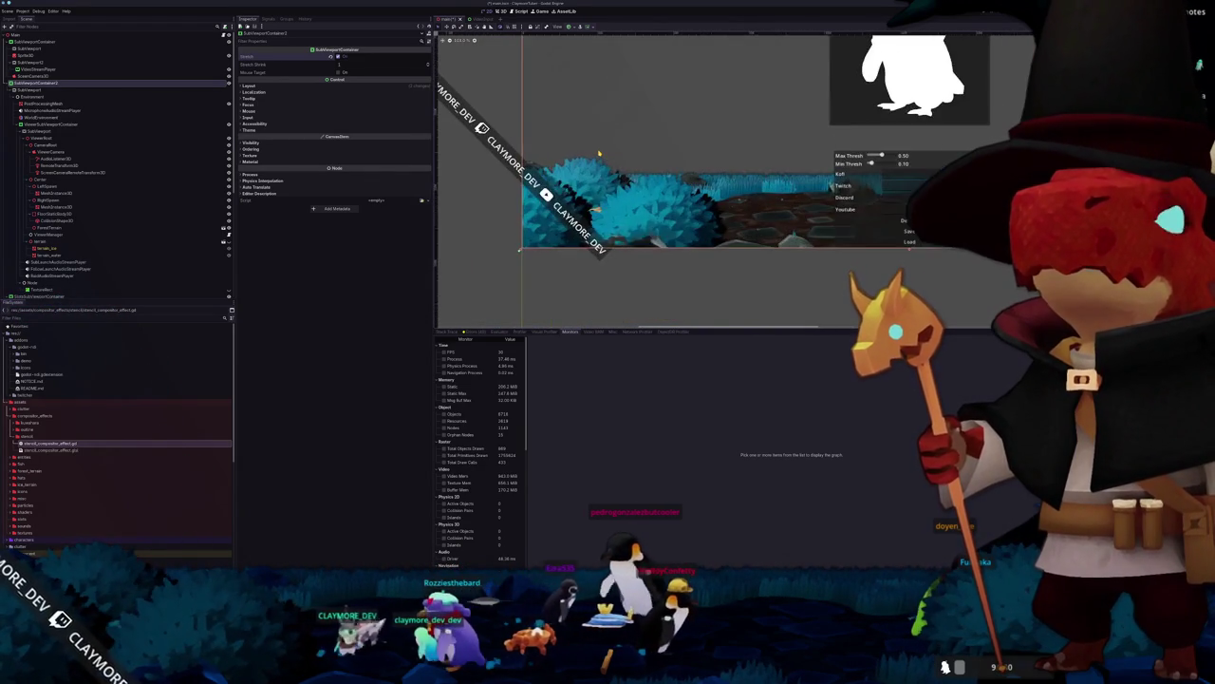
pyautogui.scroll(-2, 598, 149)
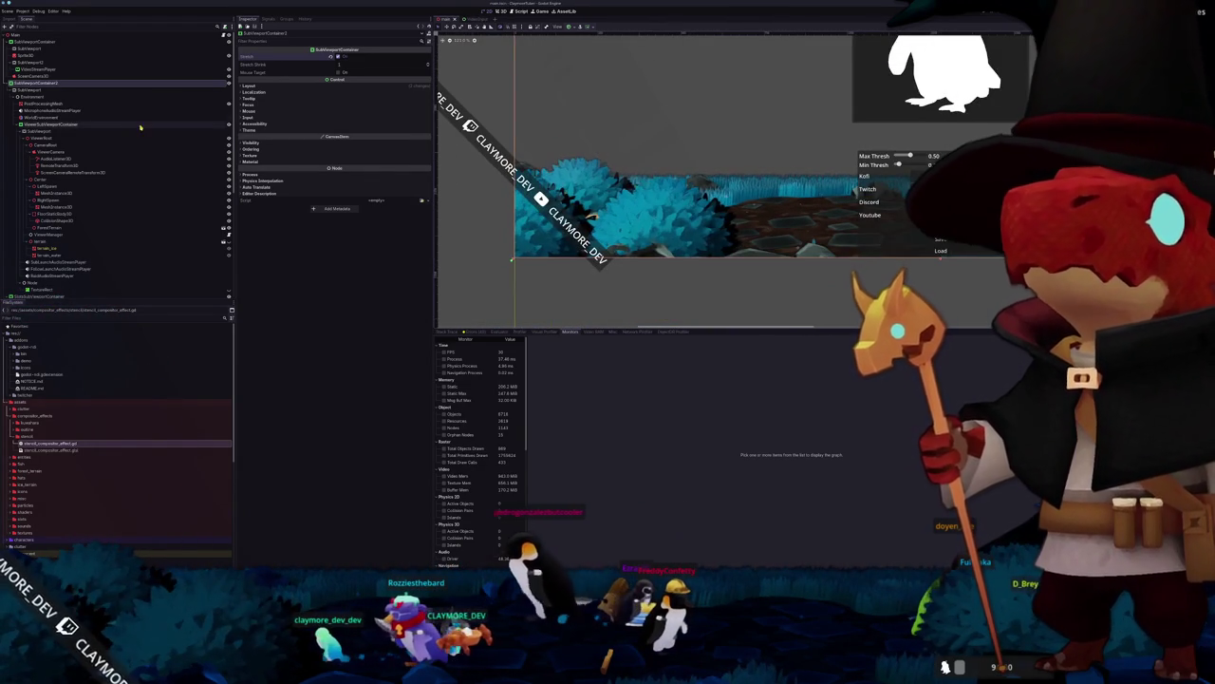
# Step: Show the WorldEnvironment's compositor settings and expand its list of effects
pyautogui.click(33, 96)
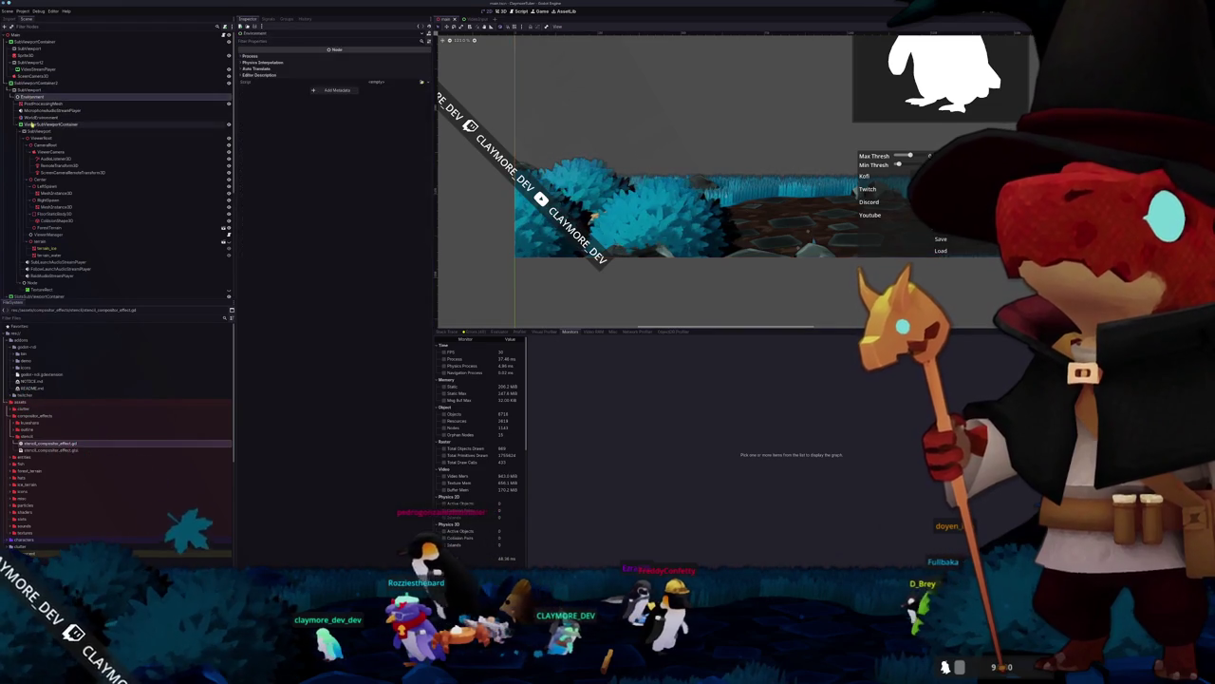
pyautogui.click(34, 124)
pyautogui.press('Up')
pyautogui.press('Up')
pyautogui.press('Up')
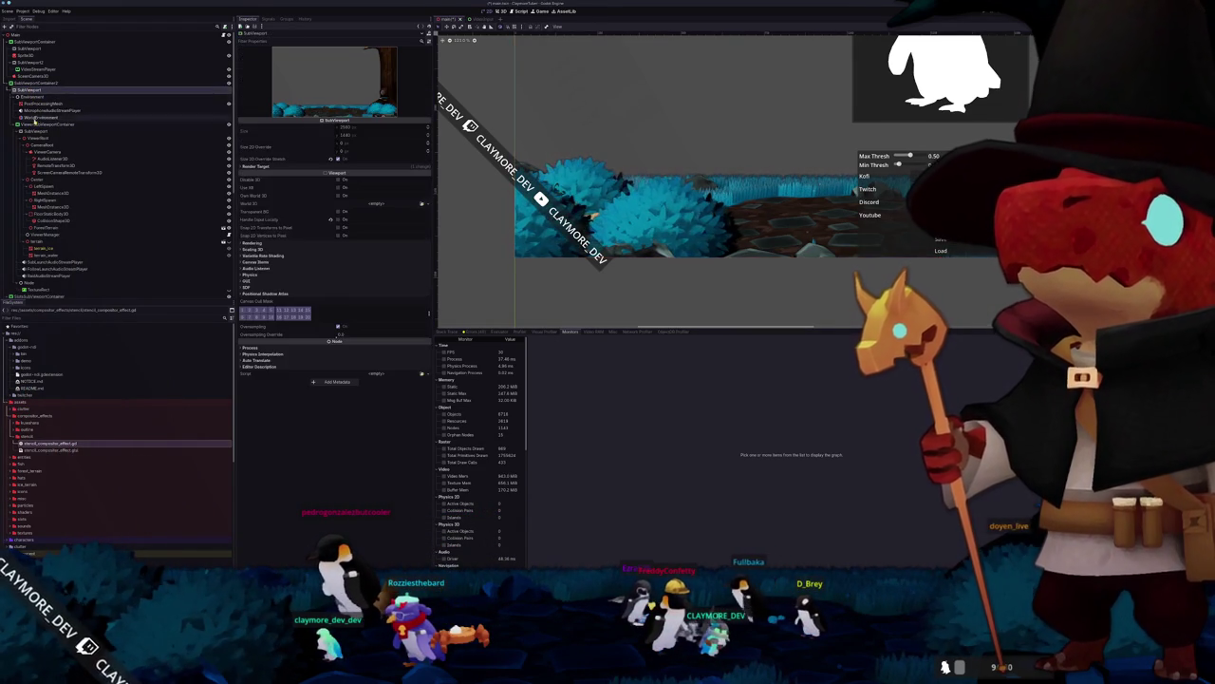
pyautogui.click(40, 124)
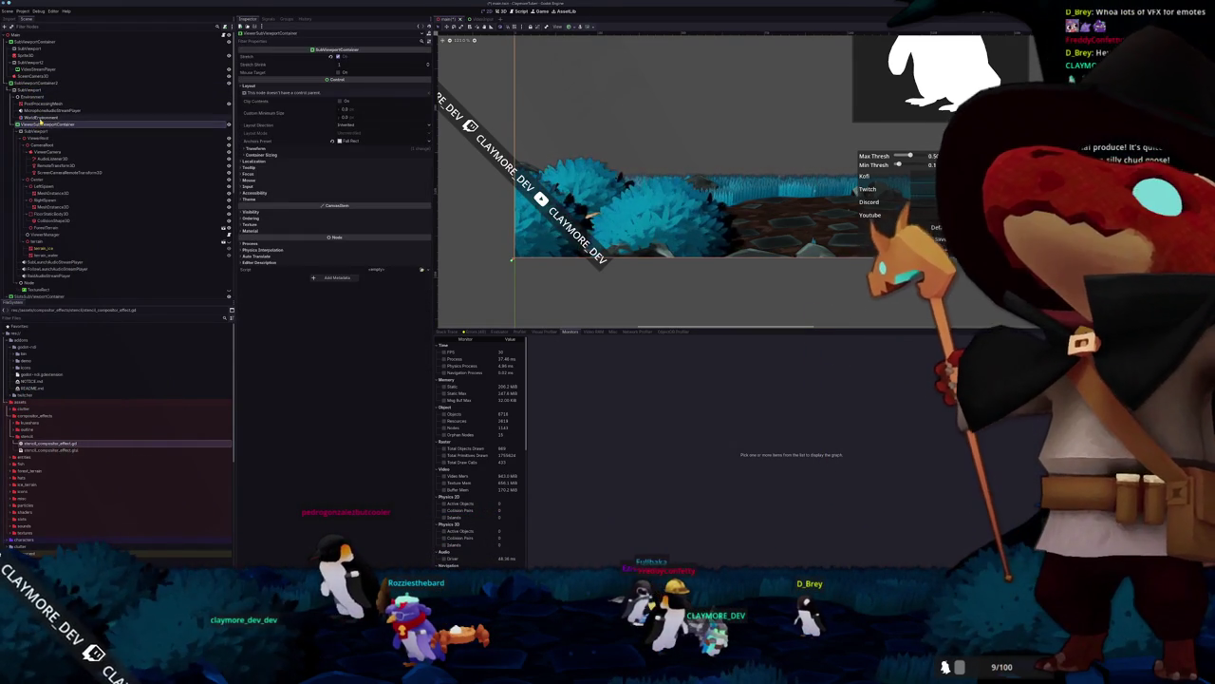
pyautogui.click(41, 117)
pyautogui.click(375, 106)
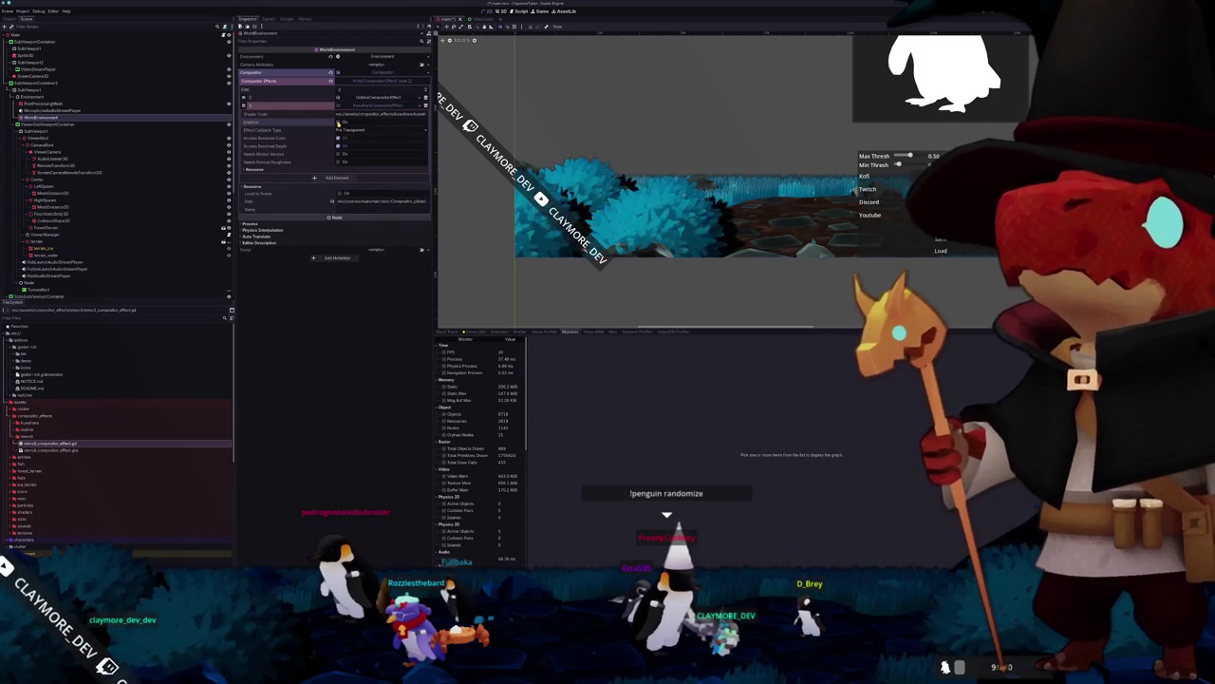
# Step: Expand the OutlineCompositorEffect and set the second effect's callback to Post Transparent
pyautogui.click(359, 96)
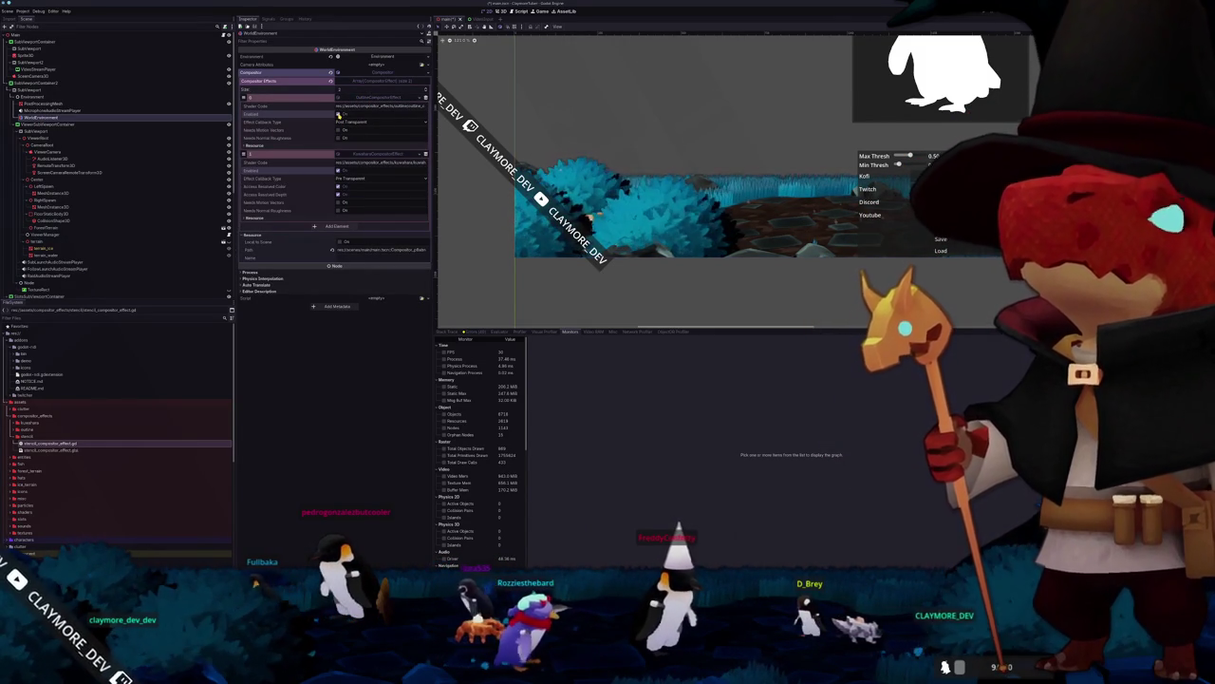
pyautogui.click(361, 178)
pyautogui.click(352, 212)
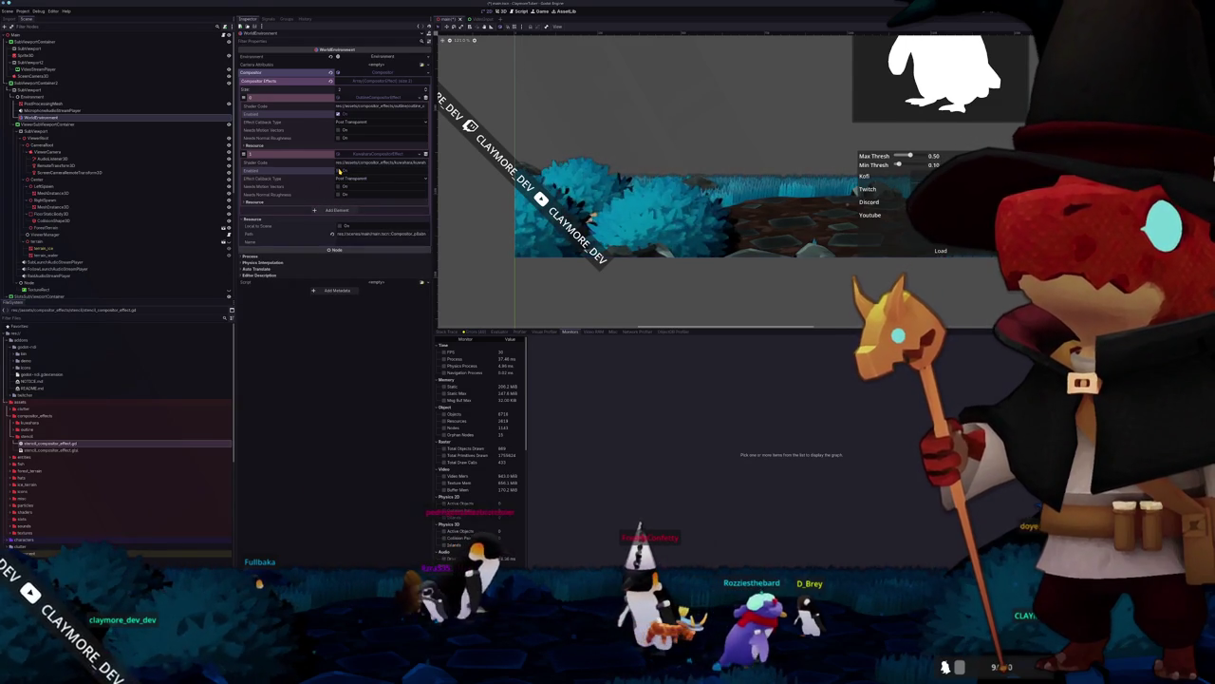
# Step: Look through the Environment, SubViewportContainer and HBoxContainer nodes in the Scene dock
pyautogui.click(43, 110)
pyautogui.click(28, 97)
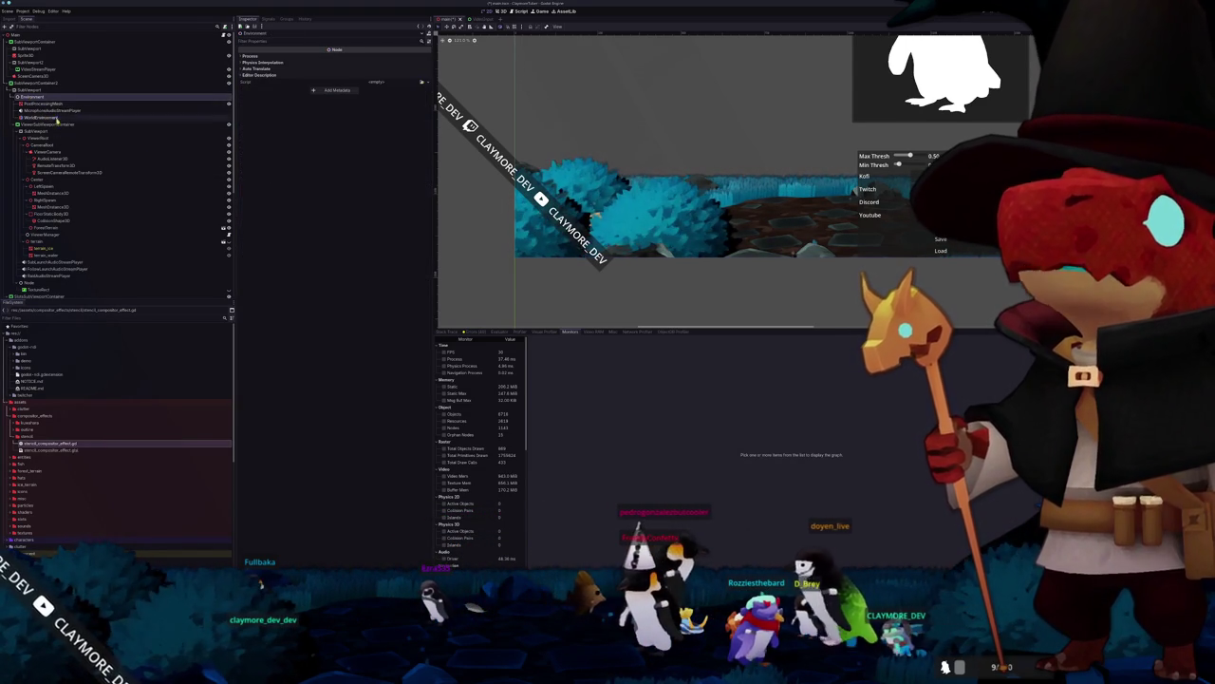
pyautogui.scroll(-3, 38, 190)
pyautogui.click(34, 236)
pyautogui.scroll(3, 29, 114)
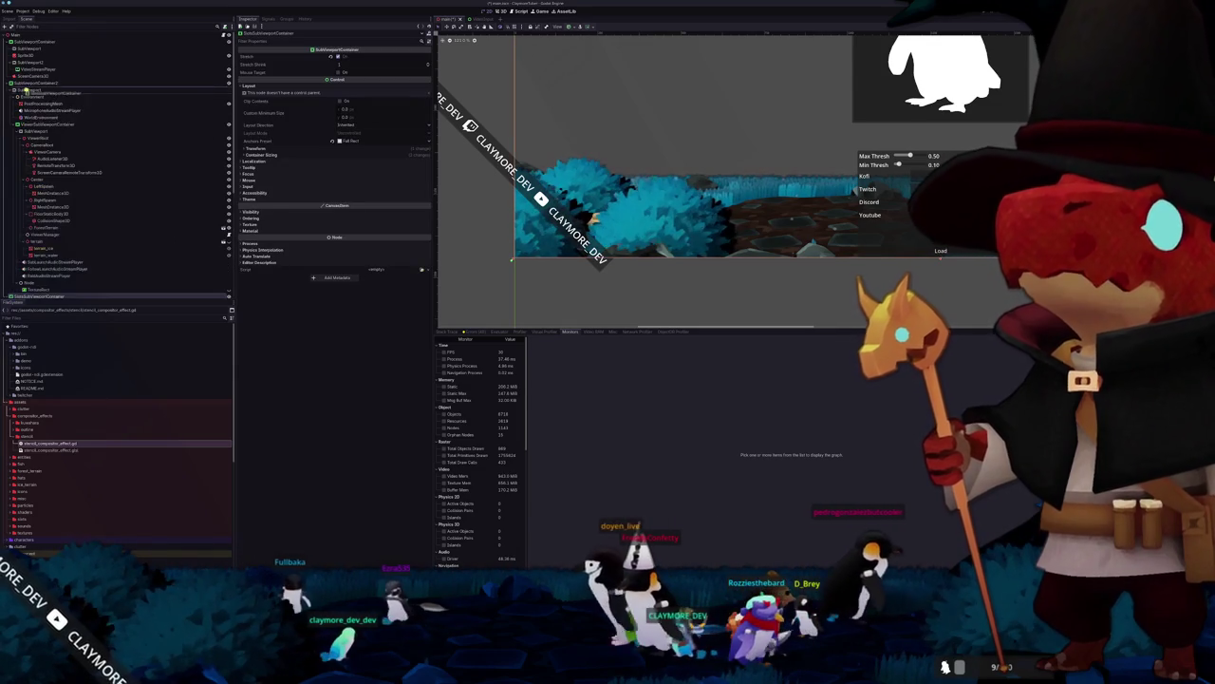
pyautogui.scroll(-7, 45, 189)
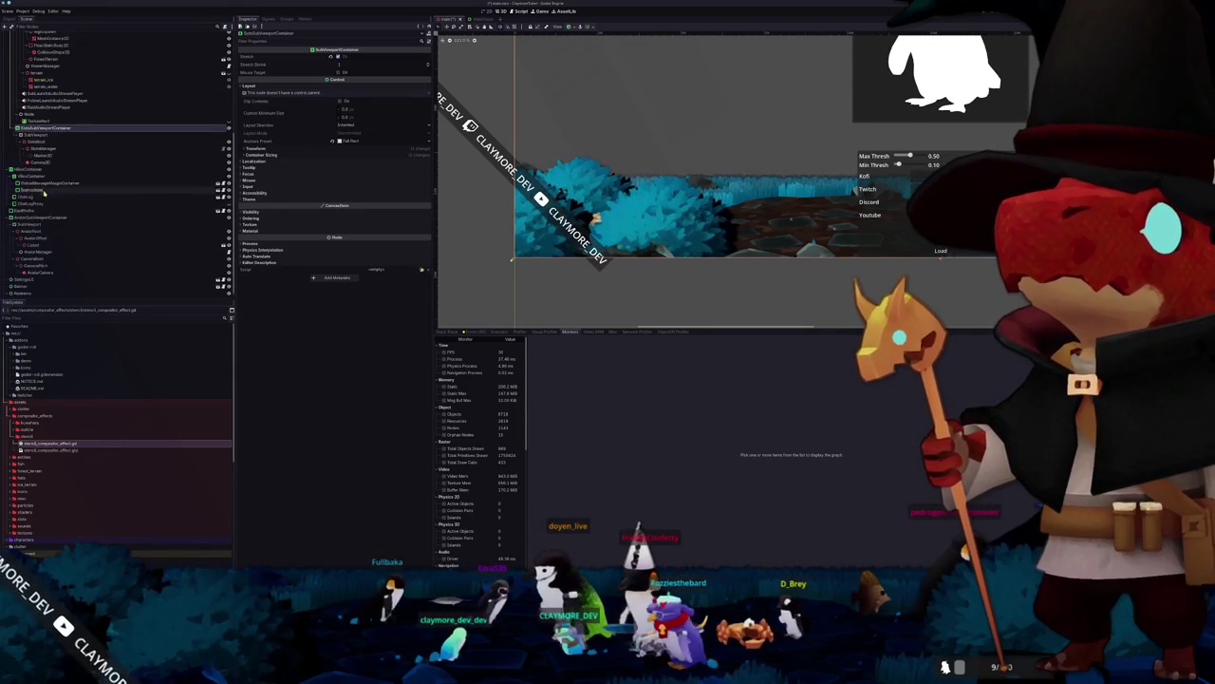
pyautogui.click(27, 169)
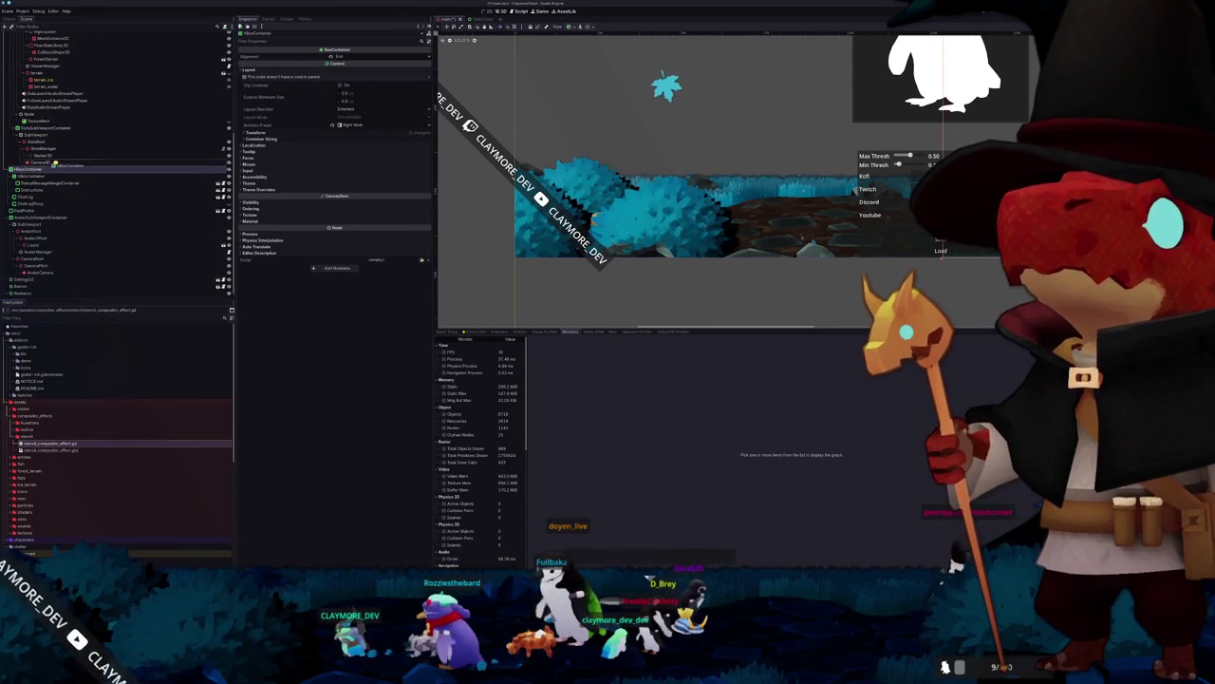
pyautogui.scroll(10, 45, 164)
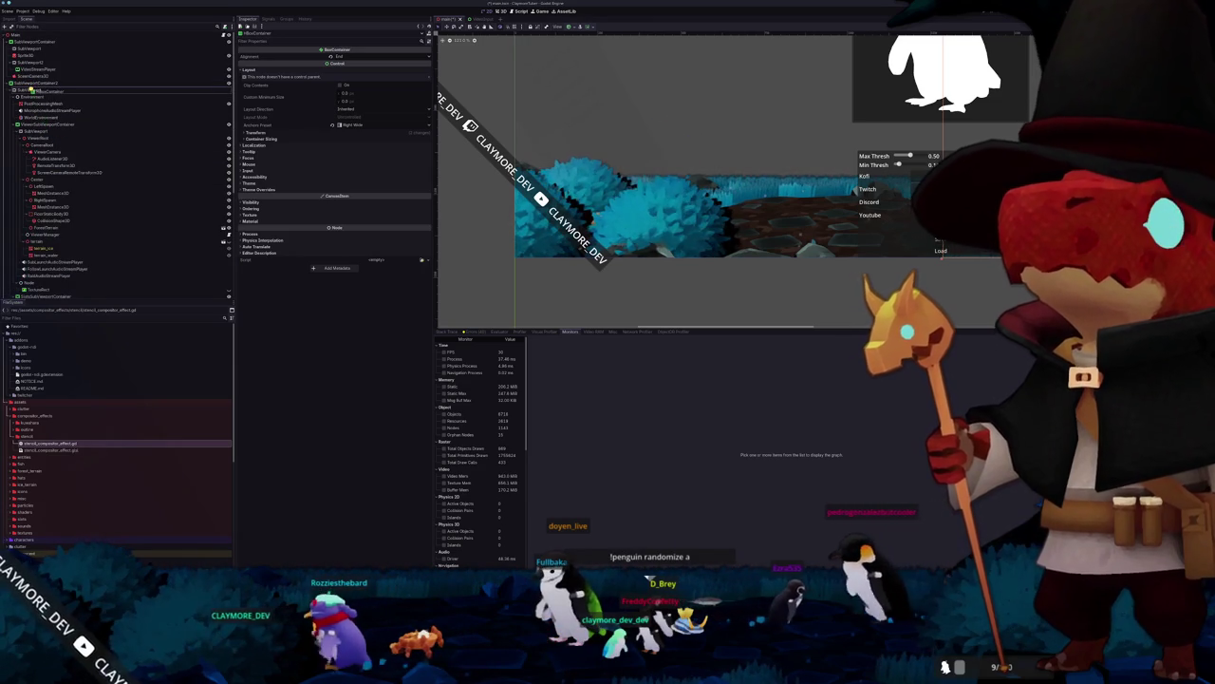
pyautogui.scroll(-3, 32, 90)
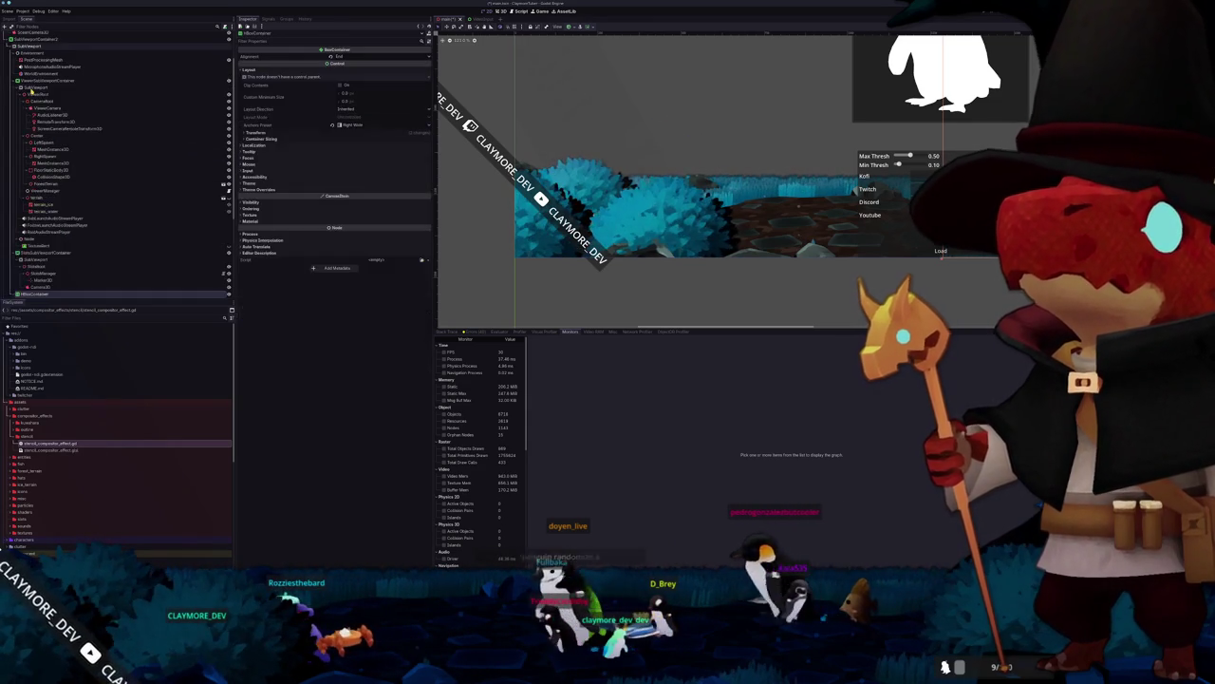
pyautogui.scroll(-5, 43, 152)
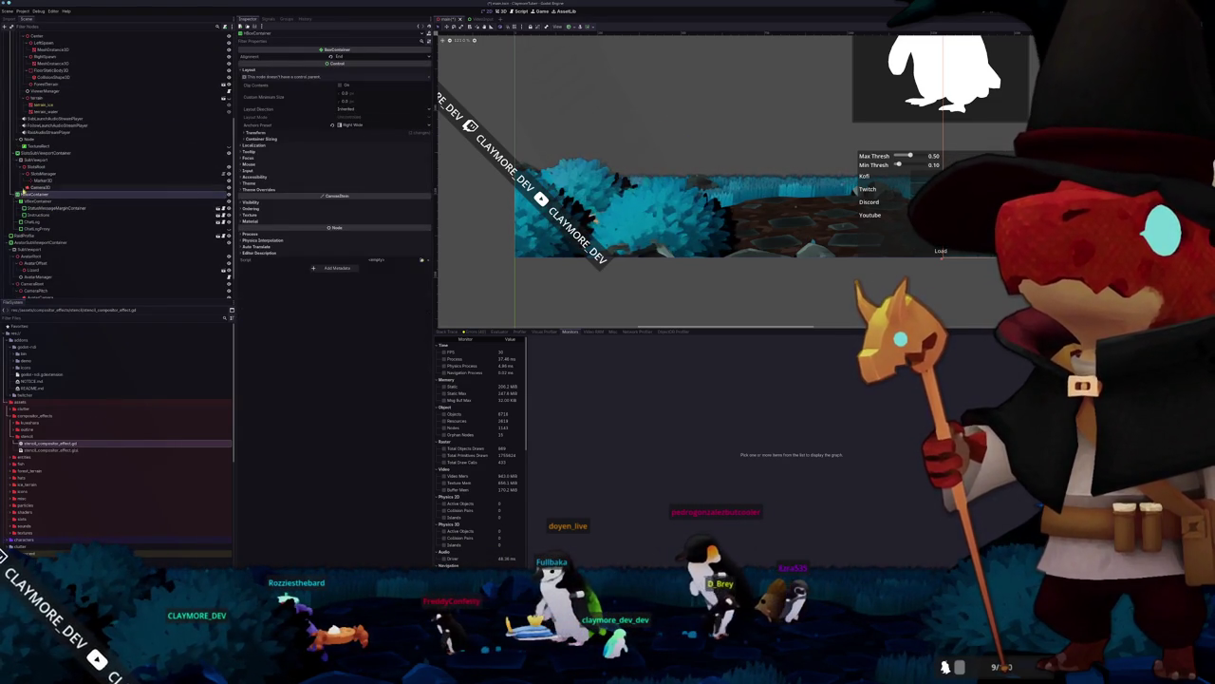
pyautogui.click(38, 153)
pyautogui.click(29, 195)
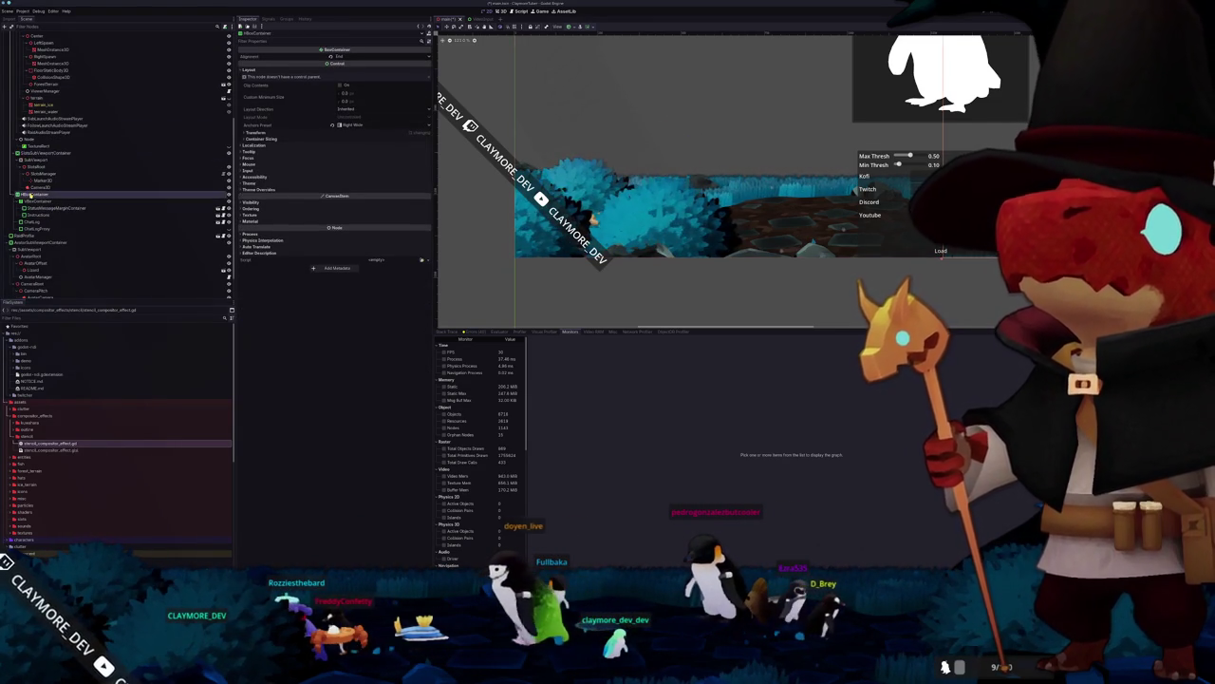
pyautogui.scroll(-2, 29, 195)
# Step: Ctrl-select the four overlay Control nodes and drag them up near the tree's top
pyautogui.click(26, 204)
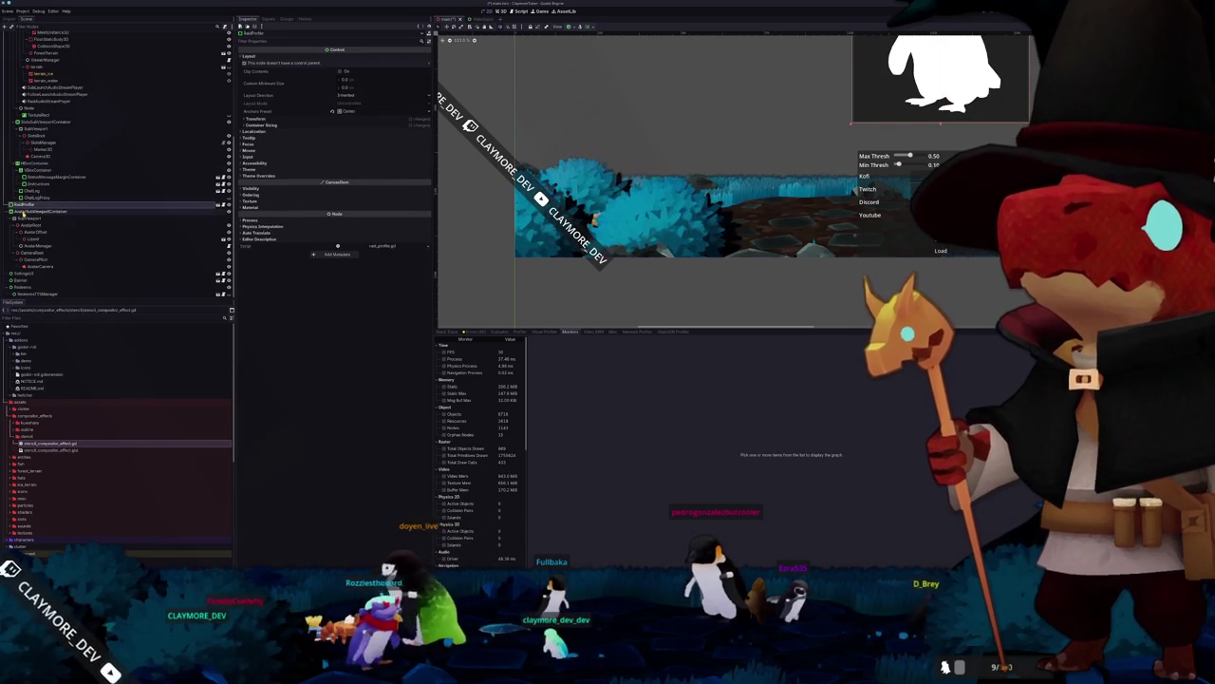
pyautogui.click(21, 211)
pyautogui.keyDown('ctrl'); pyautogui.click(19, 282); pyautogui.keyUp('ctrl')
pyautogui.keyDown('ctrl'); pyautogui.click(19, 275); pyautogui.keyUp('ctrl')
pyautogui.keyDown('ctrl'); pyautogui.click(19, 286); pyautogui.keyUp('ctrl')
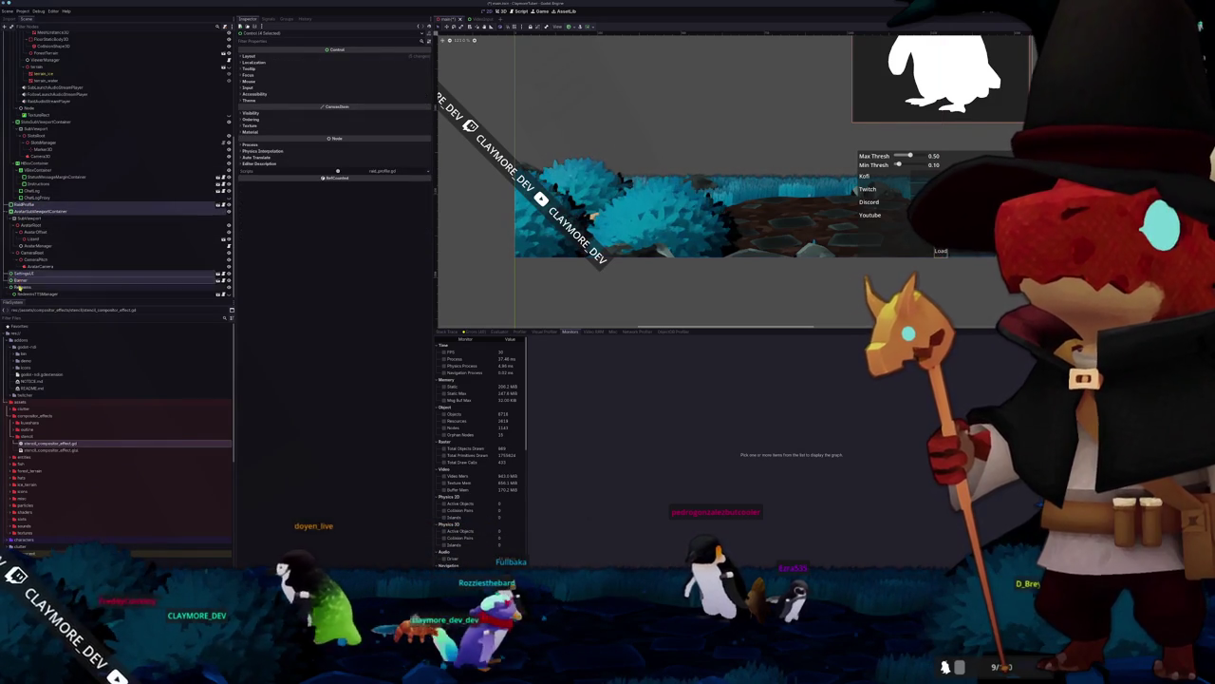
pyautogui.moveTo(55, 187); pyautogui.dragTo(35, 85)
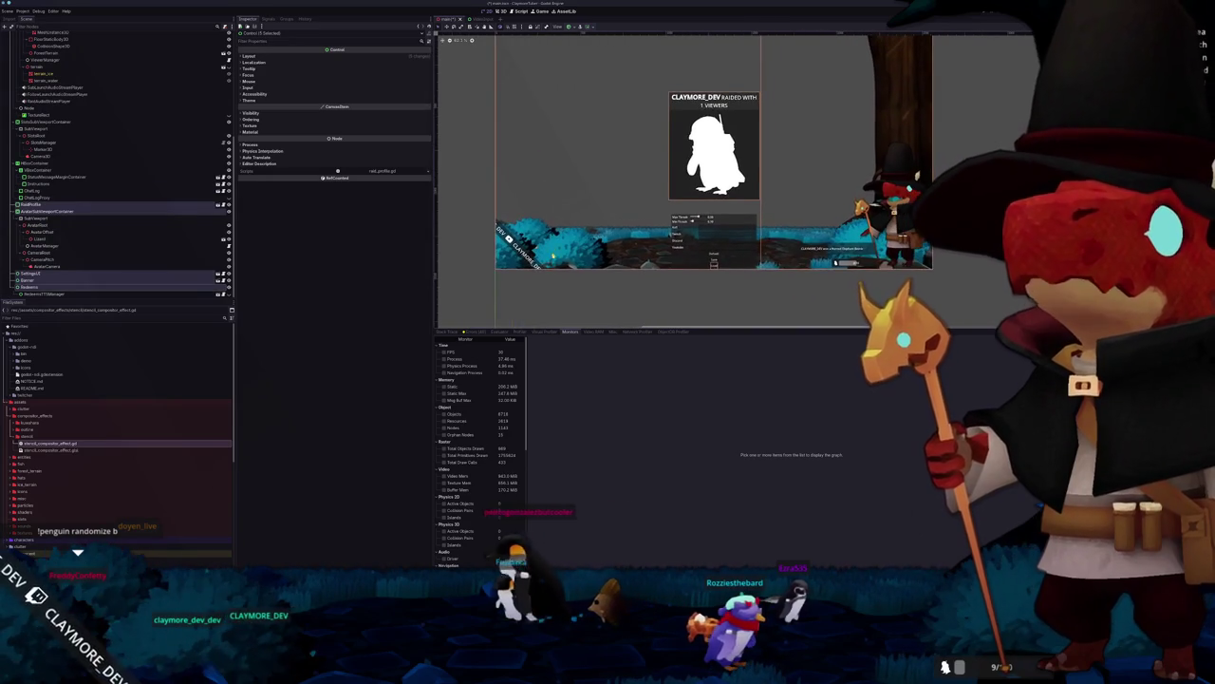
pyautogui.click(614, 292)
# Step: Step from ScreenCamera3D up to the SubViewportContainer, inspecting each screen node
pyautogui.scroll(-4, 610, 258)
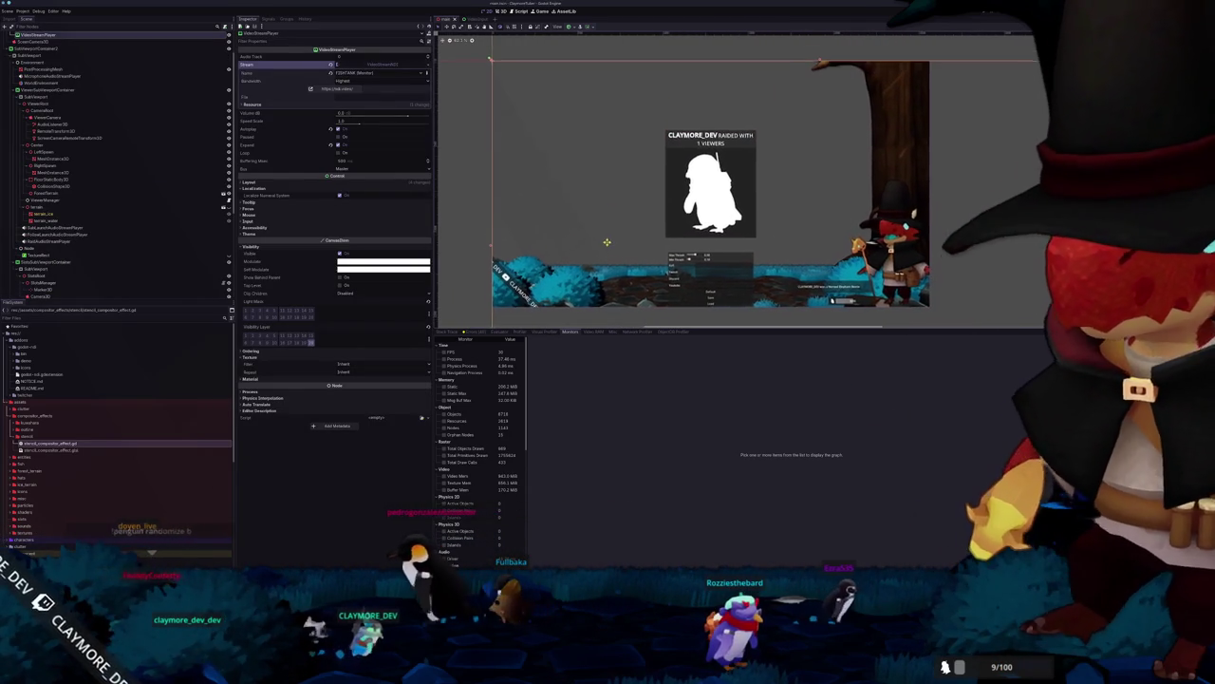
pyautogui.scroll(-2, 576, 199)
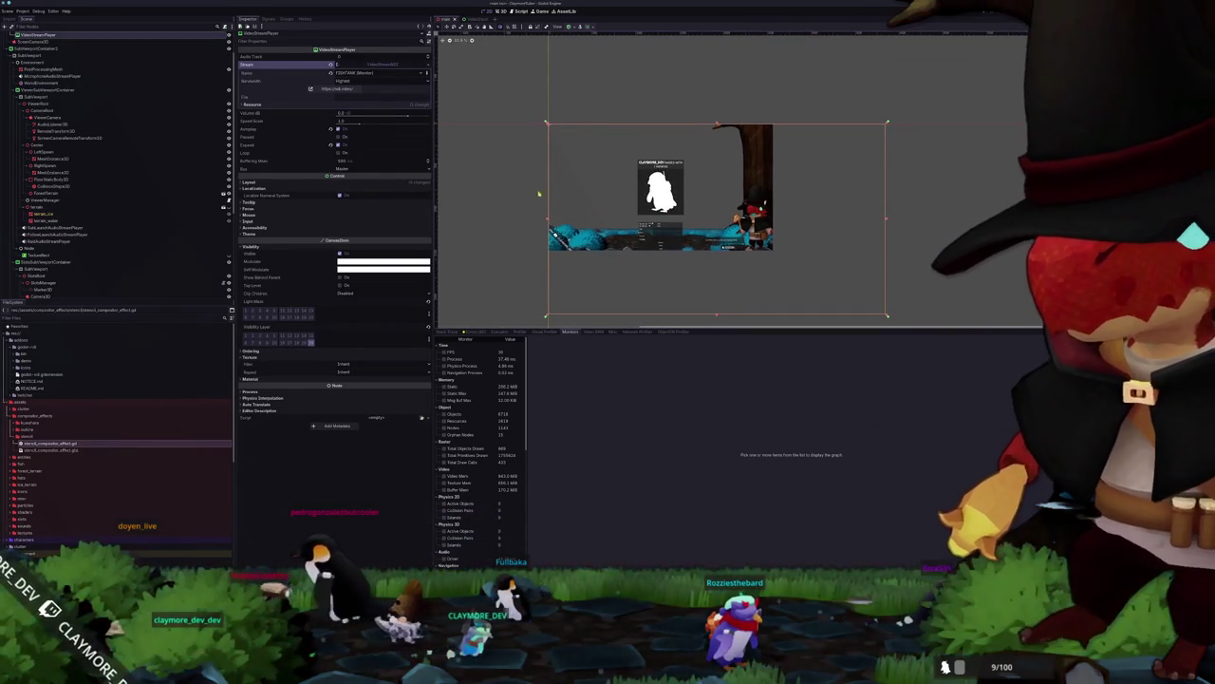
pyautogui.scroll(2, 158, 181)
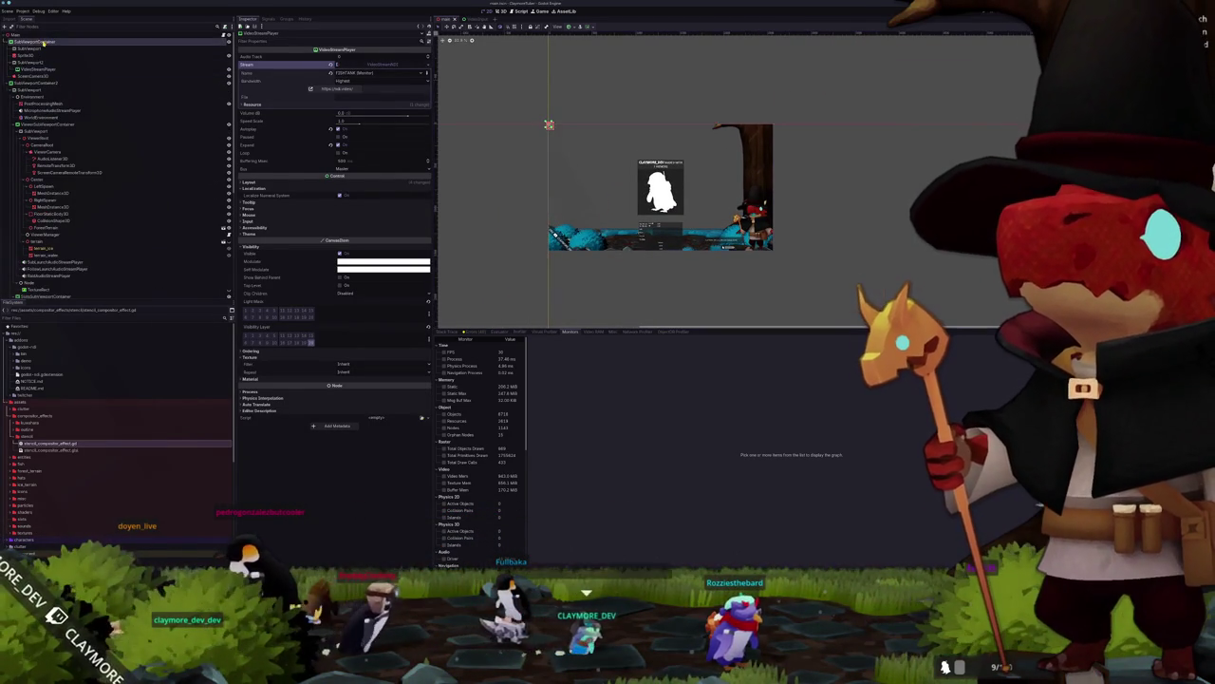
pyautogui.click(43, 44)
pyautogui.click(38, 75)
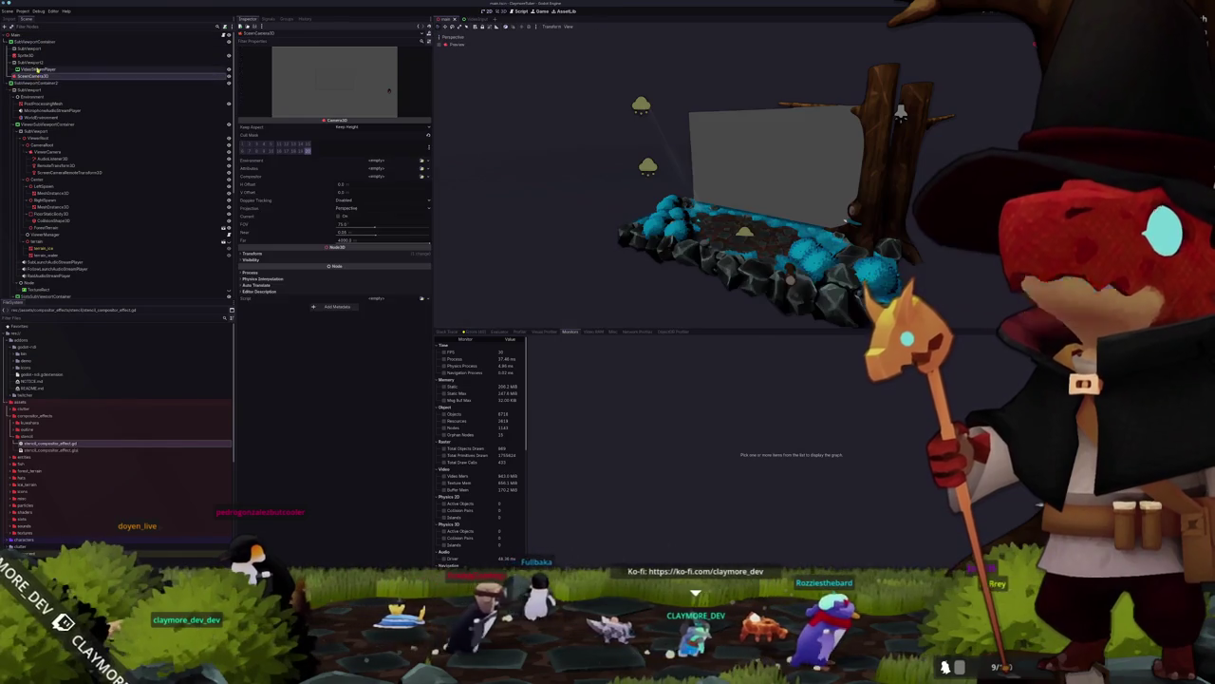
pyautogui.click(36, 68)
pyautogui.click(38, 61)
pyautogui.click(40, 55)
pyautogui.click(41, 47)
pyautogui.click(41, 43)
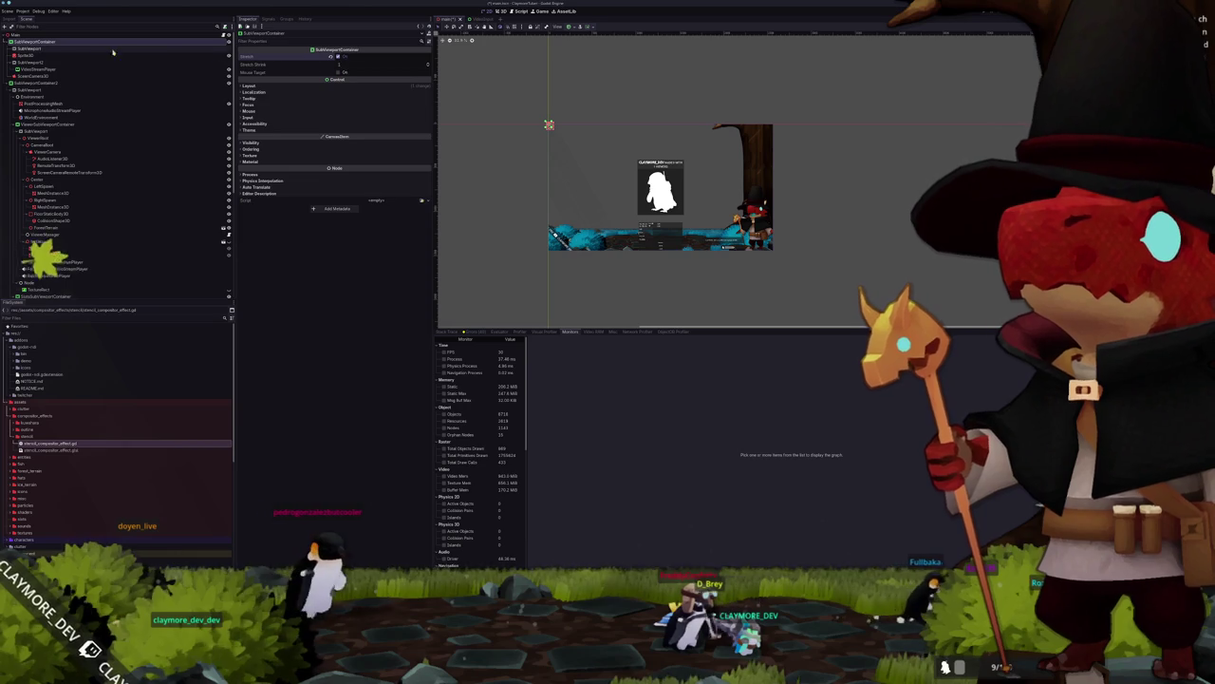
# Step: Inspect both SubViewports and the VideoStreamPlayer, then open Sprite3D in the 3D view
pyautogui.click(33, 48)
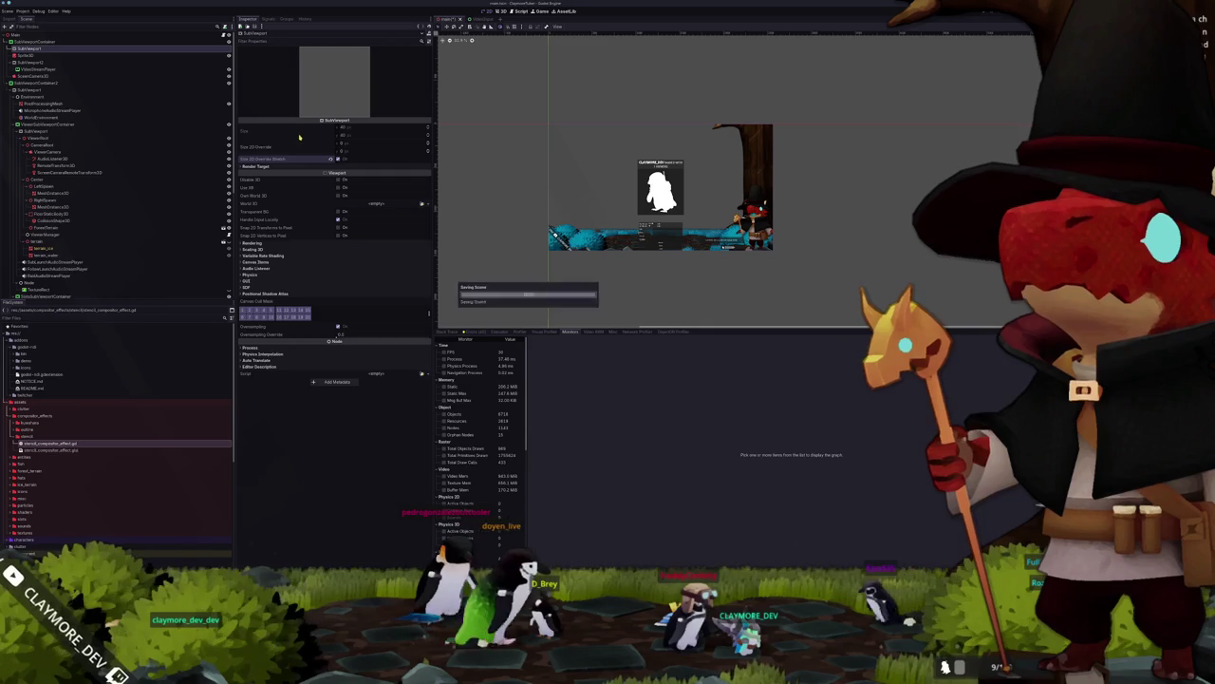
pyautogui.click(28, 63)
pyautogui.click(32, 69)
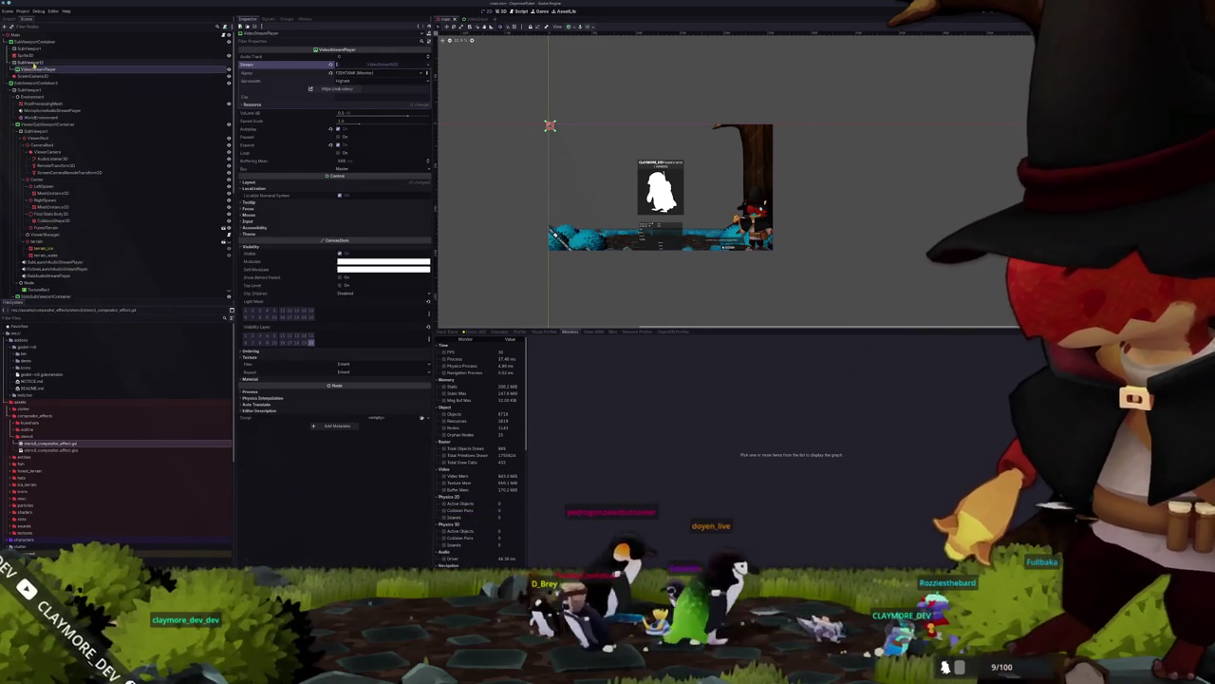
pyautogui.click(28, 54)
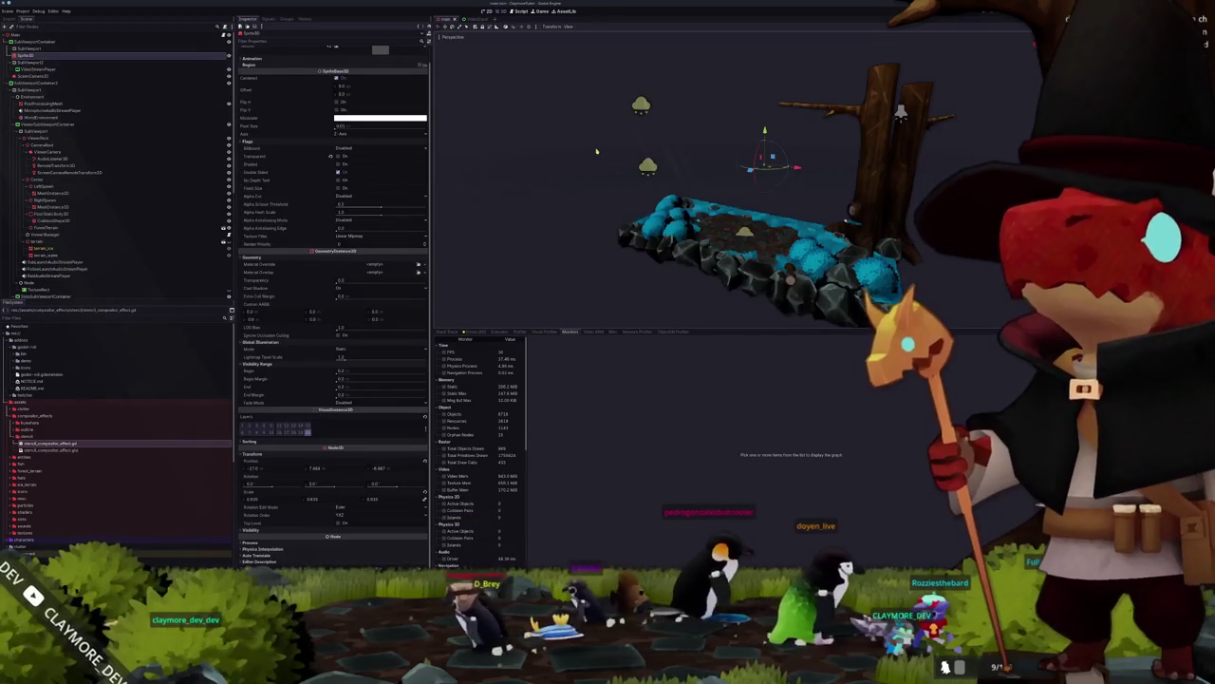
# Step: Inspect the ScreenCamera3D, SubViewport2 and VideoStreamPlayer nodes
pyautogui.scroll(3, 563, 175)
pyautogui.scroll(2, 563, 175)
pyautogui.click(30, 76)
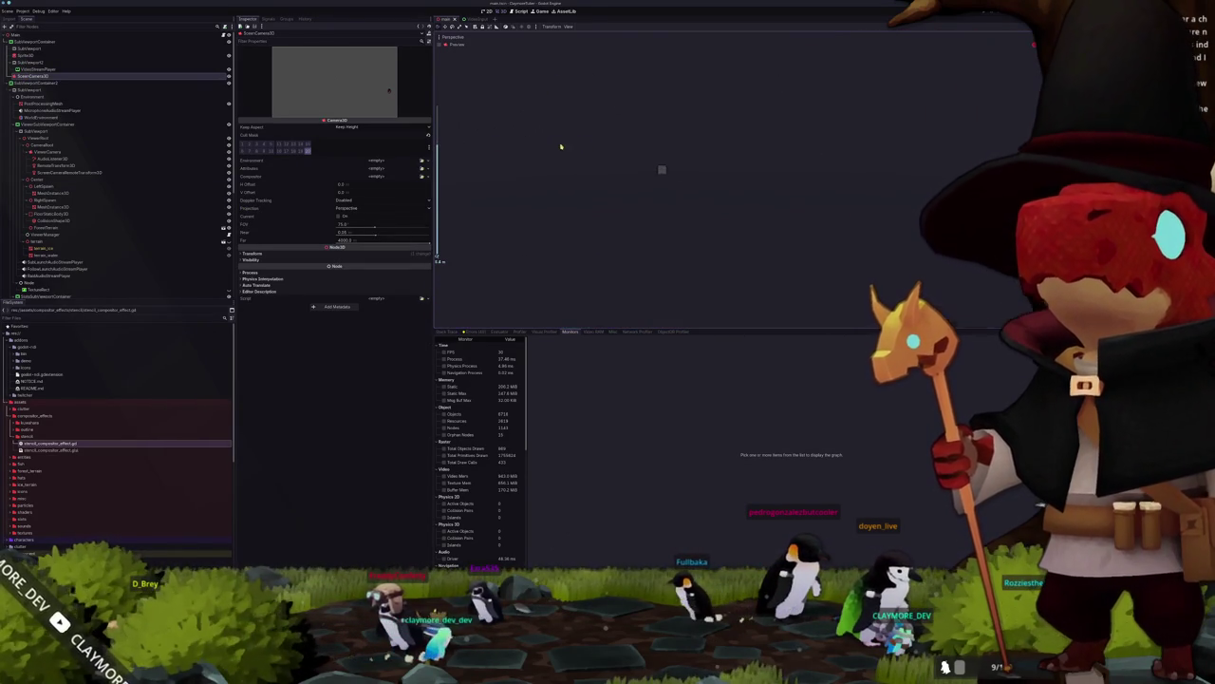
pyautogui.click(66, 63)
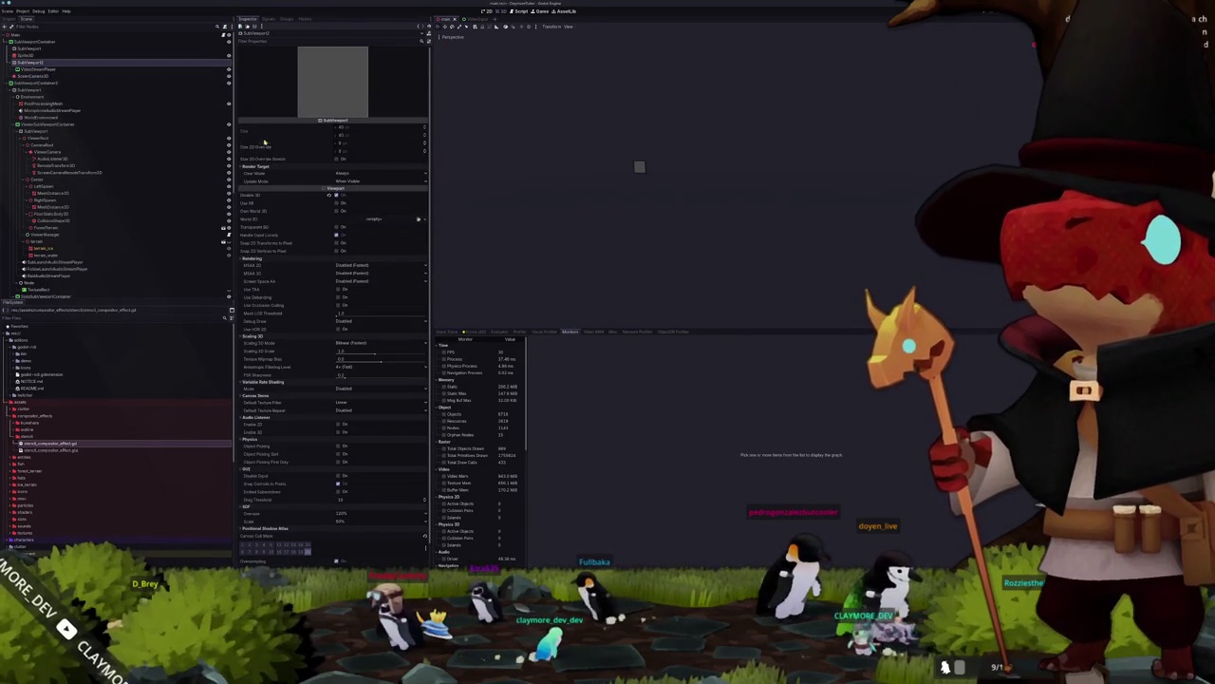
pyautogui.click(39, 68)
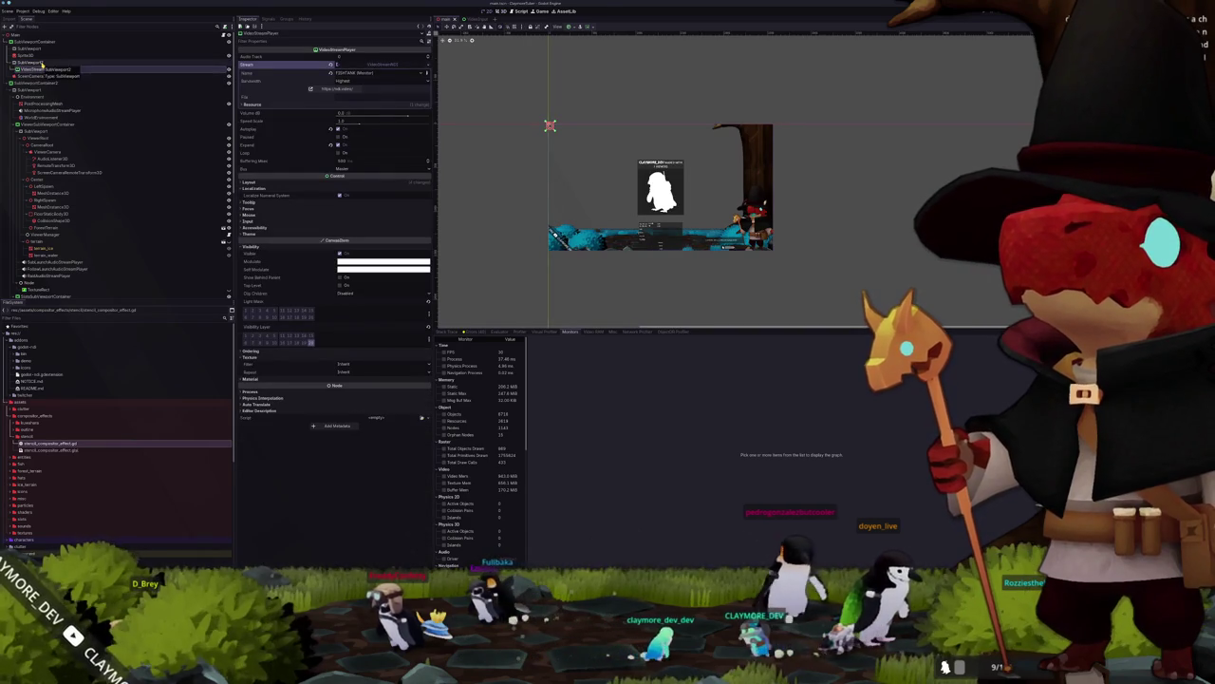
pyautogui.click(42, 62)
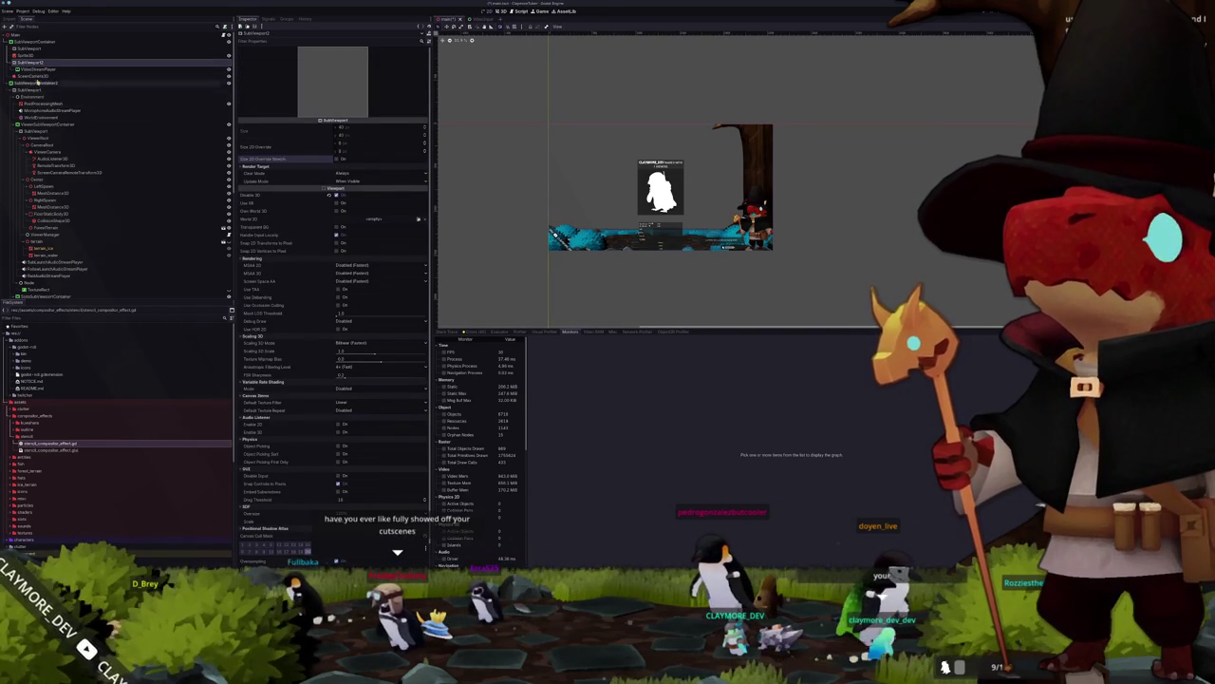
# Step: Select the SubViewport under the SubViewportContainer to show its Size property
pyautogui.click(33, 41)
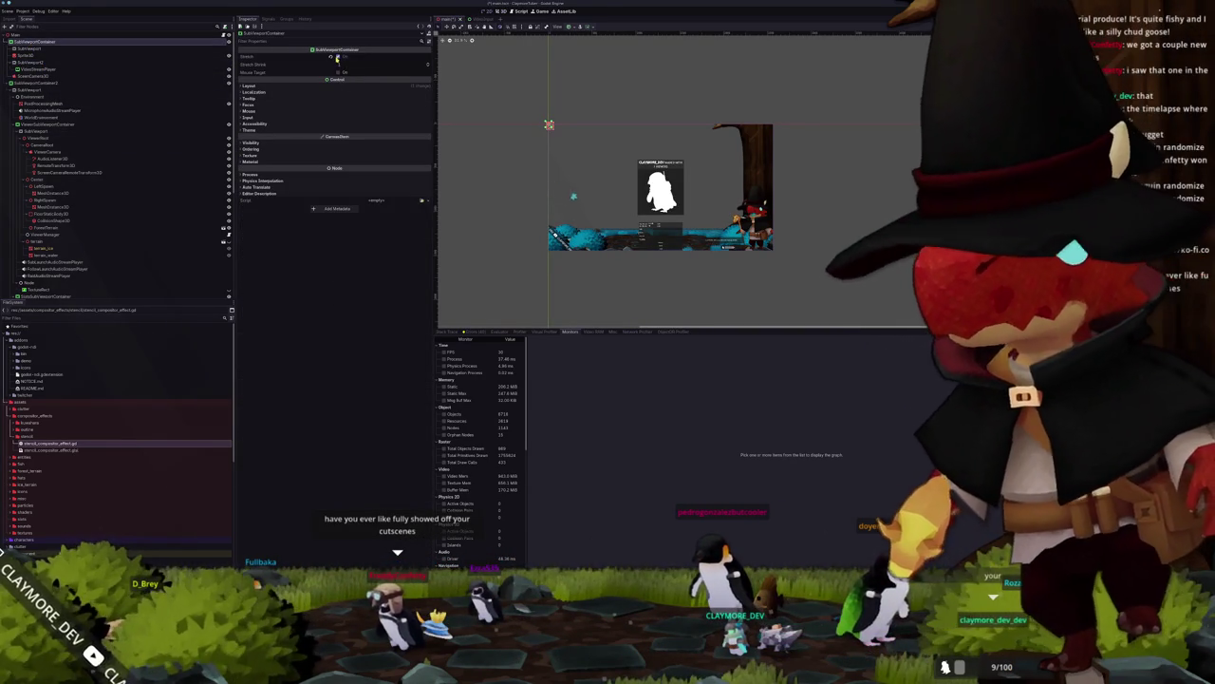
pyautogui.click(27, 49)
pyautogui.click(28, 55)
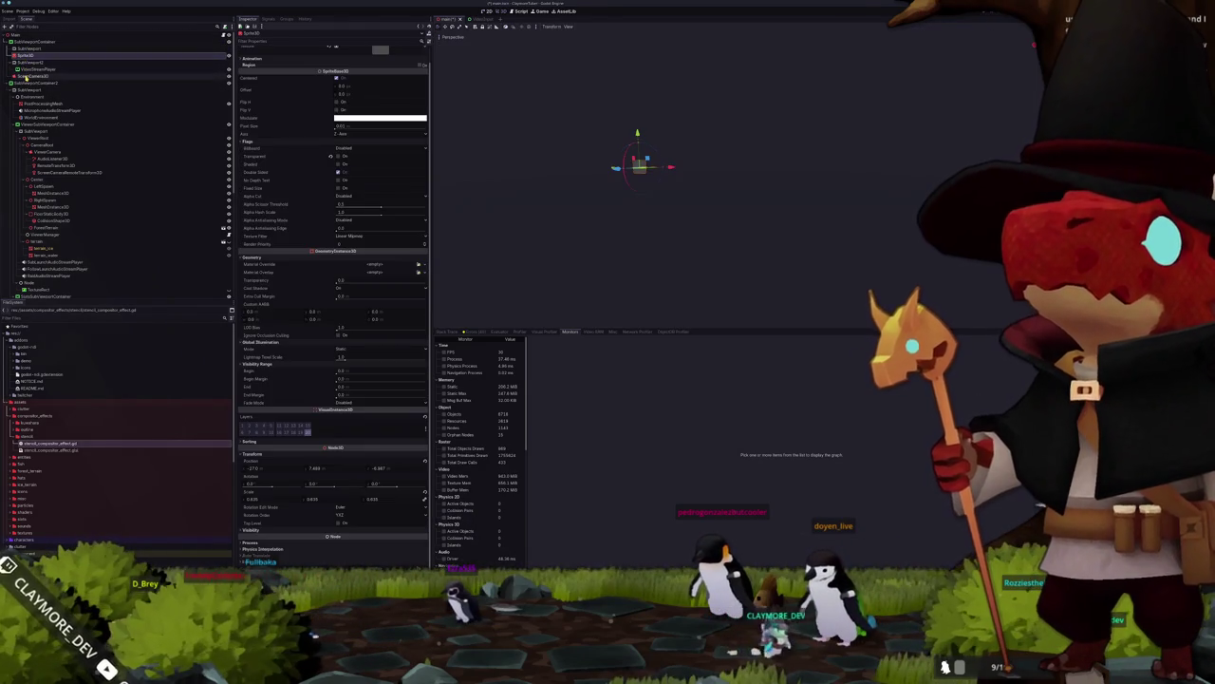
pyautogui.keyDown('shift'); pyautogui.click(28, 75); pyautogui.keyUp('shift')
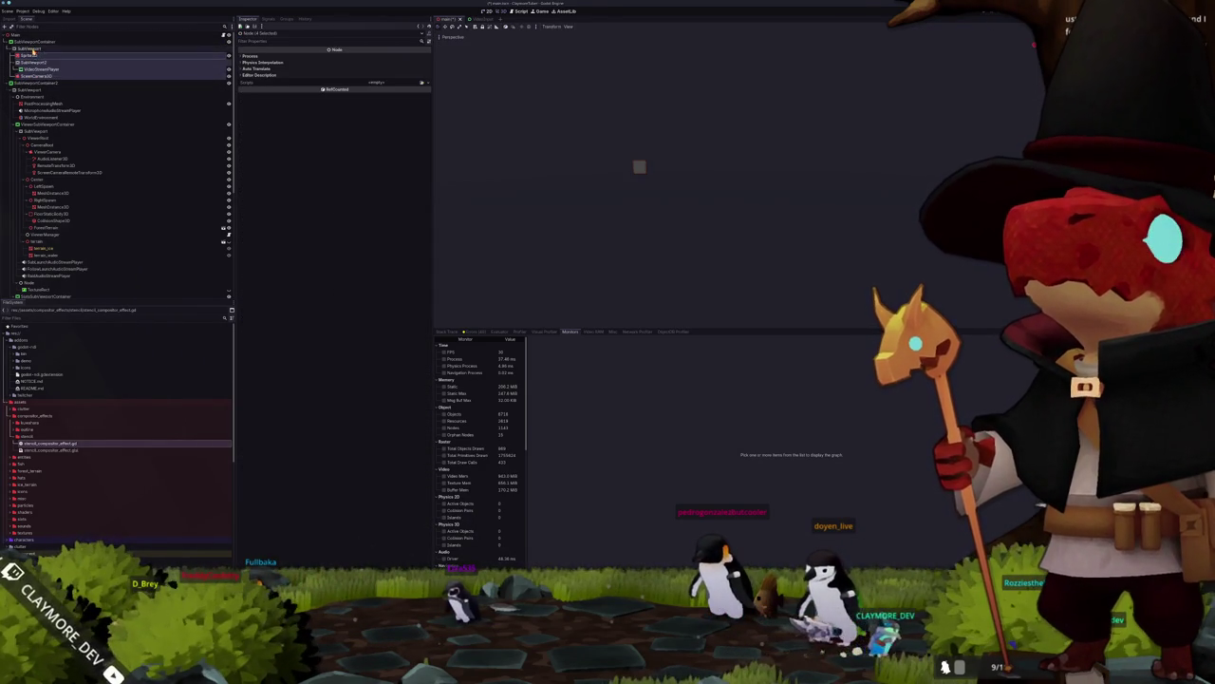
pyautogui.click(33, 62)
pyautogui.click(28, 55)
pyautogui.click(34, 61)
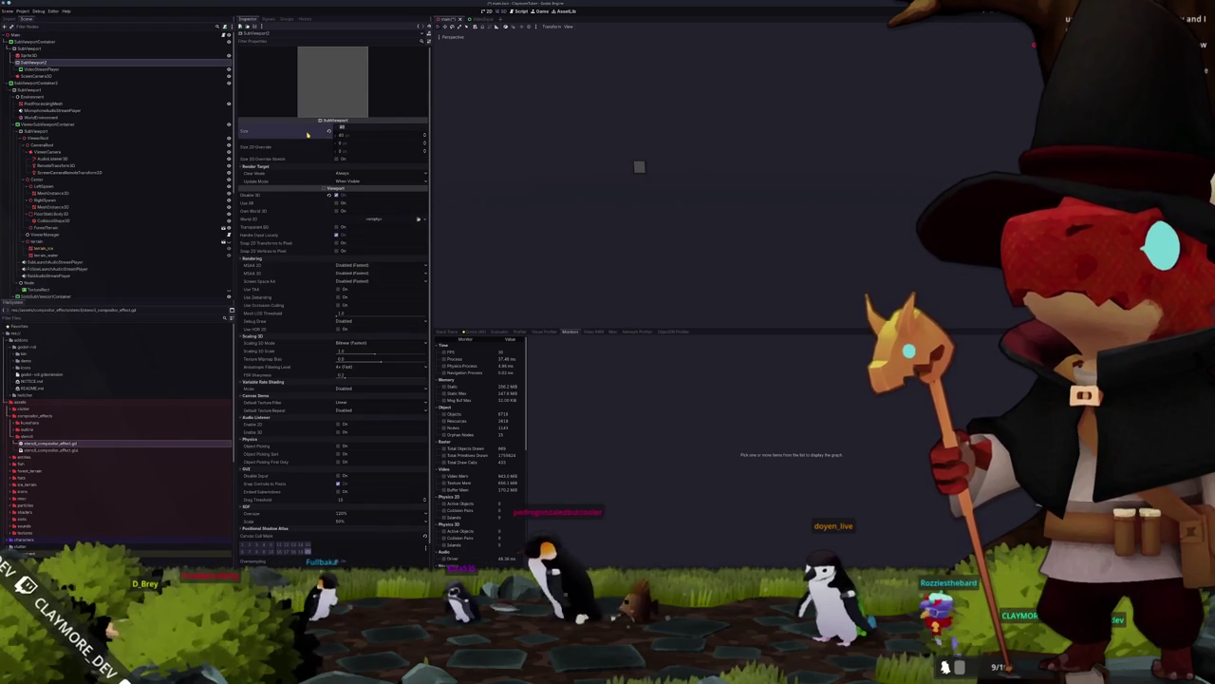
pyautogui.moveTo(309, 134)
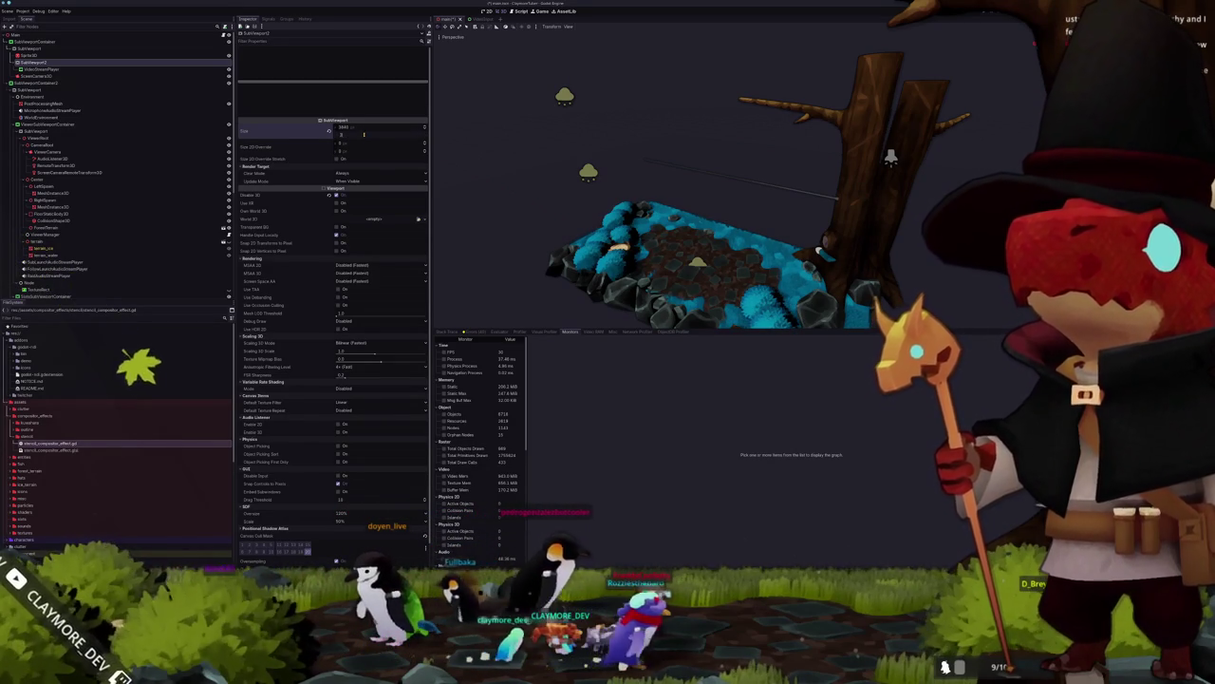
pyautogui.write('1080')
# Step: Confirm the 3840 × 2160 SubViewport size and orbit to see the grey plane beside the tree
pyautogui.press('Return')
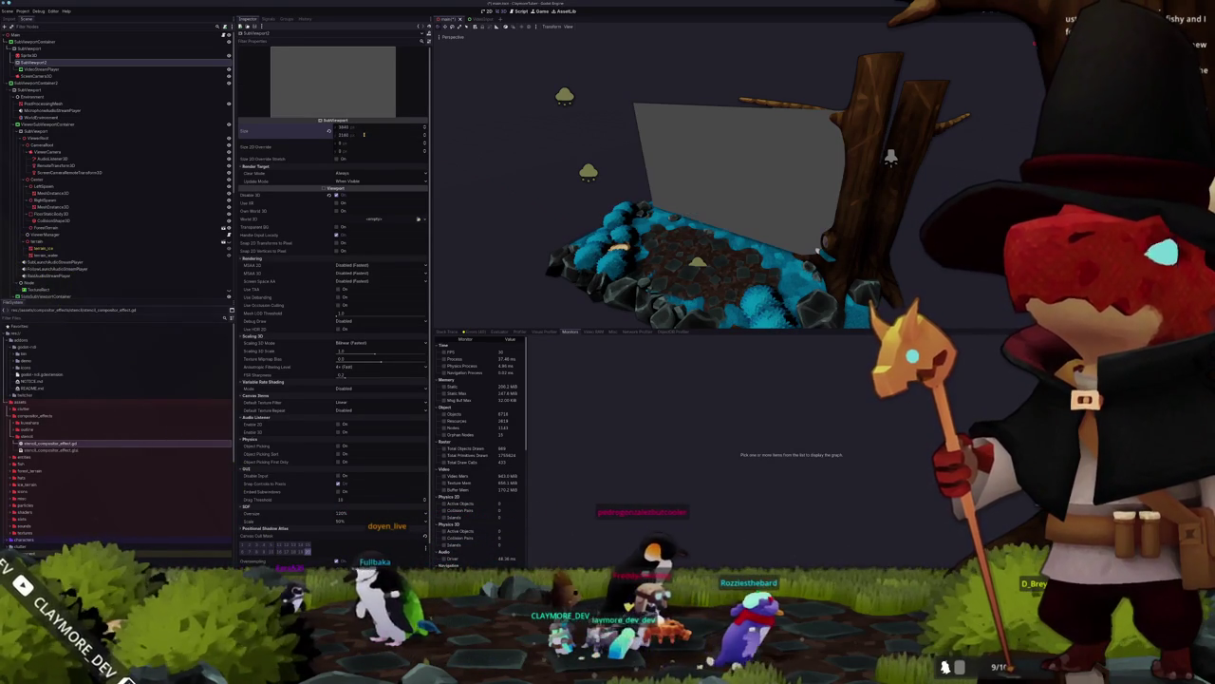
pyautogui.scroll(5, 494, 194)
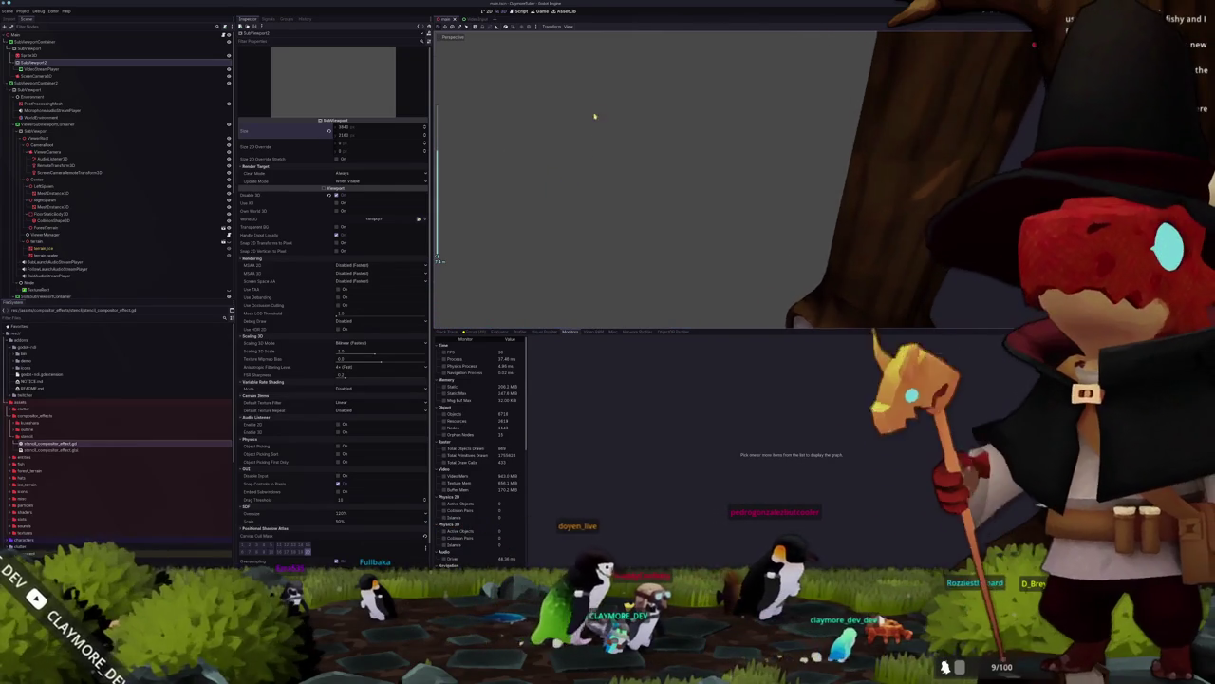
pyautogui.moveTo(609, 233)
pyautogui.mouseDown()
pyautogui.moveTo(618, 236)
pyautogui.moveTo(592, 228)
pyautogui.moveTo(542, 174)
pyautogui.moveTo(589, 202)
pyautogui.moveTo(456, 136)
pyautogui.moveTo(563, 191)
pyautogui.mouseUp()
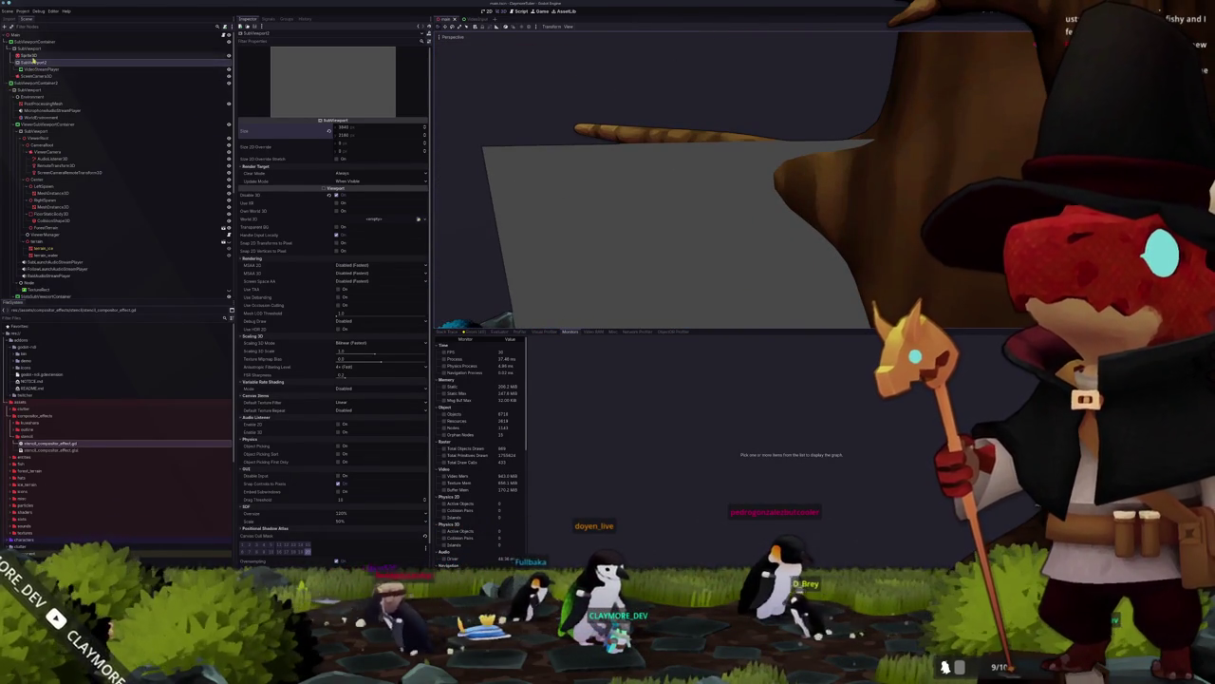
# Step: Select the SubViewportContainer and review its anchor presets without changing anything
pyautogui.click(31, 56)
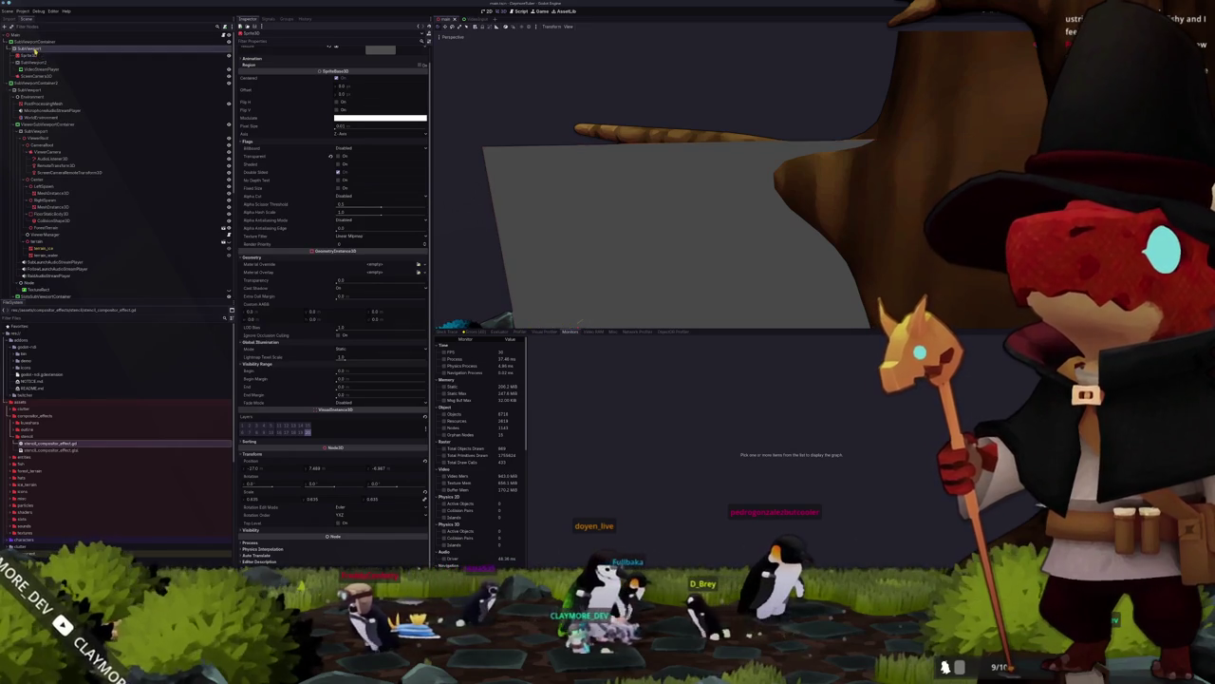
pyautogui.click(36, 41)
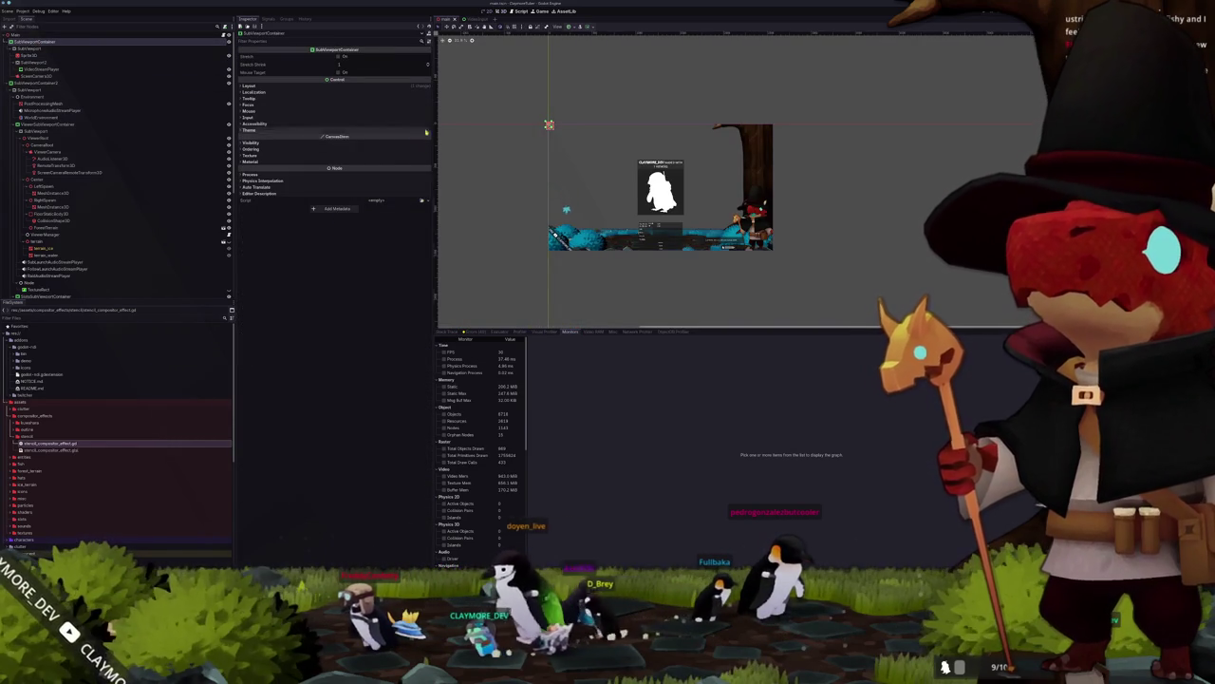
pyautogui.scroll(5, 531, 128)
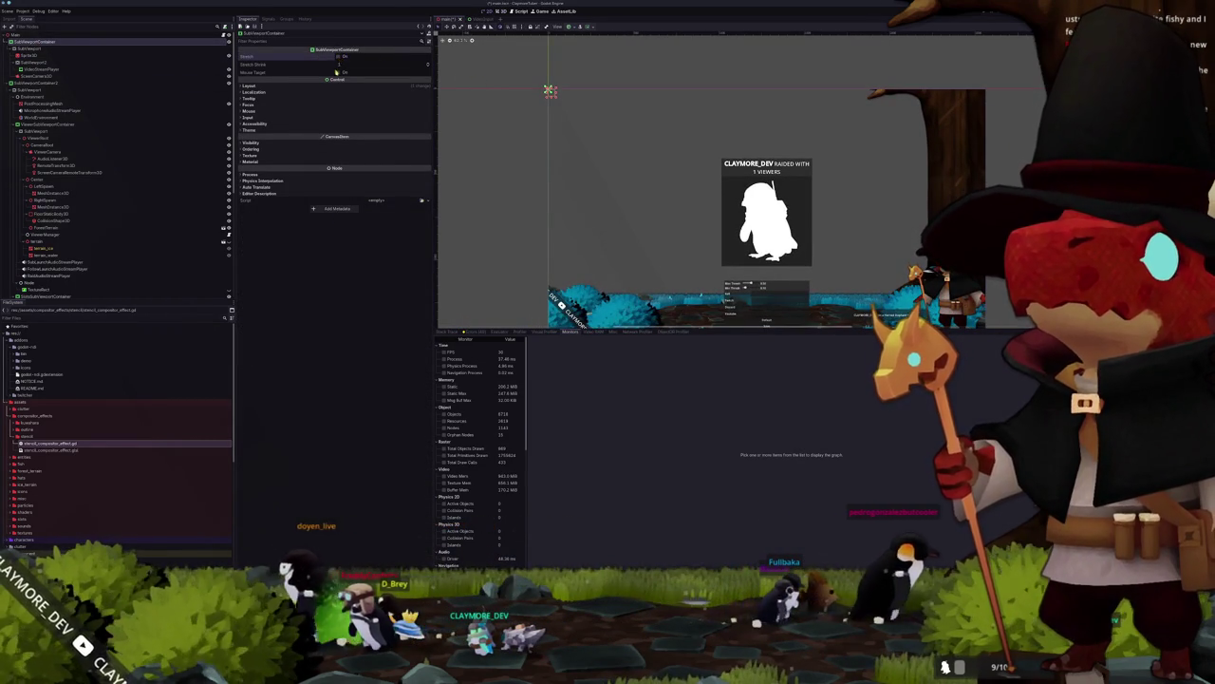
pyautogui.click(588, 26)
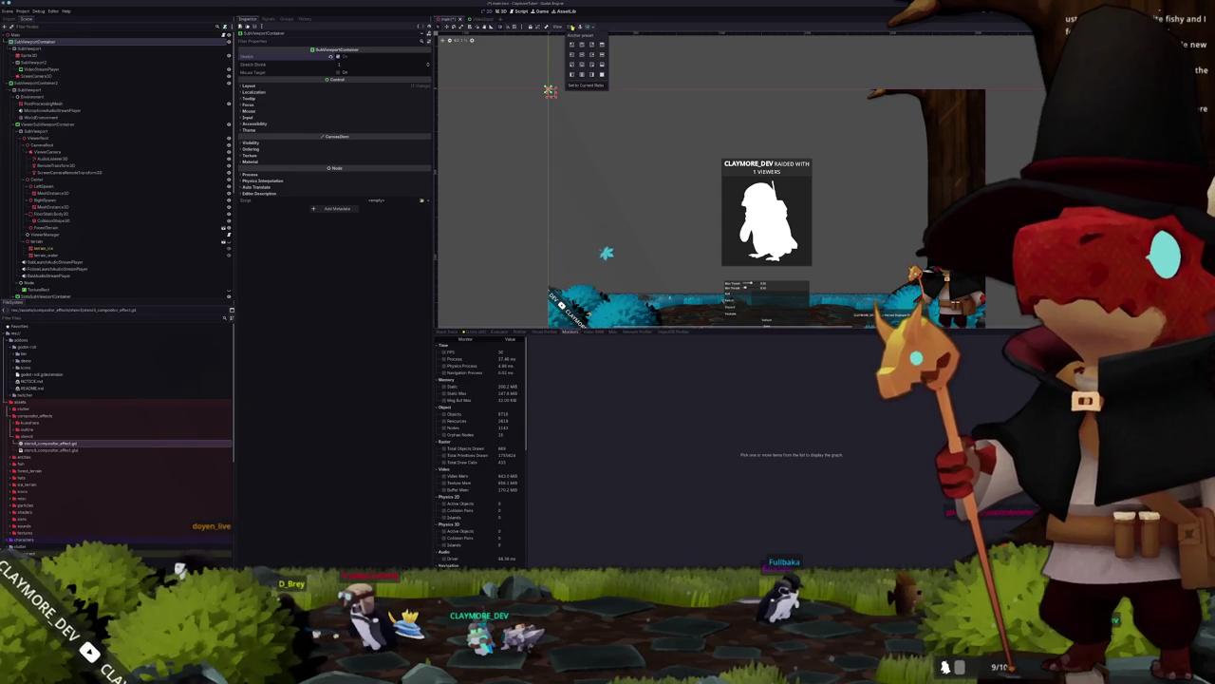
pyautogui.click(601, 75)
pyautogui.click(496, 130)
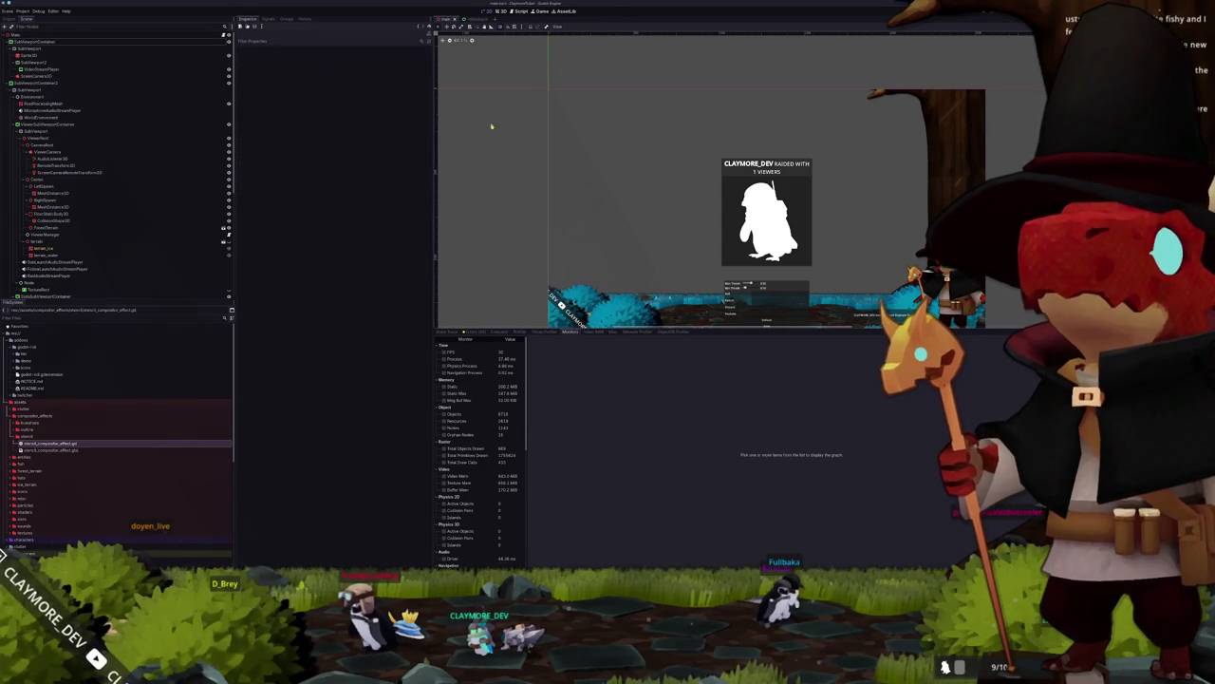
# Step: Frame the 3D view on the Sprite3D screen, then run the project with F5
pyautogui.click(55, 49)
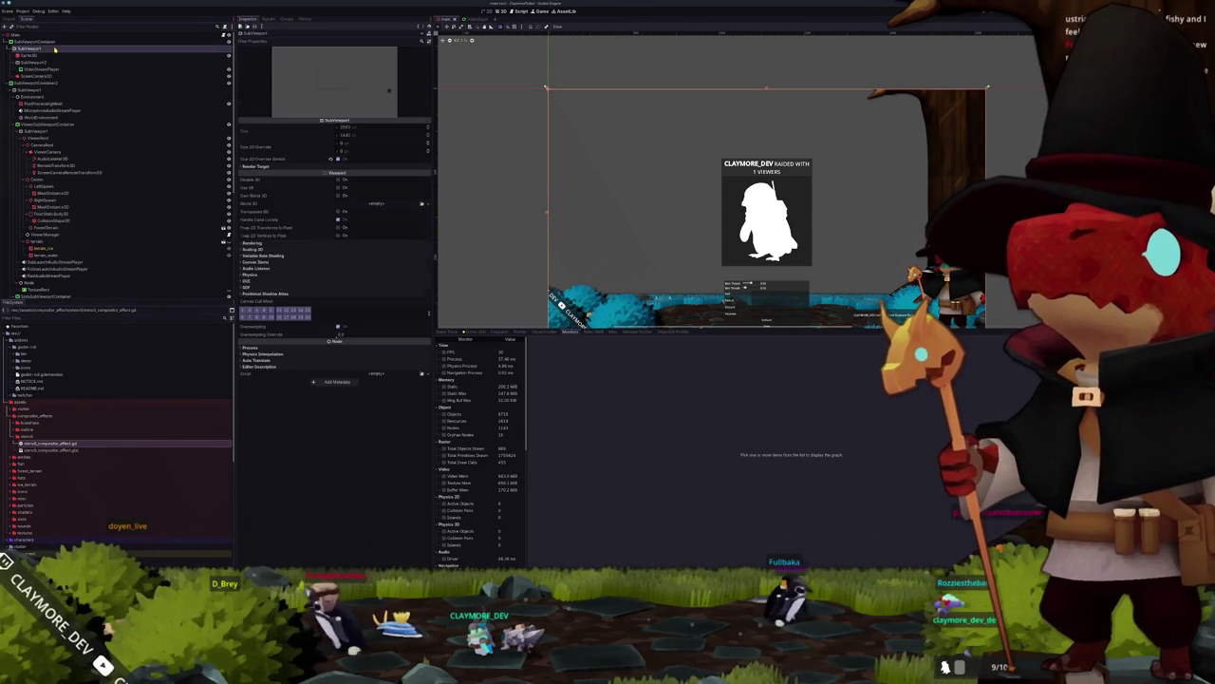
pyautogui.click(55, 55)
pyautogui.press('f')
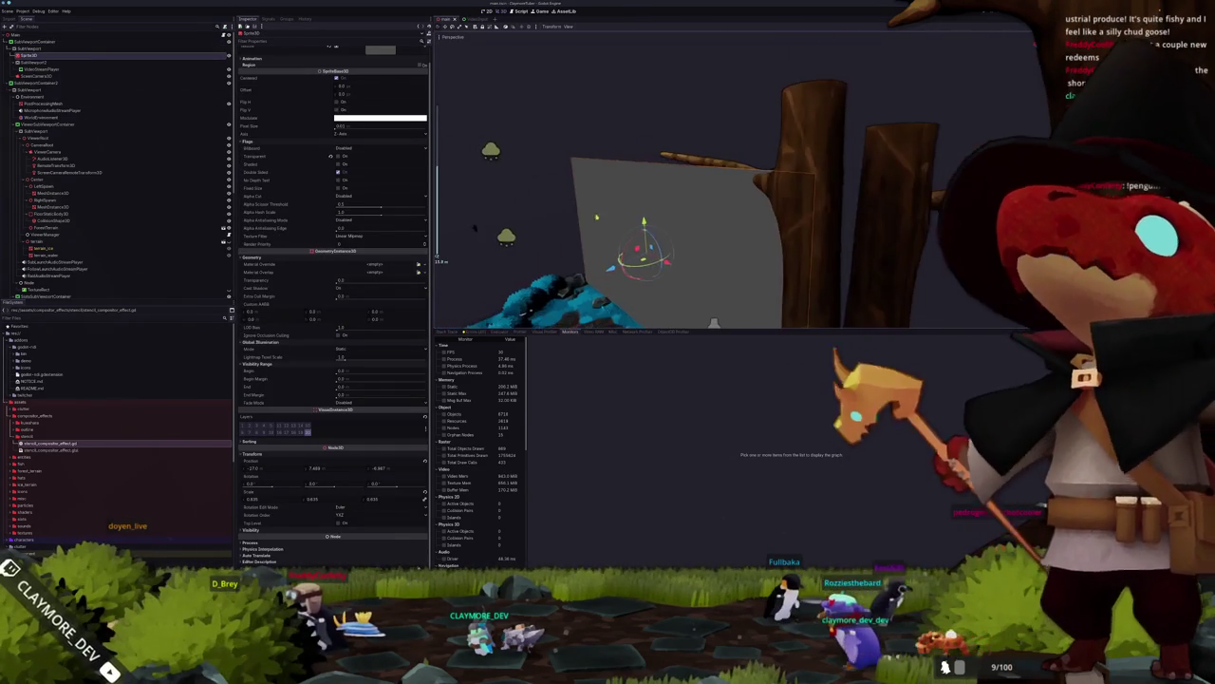
pyautogui.scroll(-2, 683, 228)
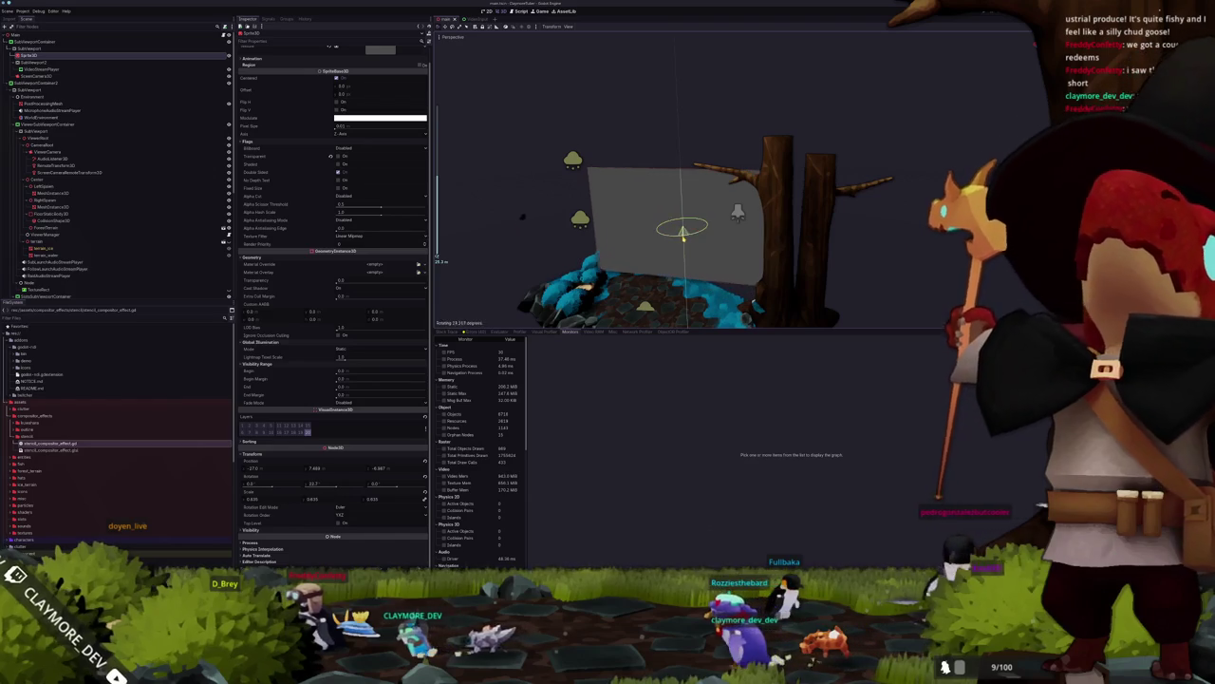
pyautogui.click(53, 48)
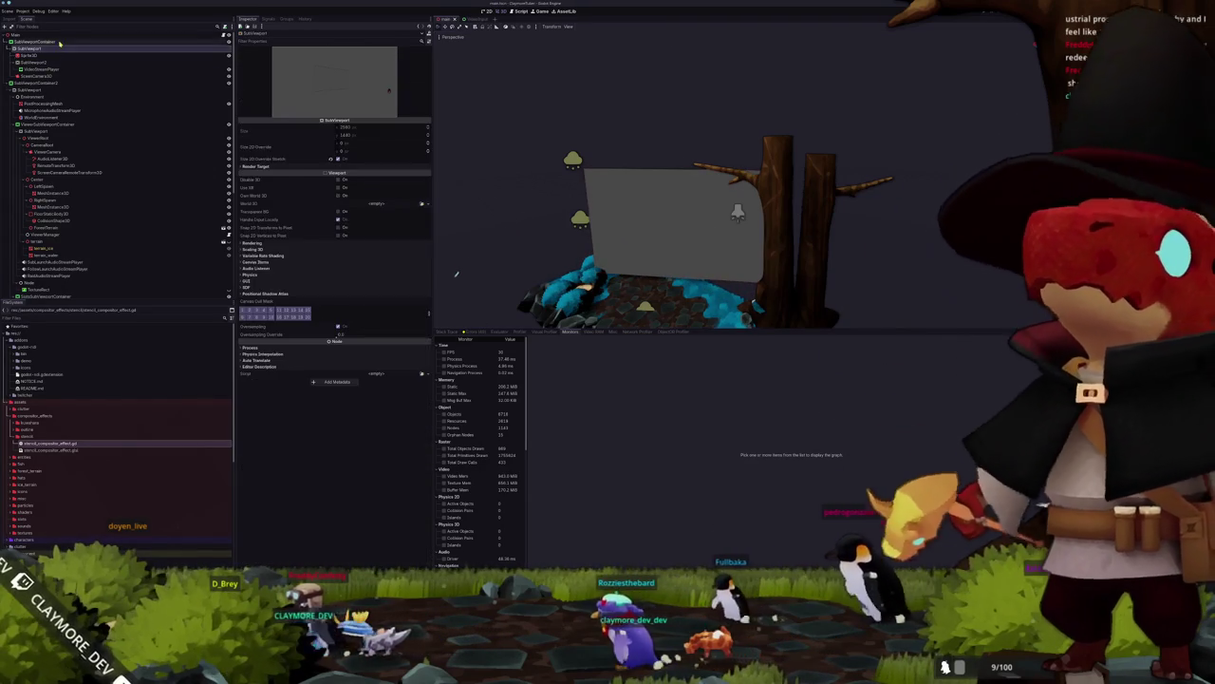
pyautogui.click(47, 42)
pyautogui.scroll(-2, 571, 181)
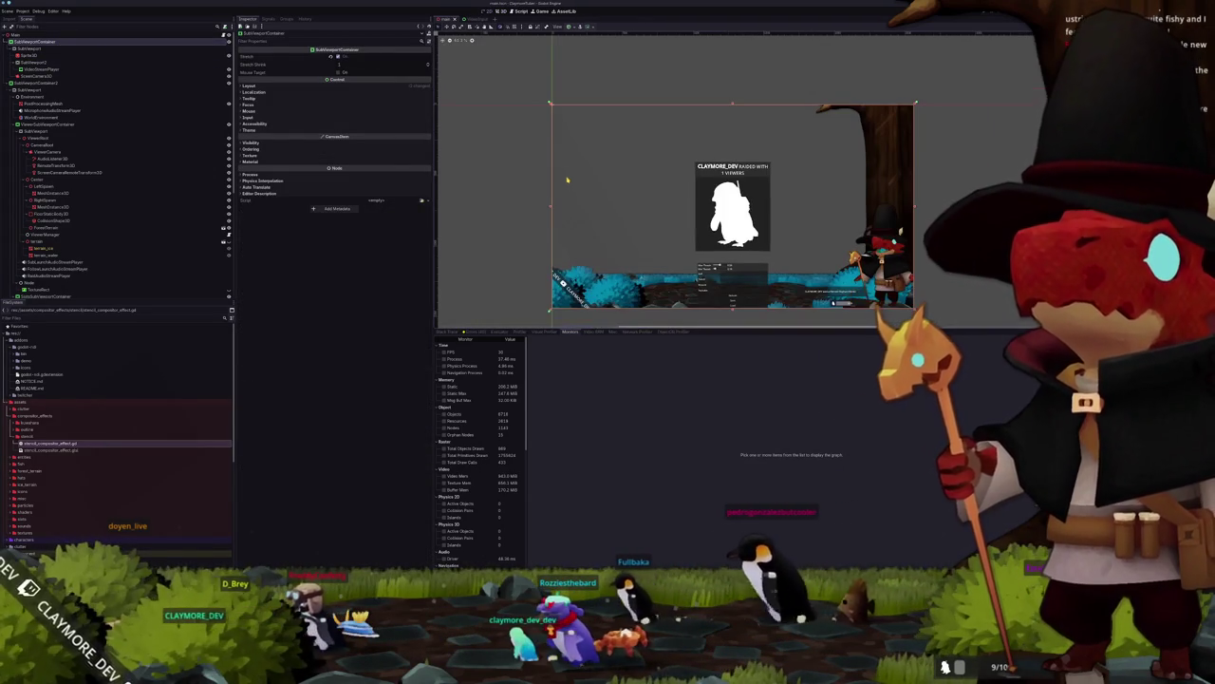
pyautogui.press('F5')
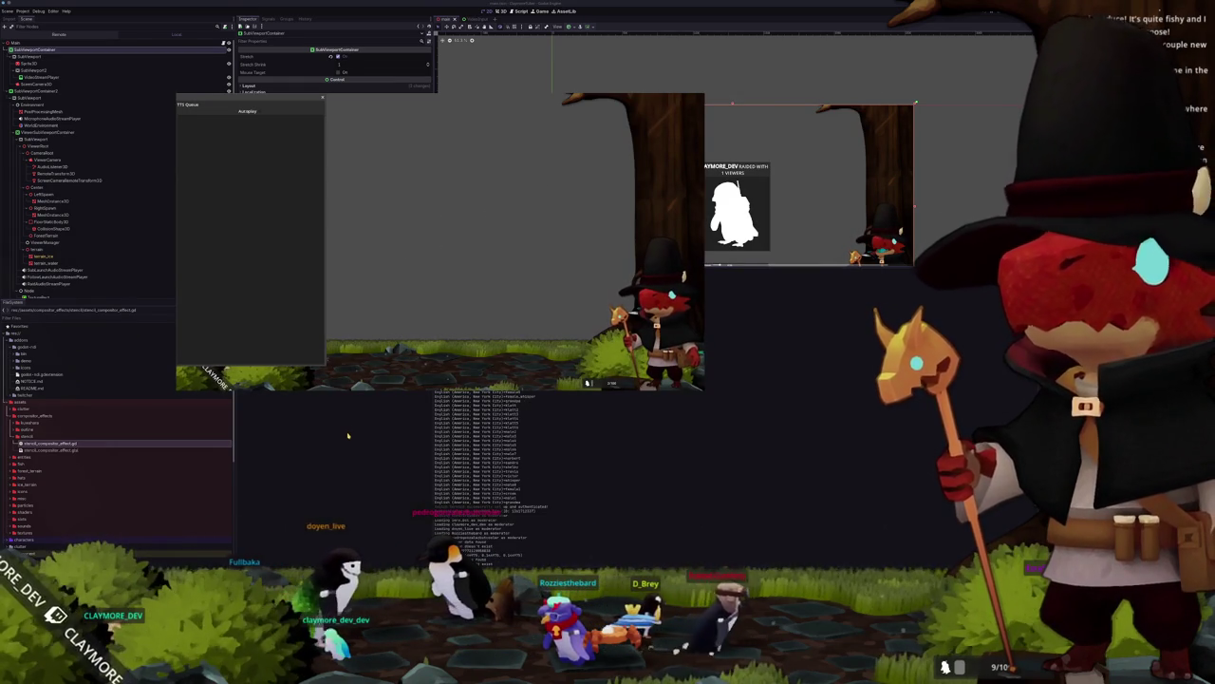
# Step: Stop the game, check SubViewport2, then run and stop the project once more
pyautogui.press('F8')
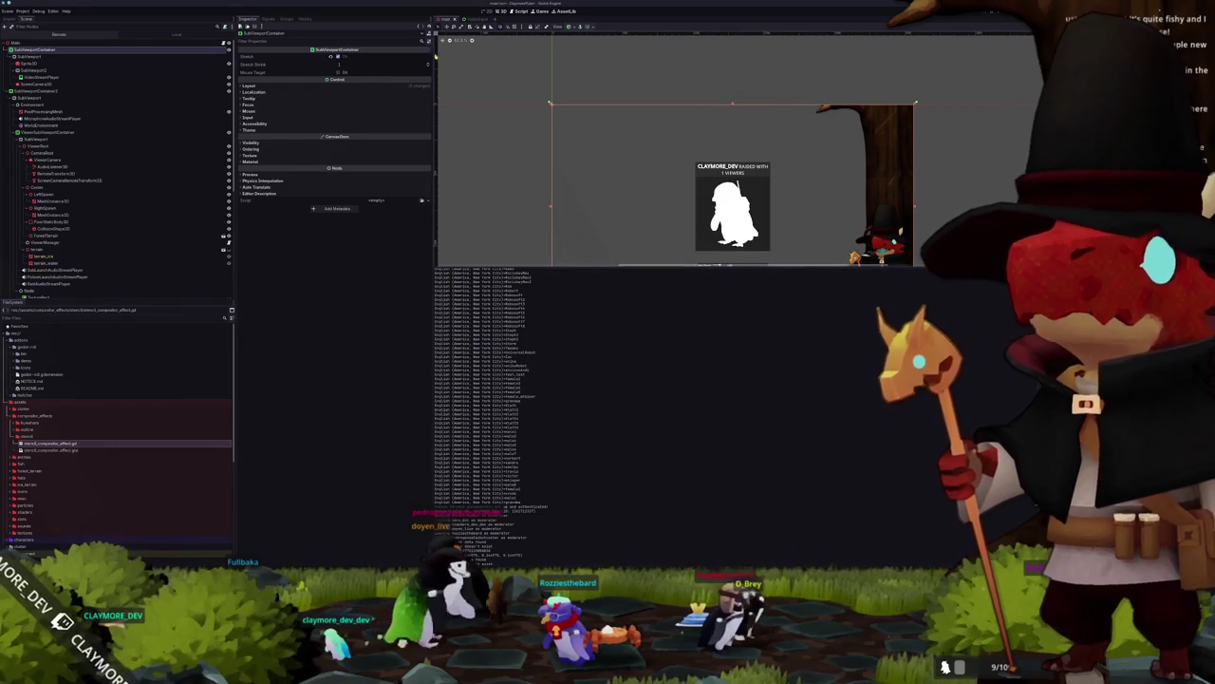
pyautogui.click(47, 70)
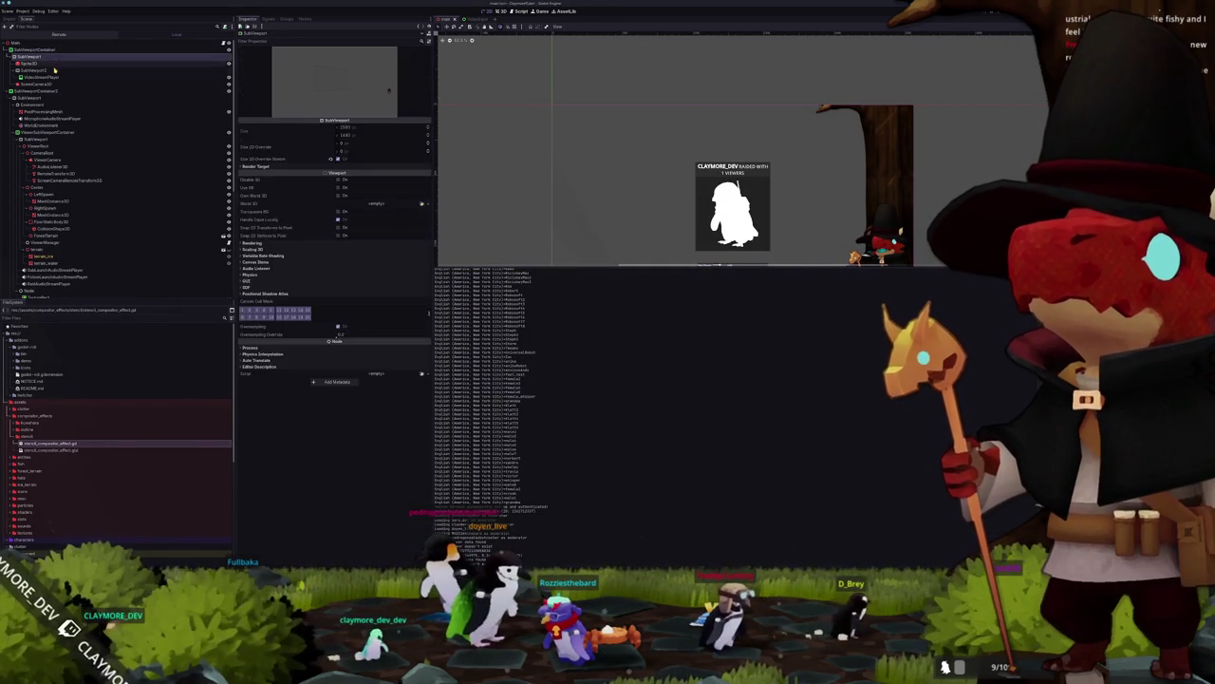
pyautogui.press('F5')
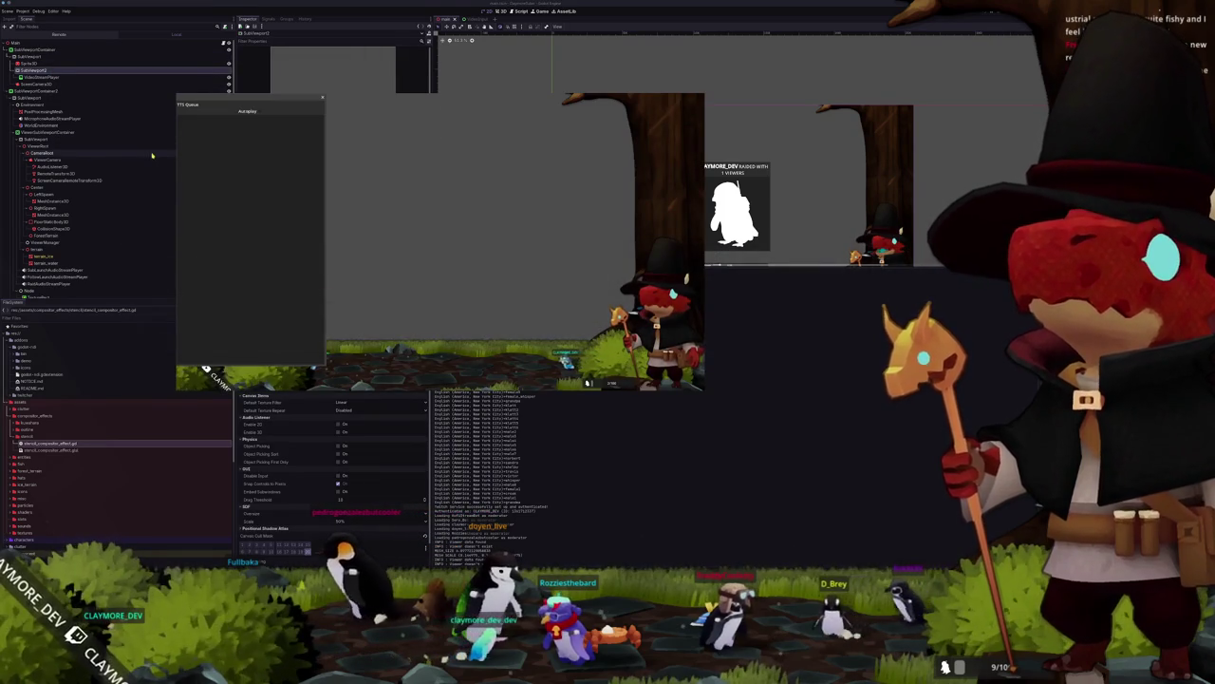
pyautogui.press('F8')
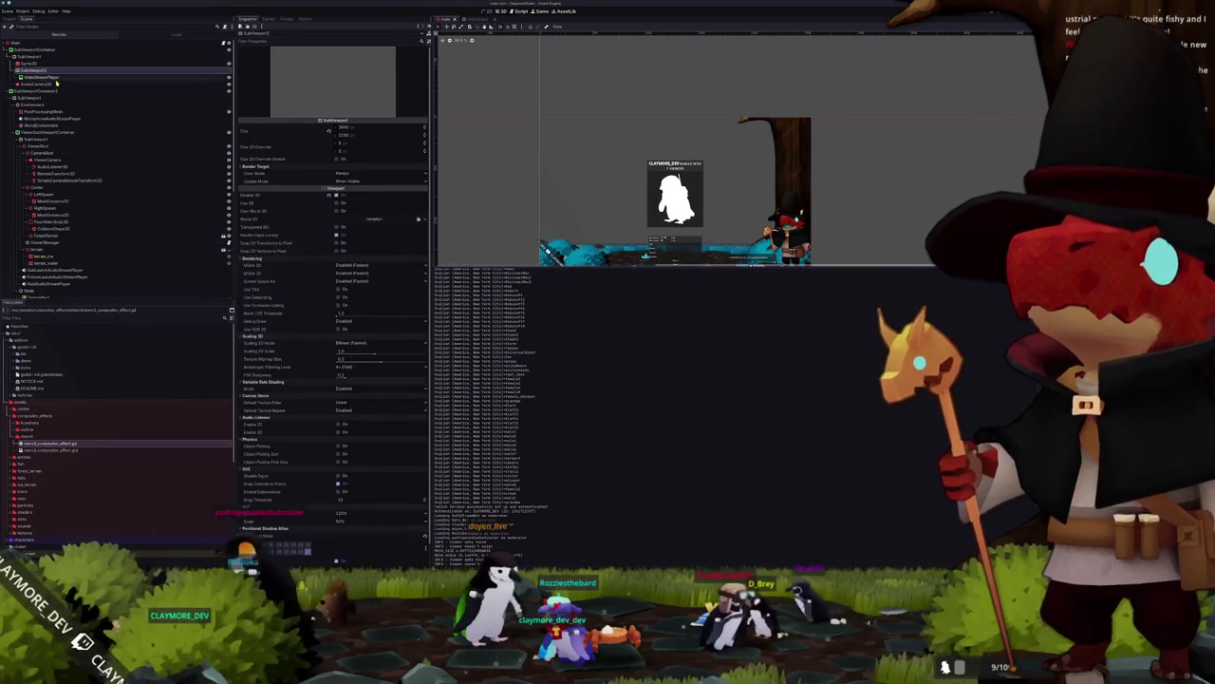
# Step: Turn on Transparent BG for the first SubViewport
pyautogui.click(33, 56)
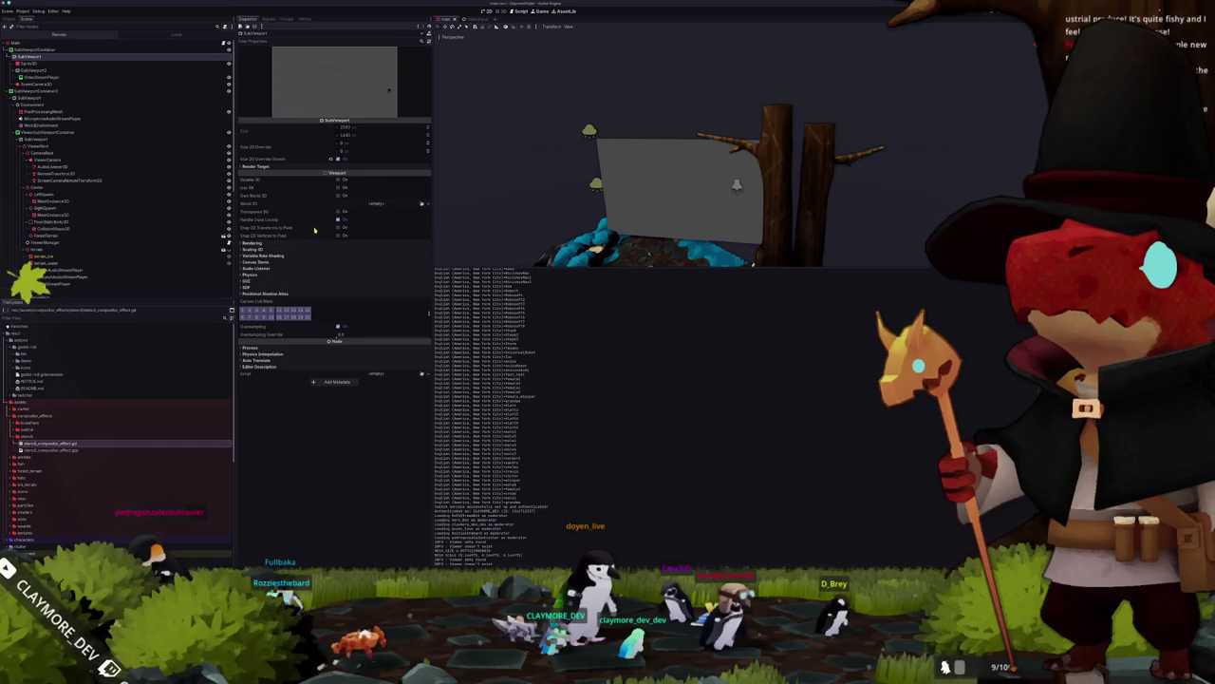
pyautogui.click(339, 211)
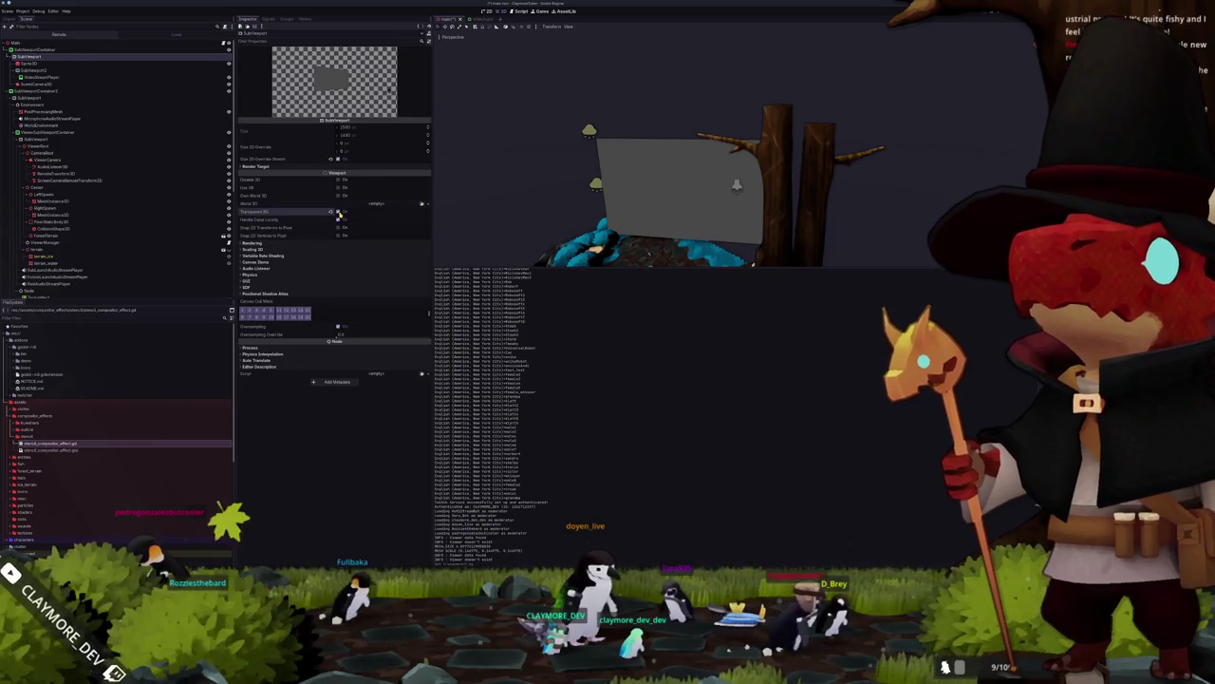
pyautogui.scroll(-3, 495, 188)
pyautogui.click(510, 180)
pyautogui.scroll(-2, 510, 182)
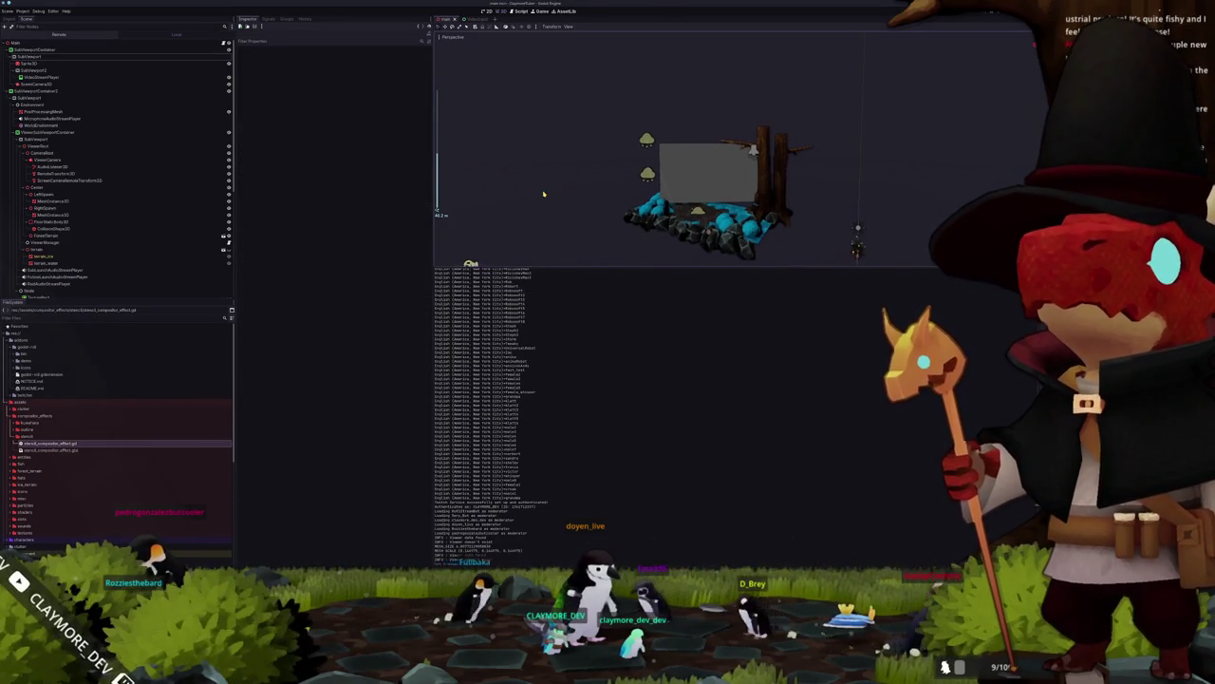
# Step: Run and stop the game, then select the first container's SubViewport
pyautogui.press('F5')
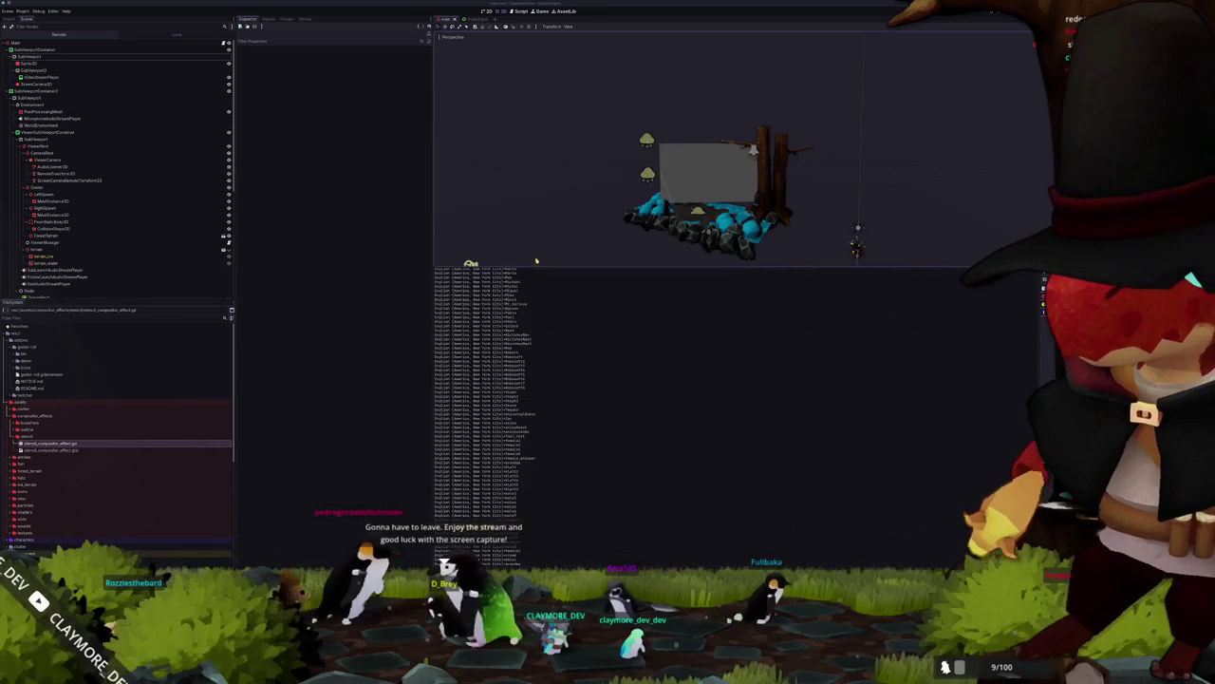
pyautogui.click(371, 445)
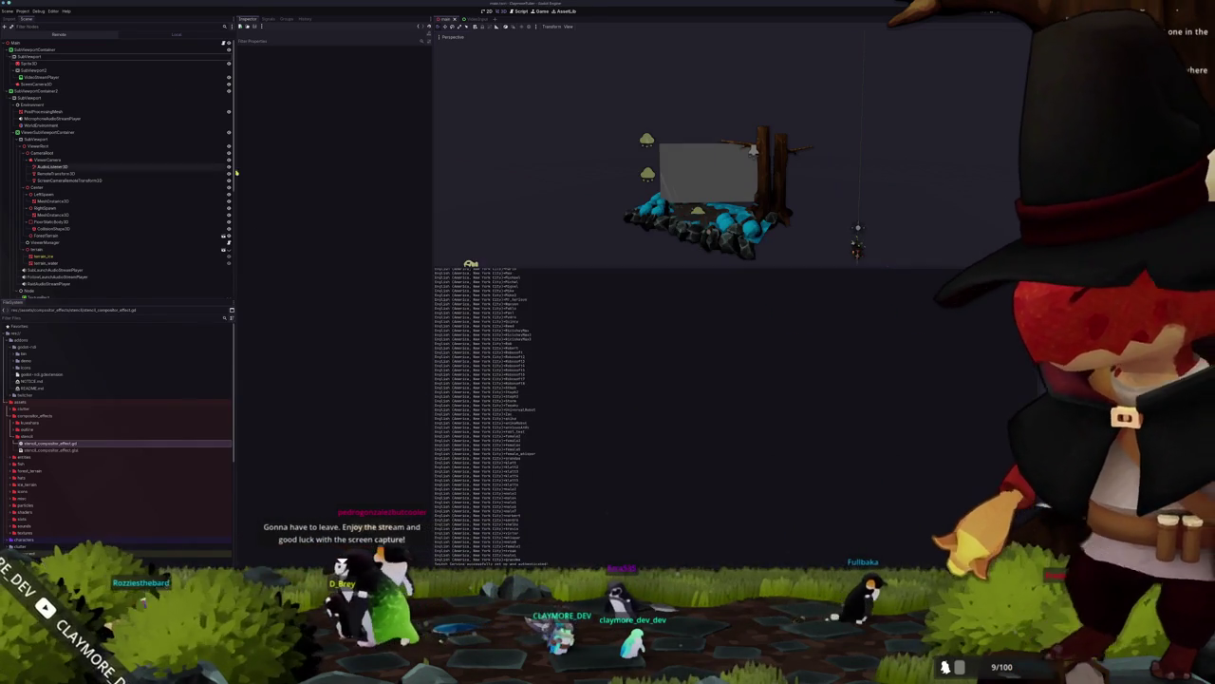
pyautogui.click(63, 51)
pyautogui.scroll(5, 480, 108)
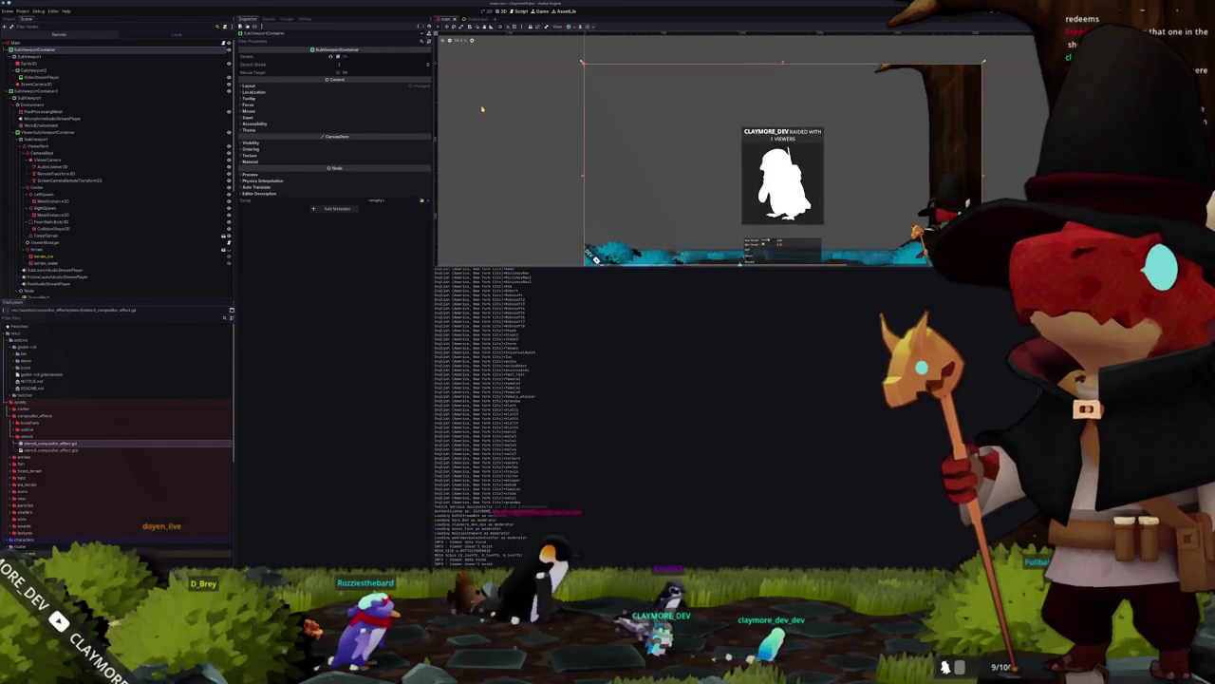
pyautogui.click(54, 57)
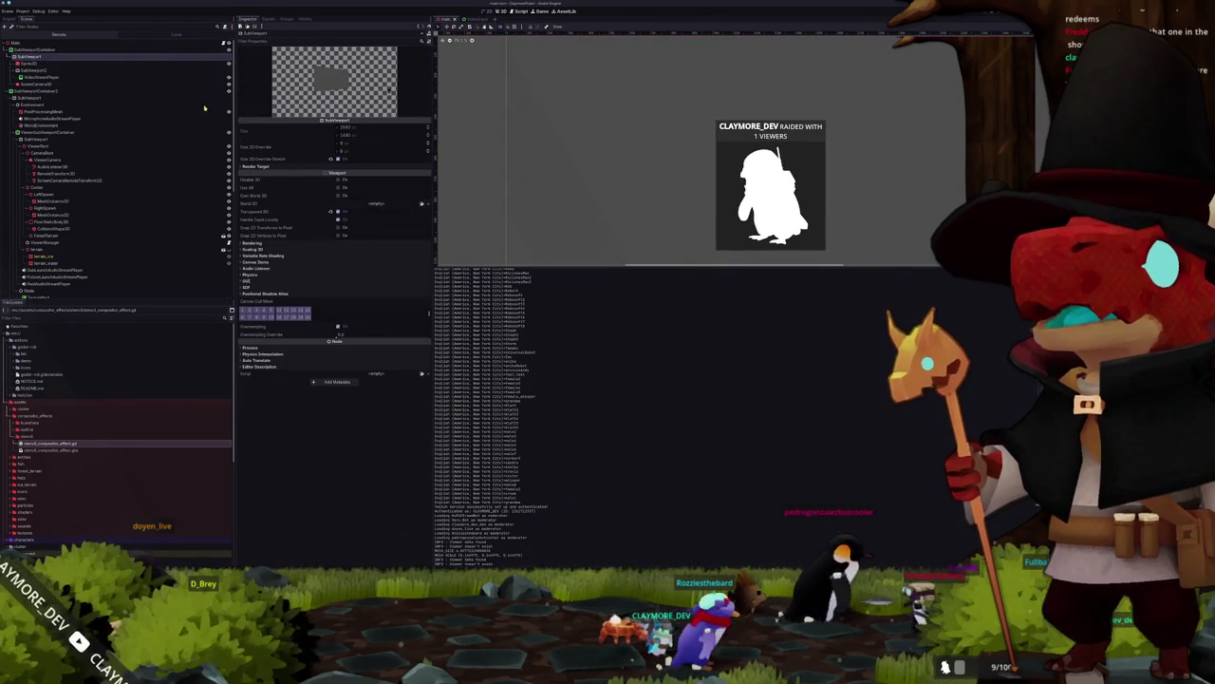
# Step: Turn on Transparent BG for the SubViewport under SubViewportContainer2
pyautogui.click(34, 91)
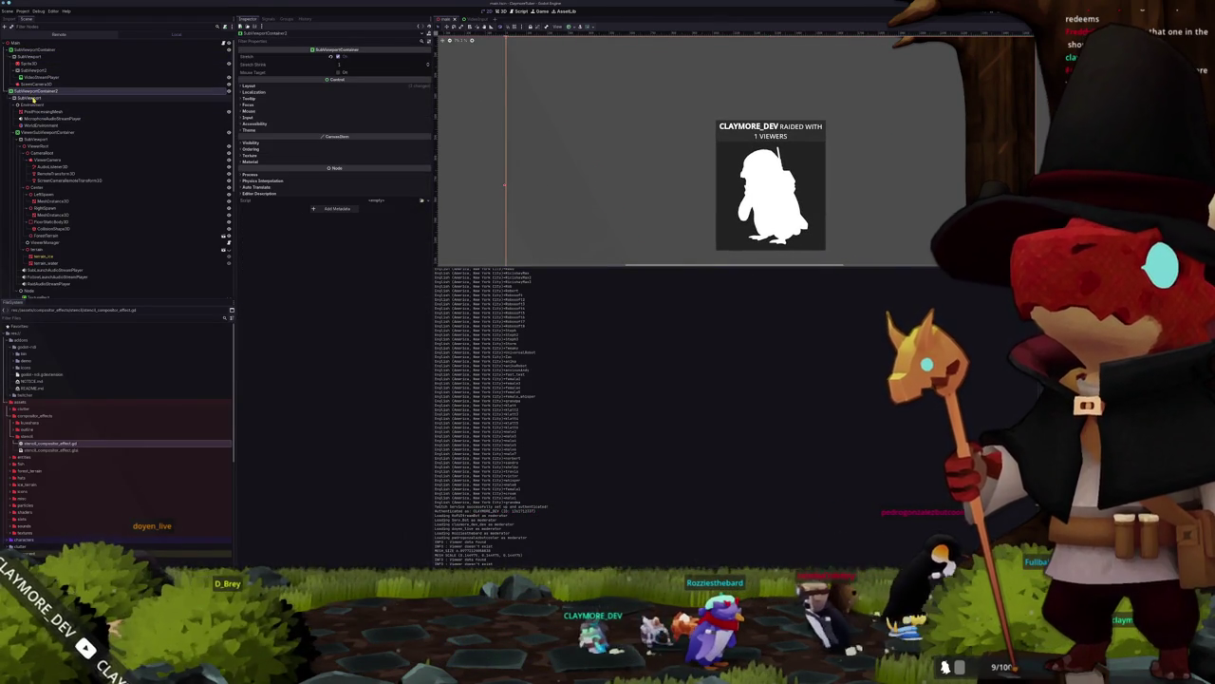
pyautogui.click(34, 98)
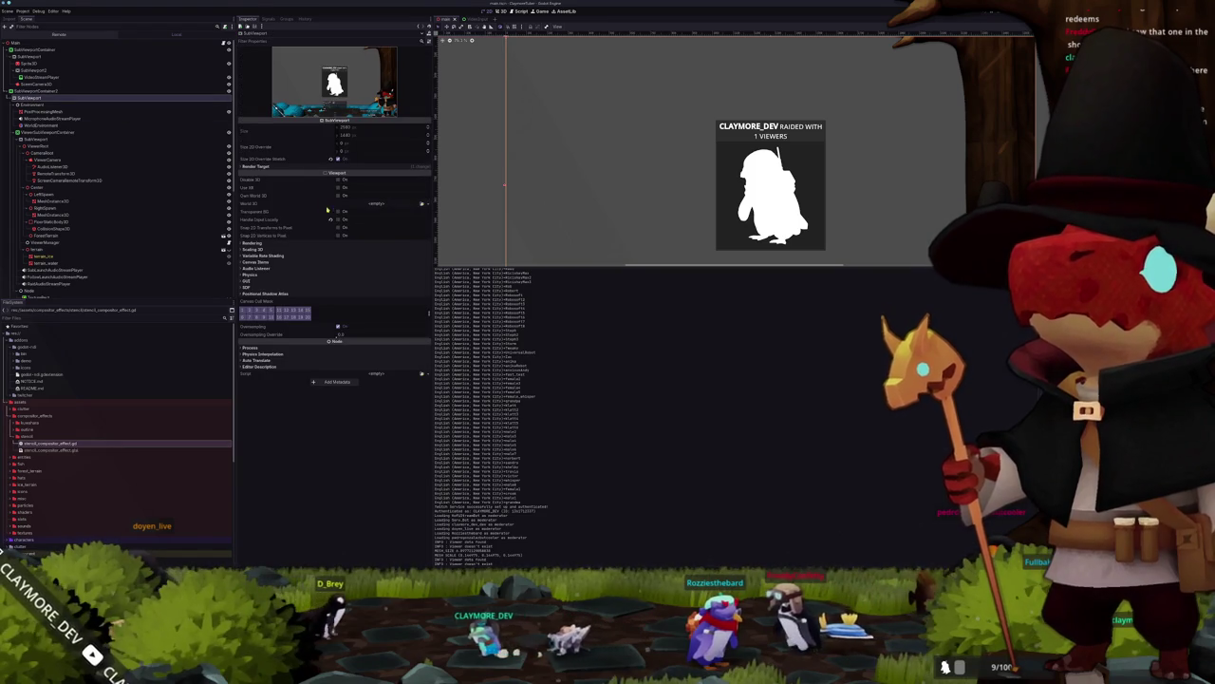
pyautogui.click(339, 211)
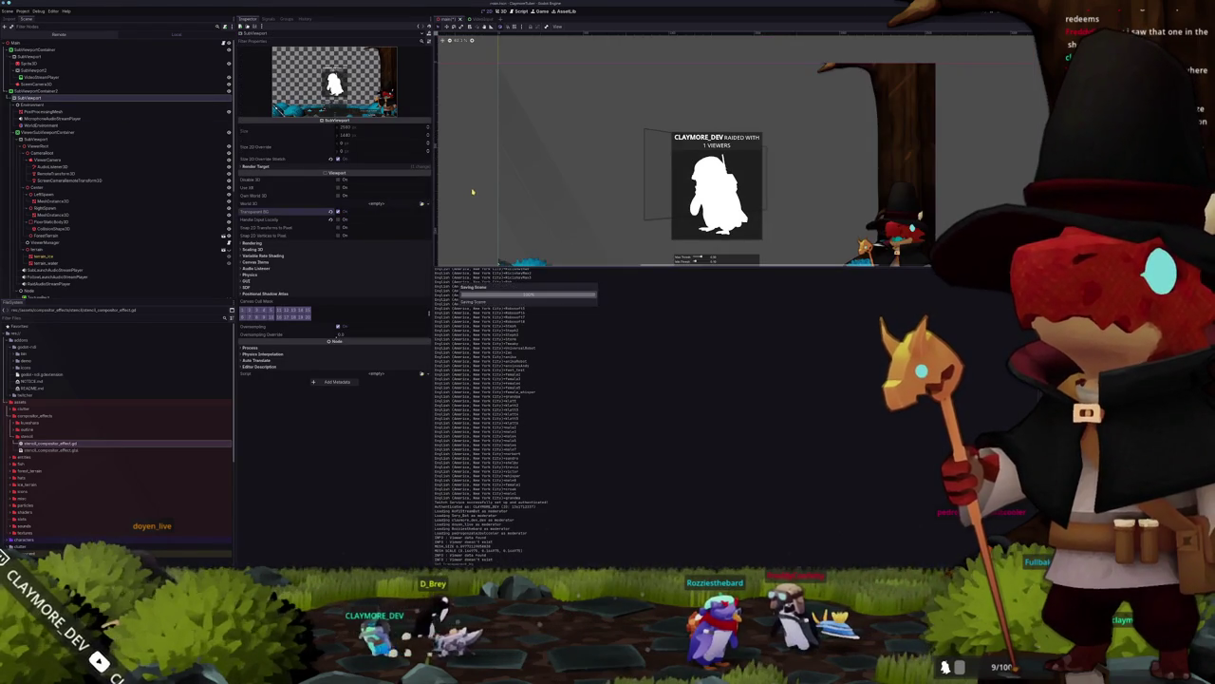
pyautogui.scroll(-3, 462, 192)
pyautogui.click(624, 150)
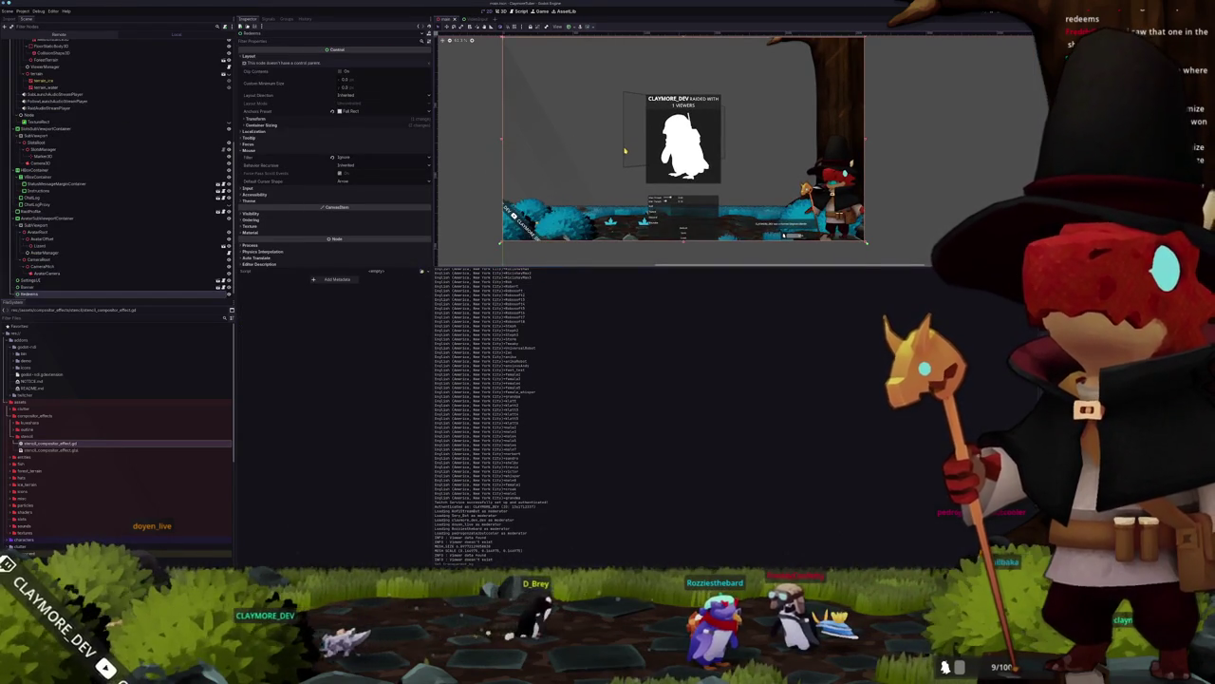
pyautogui.scroll(-1, 534, 162)
pyautogui.scroll(5, 484, 171)
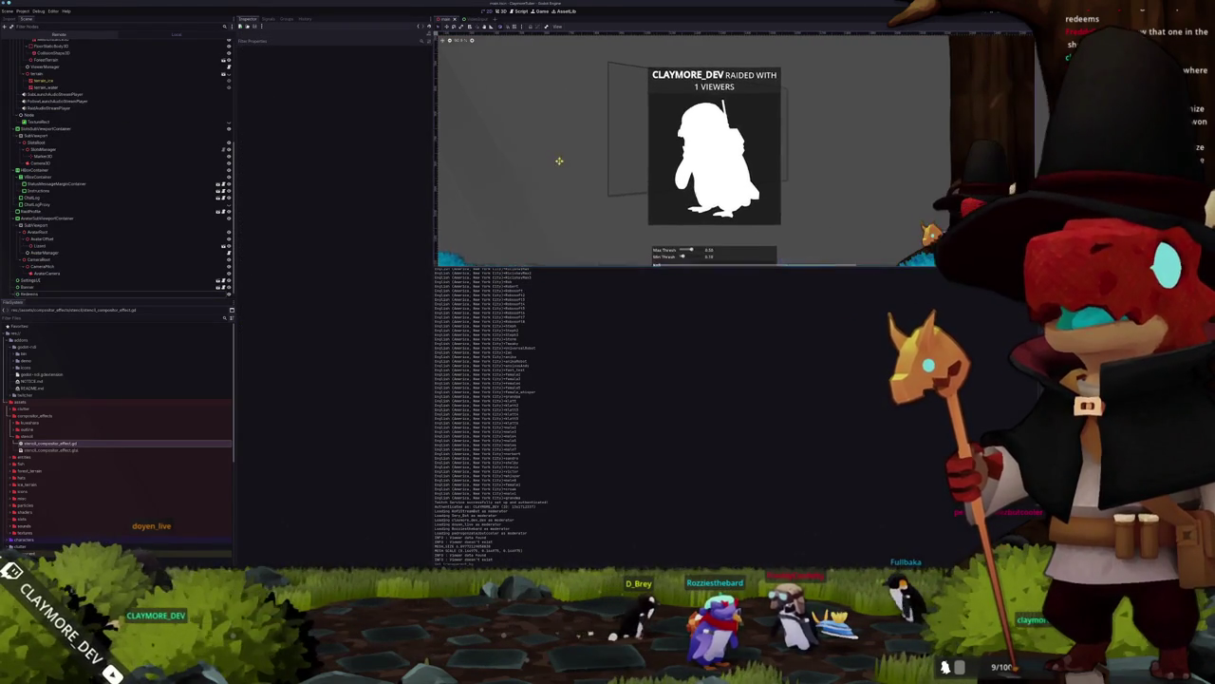
pyautogui.click(74, 121)
pyautogui.scroll(3, 74, 121)
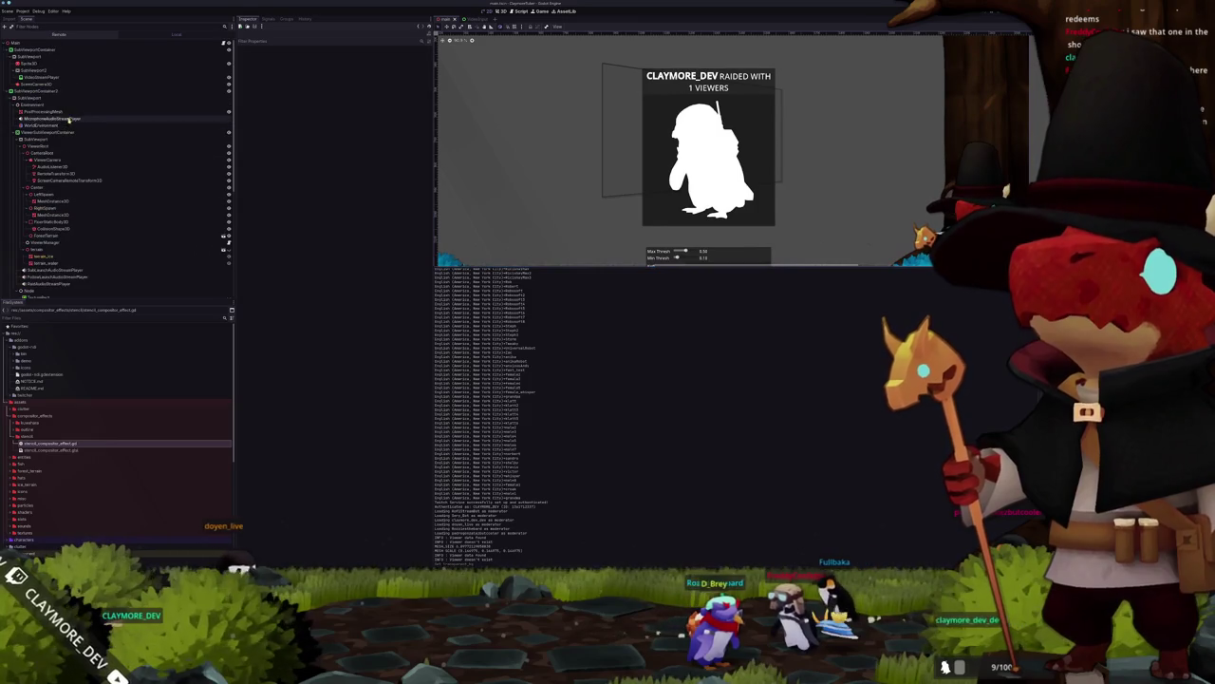
# Step: Reposition the SubViewportContainer in the Scene tree and select ScreenCamera3D
pyautogui.click(28, 57)
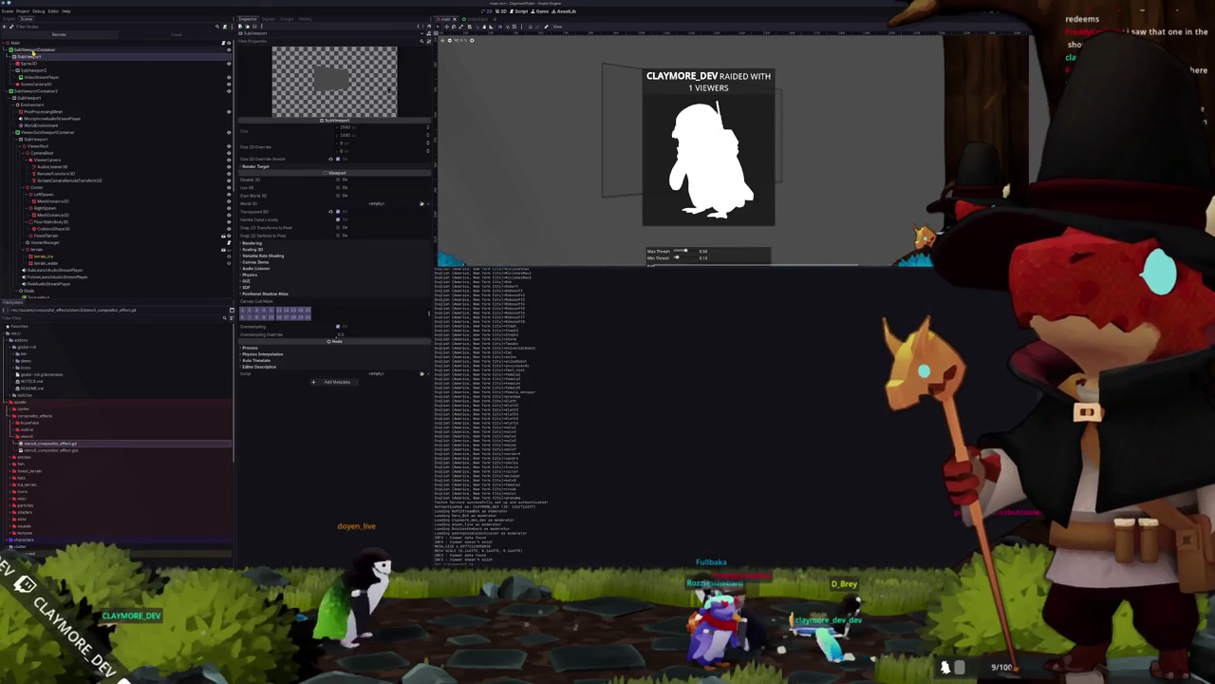
pyautogui.click(32, 49)
pyautogui.moveTo(17, 49)
pyautogui.mouseDown()
pyautogui.moveTo(23, 133)
pyautogui.moveTo(21, 57)
pyautogui.moveTo(23, 76)
pyautogui.moveTo(40, 70)
pyautogui.moveTo(30, 48)
pyautogui.mouseUp()
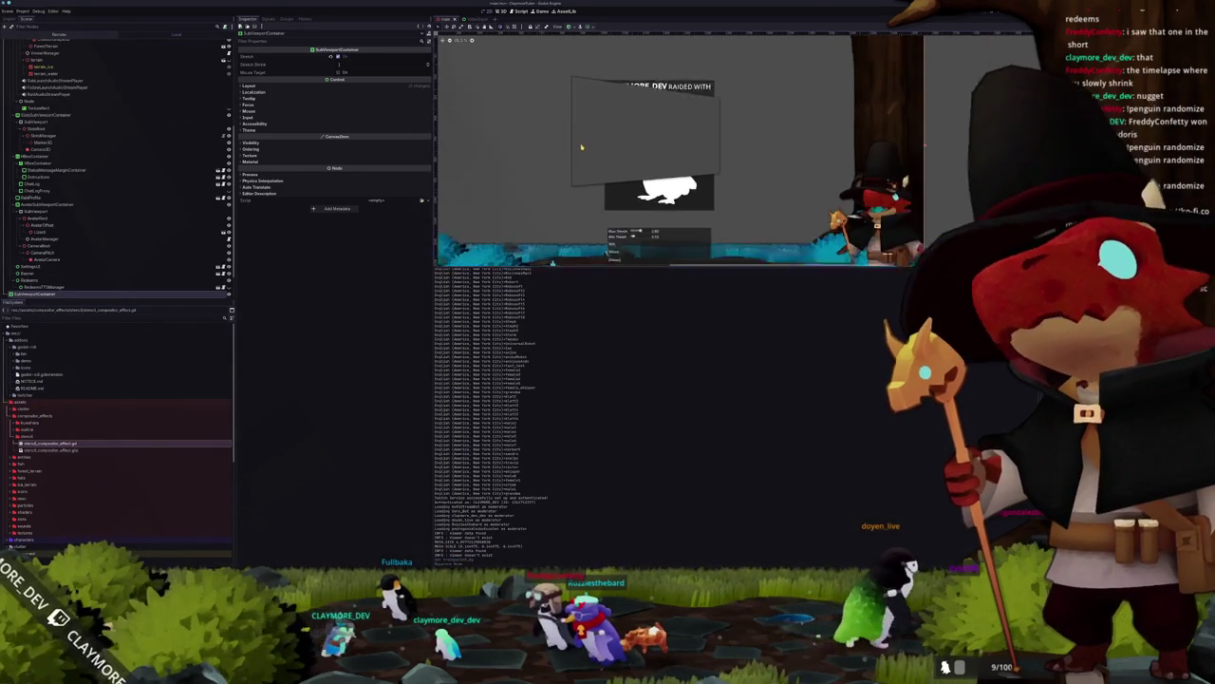
pyautogui.scroll(-2, 589, 145)
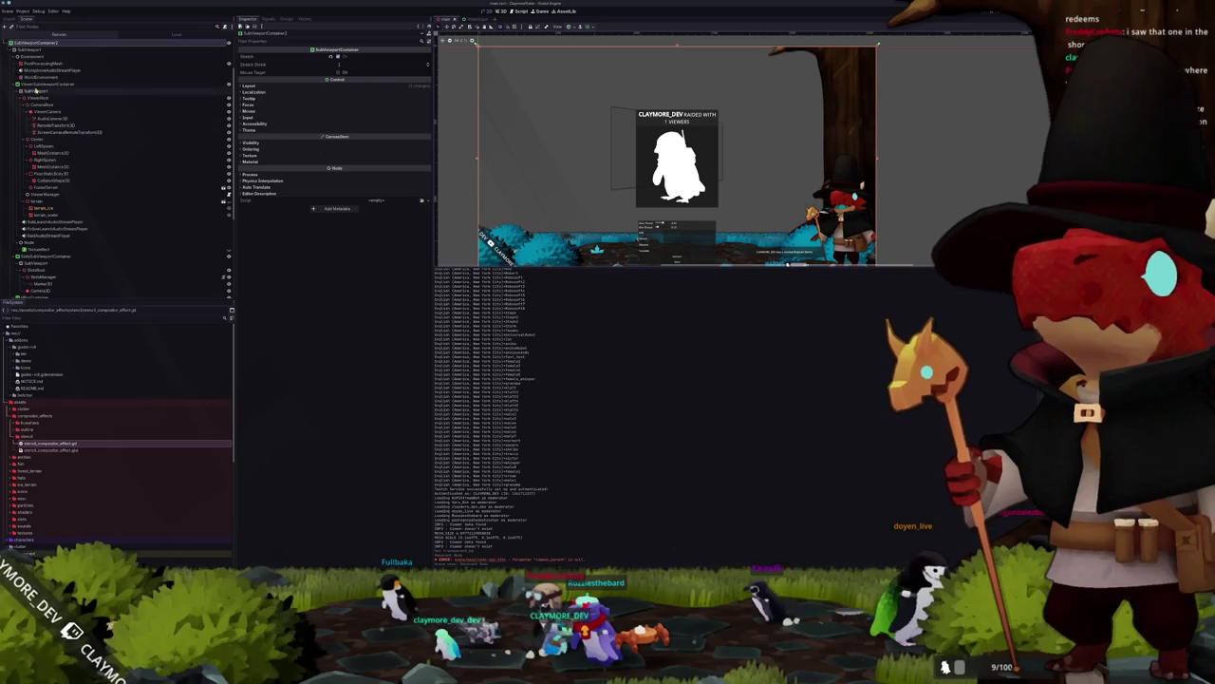
pyautogui.scroll(3, 50, 112)
pyautogui.click(37, 83)
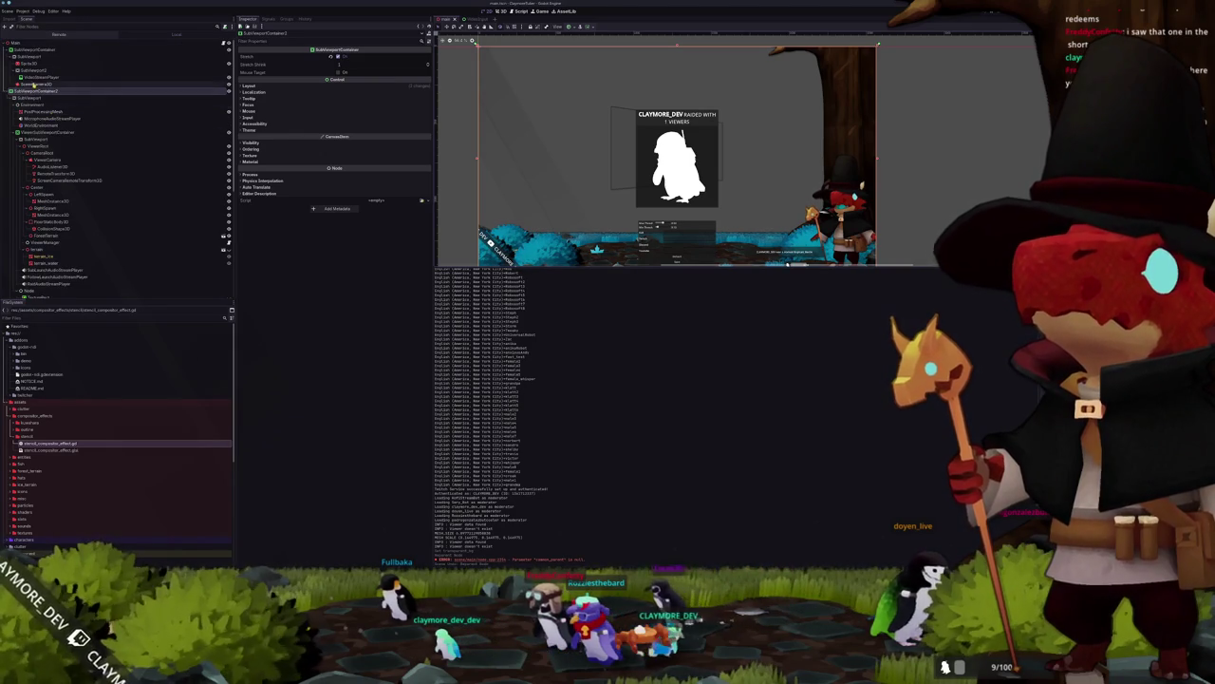
# Step: Inspect the Camera3D, ViewerCamera and ScreenCamera3D settings, then focus on the Sprite3D screen
pyautogui.scroll(-5, 47, 243)
pyautogui.click(46, 243)
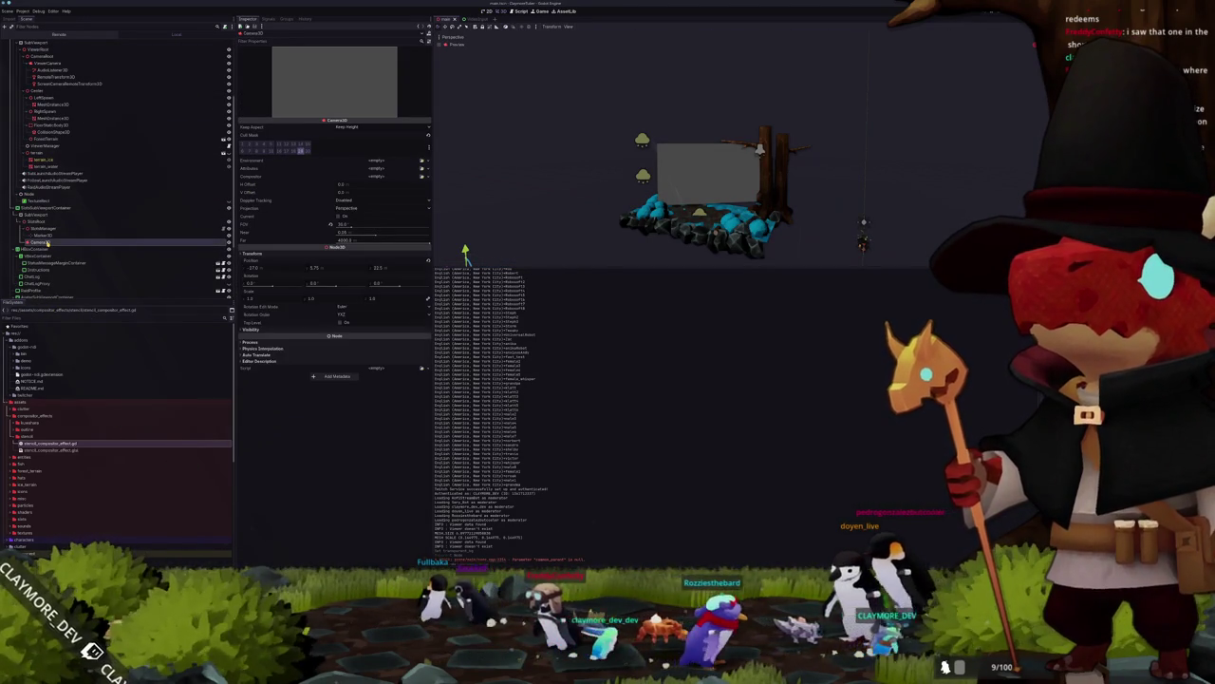
pyautogui.scroll(-3, 45, 242)
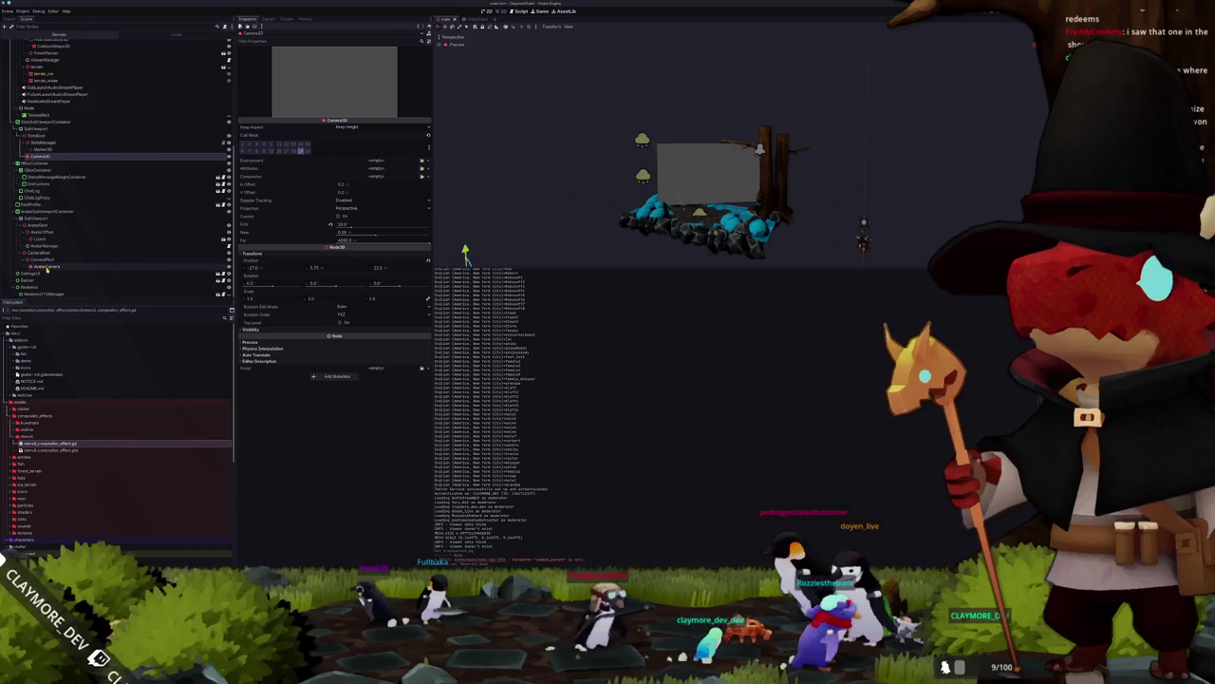
pyautogui.scroll(4, 48, 266)
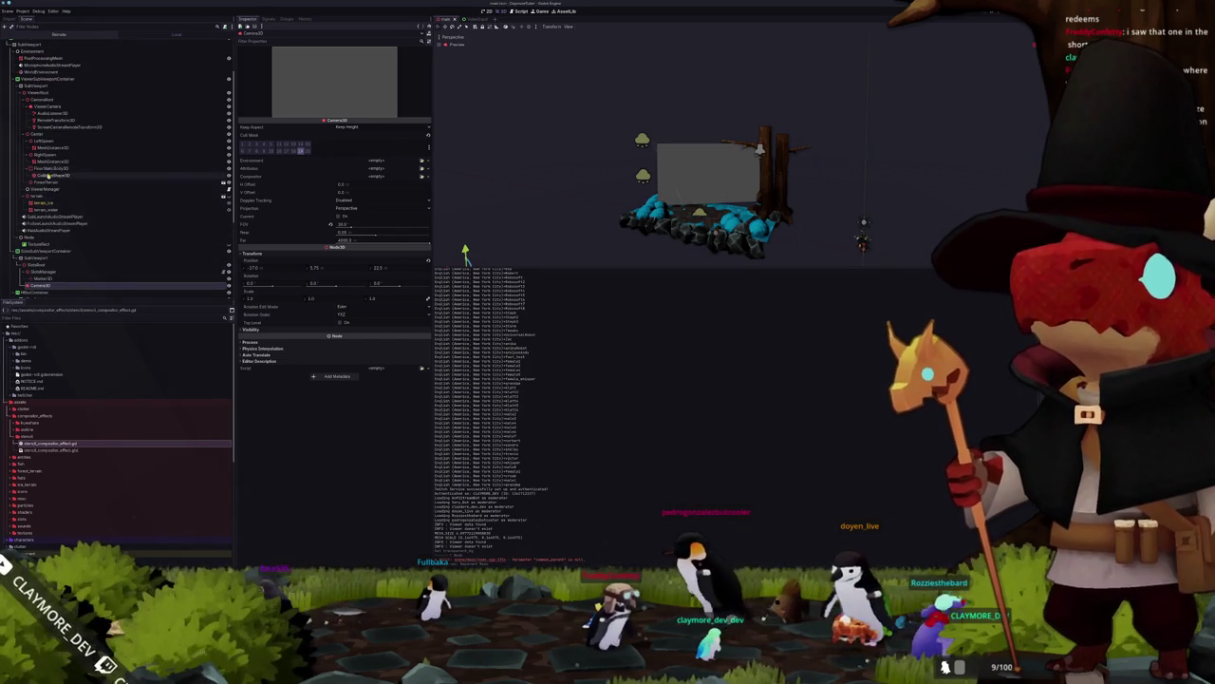
pyautogui.click(47, 107)
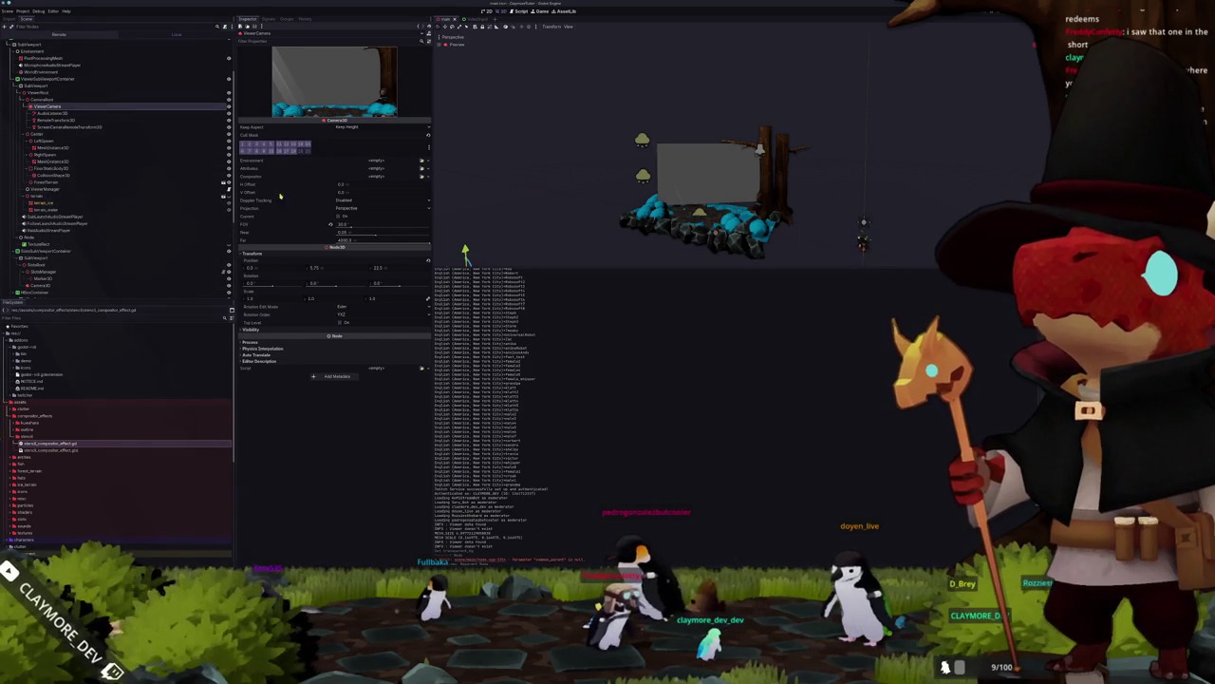
pyautogui.scroll(2, 113, 162)
pyautogui.click(38, 83)
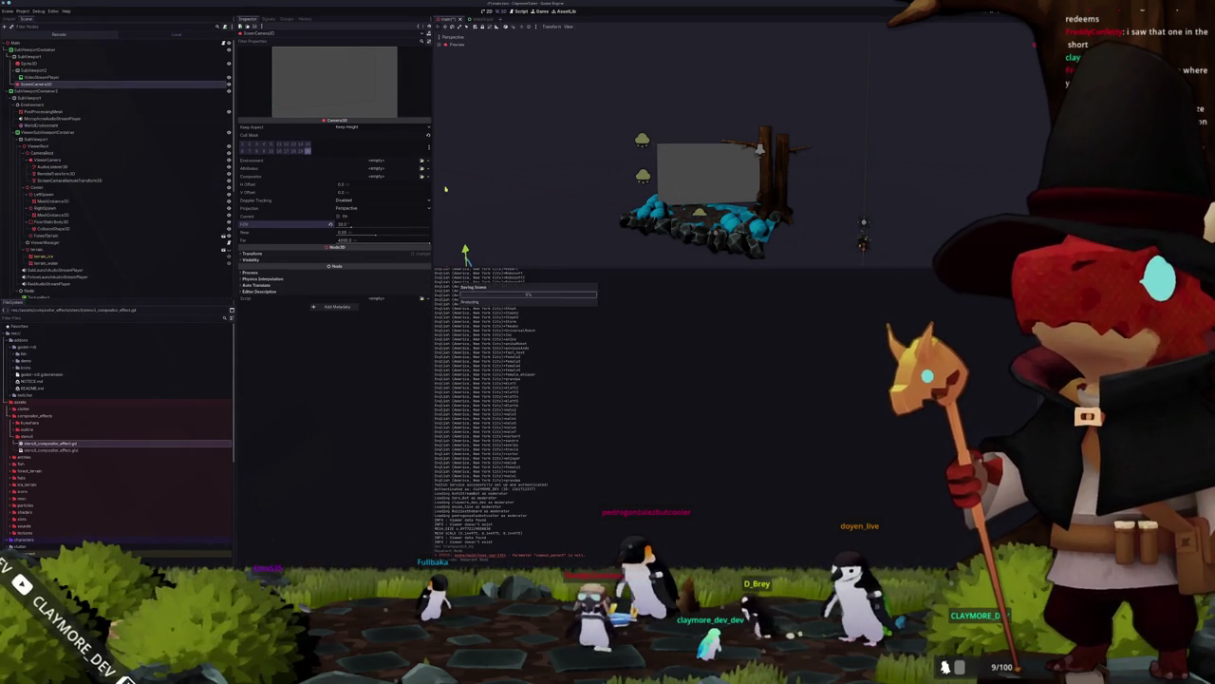
pyautogui.click(707, 171)
pyautogui.scroll(3, 698, 190)
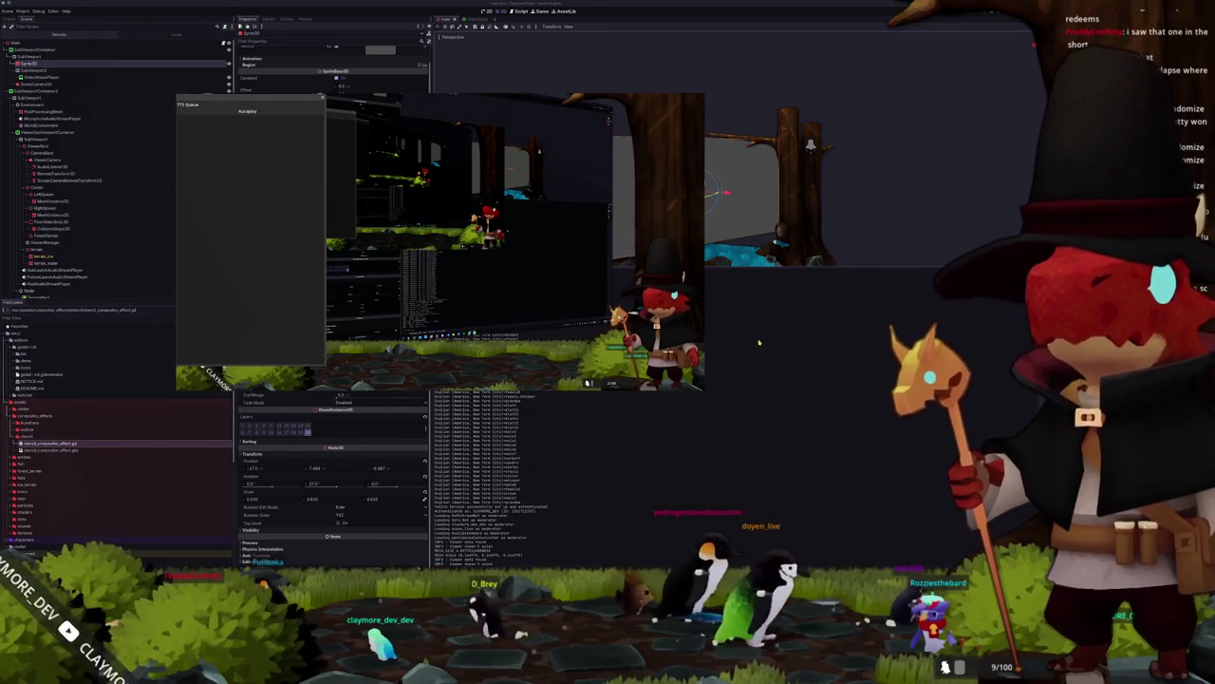
# Step: Run and stop the project twice, selecting SubViewportContainer in between, to check the SubViewport output
pyautogui.press('F5')
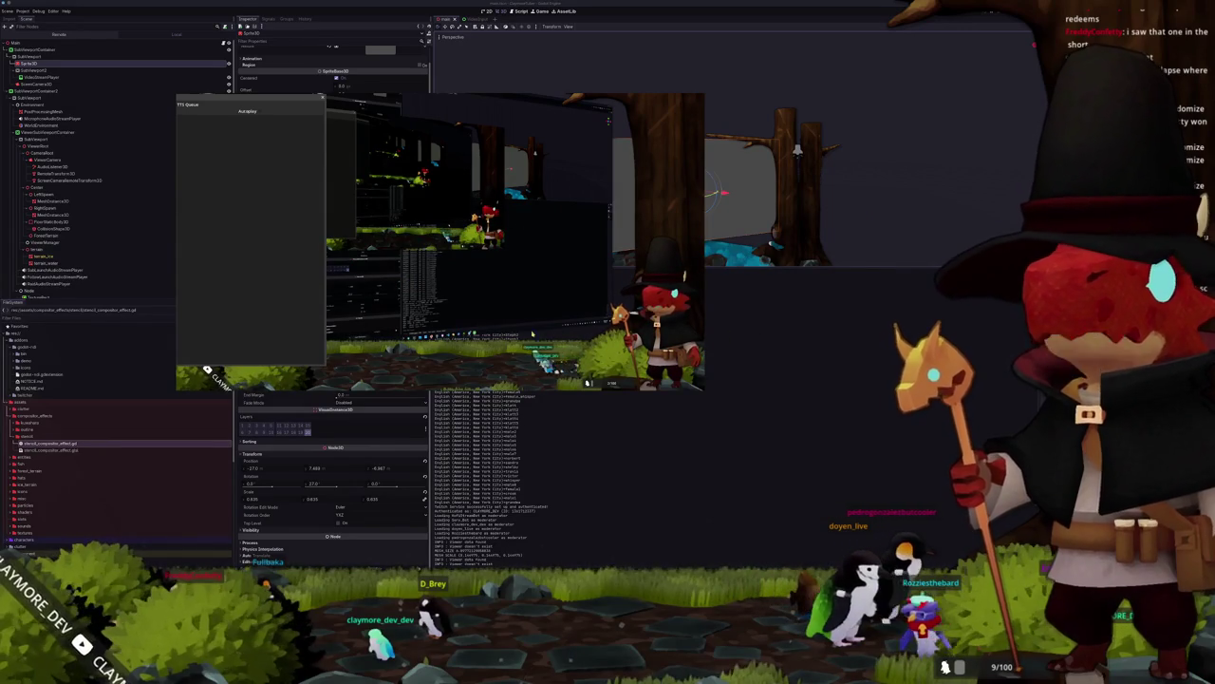
pyautogui.press('F8')
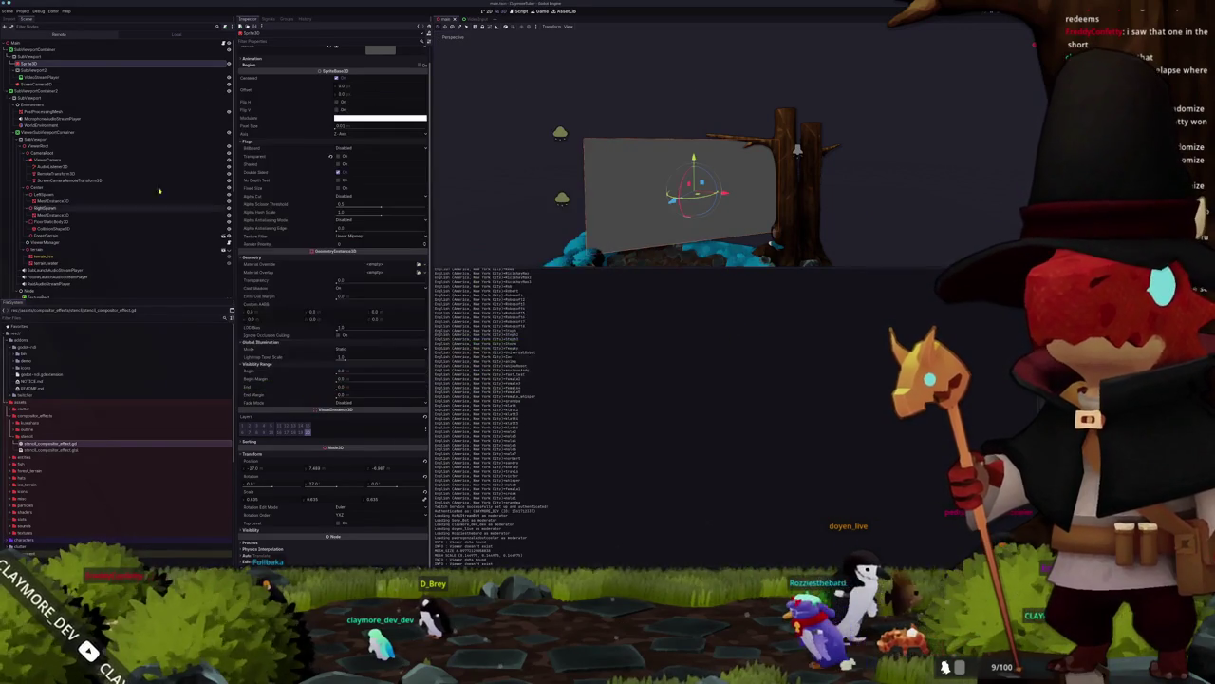
pyautogui.click(33, 48)
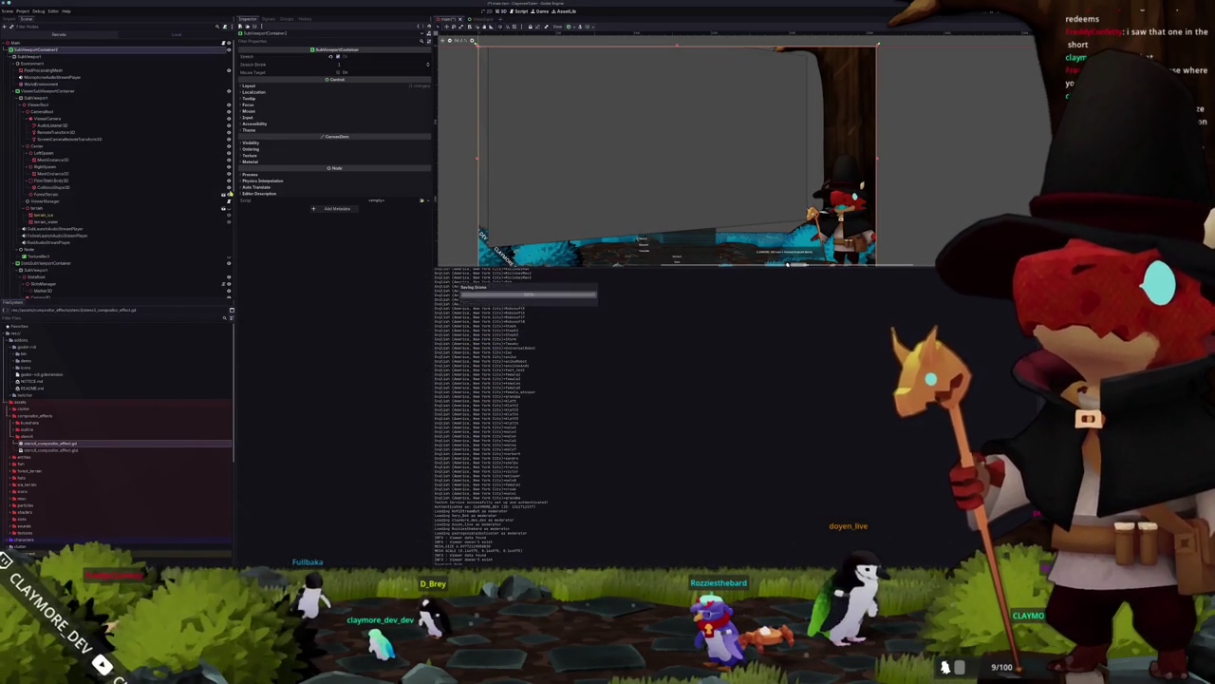
pyautogui.press('F5')
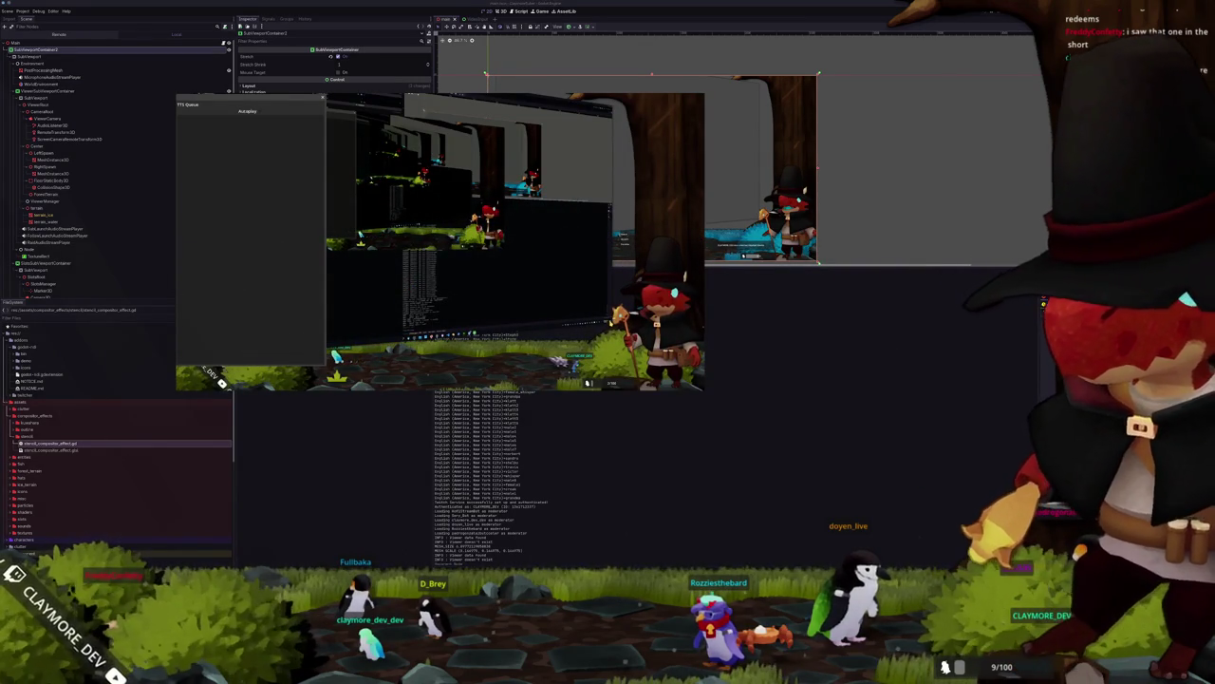
pyautogui.press('F8')
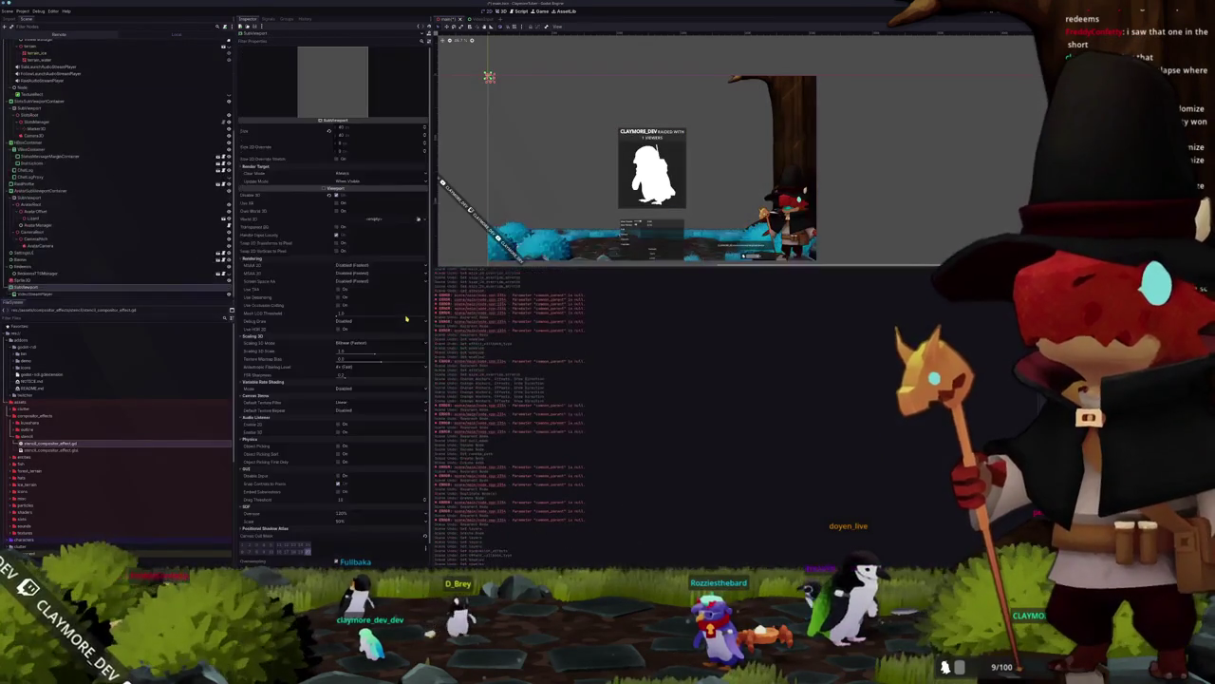
pyautogui.scroll(5, 115, 193)
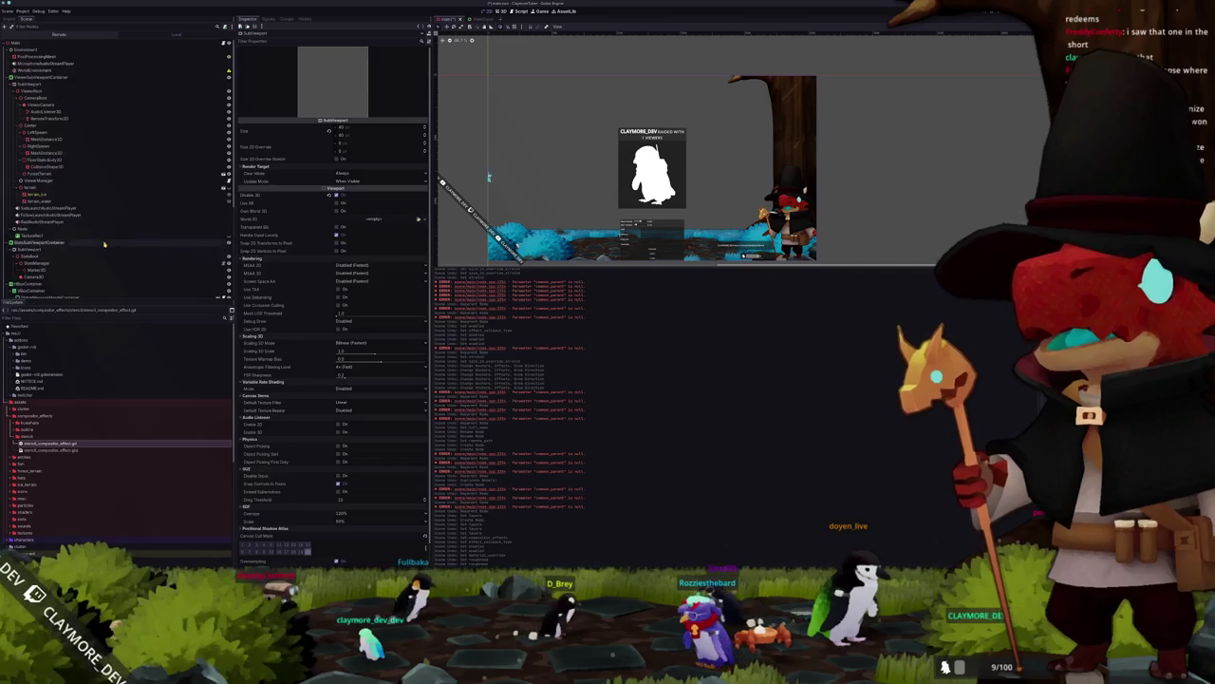
# Step: Review the WorldEnvironment's Kuwahara and Outline compositor effects, then inspect PostProcessingMesh
pyautogui.click(95, 71)
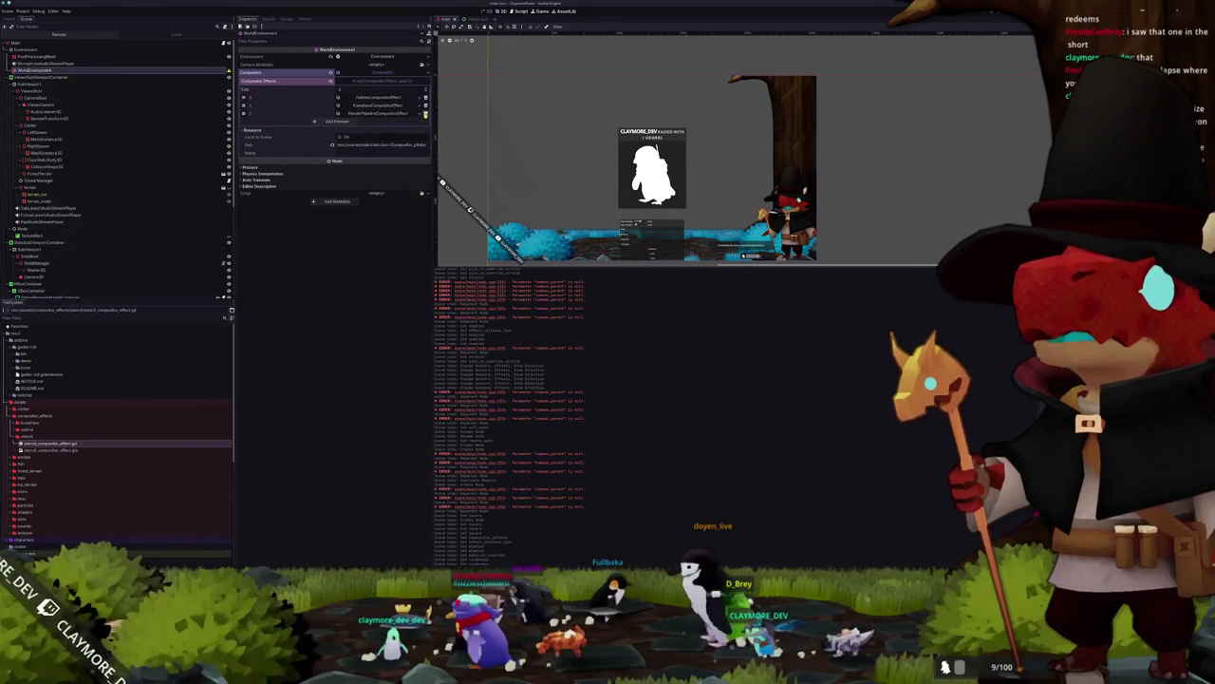
pyautogui.click(379, 105)
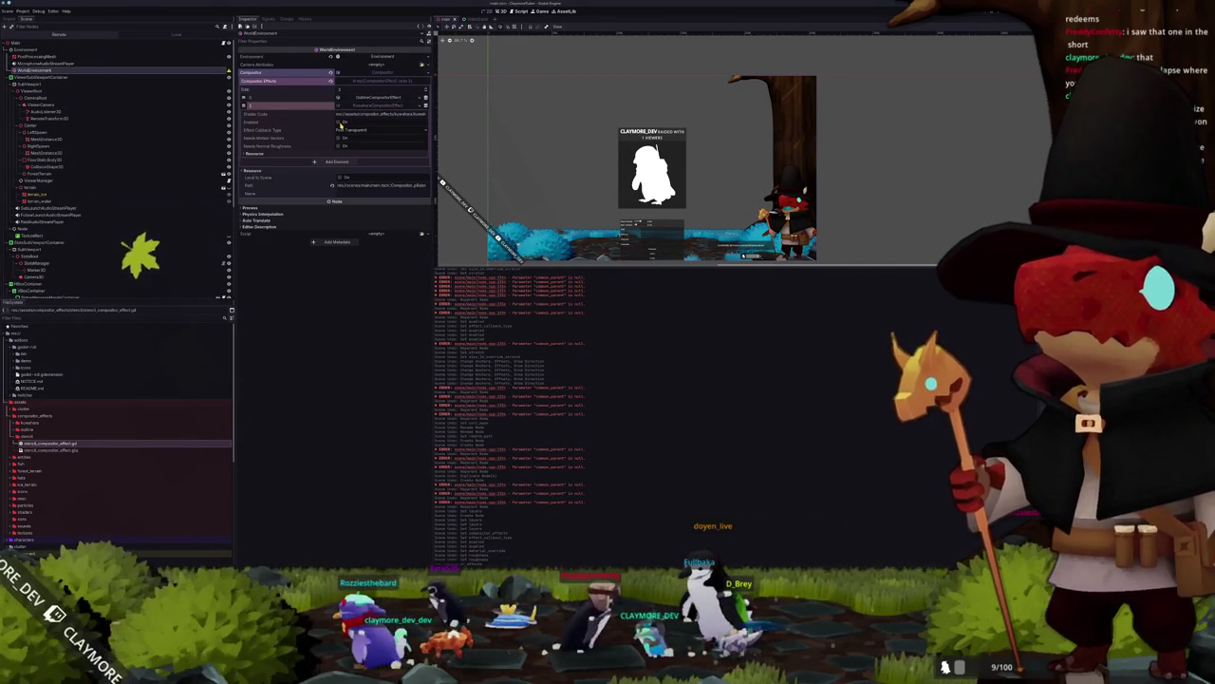
pyautogui.click(348, 98)
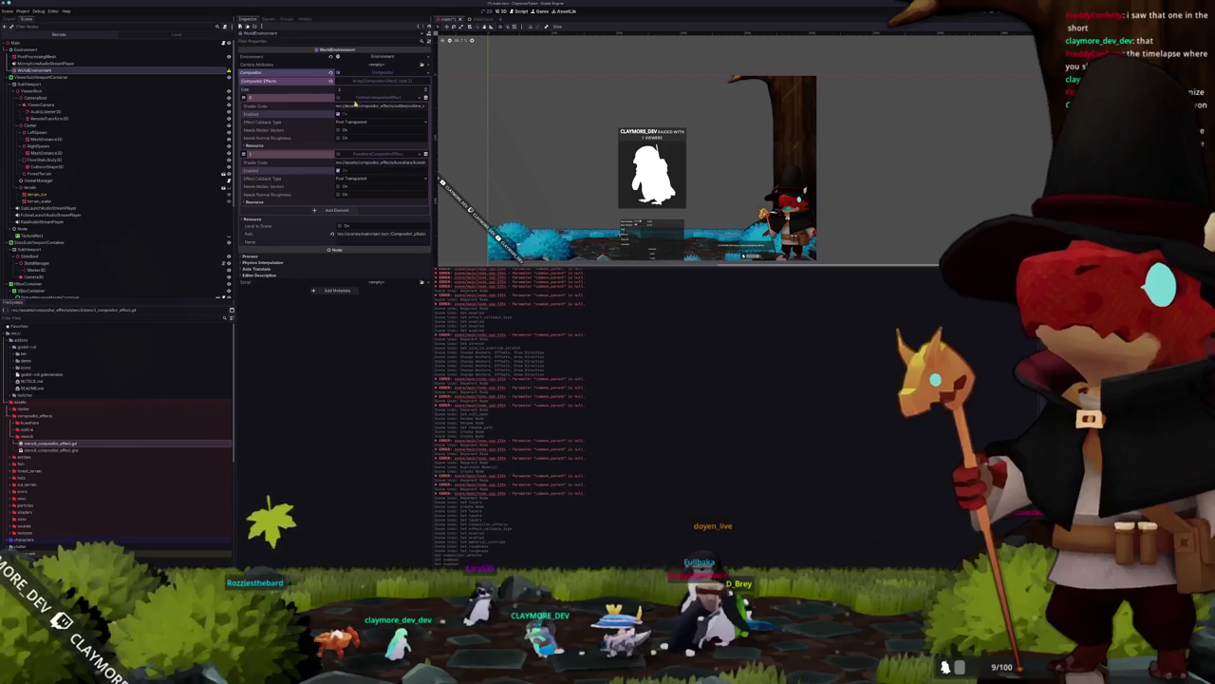
pyautogui.click(357, 99)
pyautogui.click(360, 105)
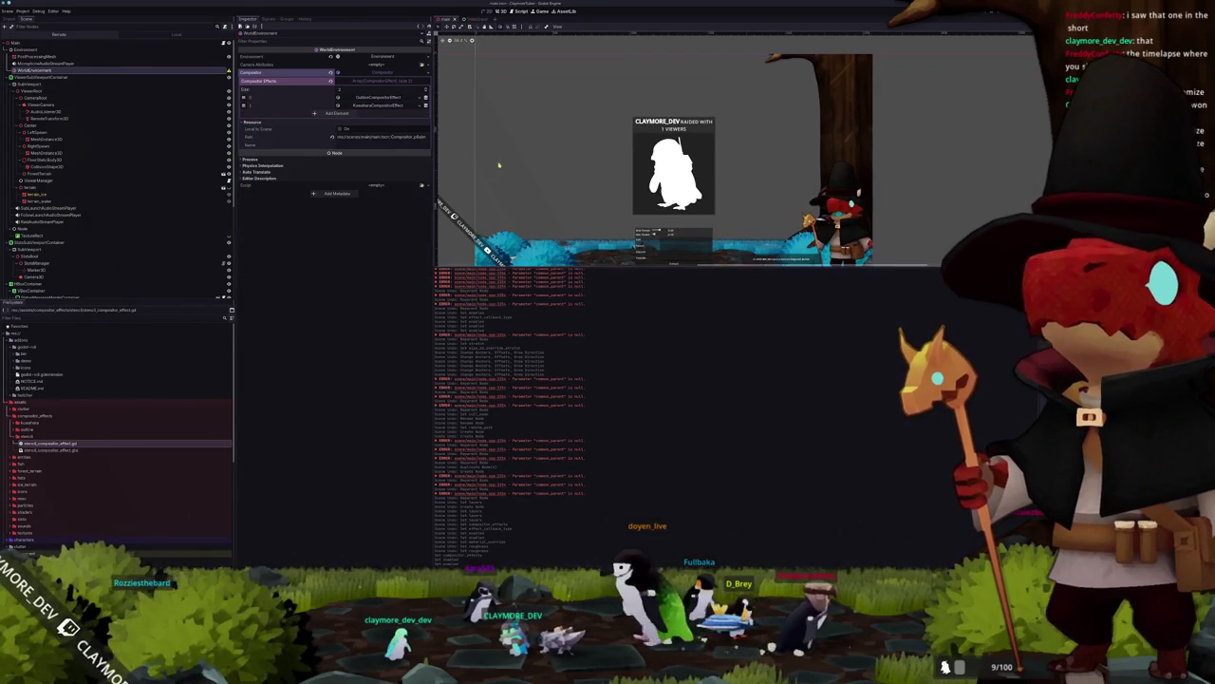
pyautogui.click(38, 57)
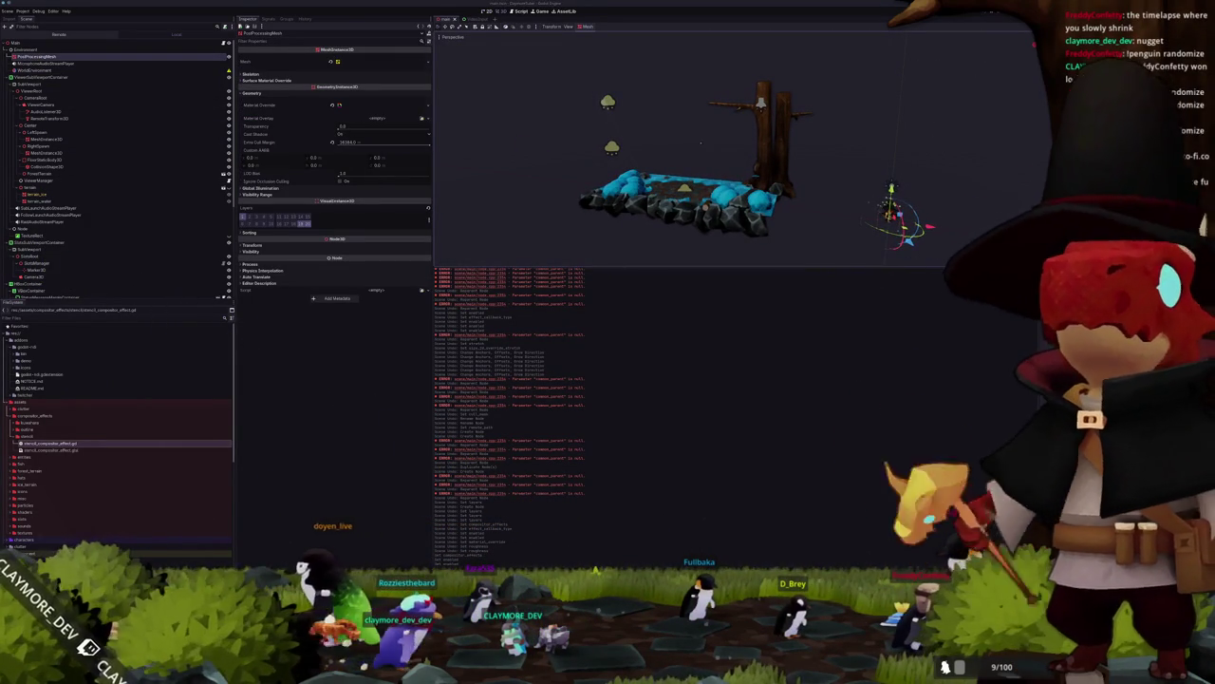
# Step: Read the WorldEnvironment's configuration warning, then inspect ViewerSubViewportContainer in the 2D view
pyautogui.scroll(6, 789, 172)
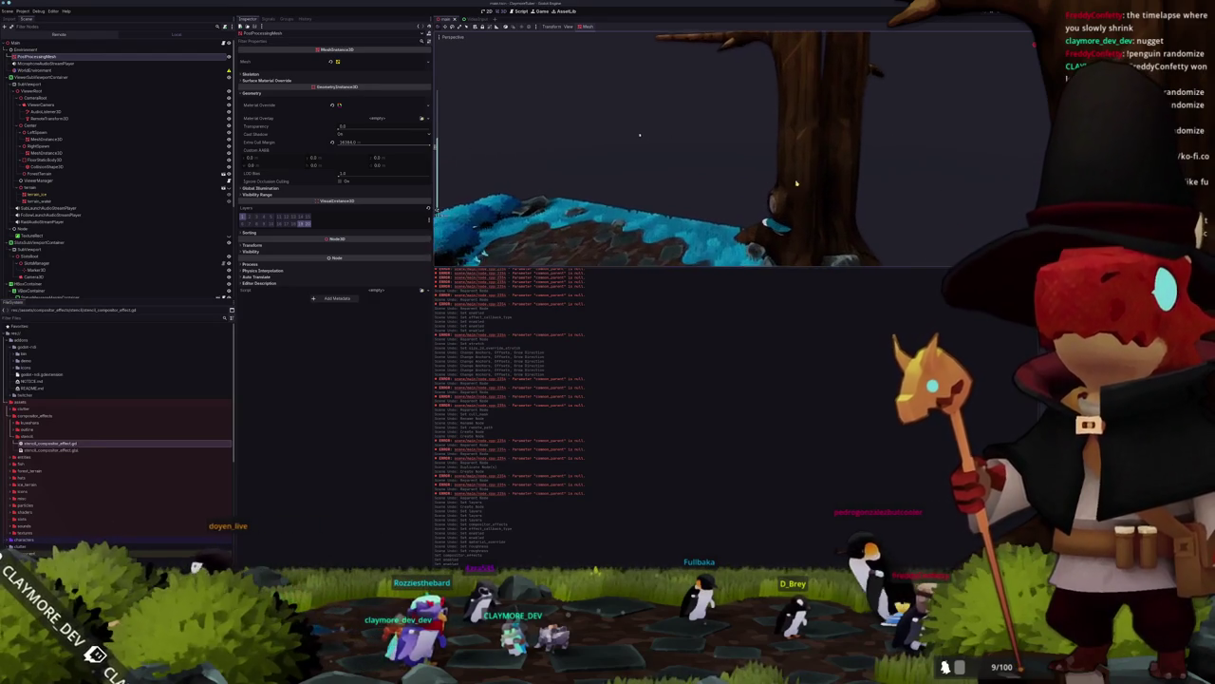
pyautogui.scroll(-6, 725, 142)
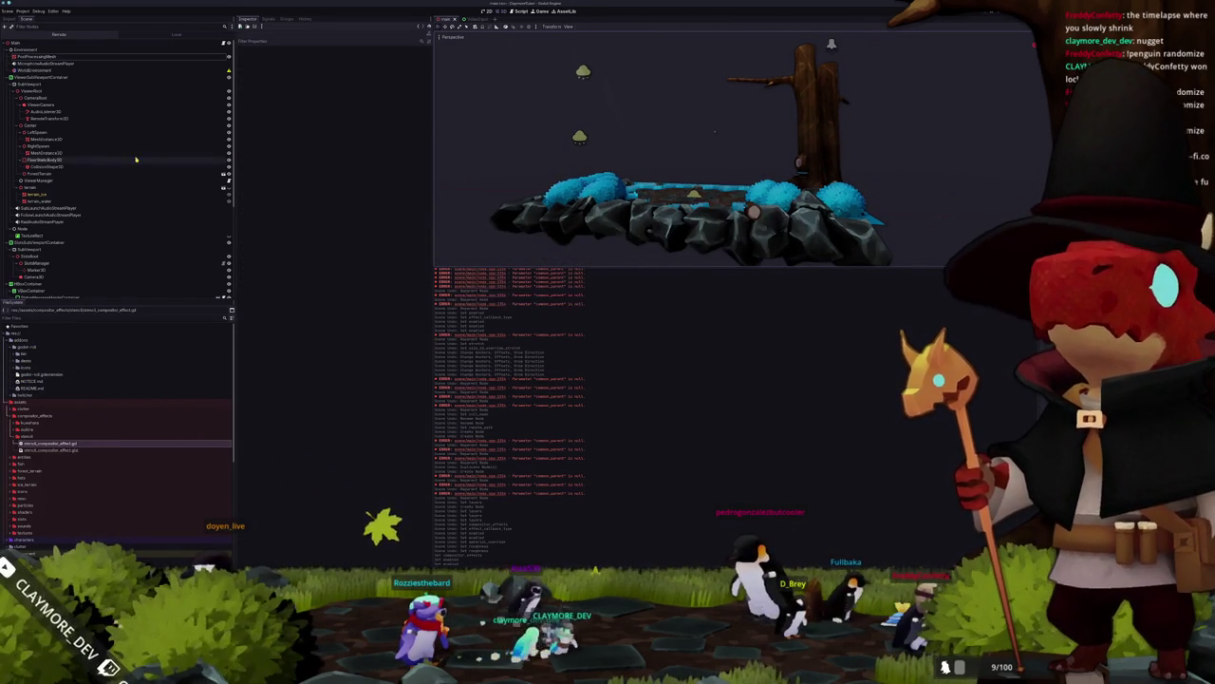
pyautogui.click(166, 71)
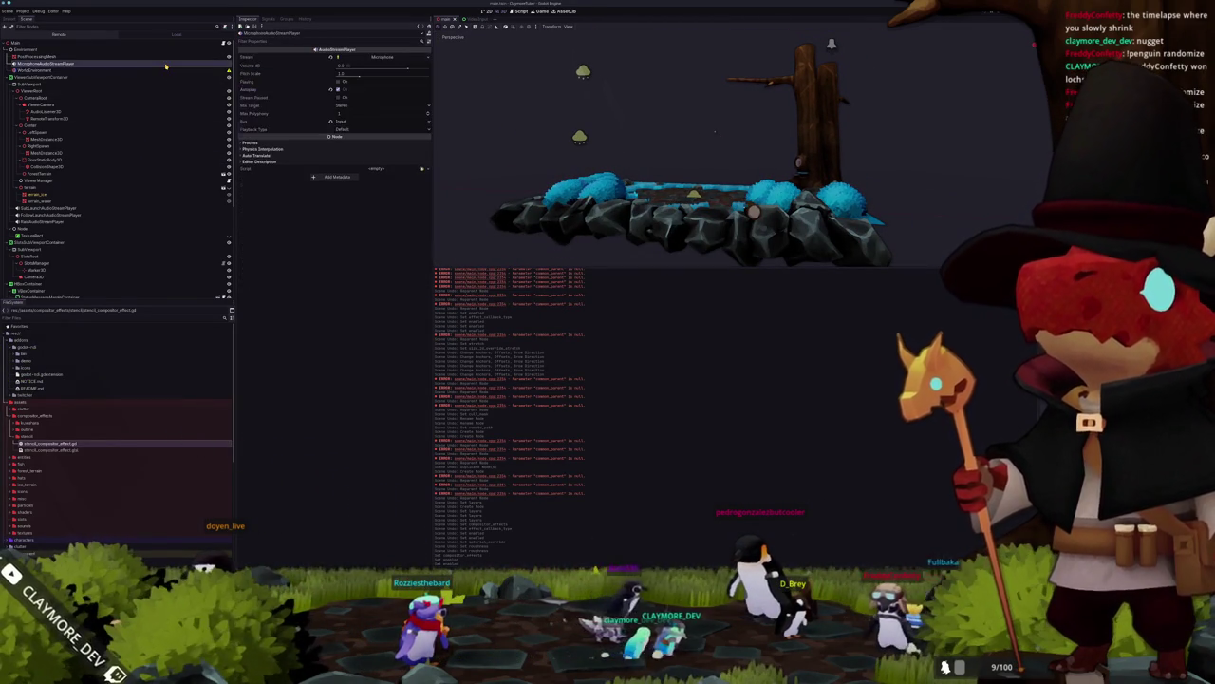
pyautogui.moveTo(229, 73)
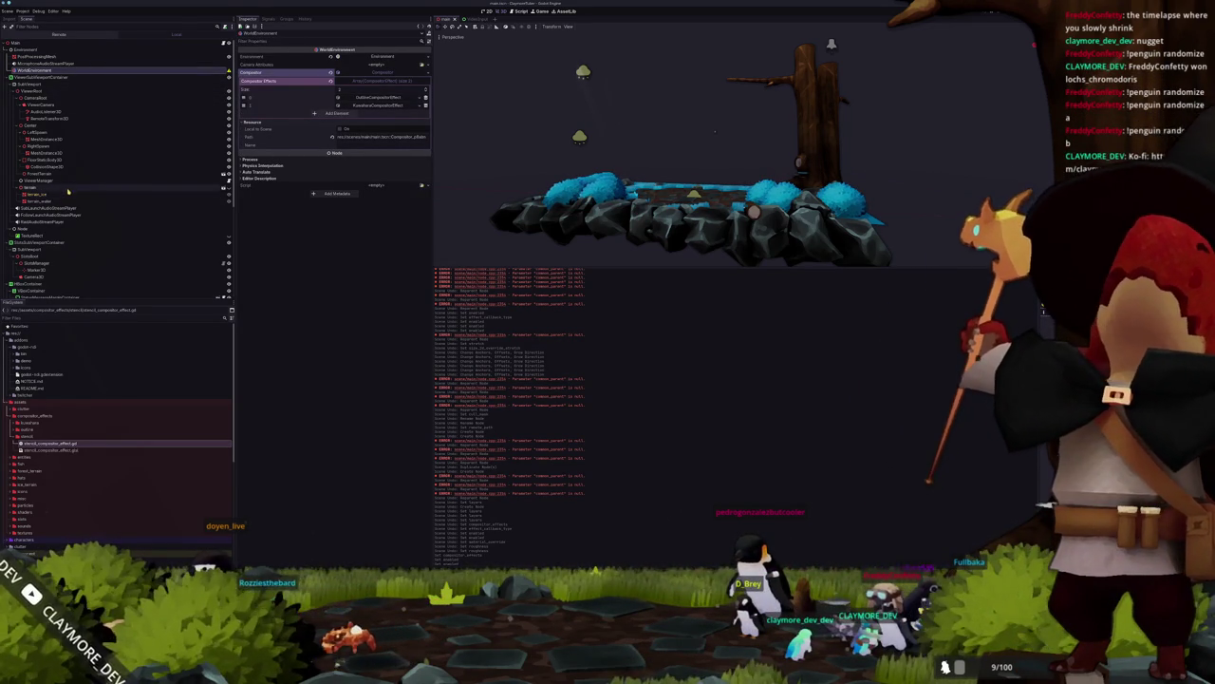
pyautogui.click(21, 78)
pyautogui.scroll(-5, 38, 142)
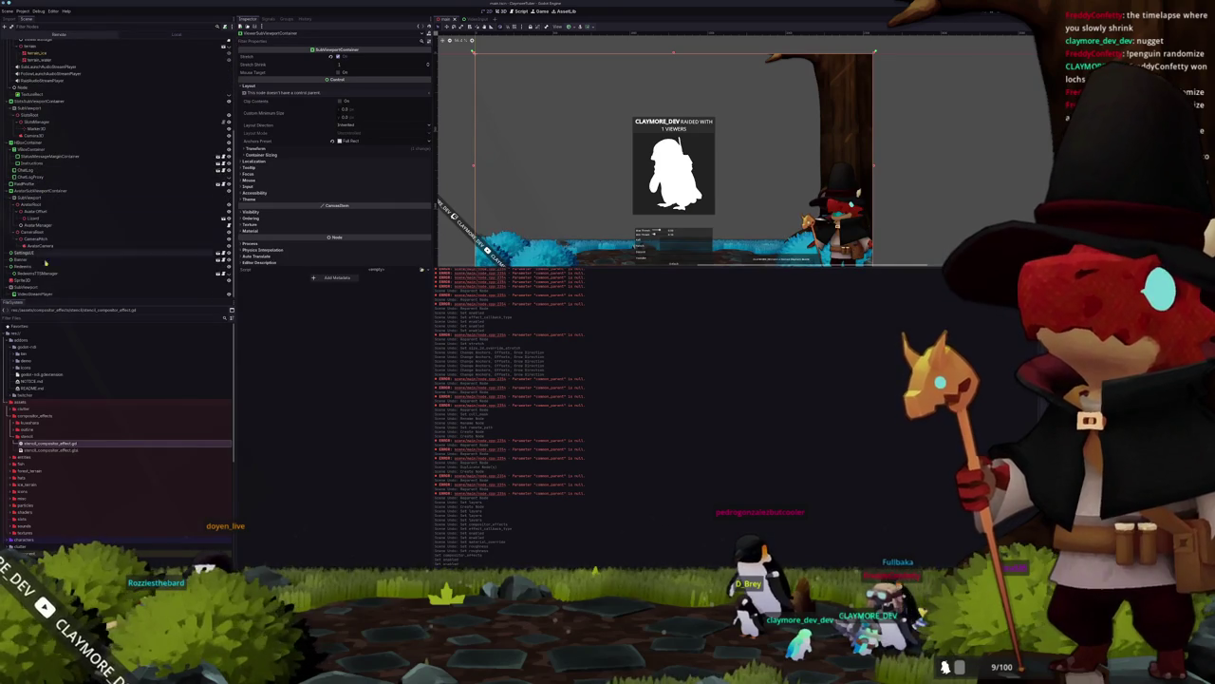
# Step: Increase the SubViewport's render Size to a larger value
pyautogui.click(28, 281)
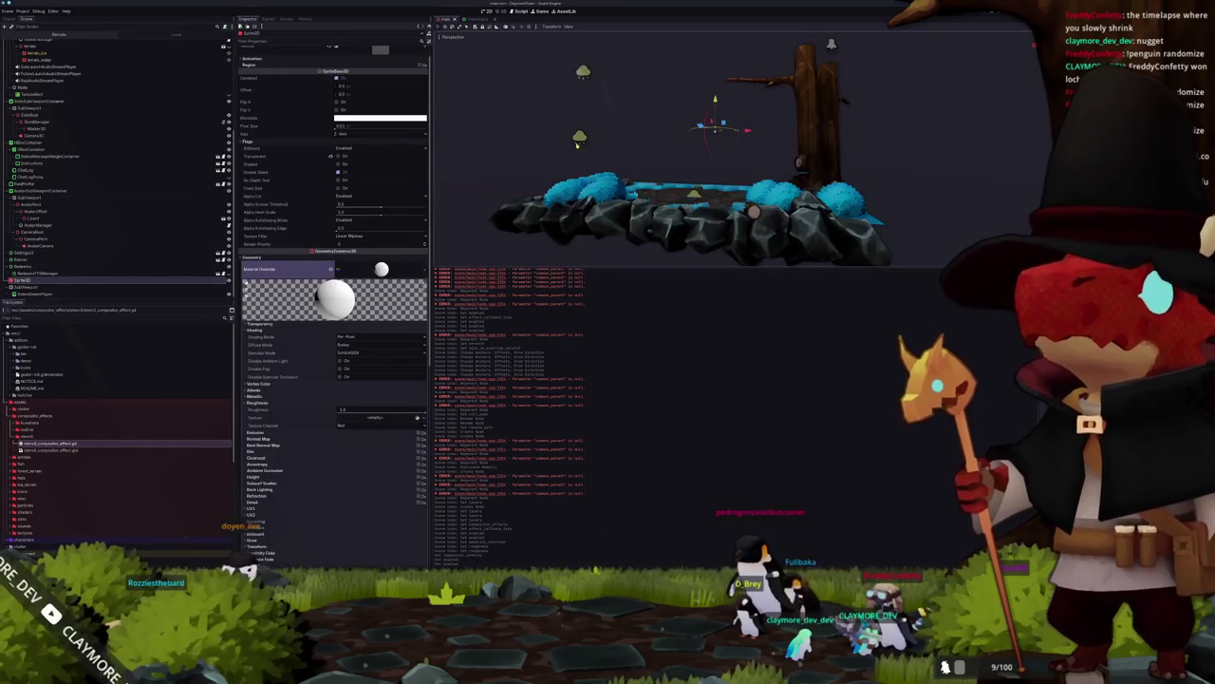
pyautogui.scroll(1, 332, 147)
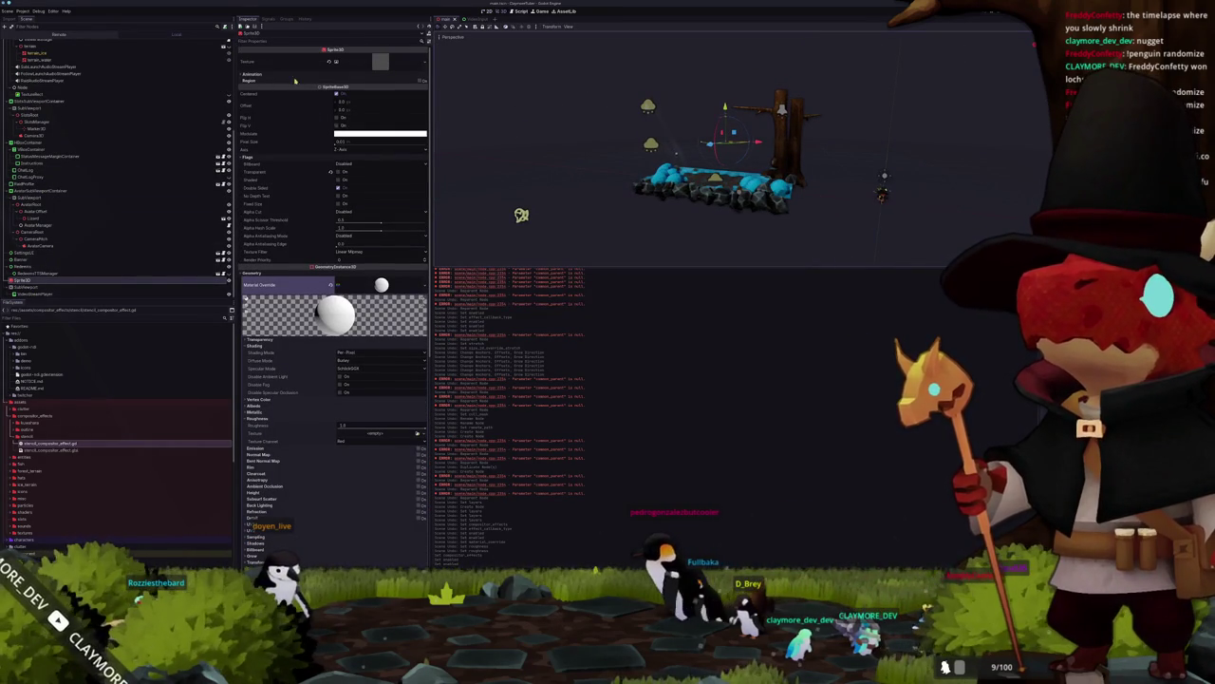
pyautogui.click(73, 288)
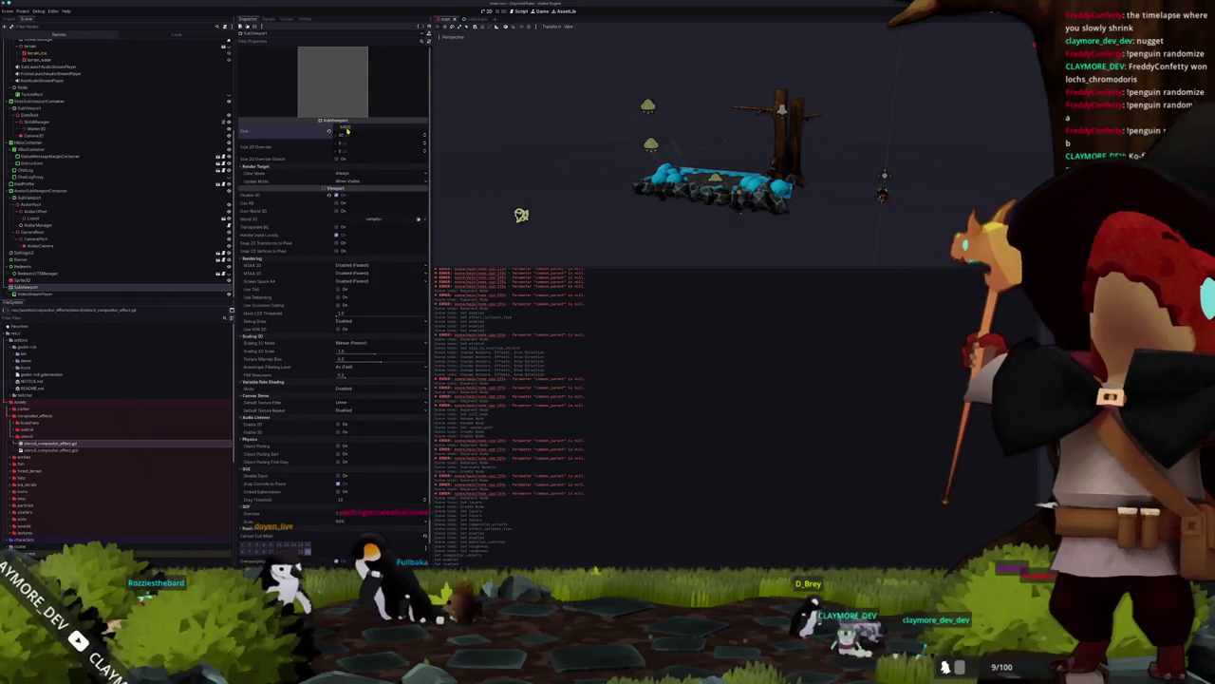
pyautogui.moveTo(347, 131); pyautogui.dragTo(398, 131)
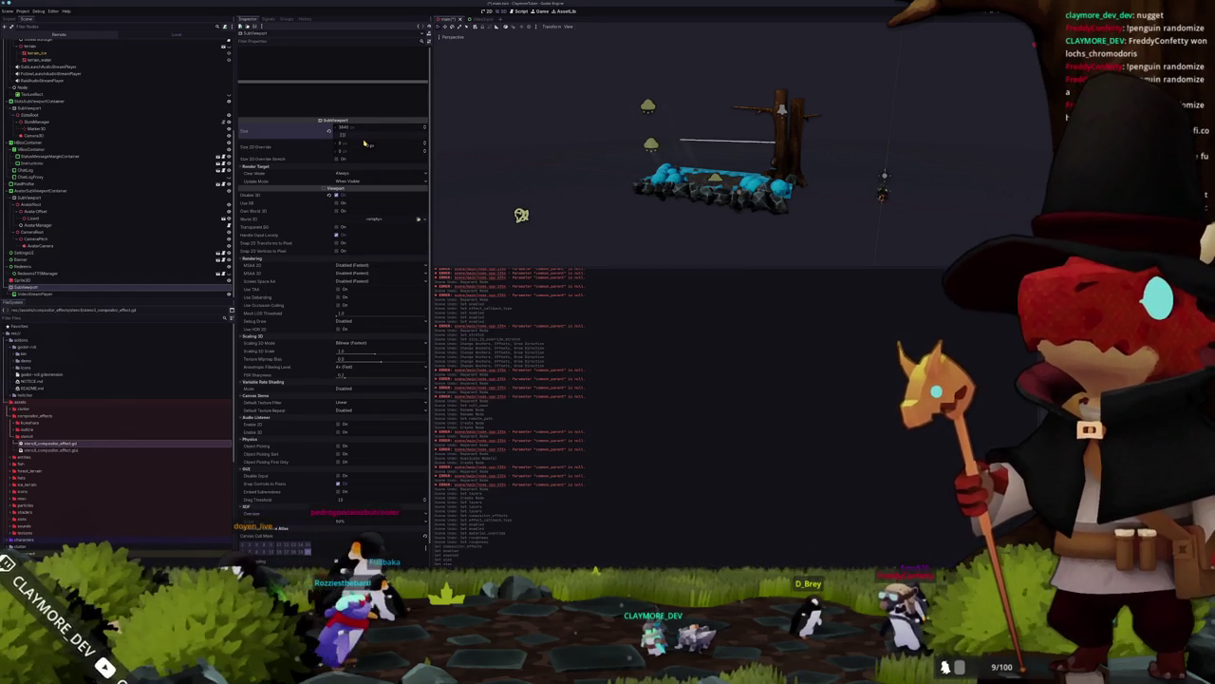
pyautogui.press('Return')
pyautogui.click(583, 181)
# Step: Clear the Sprite3D's Material Override so the screen beside the tree shows grey
pyautogui.scroll(3, 583, 180)
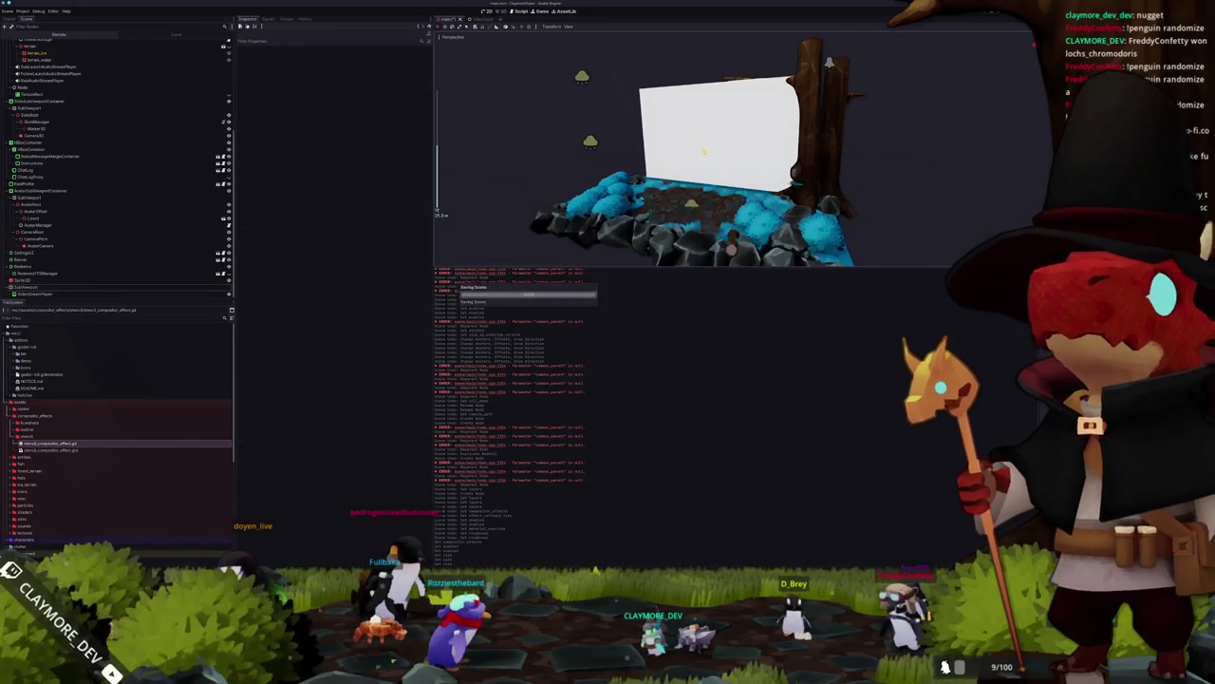
pyautogui.click(707, 133)
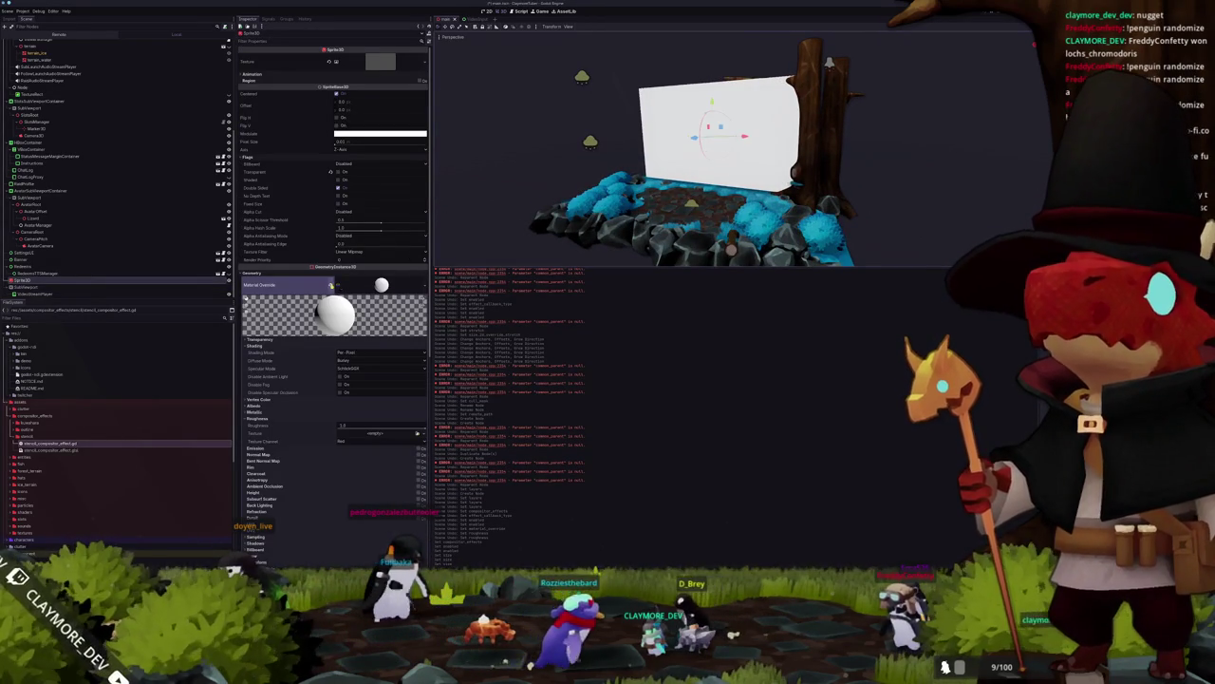
pyautogui.click(331, 284)
pyautogui.moveTo(570, 170)
pyautogui.mouseDown()
pyautogui.moveTo(598, 187)
pyautogui.moveTo(488, 188)
pyautogui.moveTo(595, 193)
pyautogui.moveTo(506, 175)
pyautogui.moveTo(653, 314)
pyautogui.mouseUp()
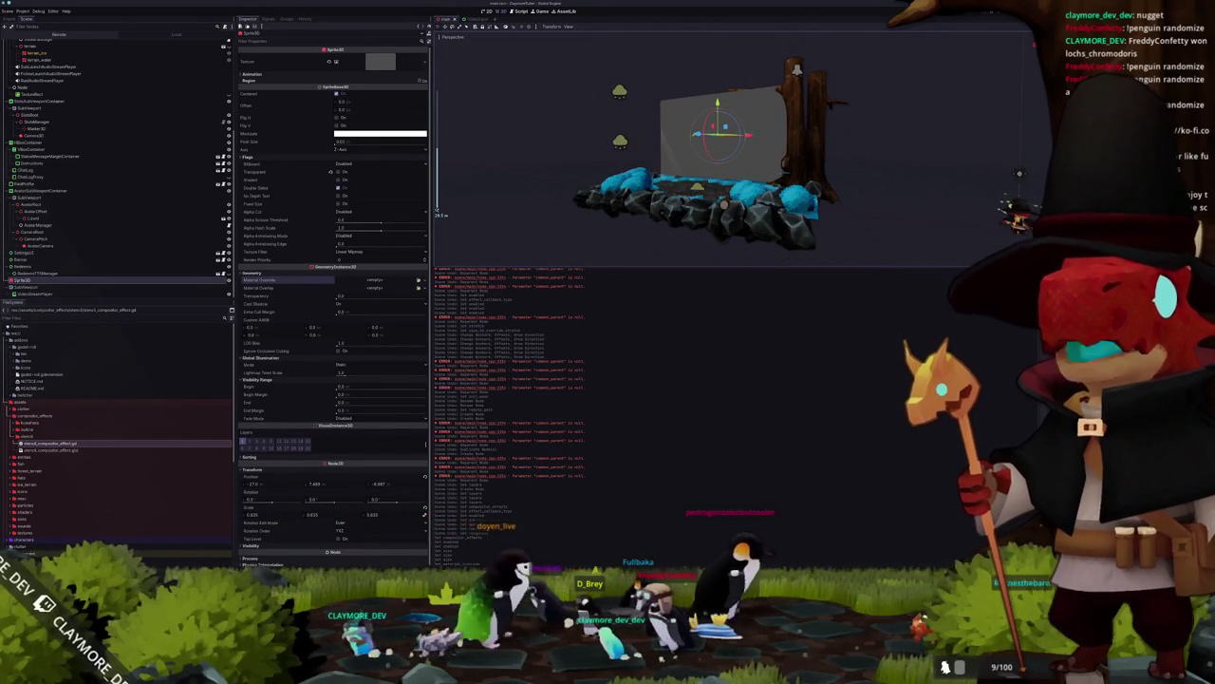
pyautogui.scroll(3, 672, 149)
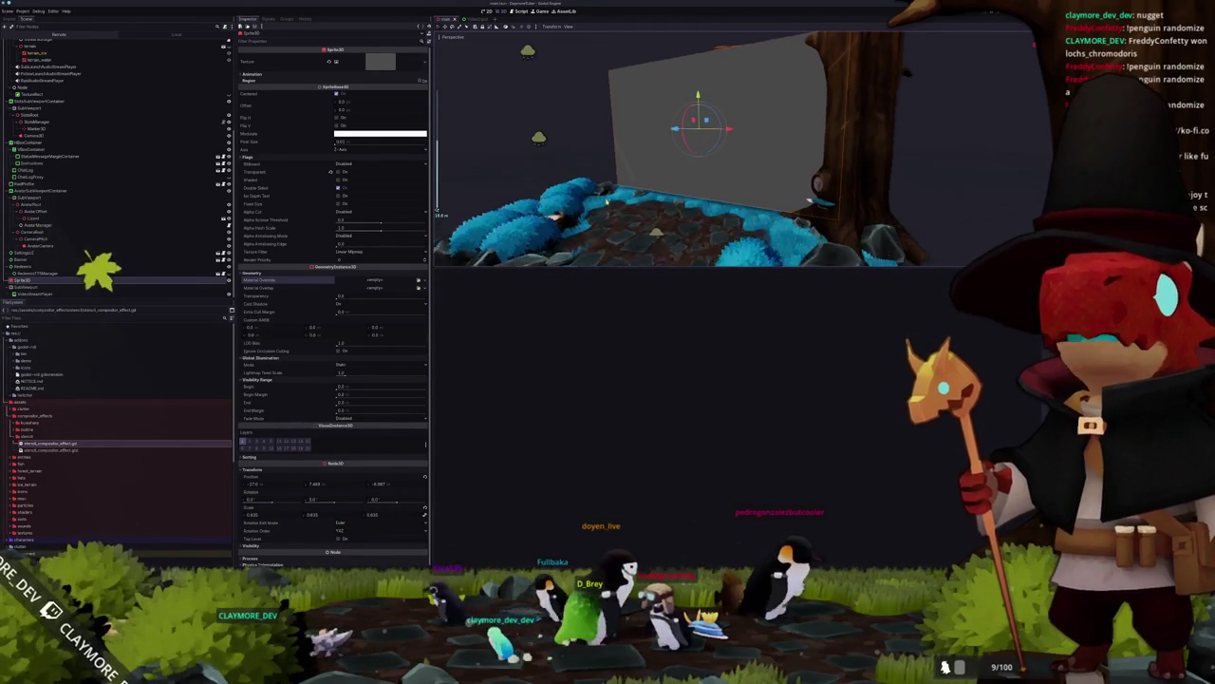
pyautogui.moveTo(617, 189); pyautogui.dragTo(475, 256)
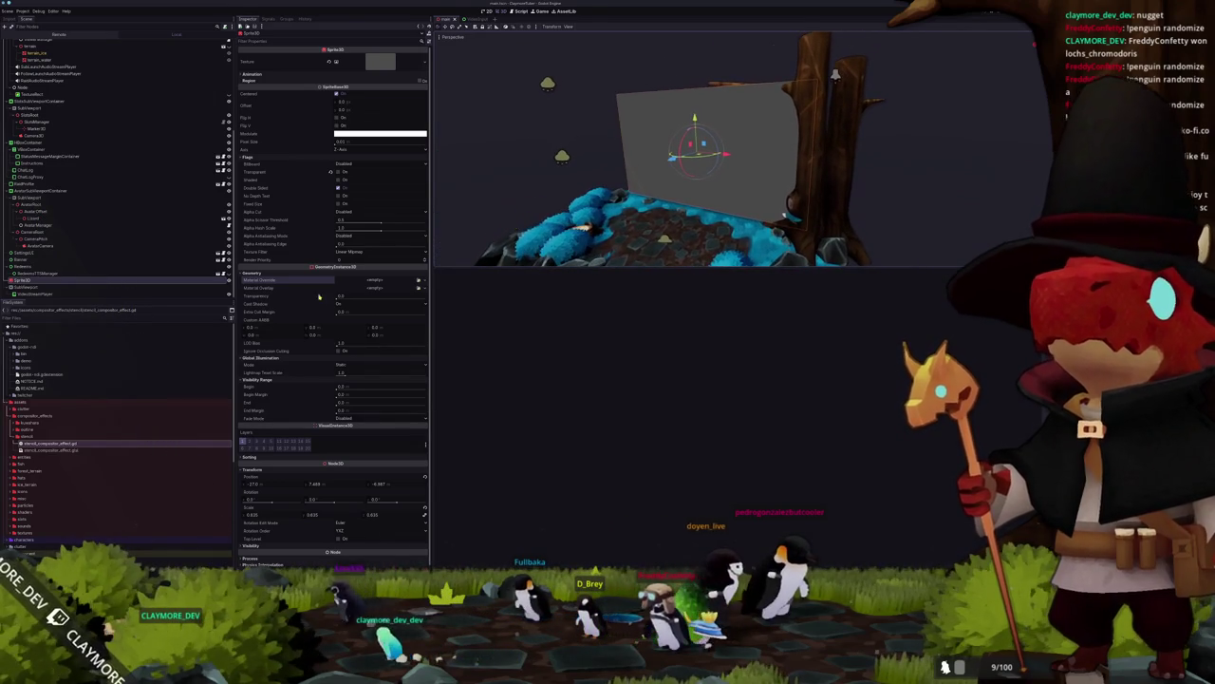
pyautogui.click(71, 293)
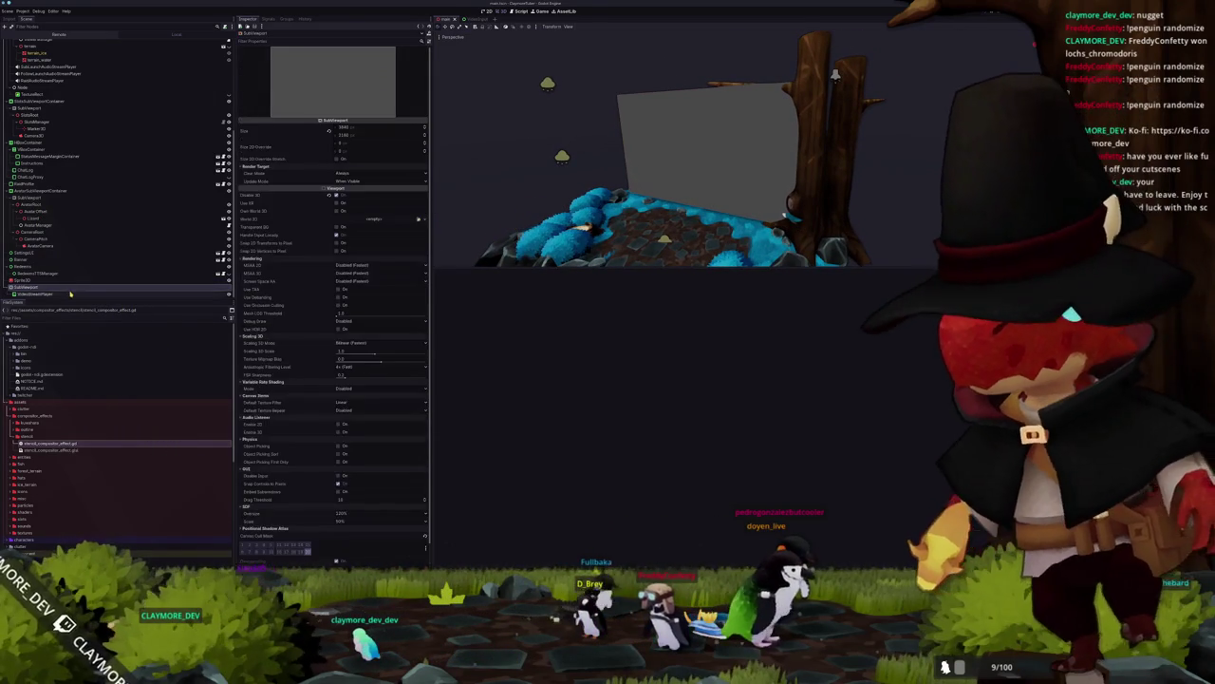
pyautogui.press('Up')
pyautogui.press('Up')
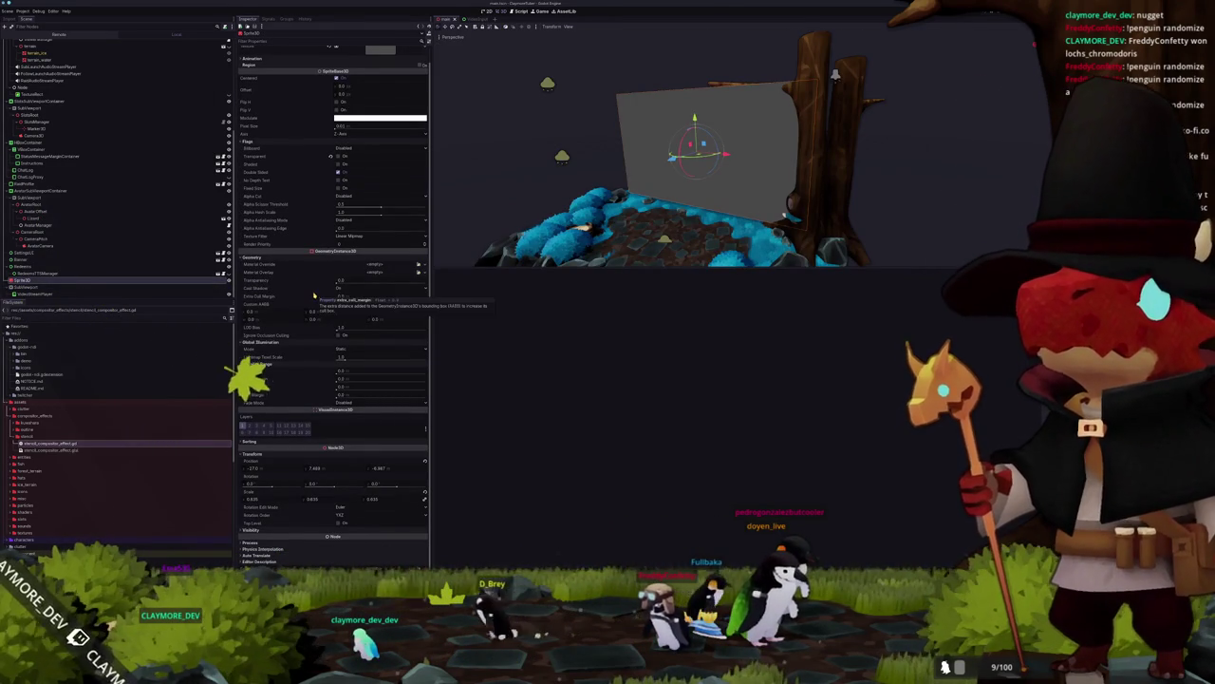
pyautogui.scroll(5, 87, 59)
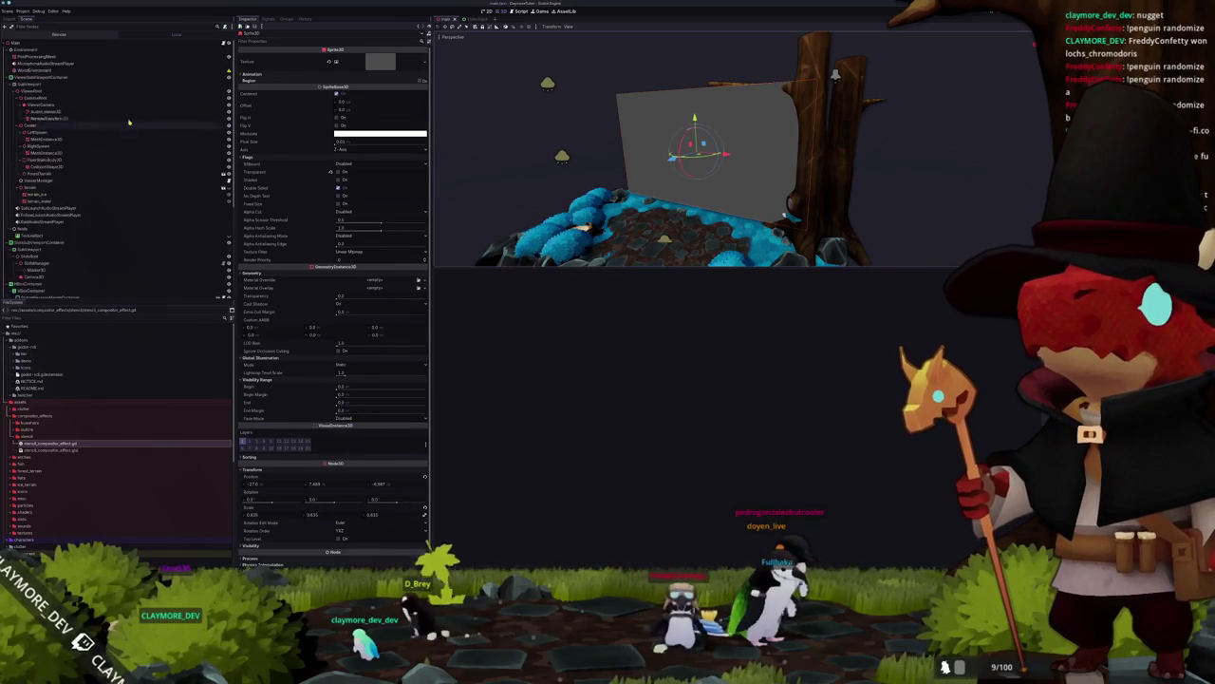
pyautogui.click(87, 59)
pyautogui.click(76, 70)
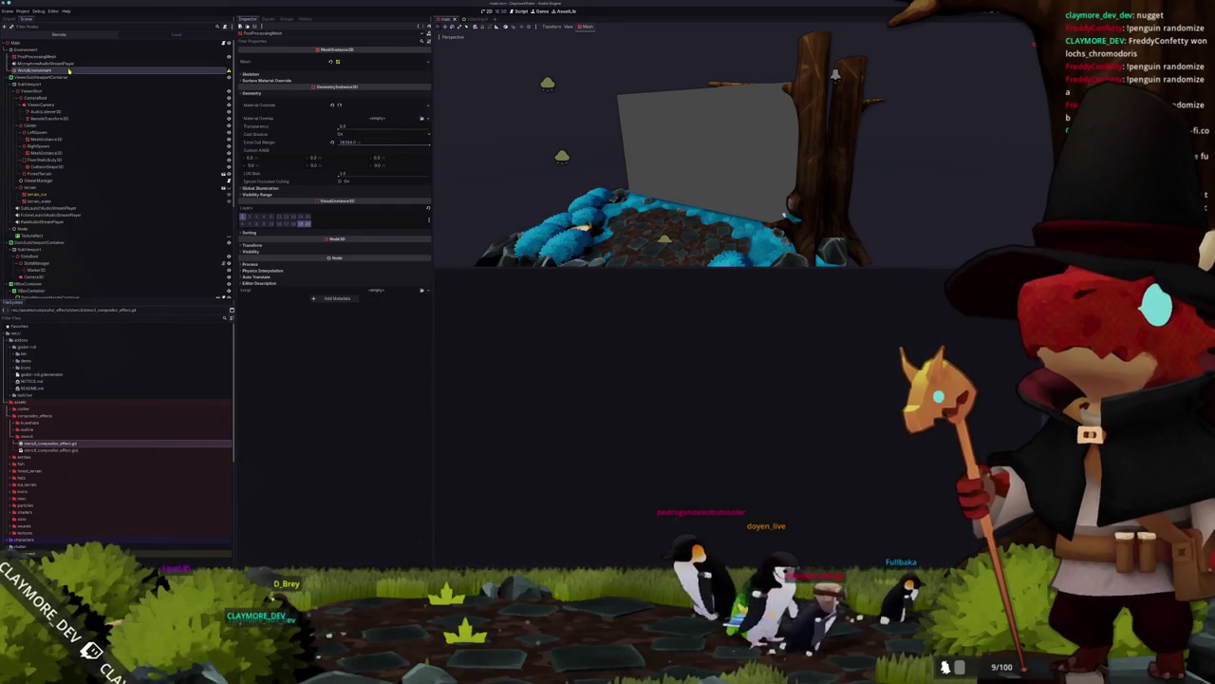
pyautogui.click(487, 137)
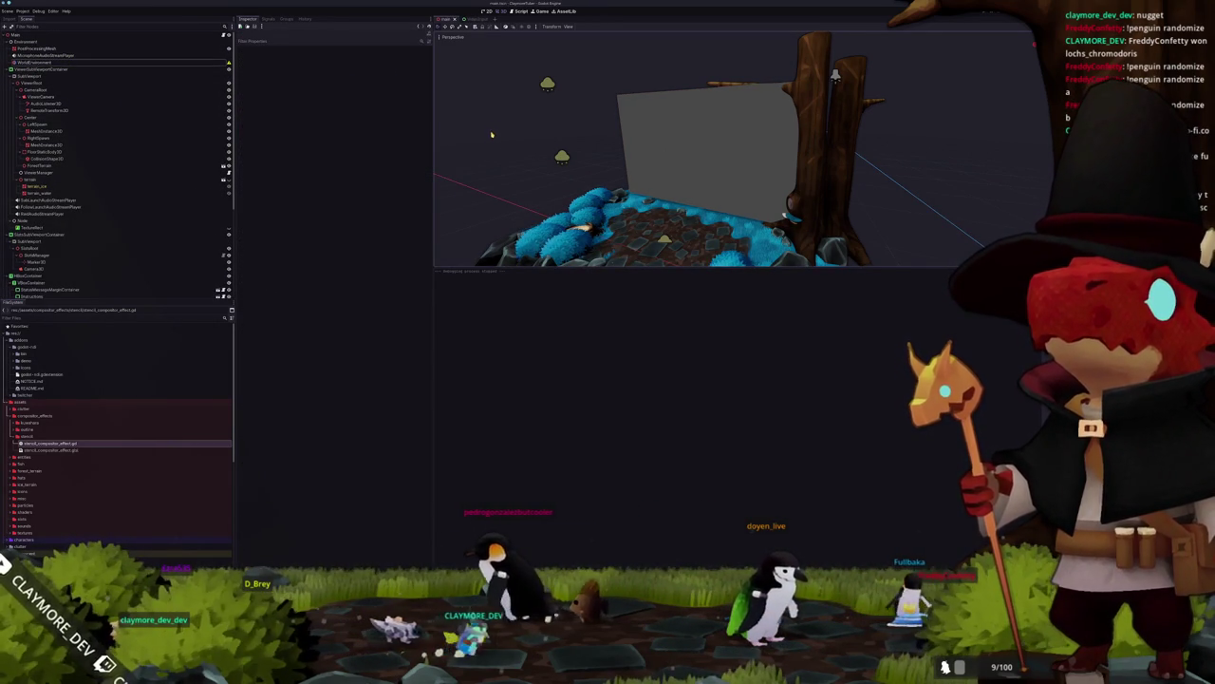
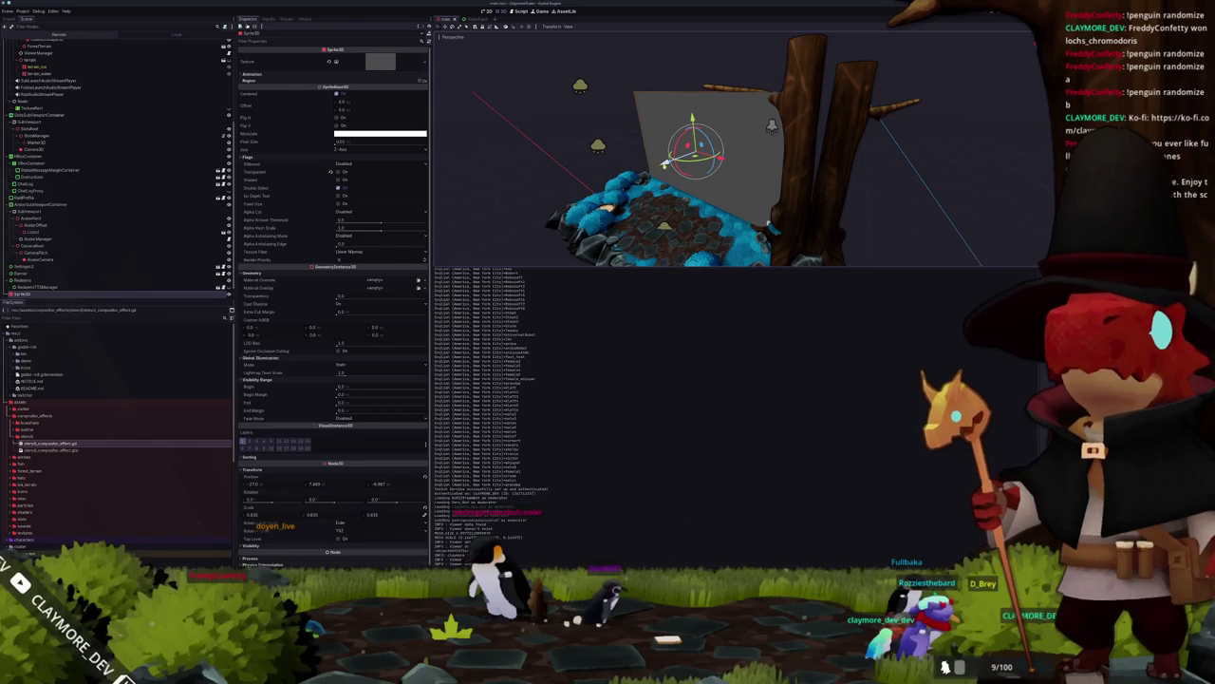
# Step: Nudge the grey backdrop plane up along Y and along Z, then preview the running scene
pyautogui.moveTo(692, 121); pyautogui.dragTo(687, 129)
pyautogui.moveTo(668, 171); pyautogui.dragTo(664, 176)
pyautogui.press('F5')
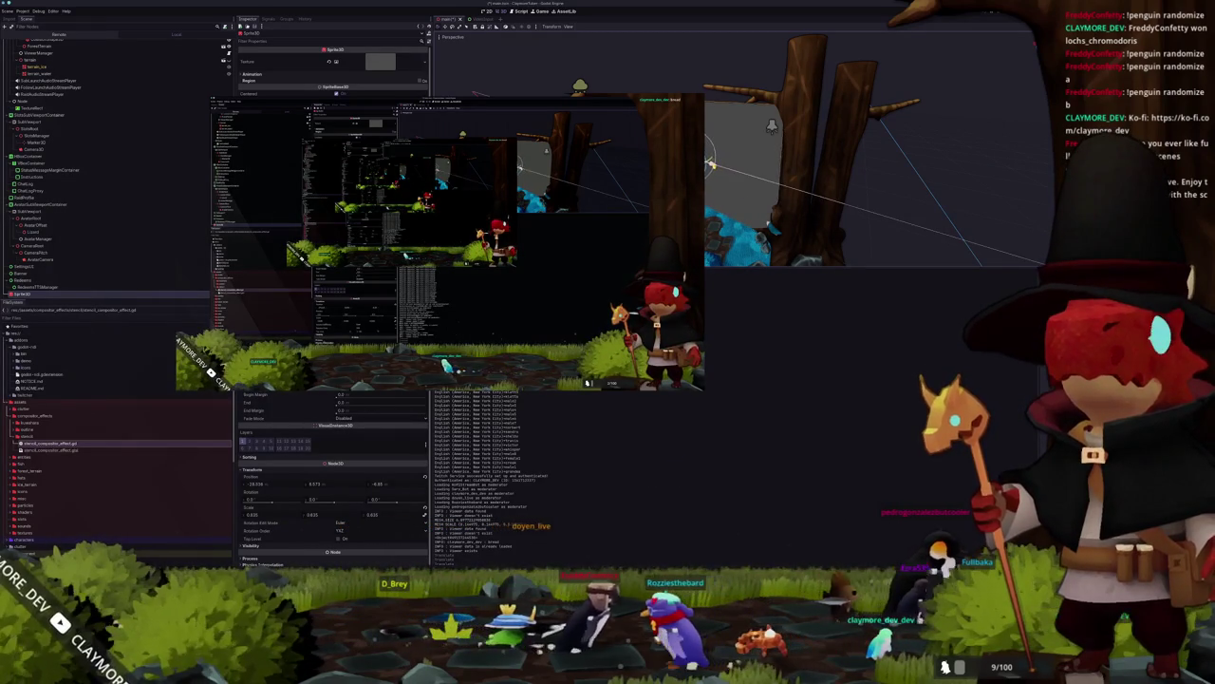
pyautogui.press('F8')
pyautogui.press('F5')
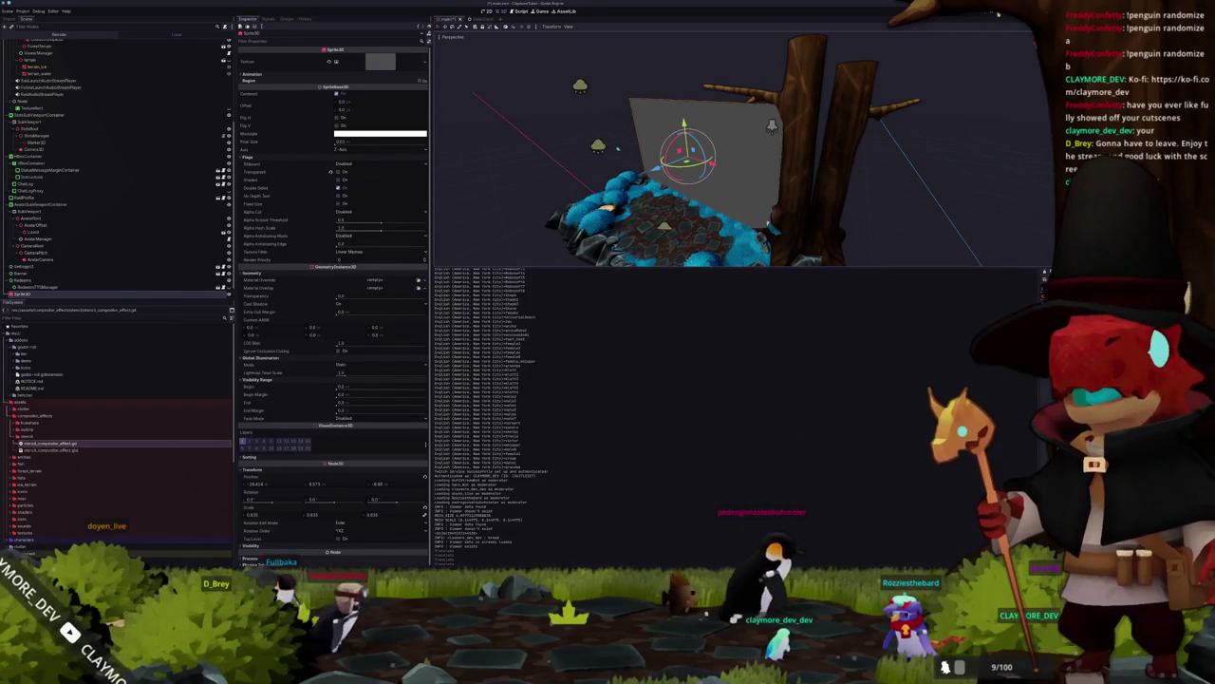
pyautogui.scroll(2, 684, 151)
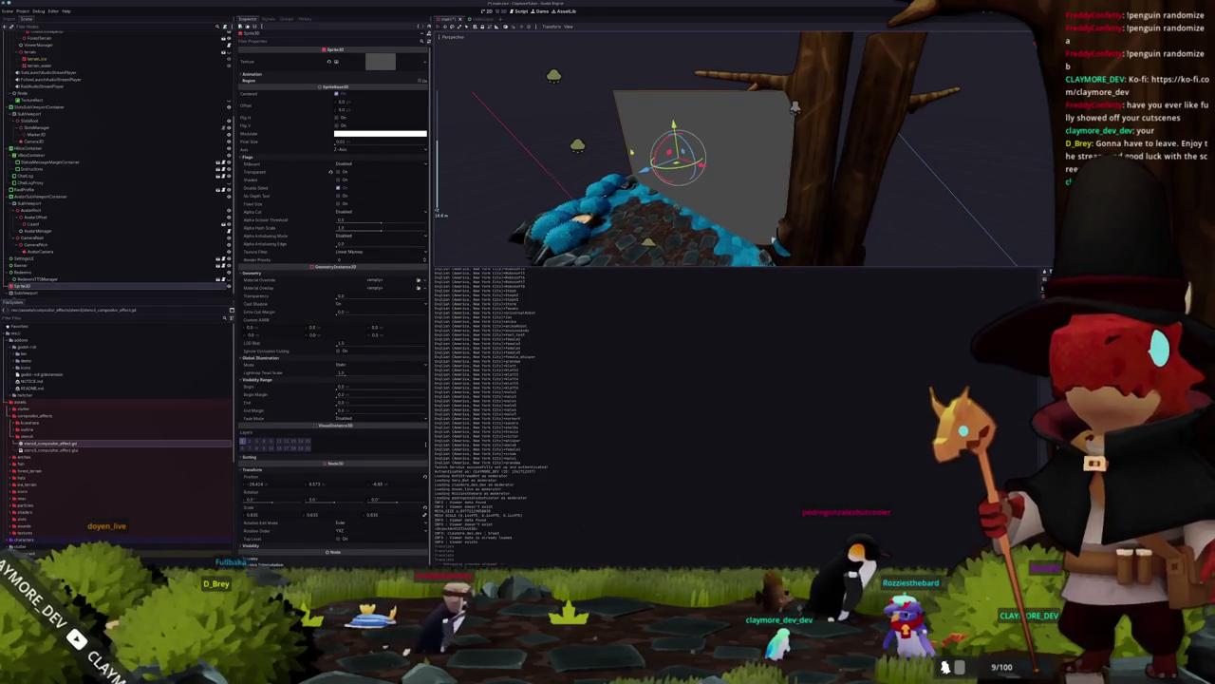
pyautogui.click(683, 152)
pyautogui.scroll(-3, 683, 152)
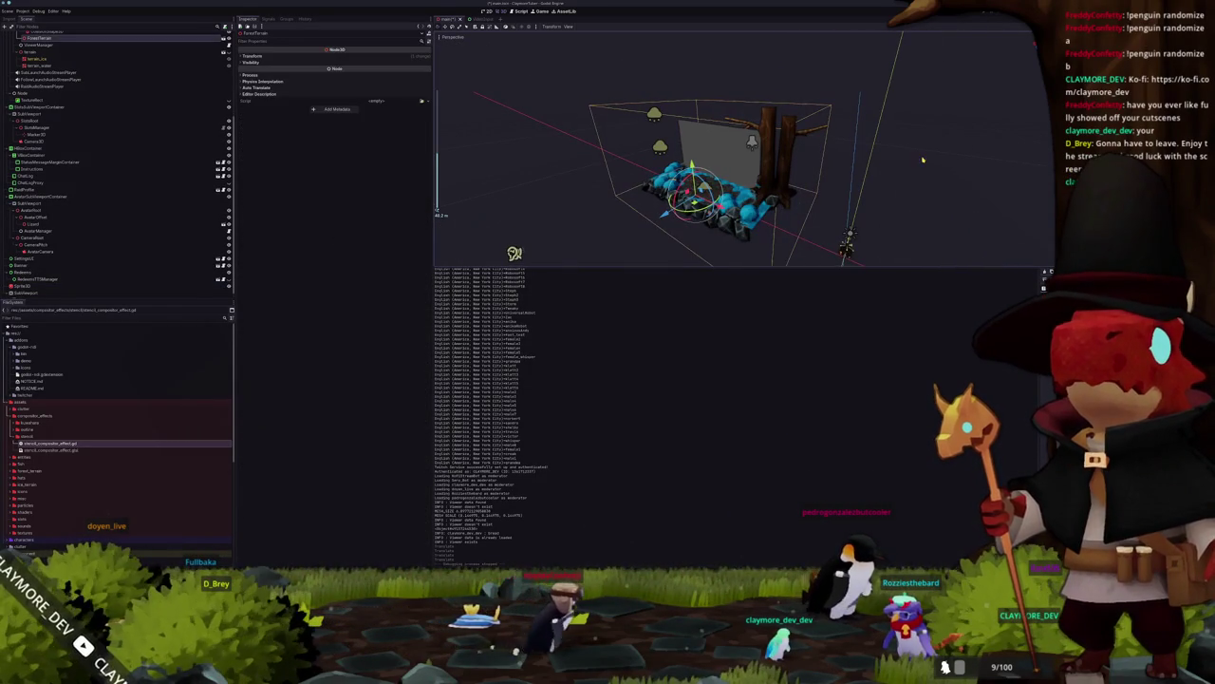
pyautogui.scroll(5, 778, 161)
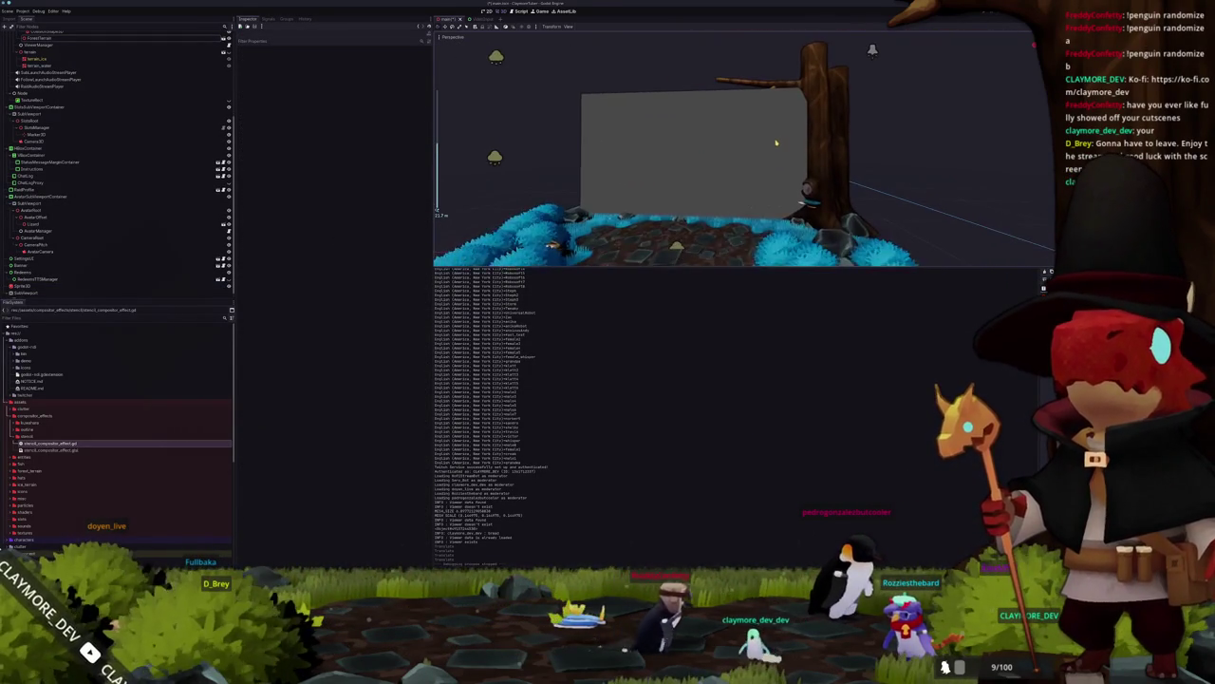
pyautogui.scroll(5, 798, 124)
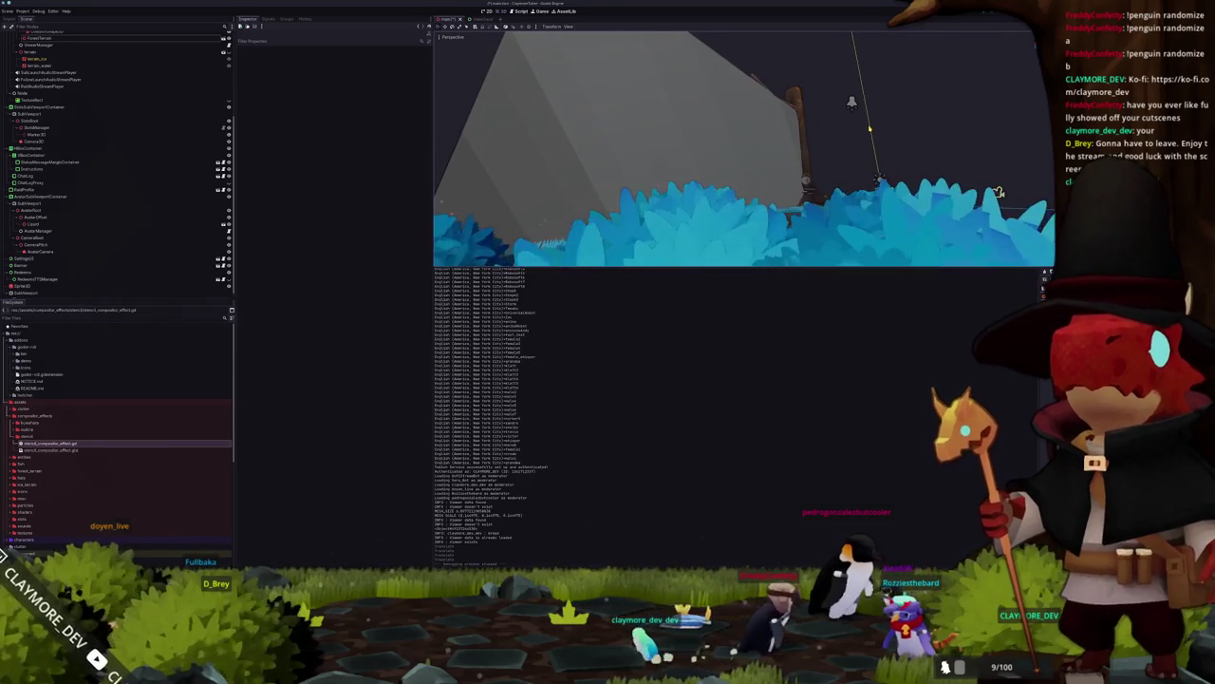
pyautogui.scroll(-5, 876, 128)
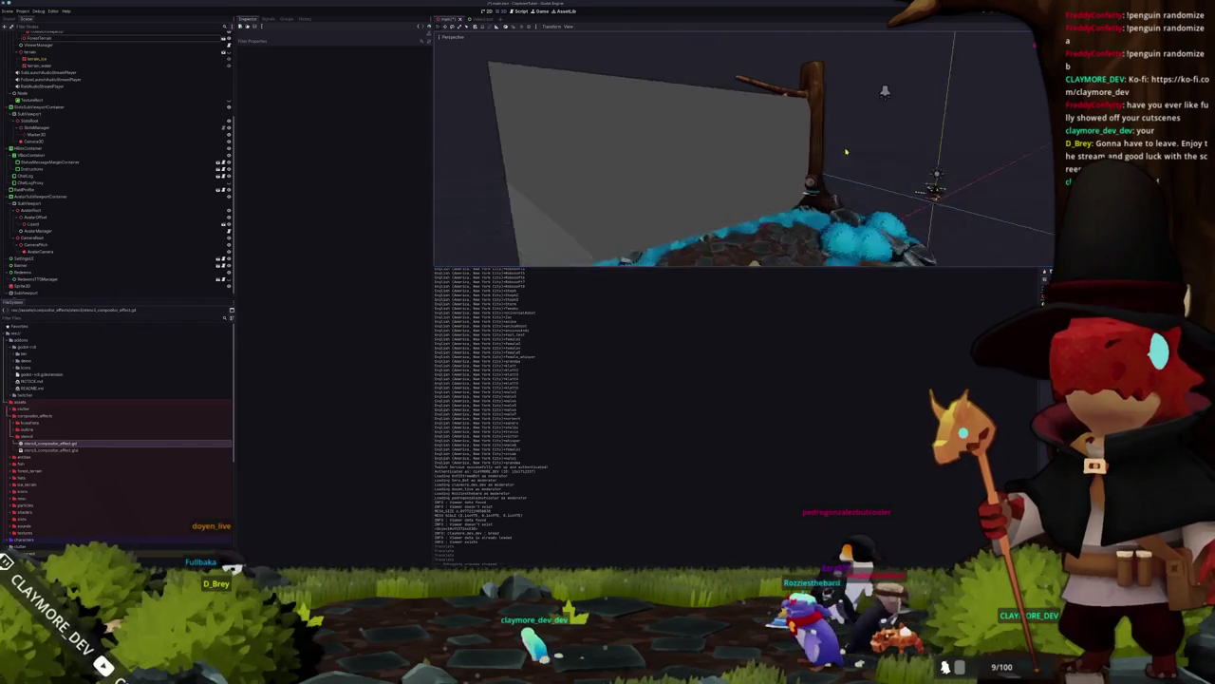
pyautogui.scroll(-3, 812, 157)
pyautogui.click(698, 152)
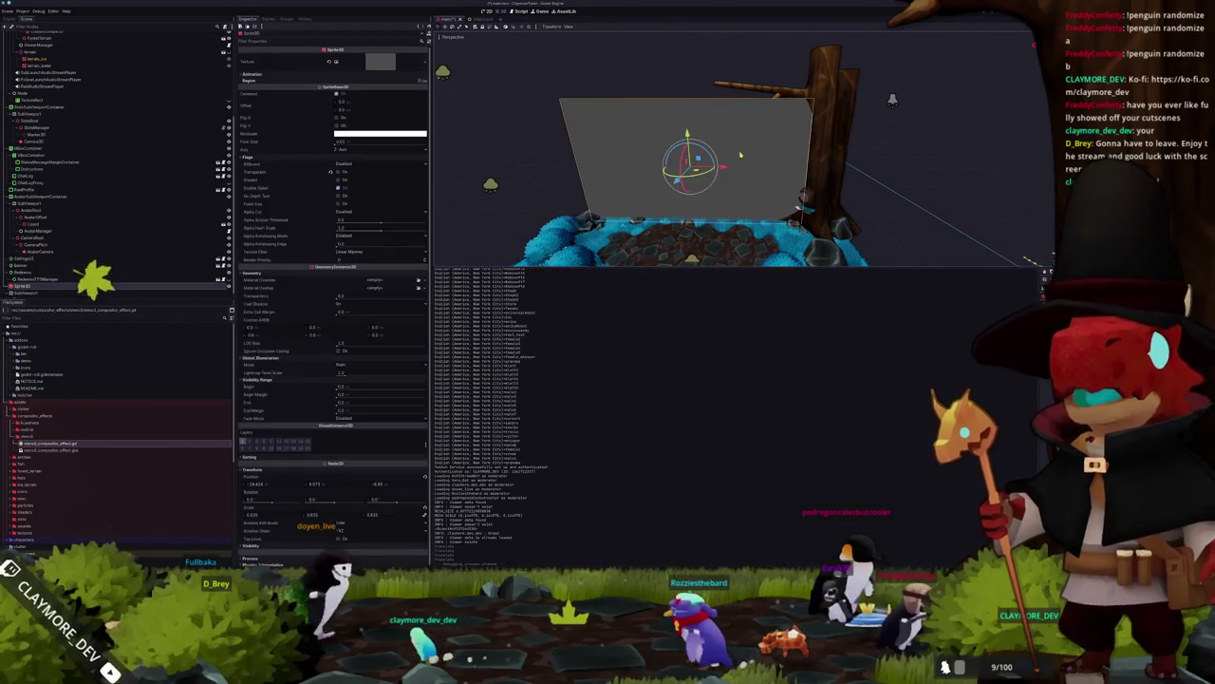
pyautogui.scroll(2, 740, 152)
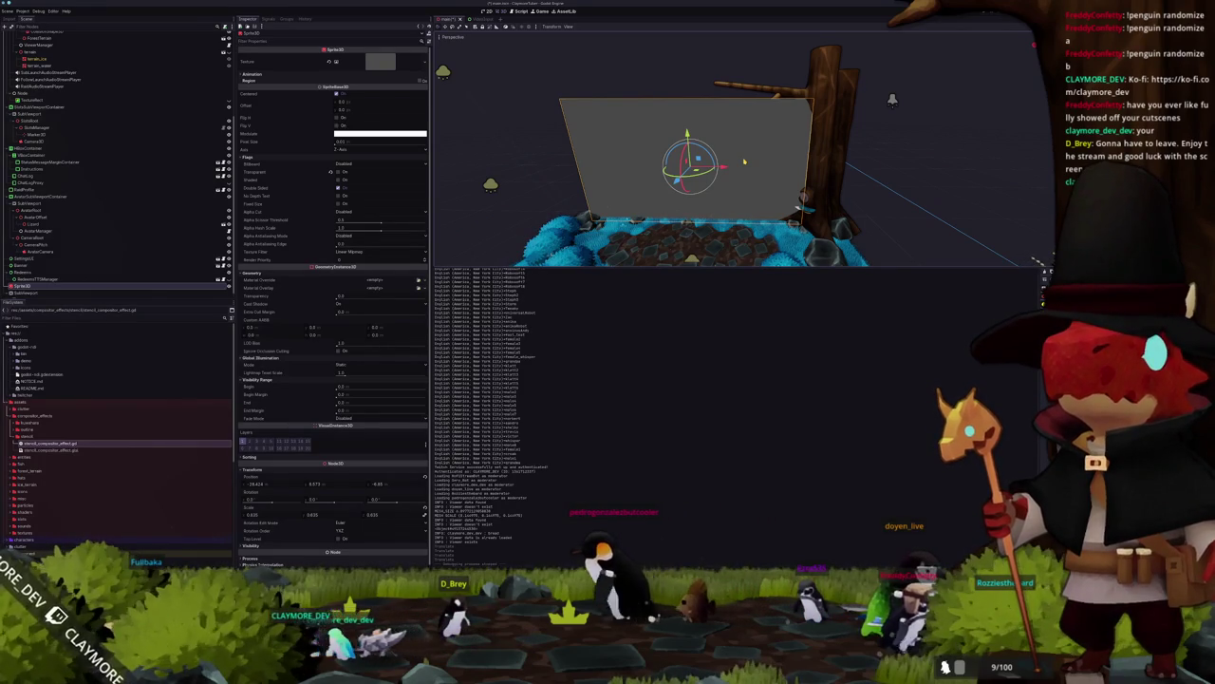
pyautogui.scroll(5, 61, 235)
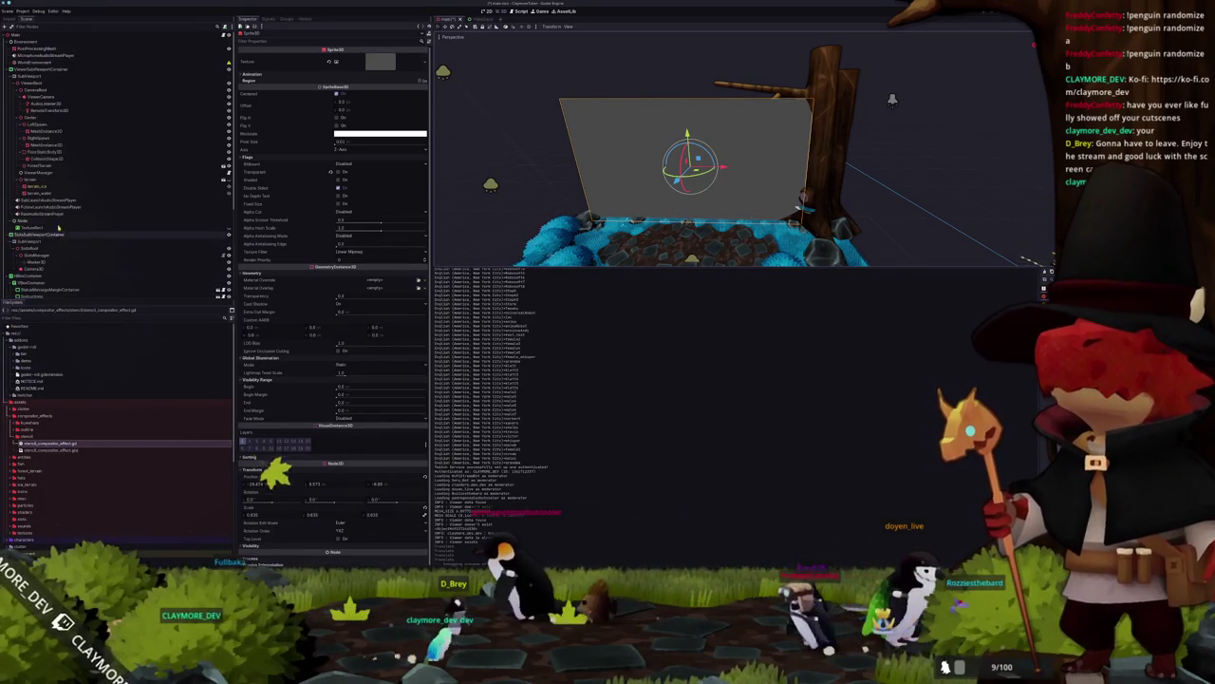
# Step: Browse the Environment and SubViewport nodes in the Scene dock
pyautogui.click(19, 43)
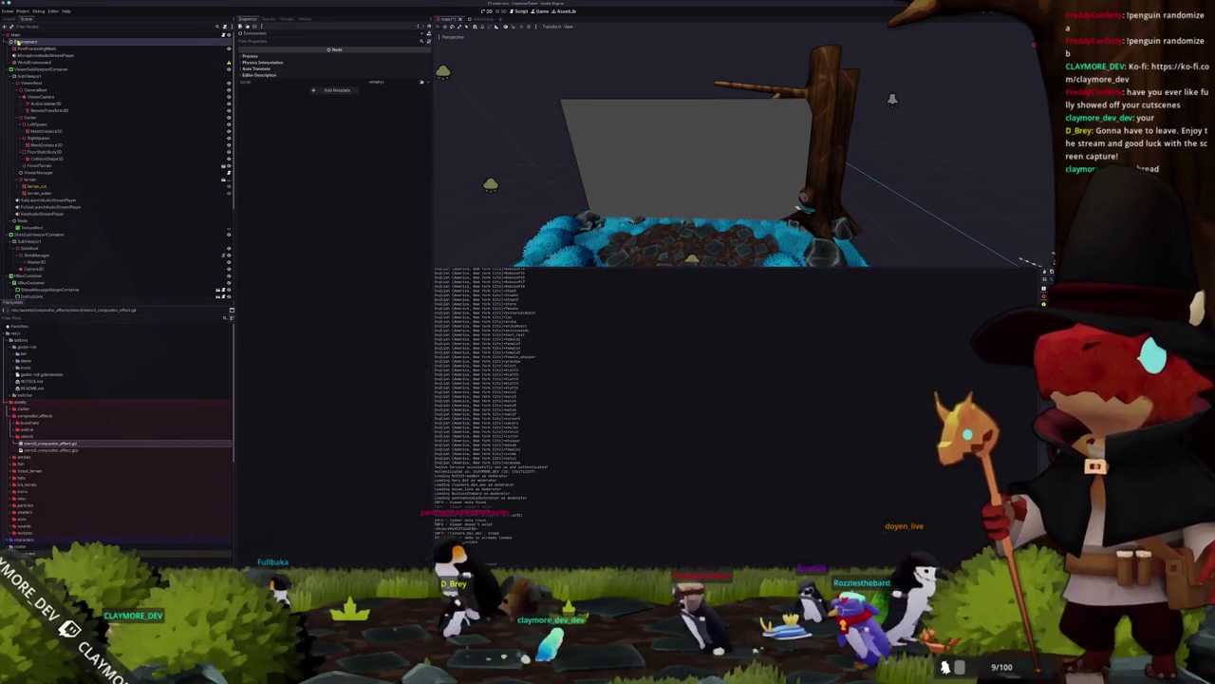
pyautogui.click(42, 76)
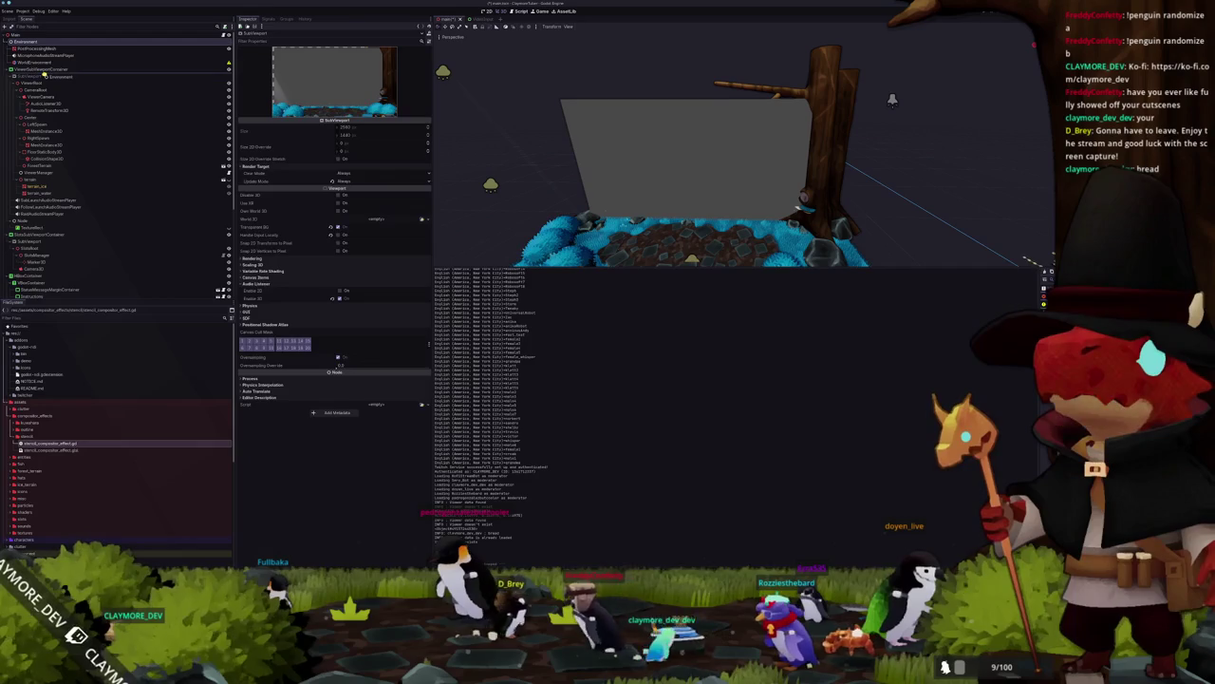
pyautogui.click(45, 80)
pyautogui.scroll(5, 564, 113)
pyautogui.scroll(-3, 568, 113)
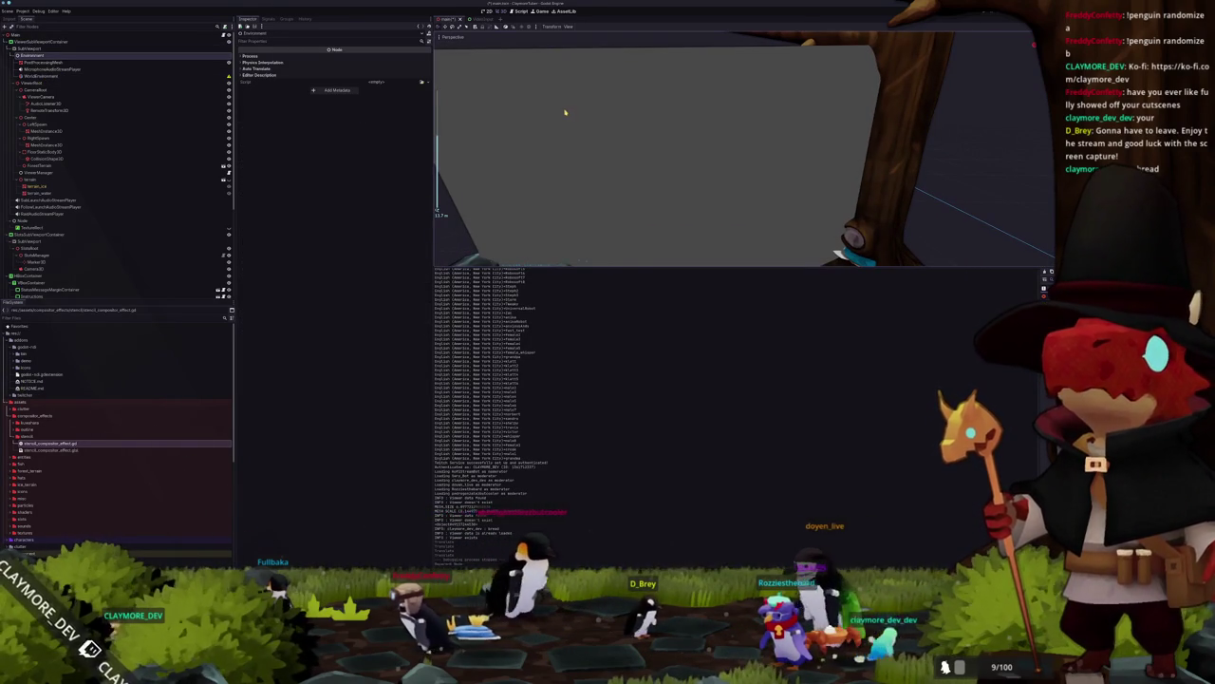
pyautogui.scroll(3, 580, 125)
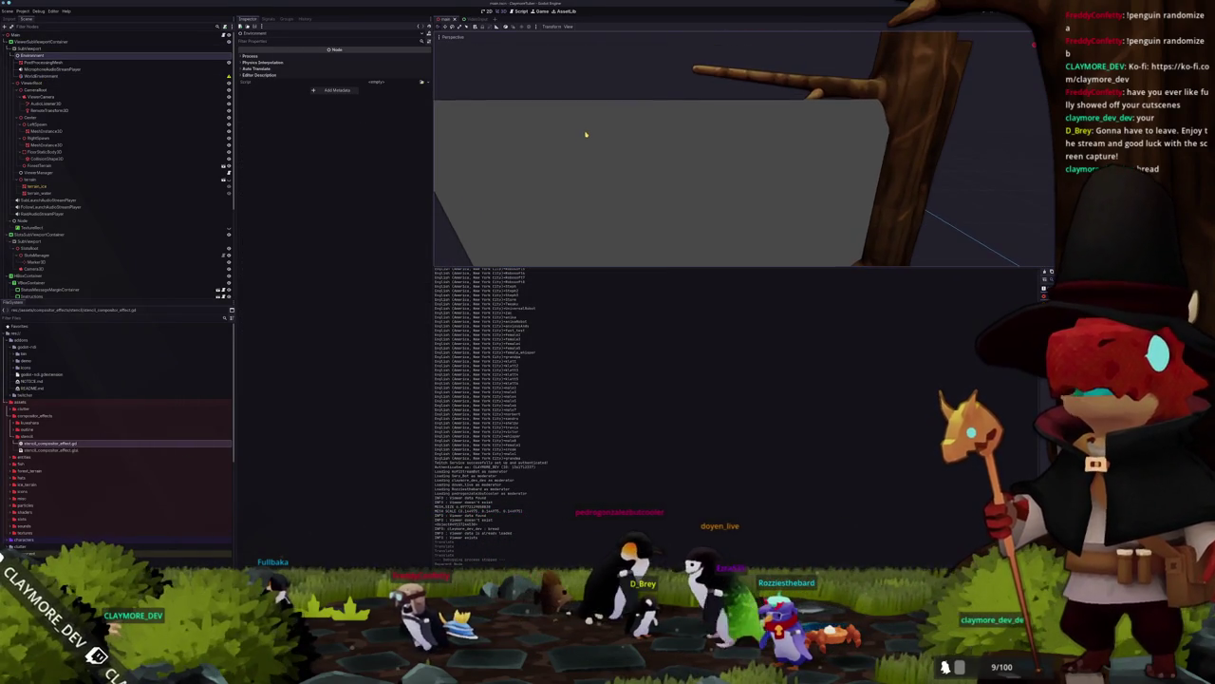
pyautogui.scroll(2, 586, 130)
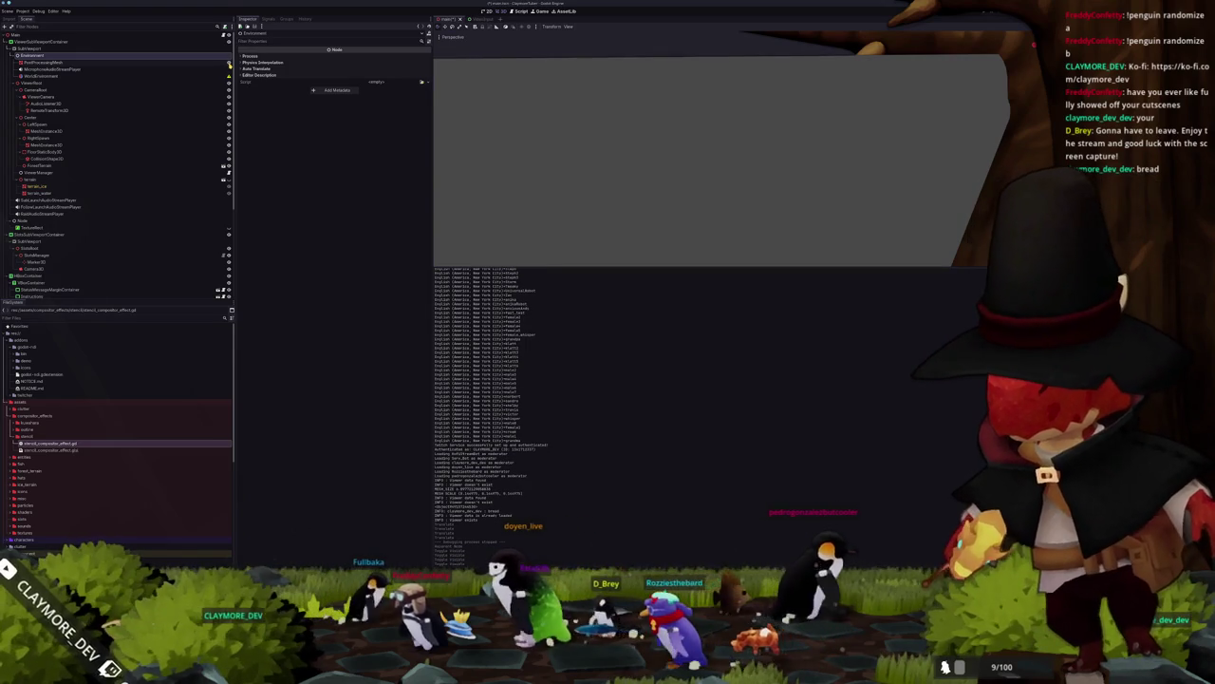
# Step: Select the PostProcessingMesh node to show its properties in the Inspector
pyautogui.click(209, 63)
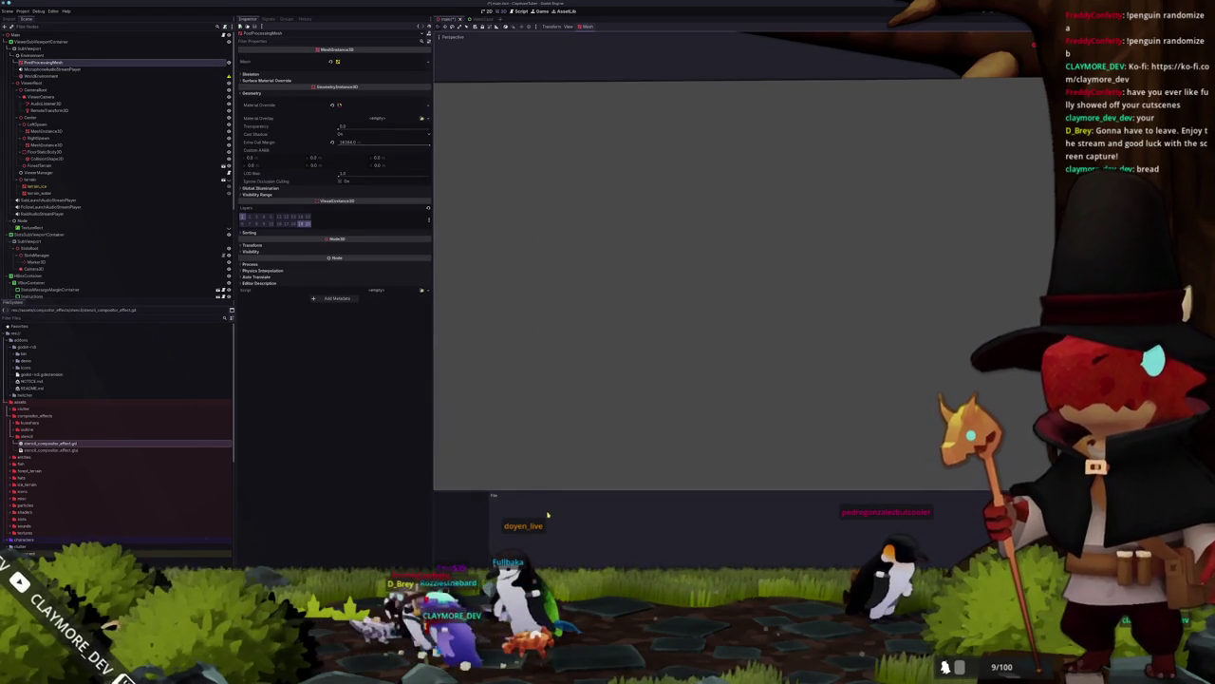
pyautogui.click(533, 486)
pyautogui.scroll(-5, 521, 484)
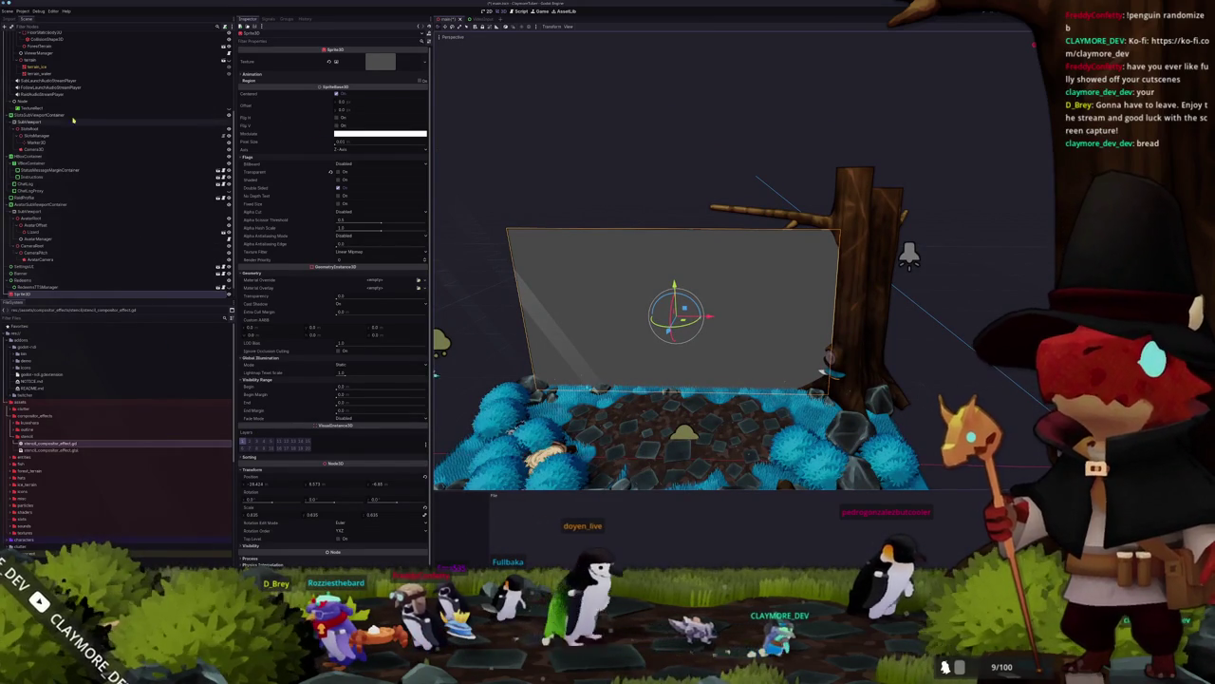
pyautogui.scroll(5, 67, 66)
pyautogui.click(68, 64)
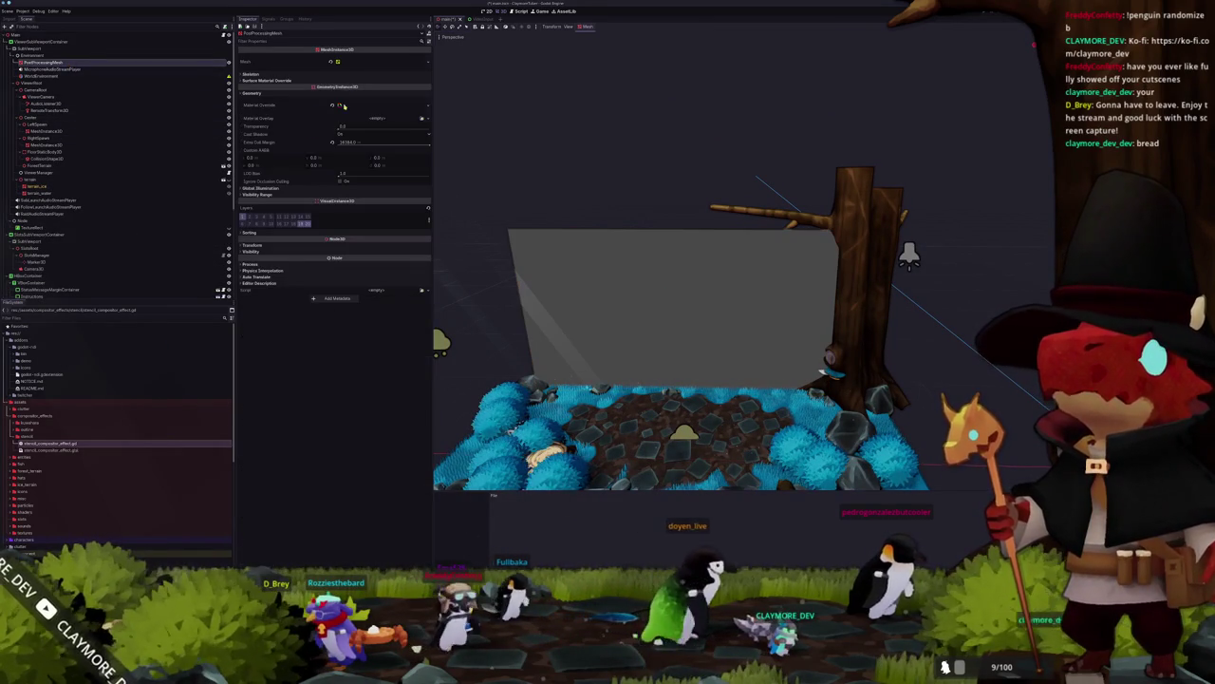
# Step: Expand Material Override and read the post-processing shader code in an enlarged panel
pyautogui.click(370, 104)
pyautogui.click(370, 159)
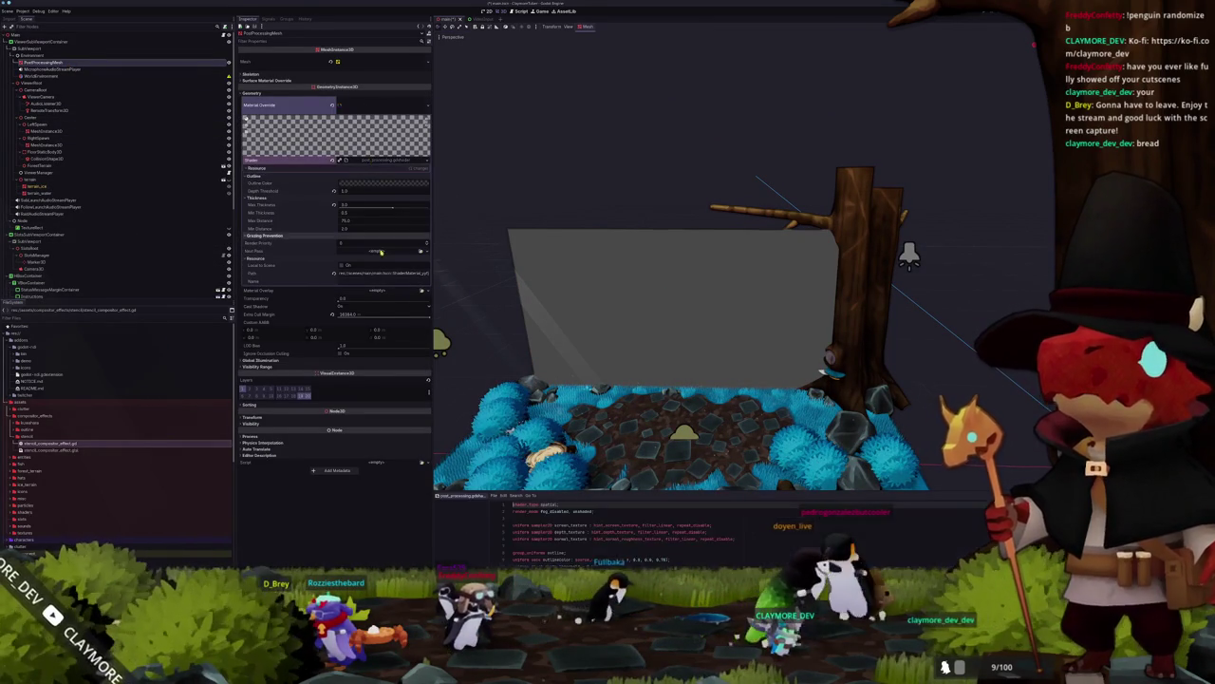
pyautogui.moveTo(655, 491); pyautogui.dragTo(655, 207)
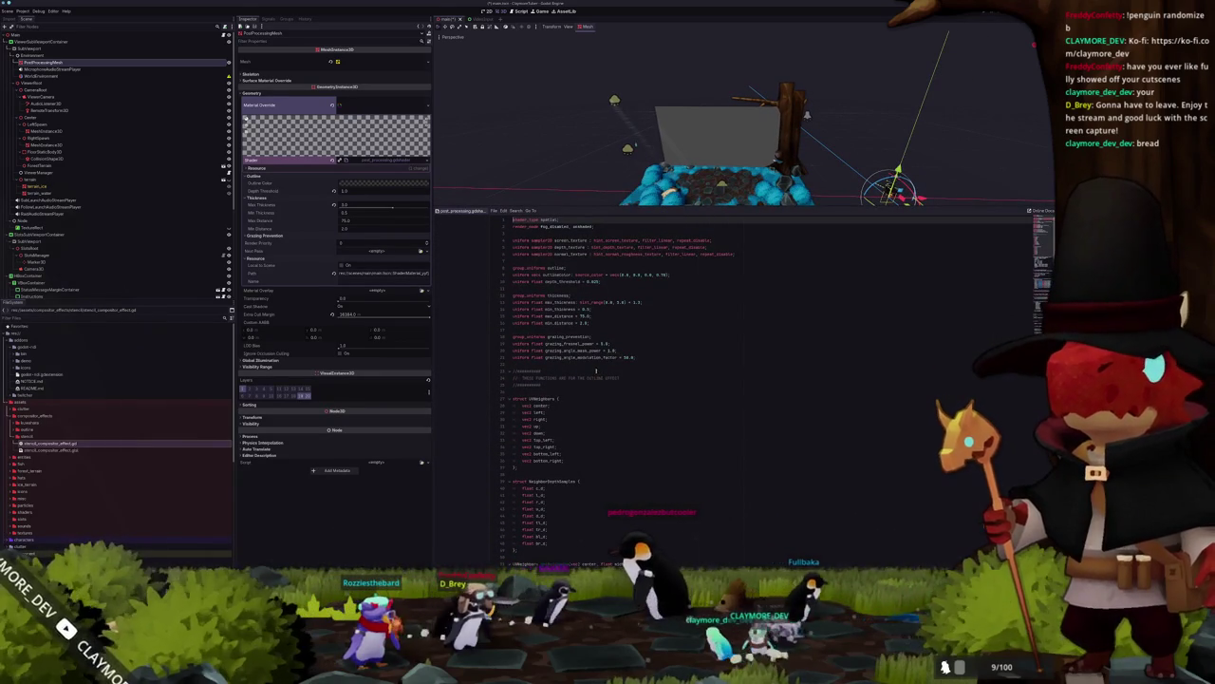
pyautogui.moveTo(548, 260)
pyautogui.mouseDown()
pyautogui.moveTo(641, 300)
pyautogui.moveTo(674, 367)
pyautogui.moveTo(695, 376)
pyautogui.moveTo(700, 549)
pyautogui.moveTo(712, 467)
pyautogui.moveTo(699, 364)
pyautogui.mouseUp()
pyautogui.scroll(-10, 685, 376)
pyautogui.scroll(-9, 691, 373)
pyautogui.scroll(-8, 693, 377)
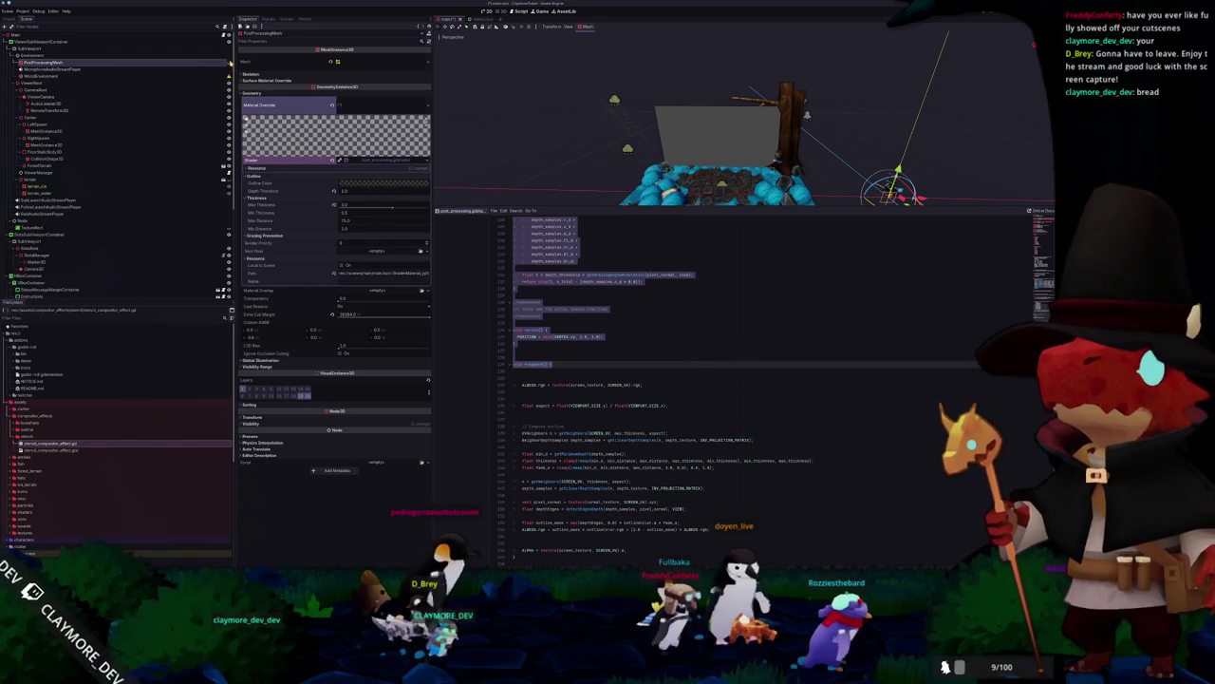
# Step: Select the WorldEnvironment node to show its compositor settings
pyautogui.click(536, 157)
pyautogui.scroll(5, 530, 154)
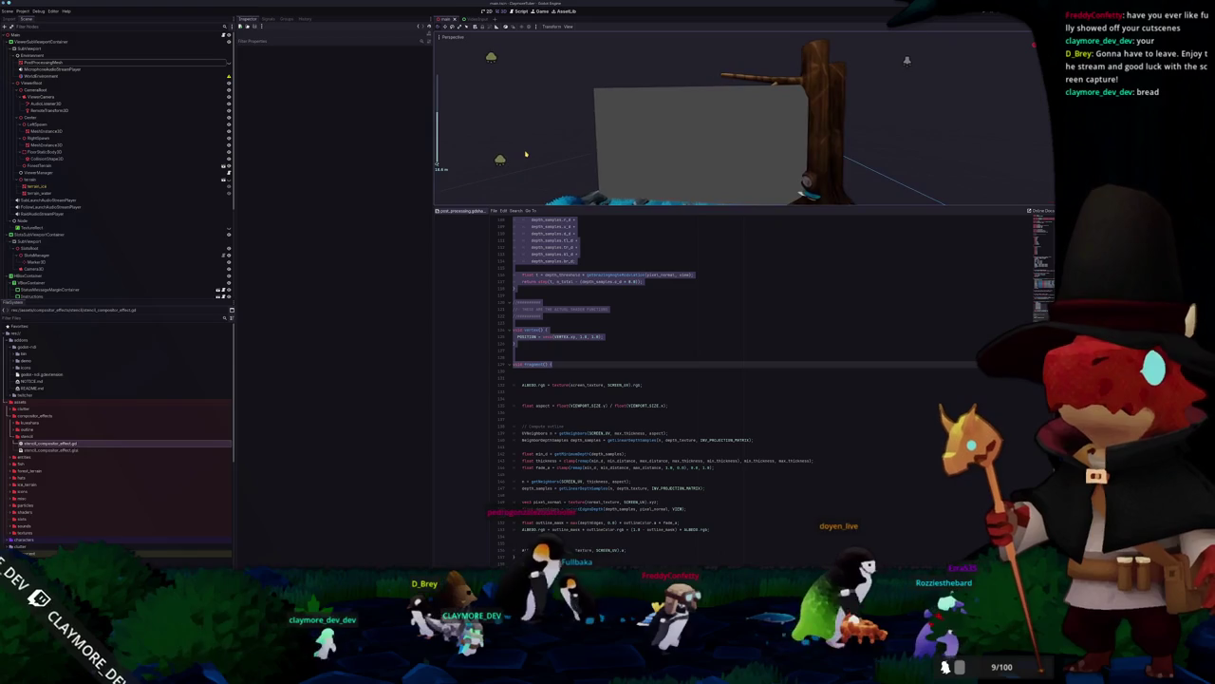
pyautogui.scroll(2, 525, 154)
pyautogui.scroll(1, 524, 152)
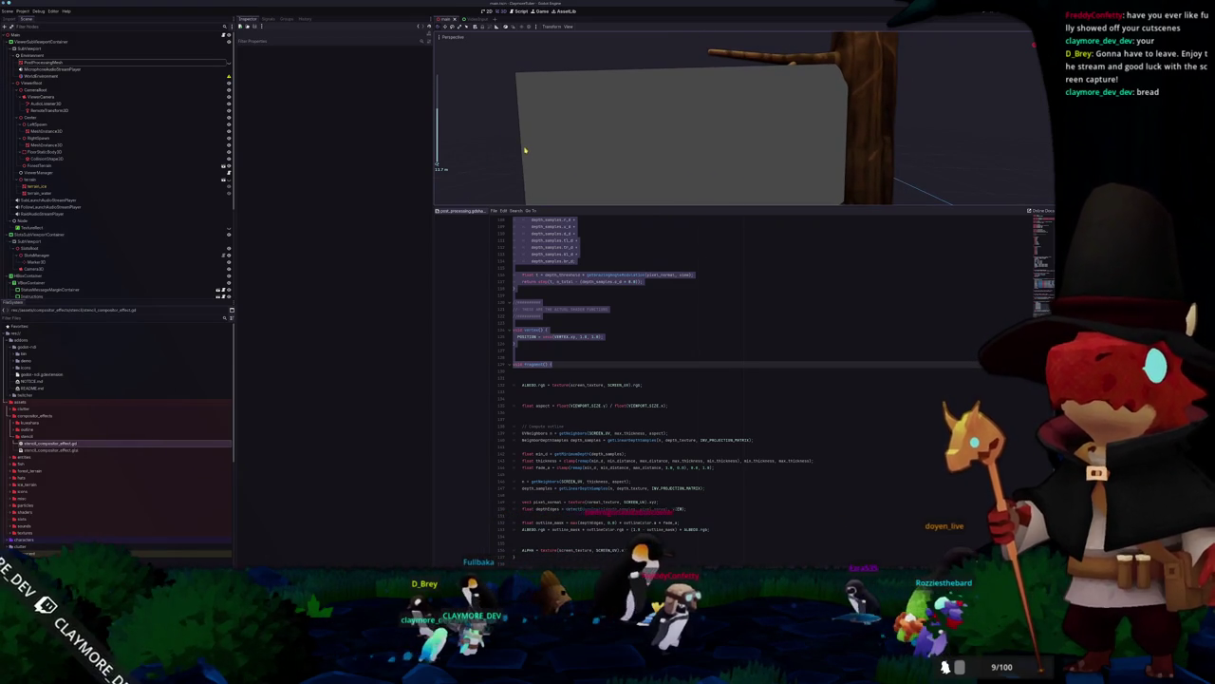
pyautogui.scroll(5, 544, 140)
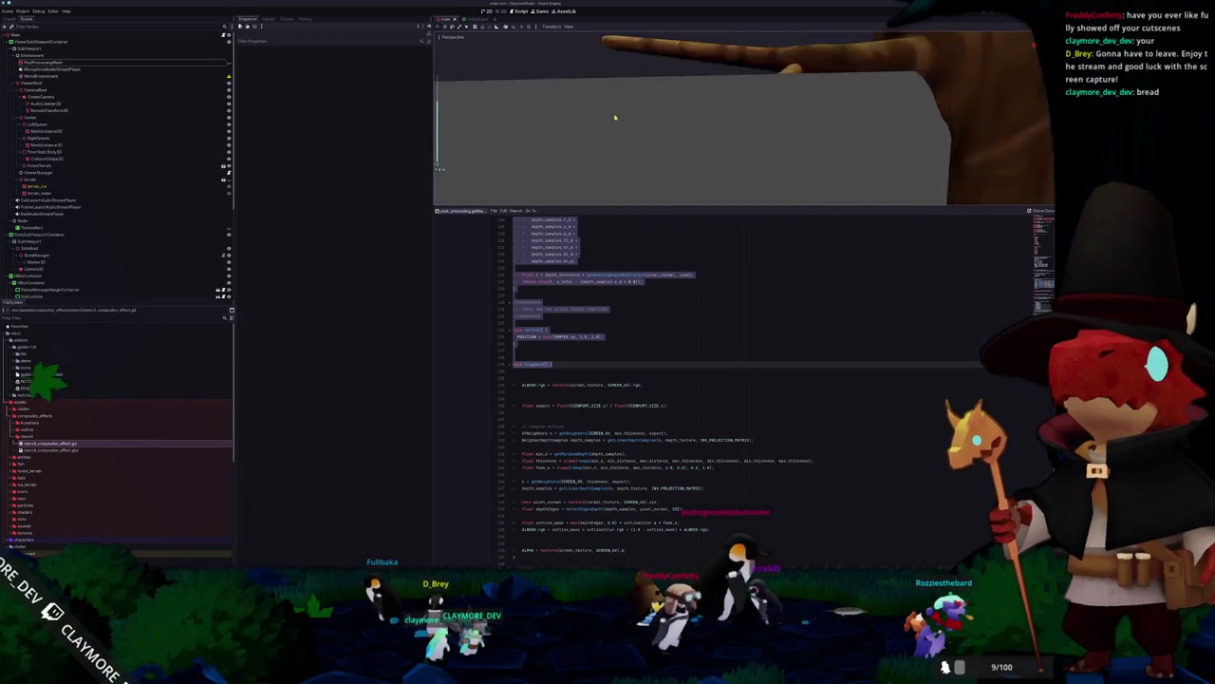
pyautogui.scroll(5, 611, 134)
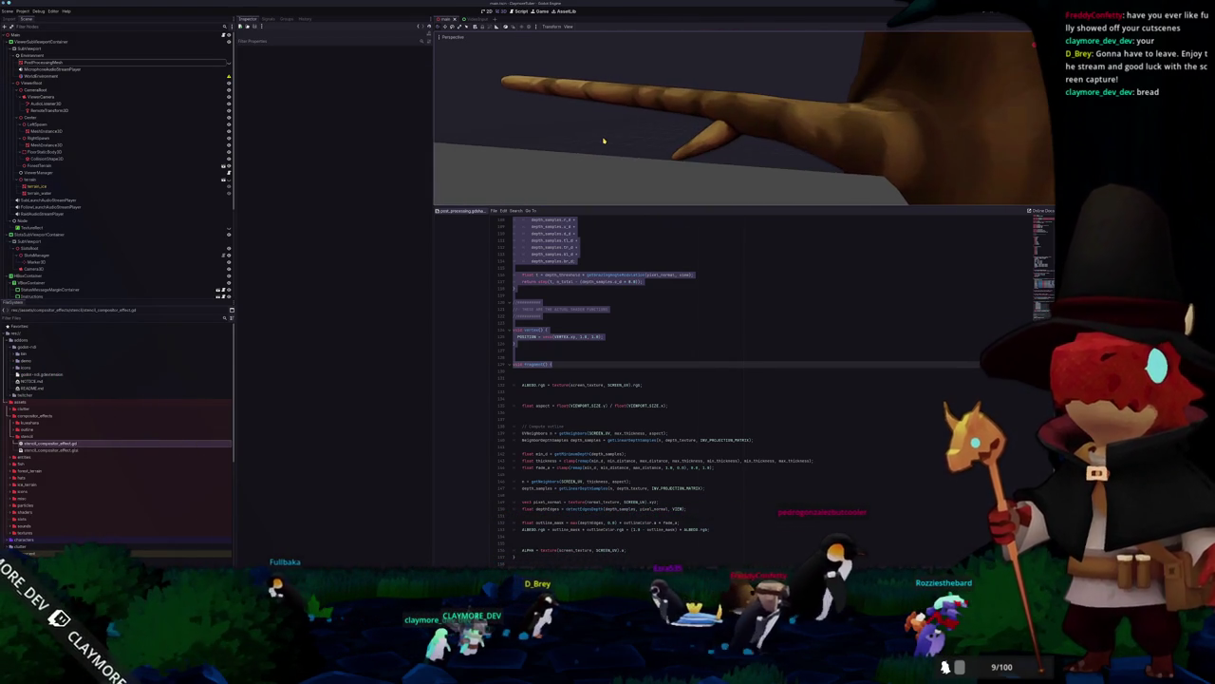
pyautogui.scroll(3, 641, 141)
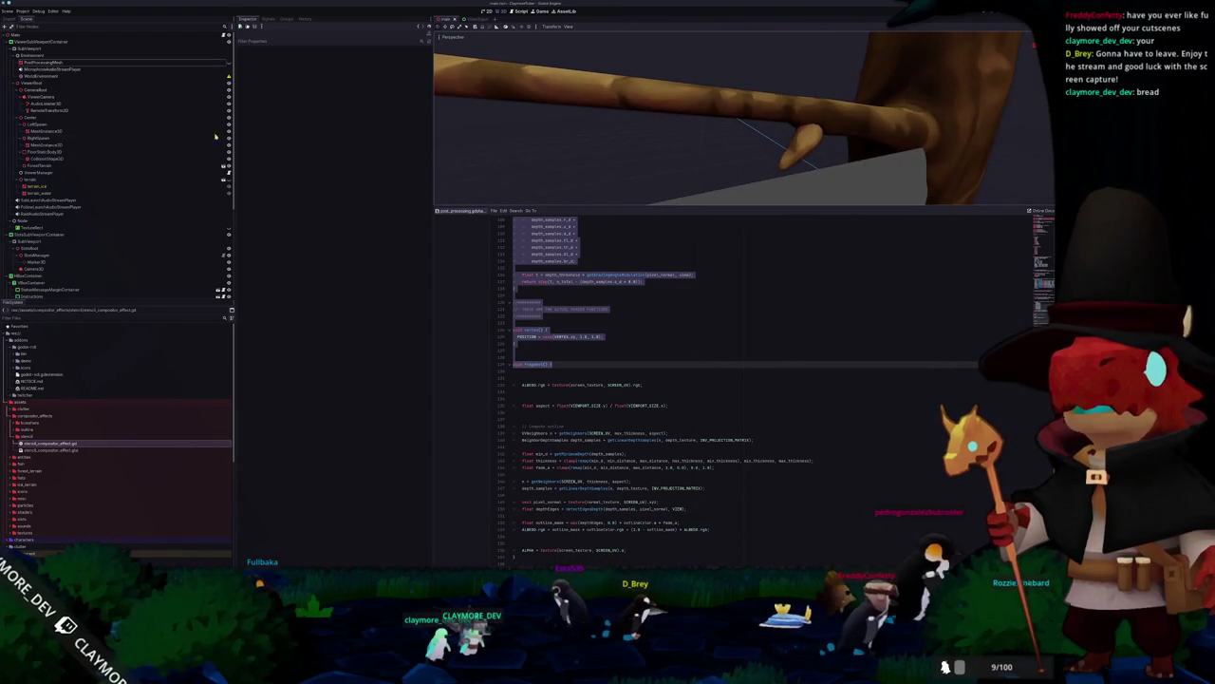
pyautogui.click(38, 63)
# Step: Expand the Outline and Kuwahara compositor effects on WorldEnvironment and toggle the Kuwahara effect
pyautogui.press('Down')
pyautogui.press('Down')
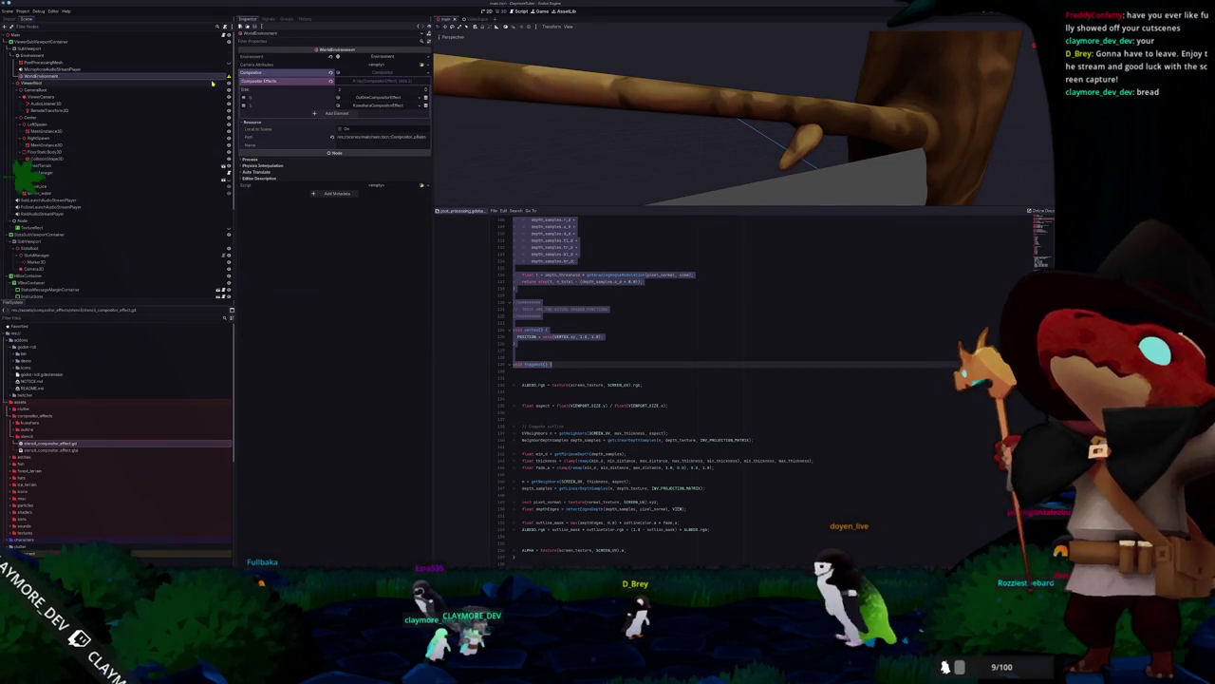
pyautogui.click(355, 98)
pyautogui.click(352, 153)
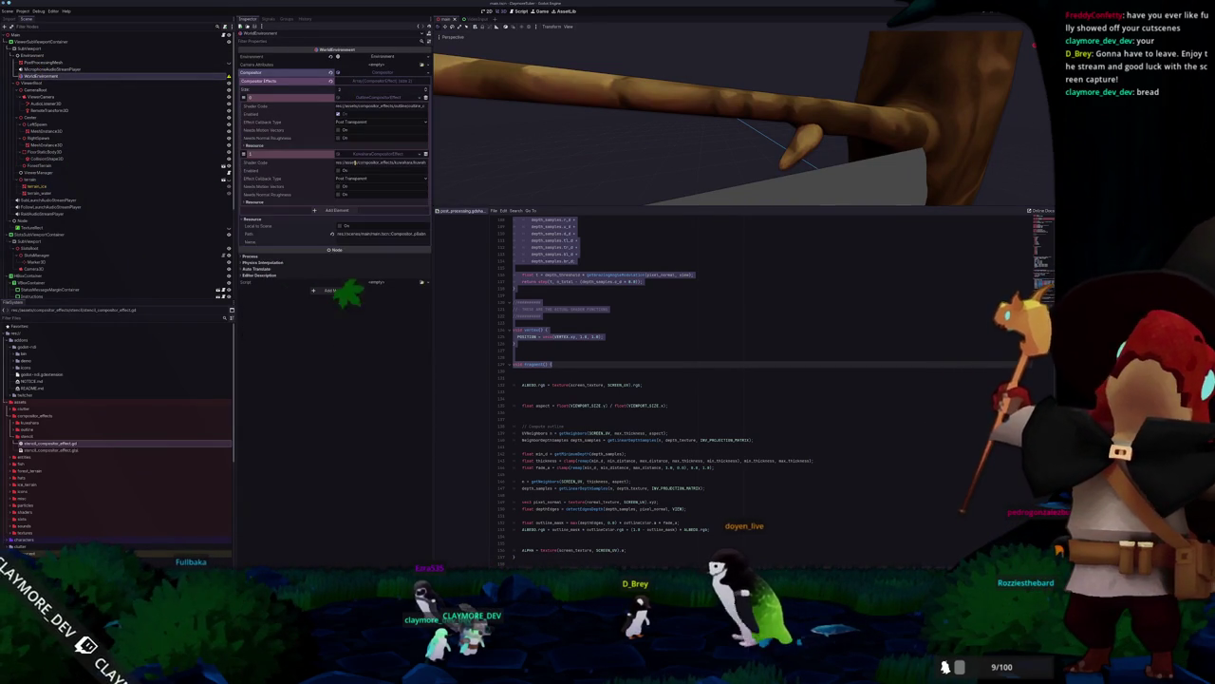
pyautogui.click(339, 171)
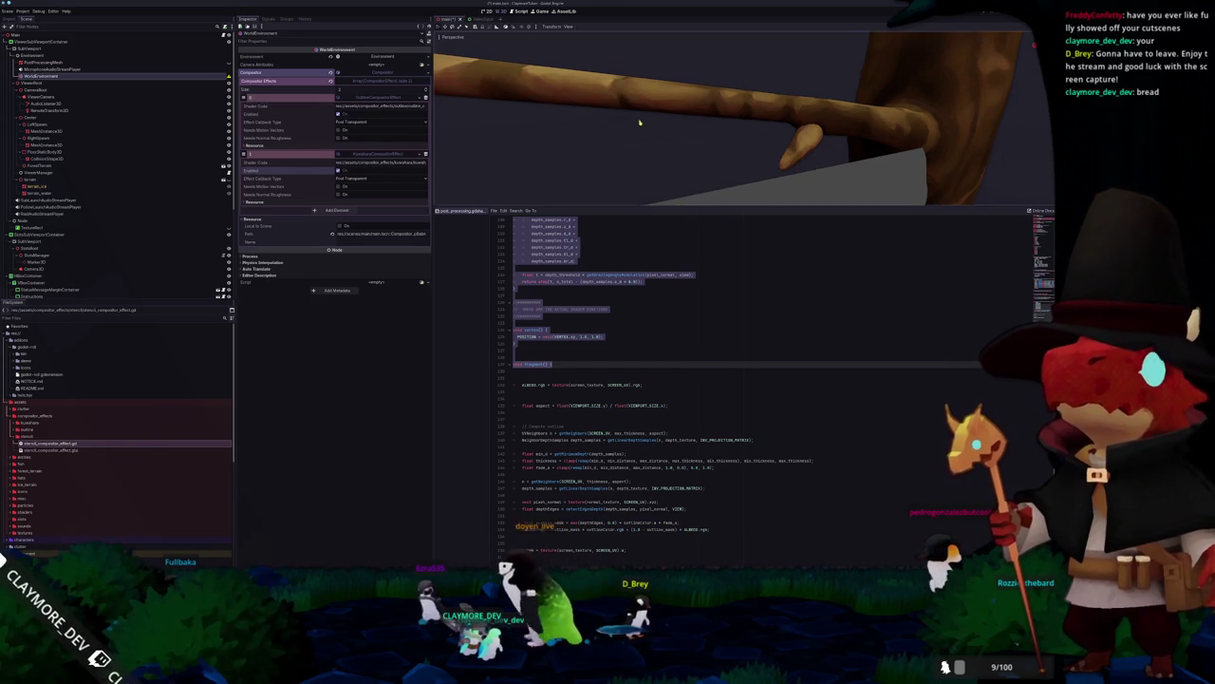
pyautogui.scroll(-4, 622, 118)
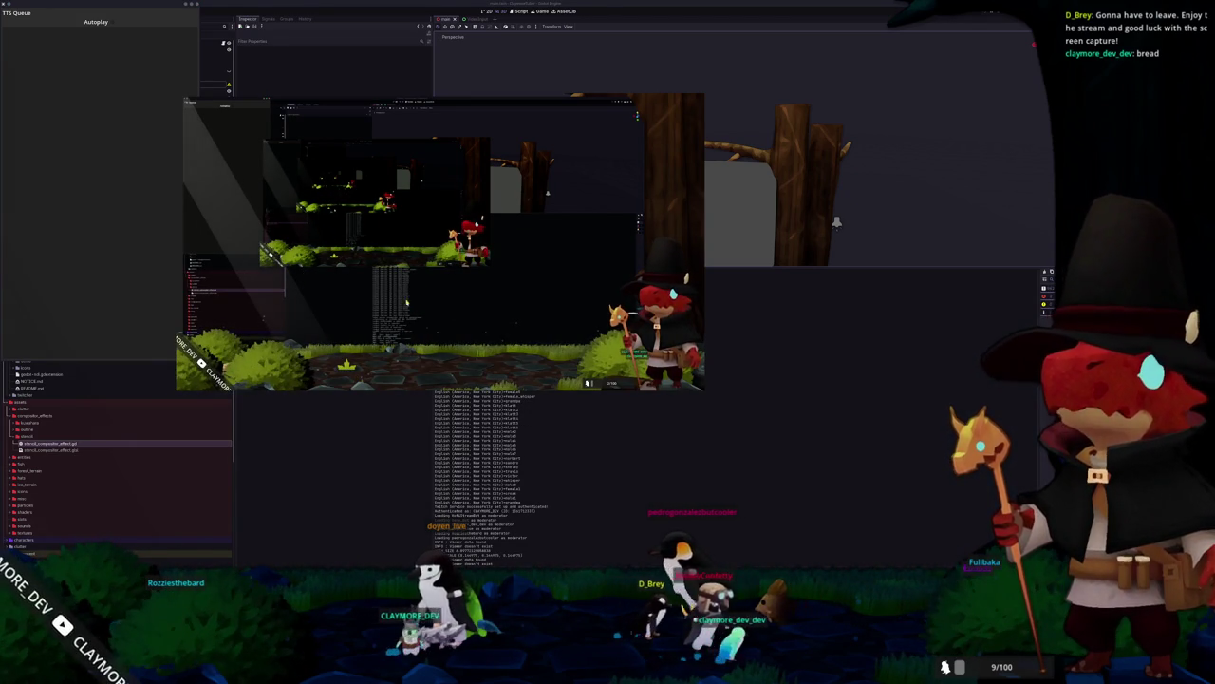
# Step: Stop the game and expand the Kuwahara and Outline compositor effects on the world environment
pyautogui.press('F8')
pyautogui.scroll(3, 493, 166)
pyautogui.scroll(-5, 529, 163)
pyautogui.scroll(5, 496, 152)
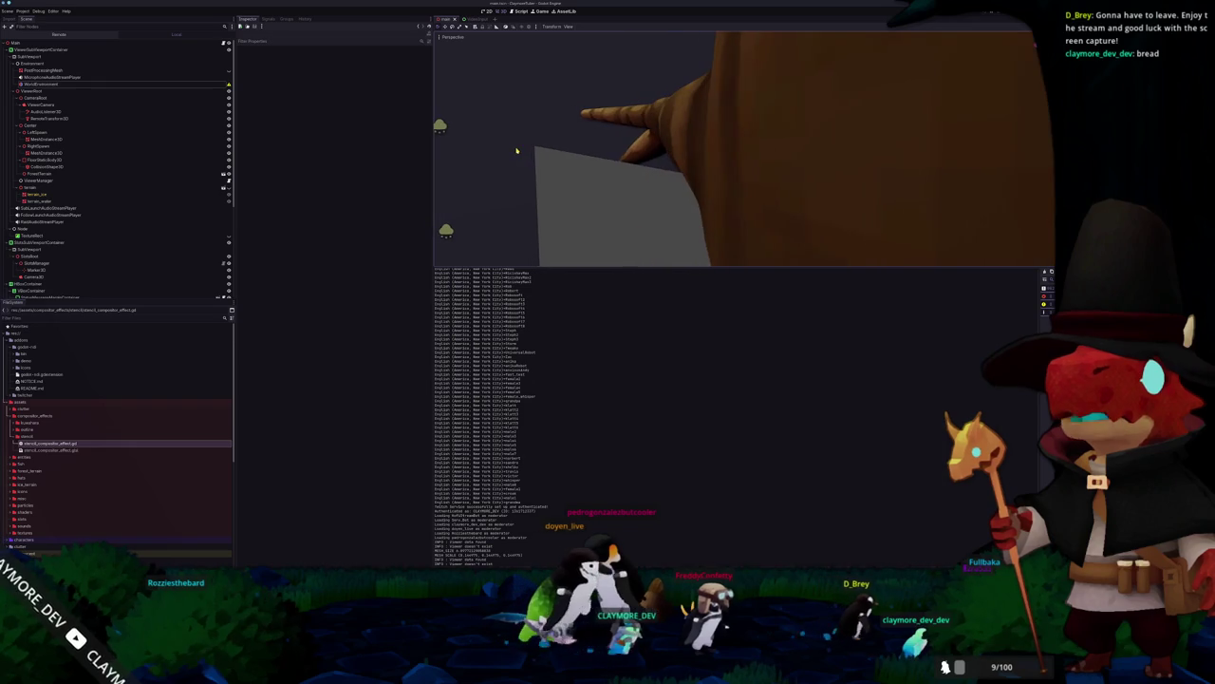
pyautogui.click(40, 83)
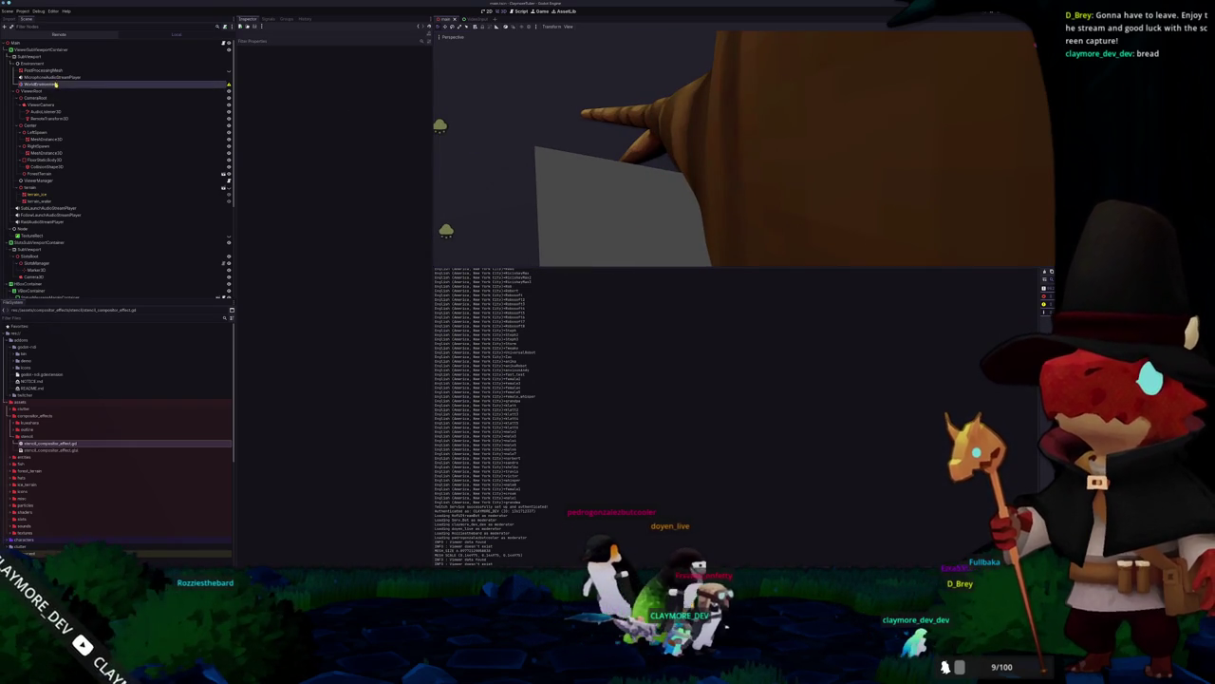
pyautogui.click(376, 107)
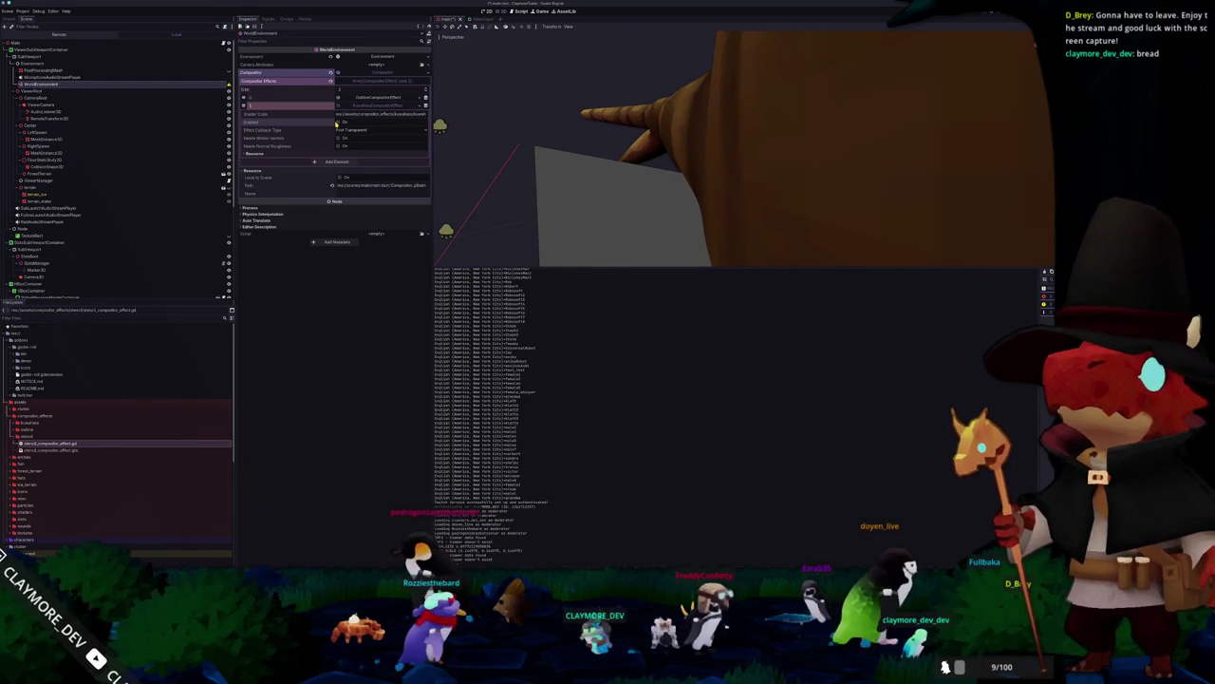
pyautogui.click(349, 99)
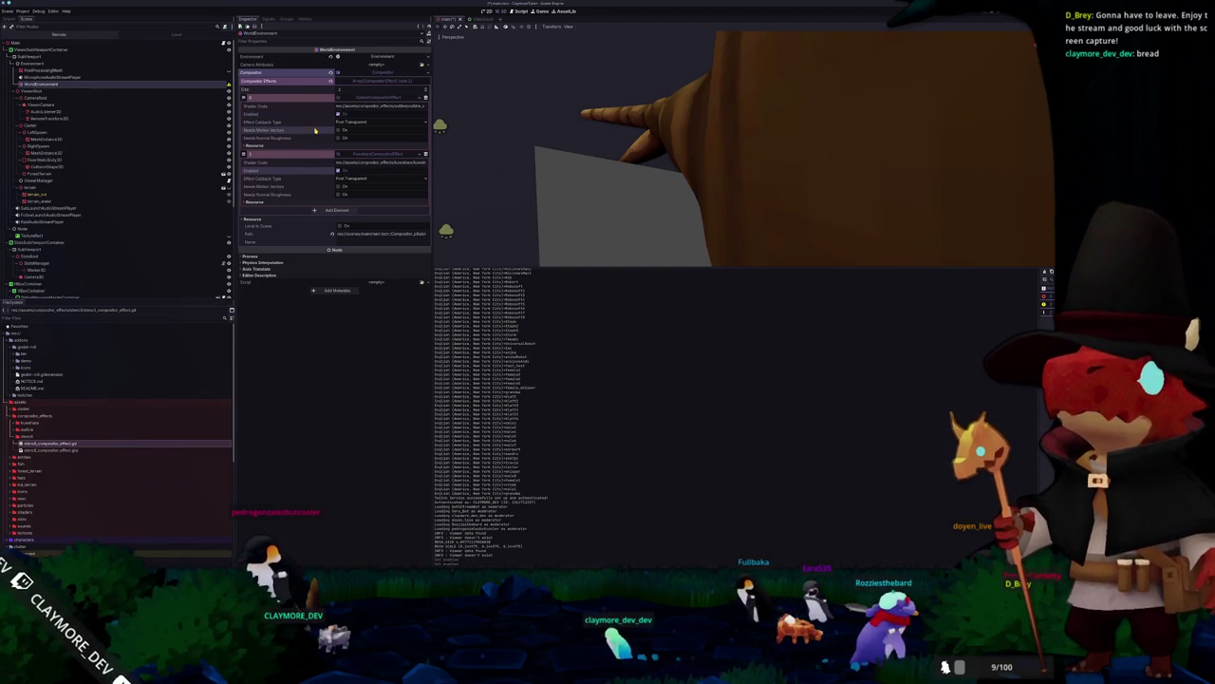
pyautogui.moveTo(276, 140)
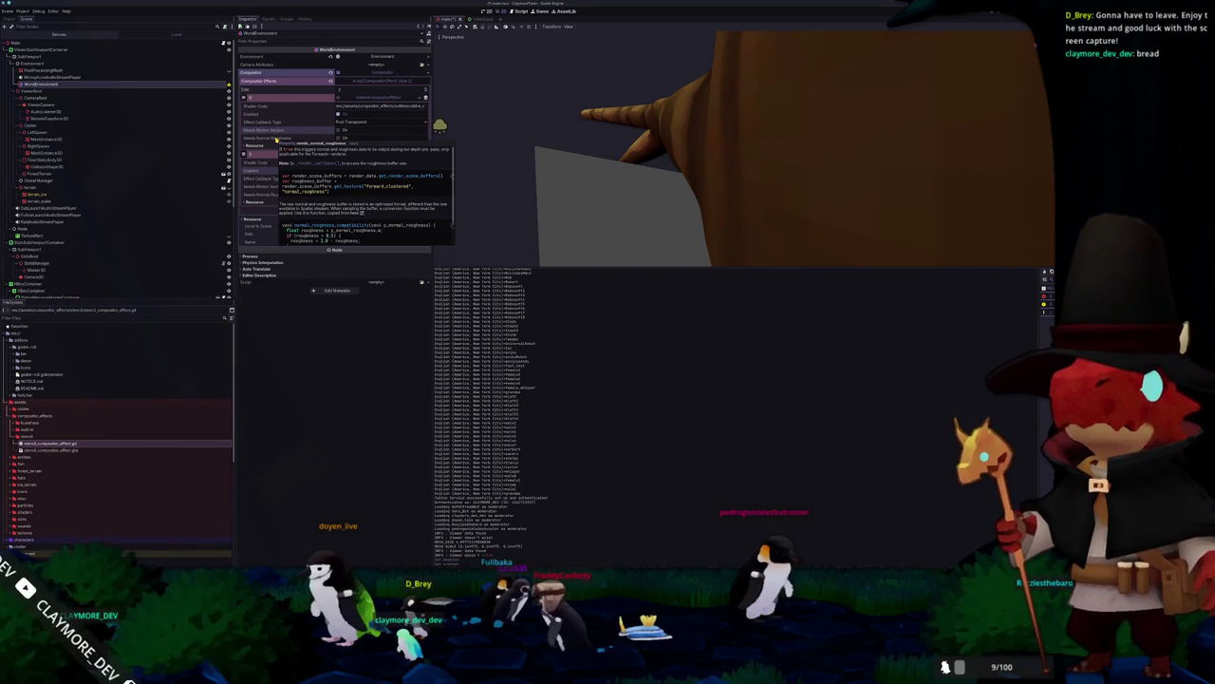
pyautogui.click(558, 177)
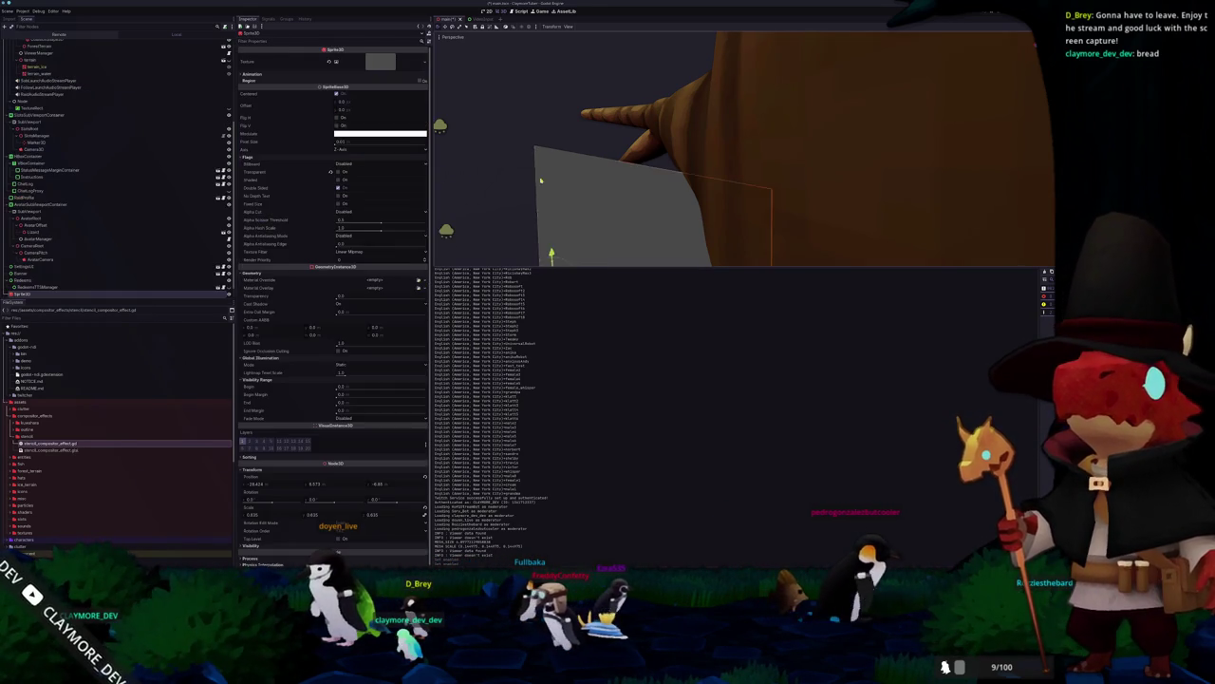
# Step: Frame the view on the Sprite3D plane and check its Material Override choices without changing them
pyautogui.press('f')
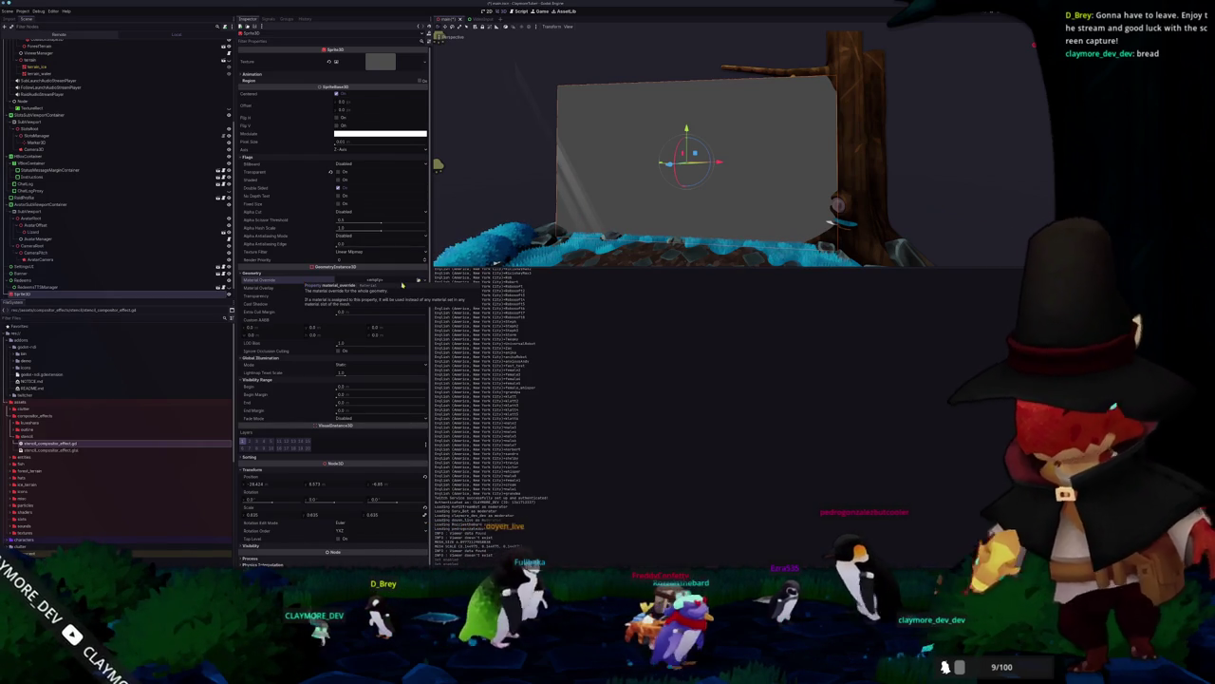
pyautogui.click(420, 280)
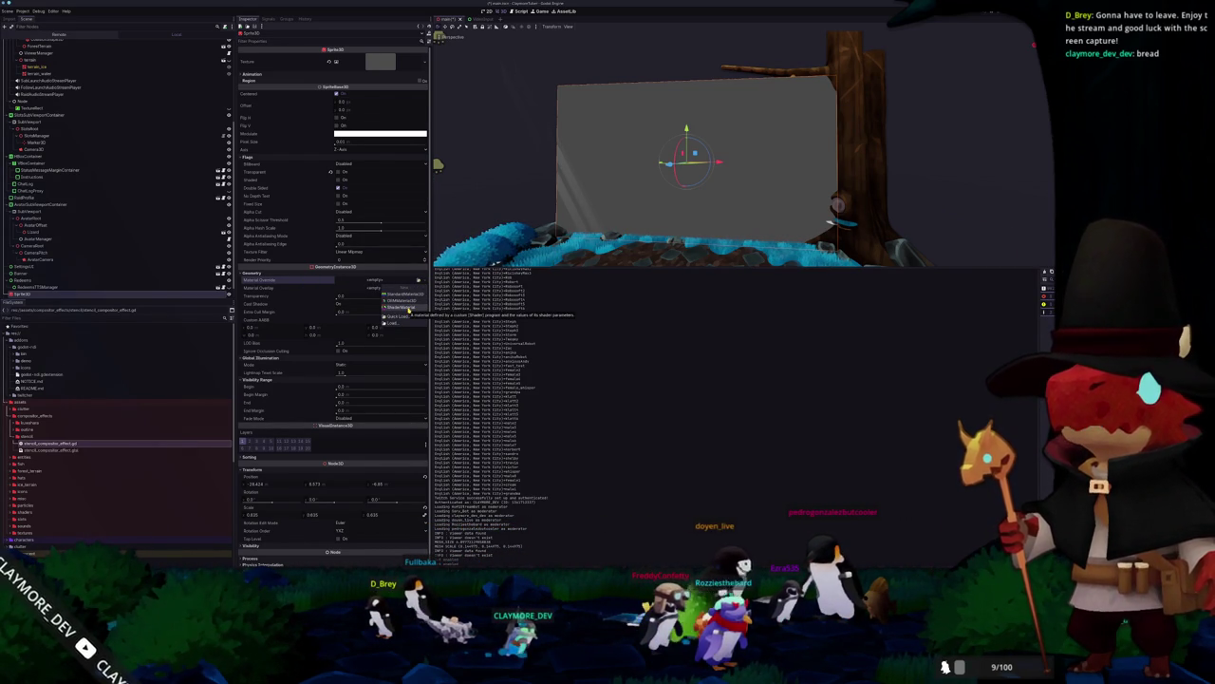
pyautogui.click(274, 62)
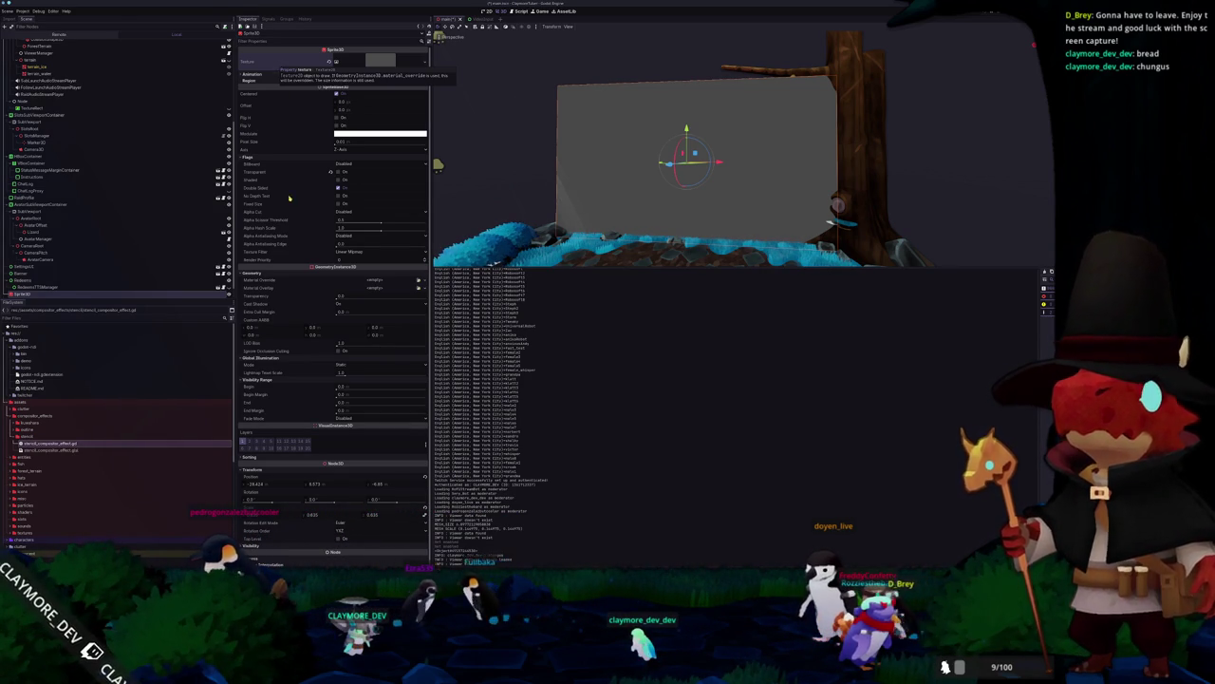
# Step: Set the Sprite3D's Texture Filter to Nearest, leaving Shaded off, then deselect it
pyautogui.click(339, 182)
pyautogui.click(337, 183)
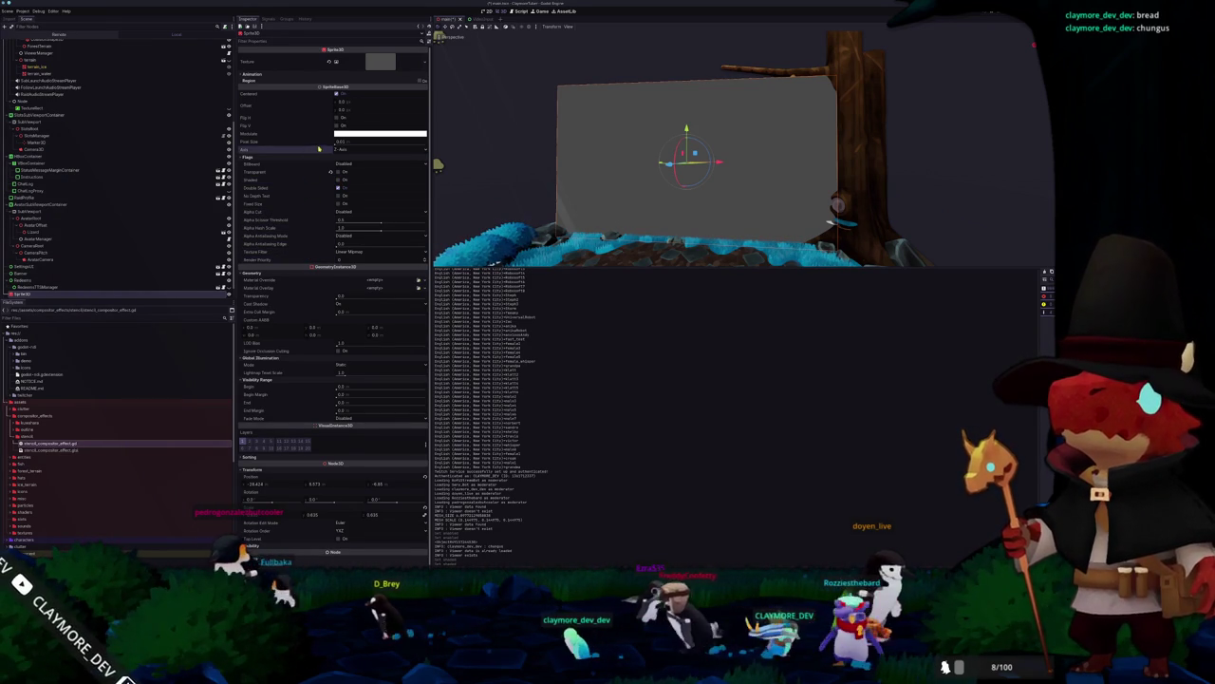
pyautogui.click(349, 251)
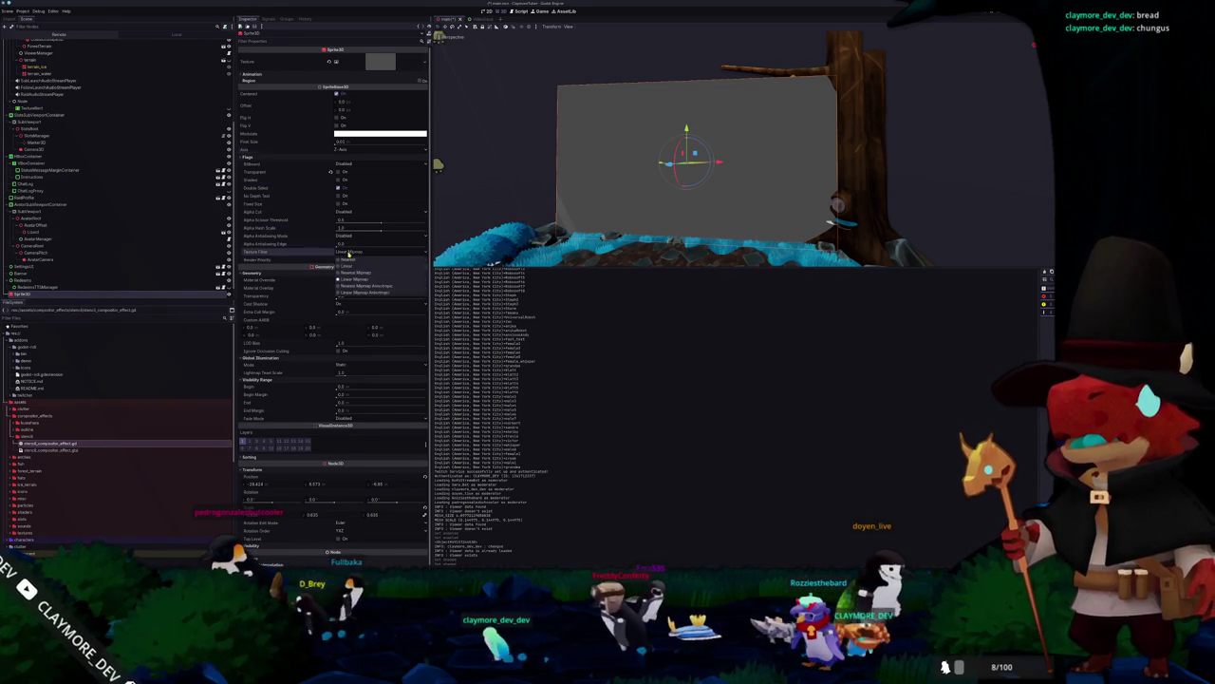
pyautogui.click(349, 261)
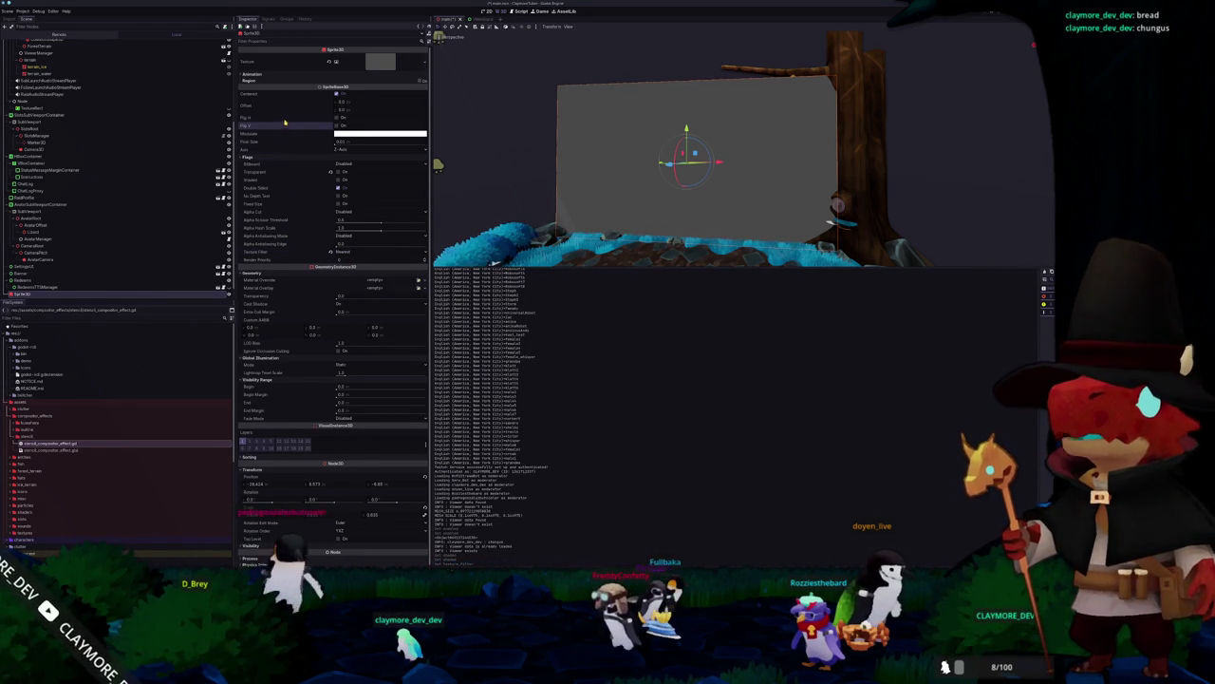
pyautogui.scroll(-1, 285, 237)
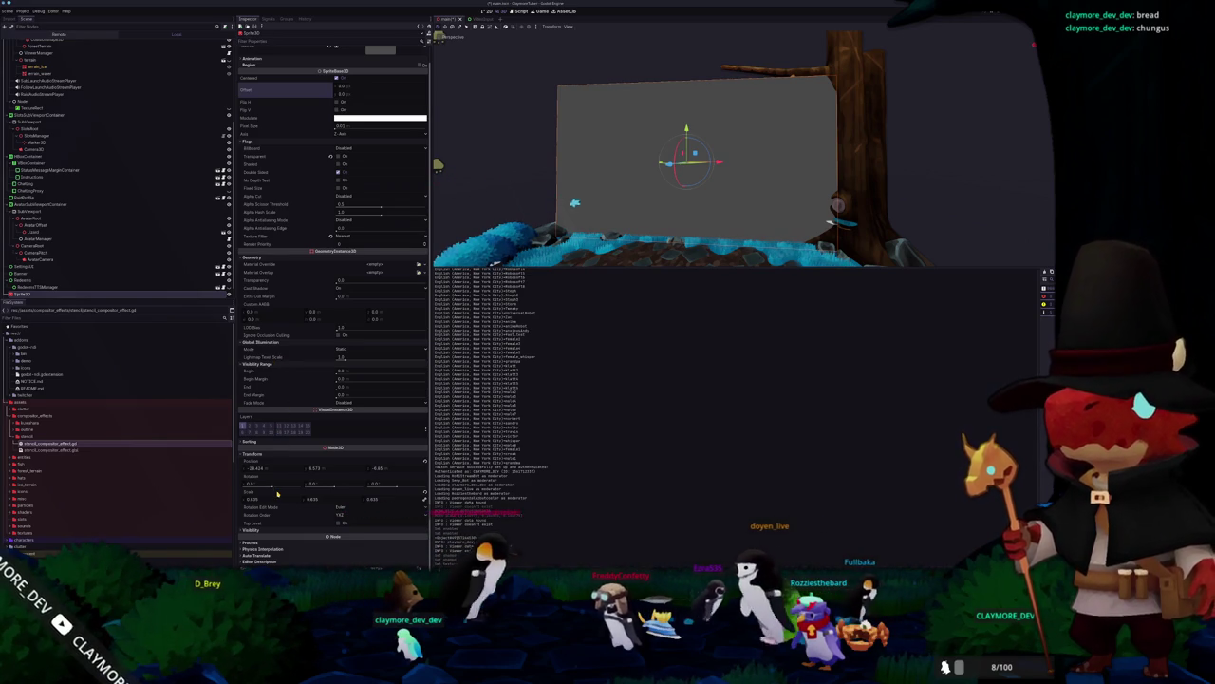
pyautogui.scroll(1, 287, 379)
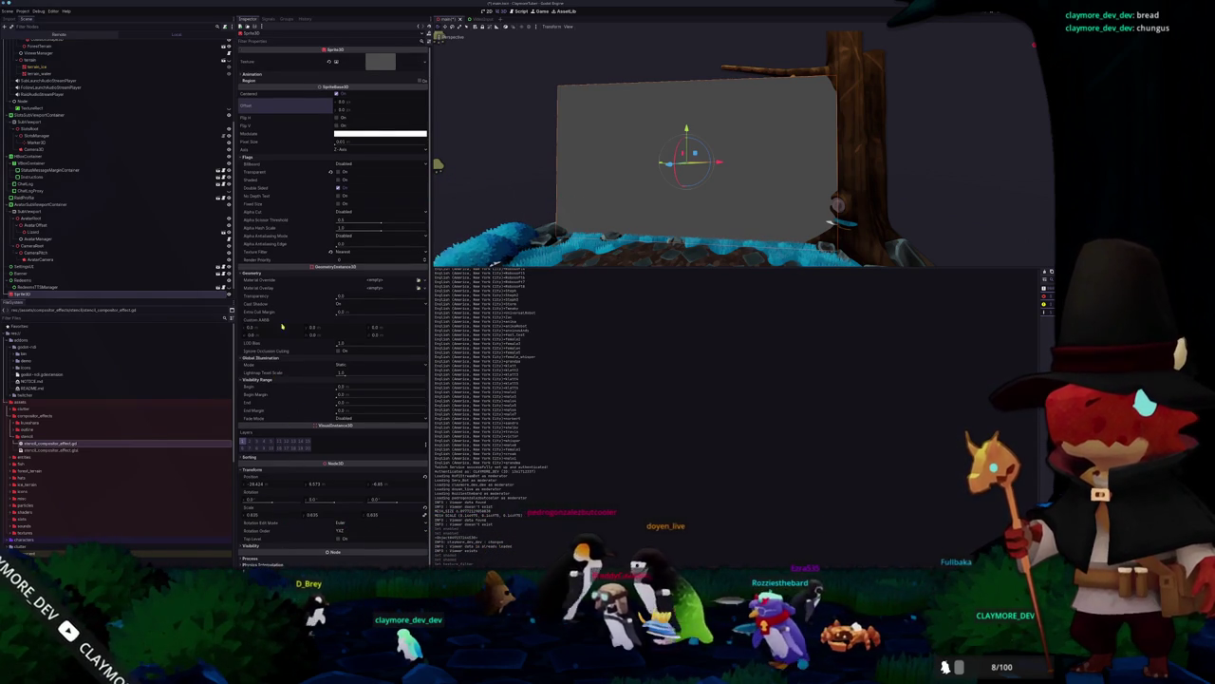
pyautogui.scroll(5, 184, 224)
pyautogui.click(532, 180)
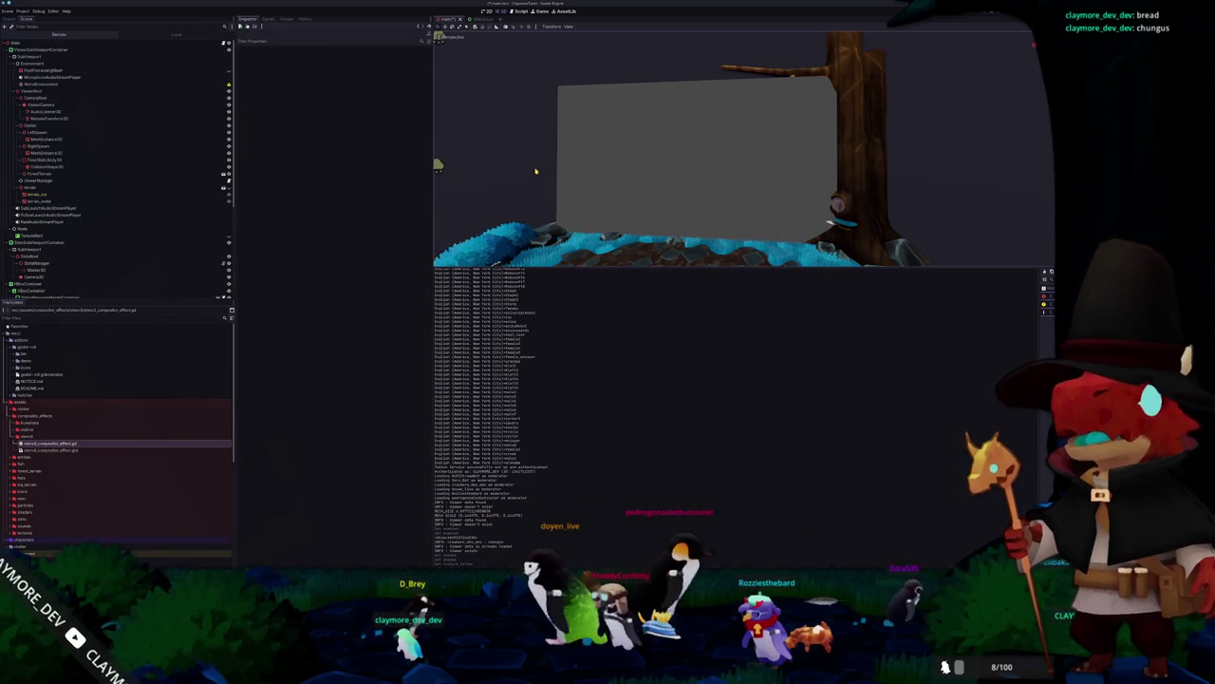
pyautogui.scroll(-5, 736, 133)
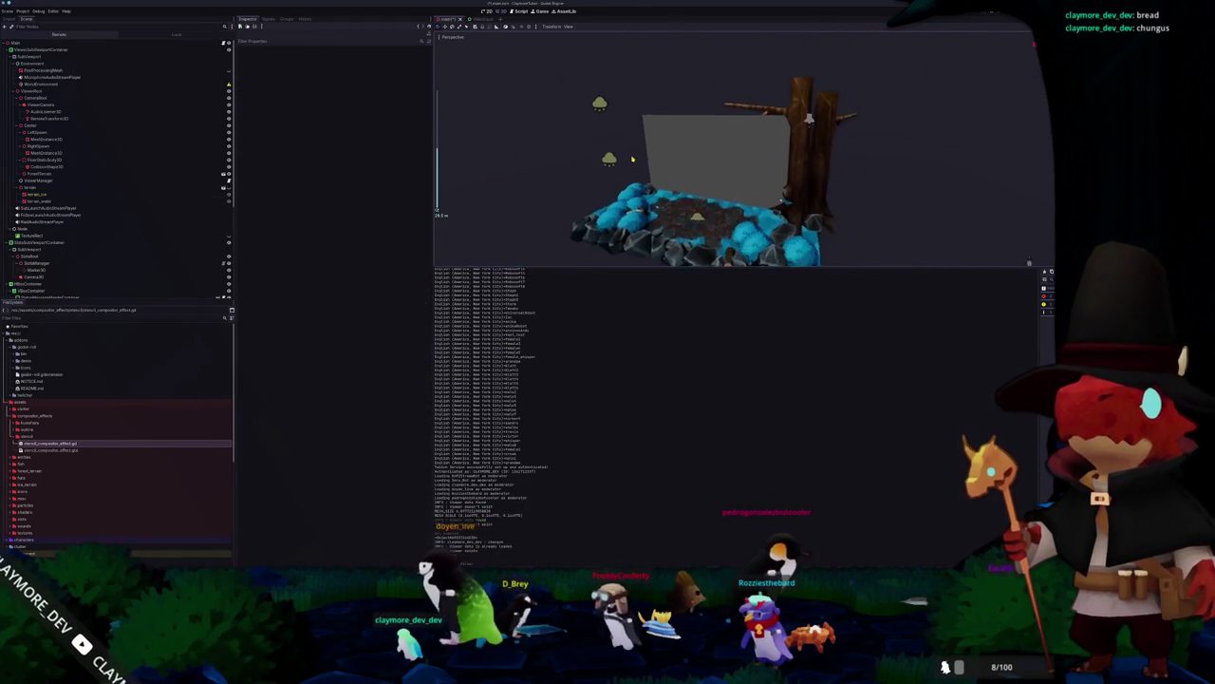
pyautogui.scroll(-5, 142, 171)
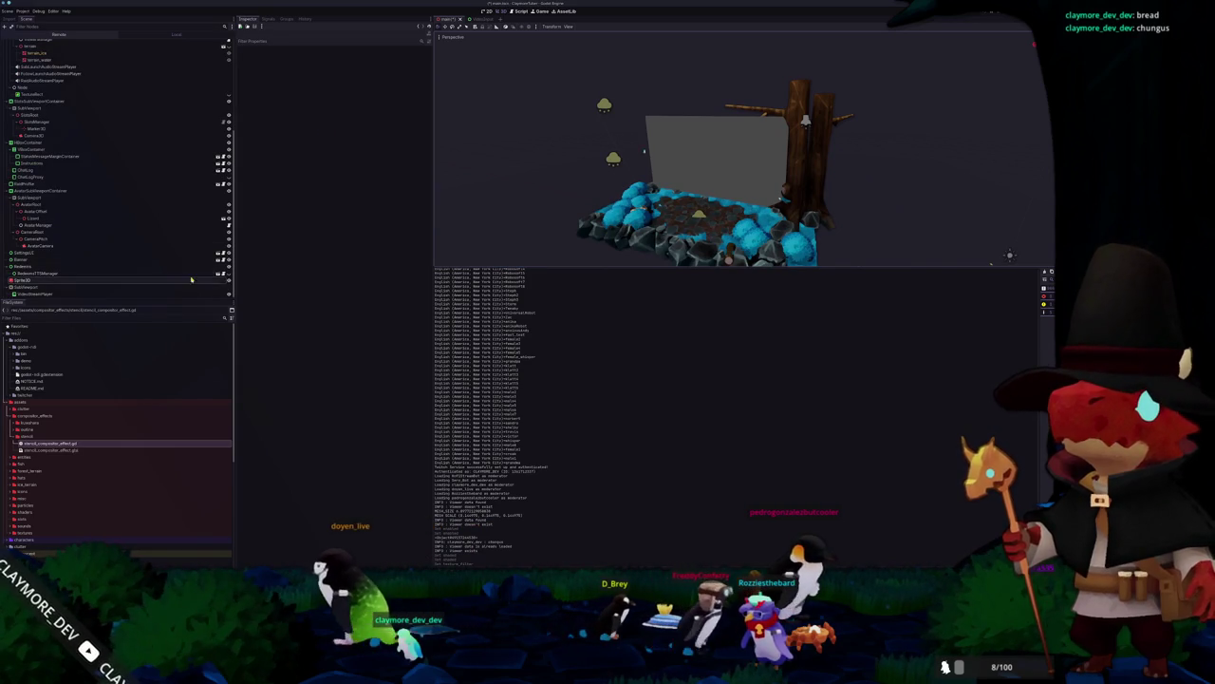
pyautogui.scroll(5, 171, 244)
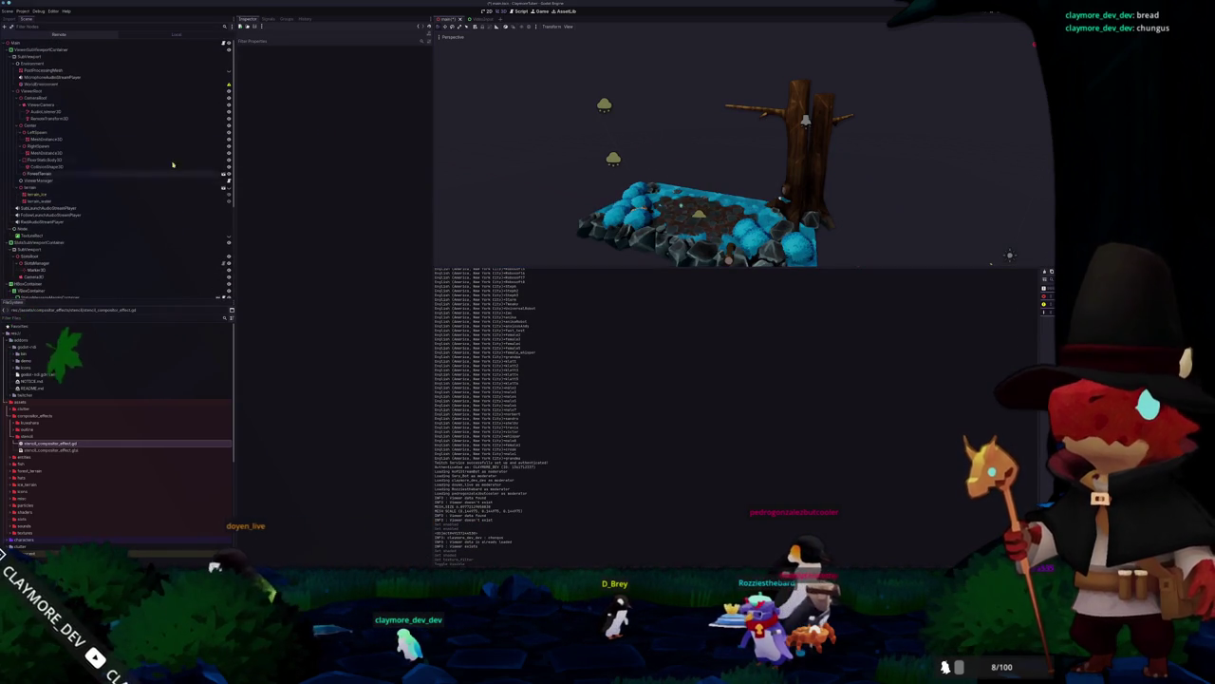
pyautogui.click(82, 57)
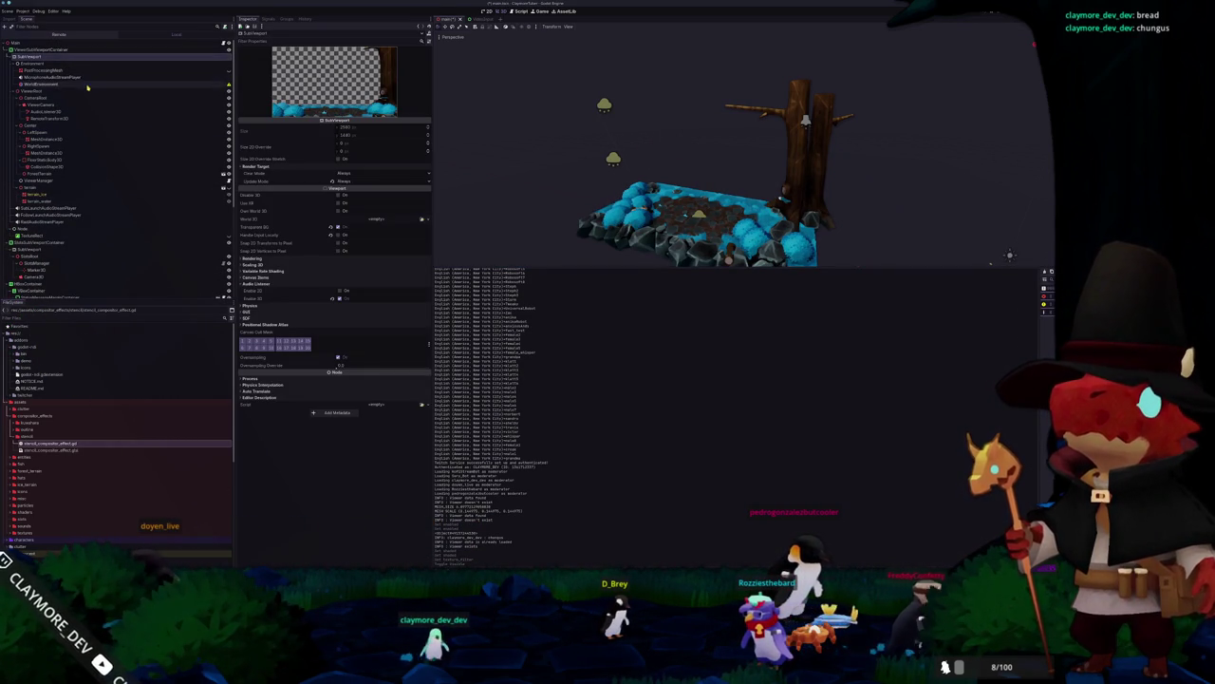
pyautogui.click(43, 84)
pyautogui.click(364, 105)
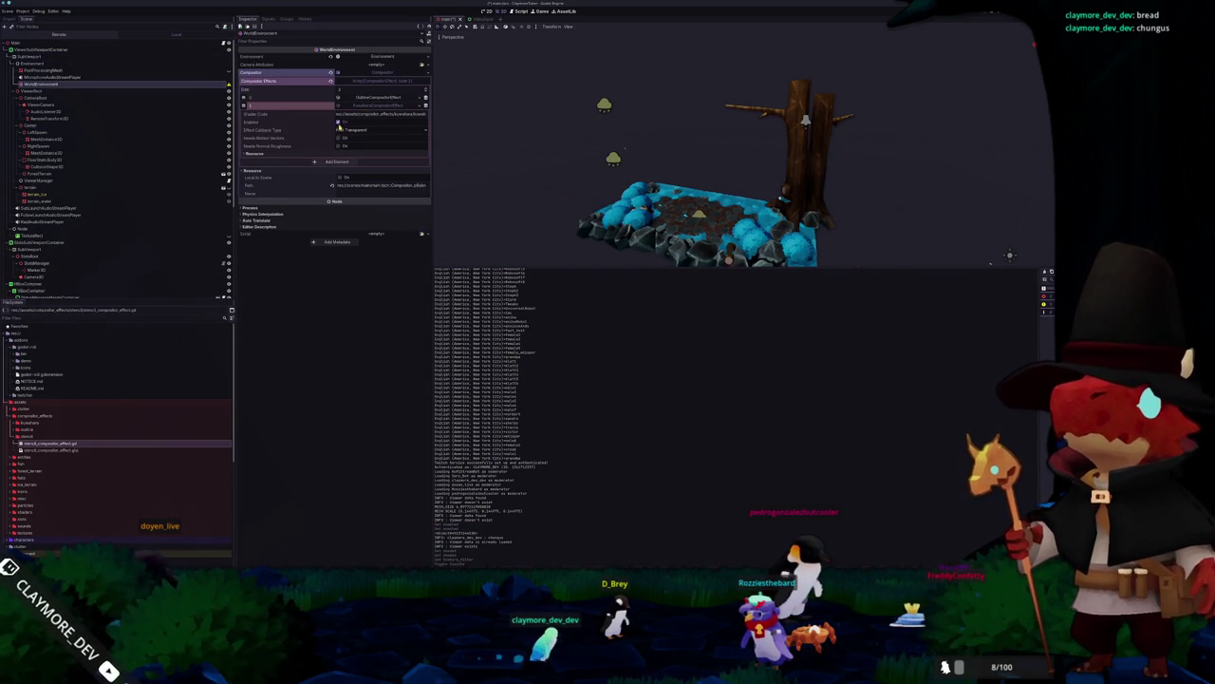
pyautogui.click(684, 90)
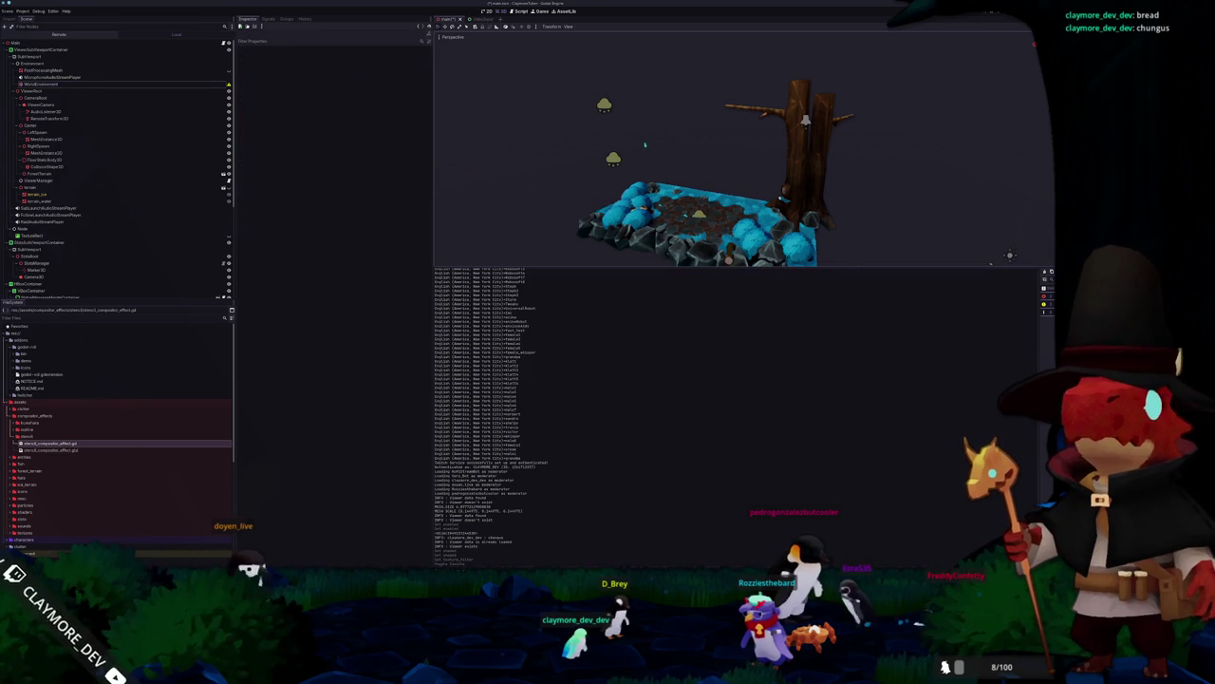
pyautogui.scroll(10, 683, 123)
pyautogui.scroll(-5, 702, 91)
pyautogui.scroll(-5, 722, 92)
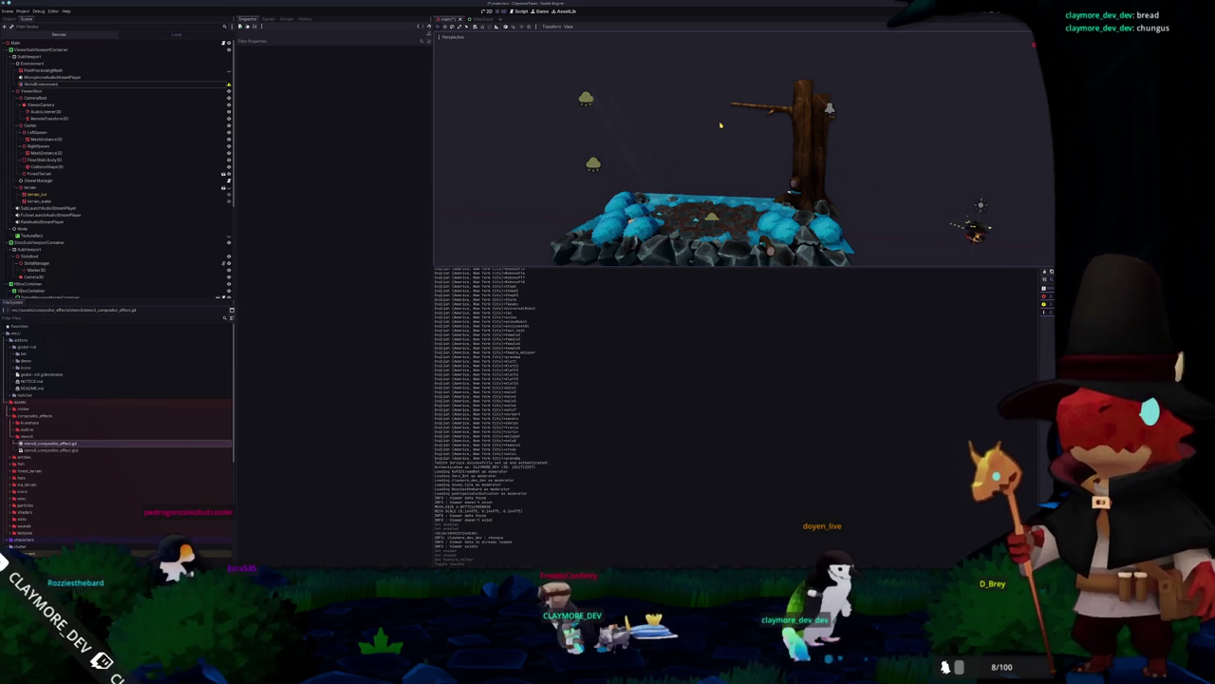
pyautogui.scroll(-5, 142, 190)
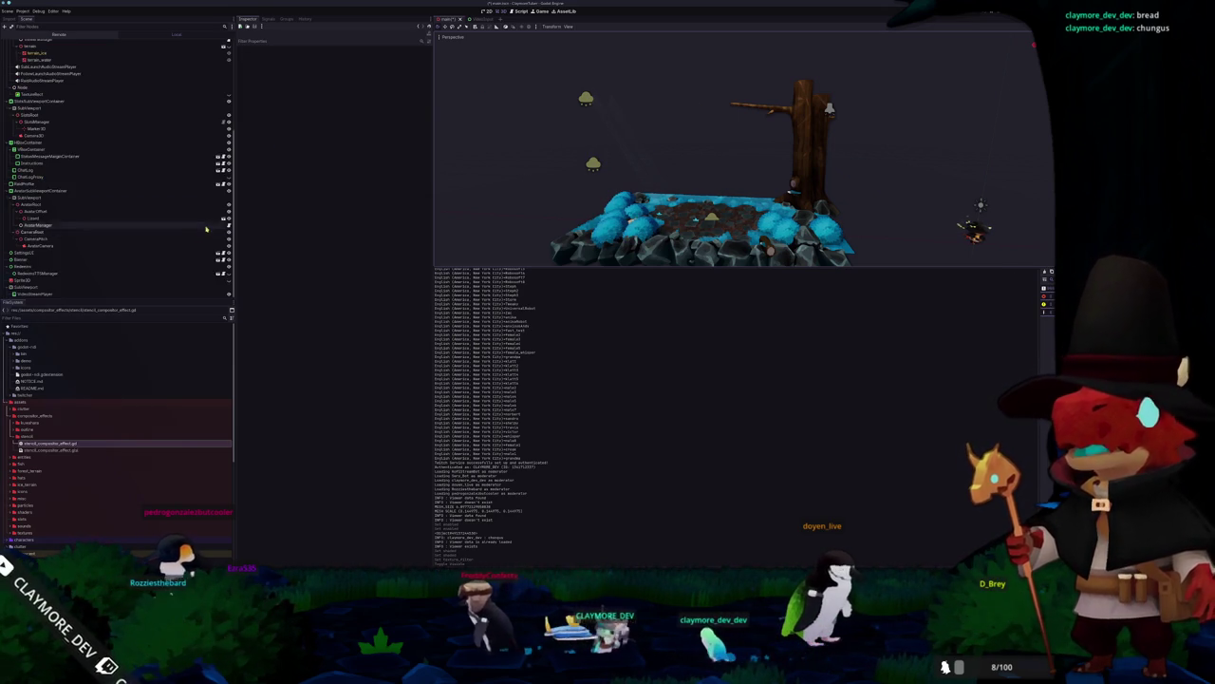
# Step: Select the Sprite3D plane, orbit and zoom in on it, and save the scene
pyautogui.click(229, 281)
pyautogui.click(224, 281)
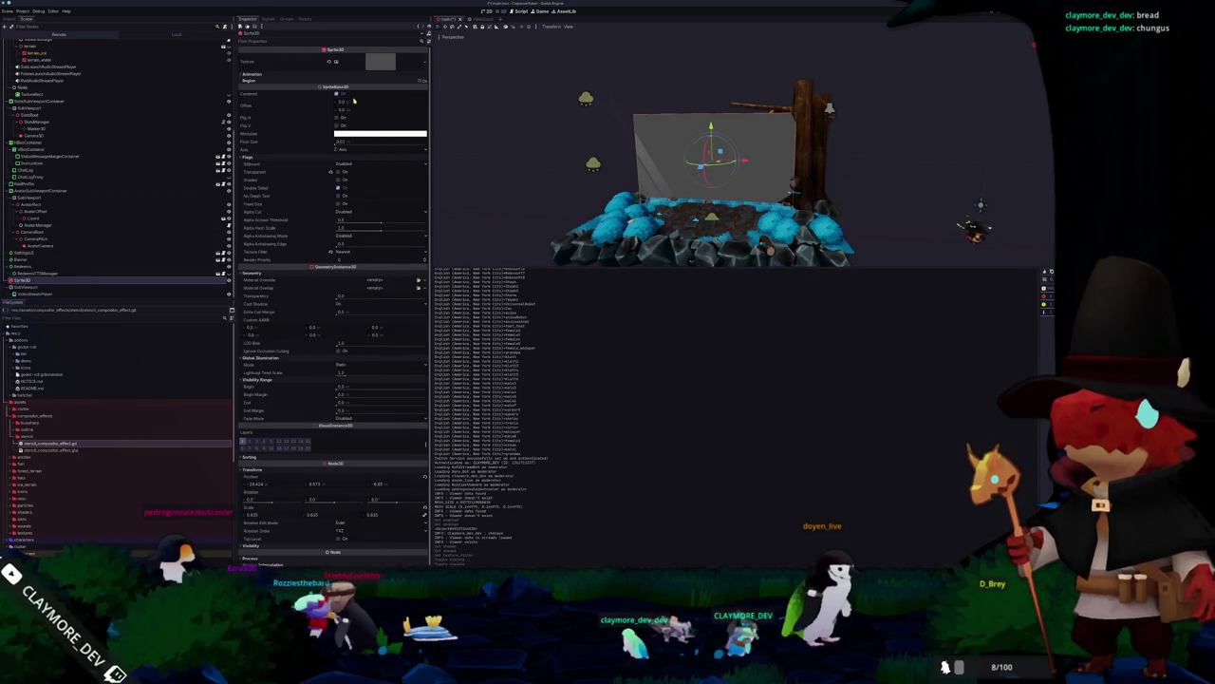
pyautogui.moveTo(589, 209)
pyautogui.mouseDown()
pyautogui.moveTo(455, 212)
pyautogui.moveTo(1025, 204)
pyautogui.moveTo(952, 197)
pyautogui.mouseUp()
pyautogui.scroll(5, 951, 196)
pyautogui.moveTo(722, 139)
pyautogui.mouseDown()
pyautogui.moveTo(673, 146)
pyautogui.moveTo(669, 169)
pyautogui.moveTo(619, 169)
pyautogui.moveTo(715, 149)
pyautogui.mouseUp()
pyautogui.hotkey('ctrl', 's')
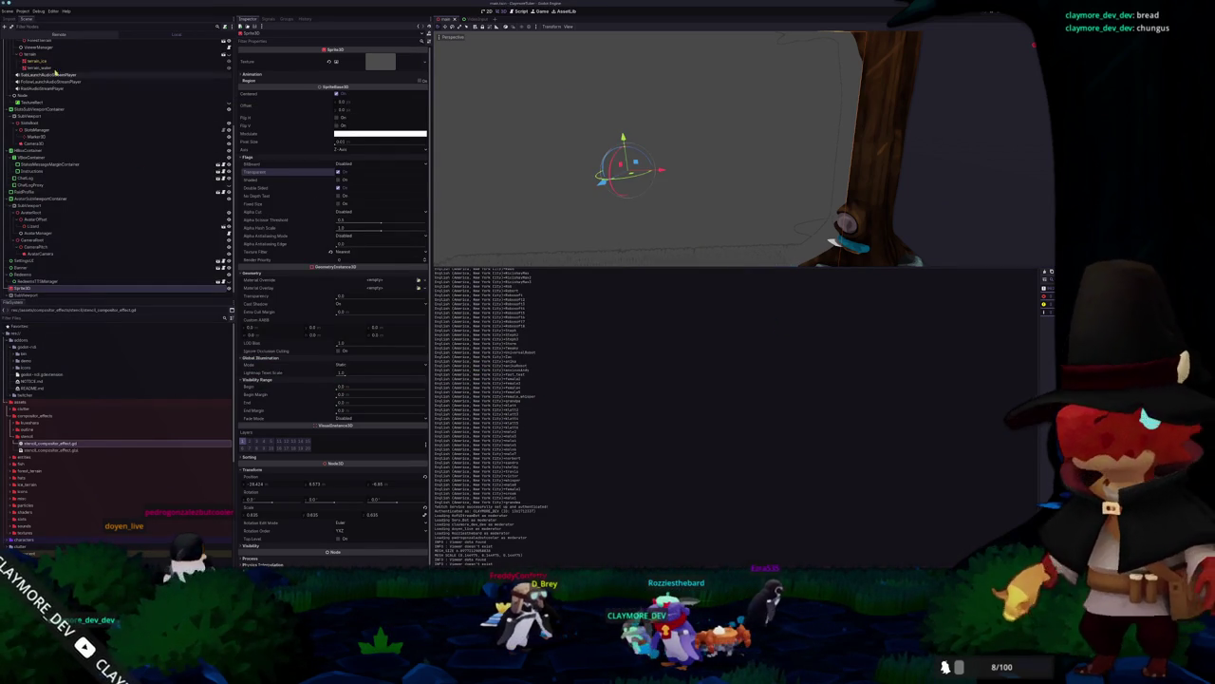
# Step: Toggle the Enabled checkbox of the Outline compositor effect on WorldEnvironment
pyautogui.scroll(5, 94, 86)
pyautogui.click(94, 84)
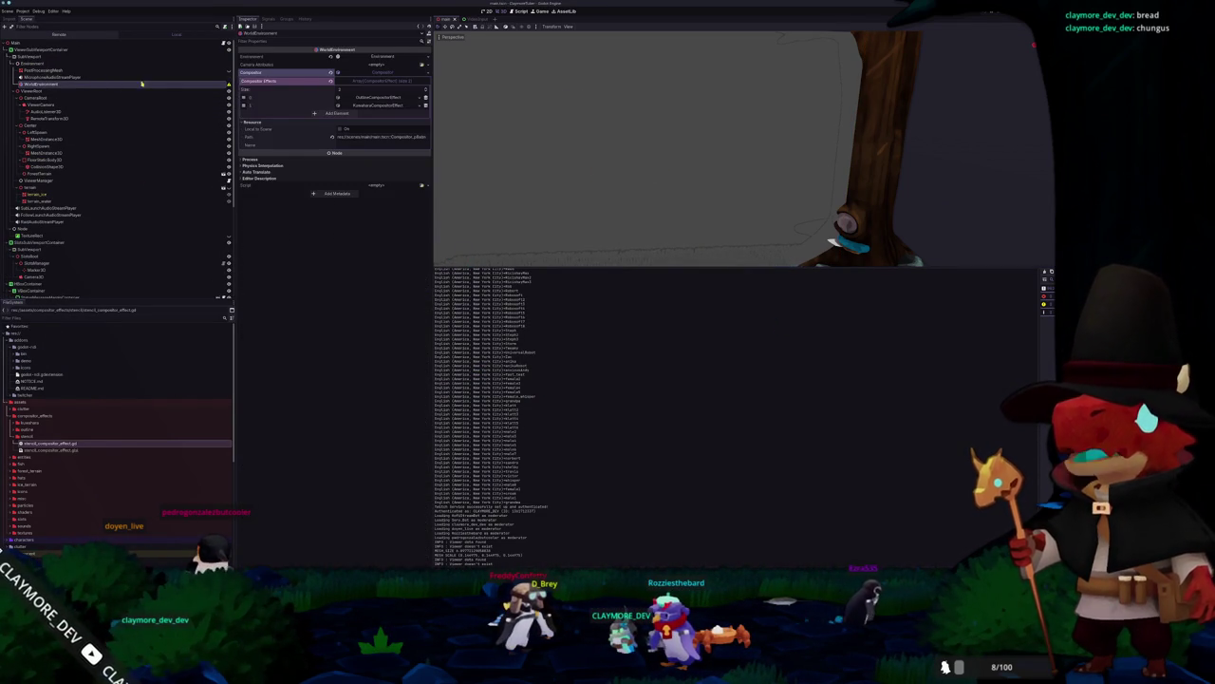
pyautogui.click(367, 105)
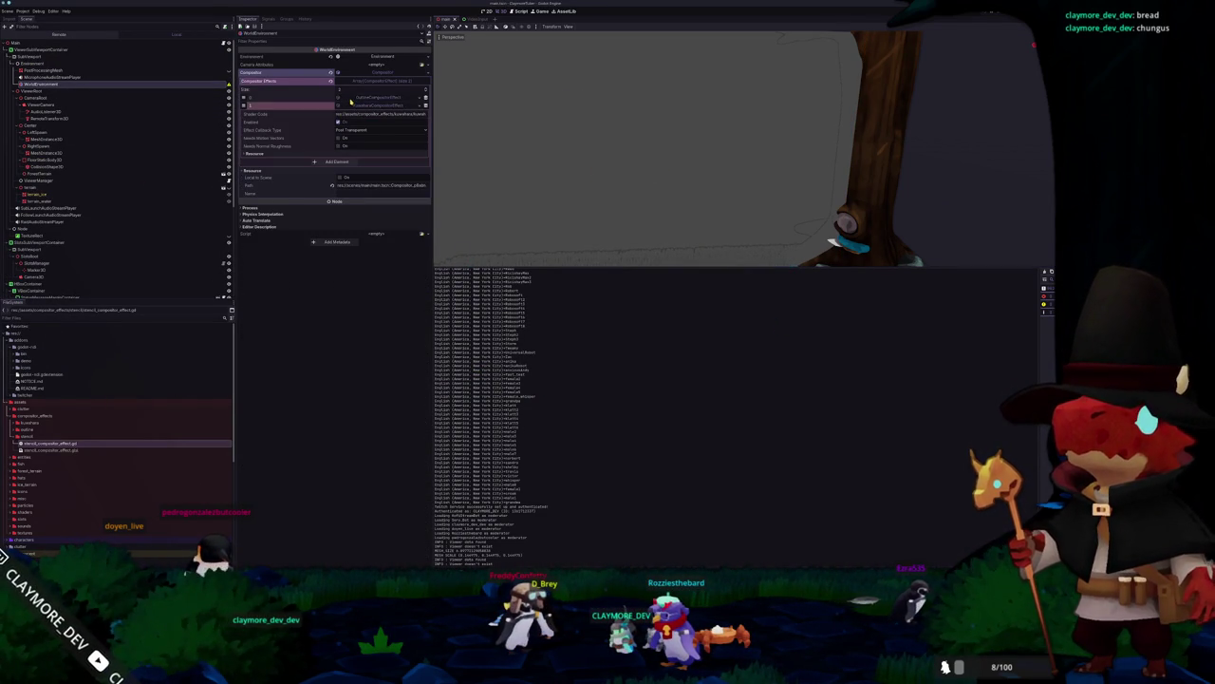
pyautogui.click(351, 98)
pyautogui.click(339, 114)
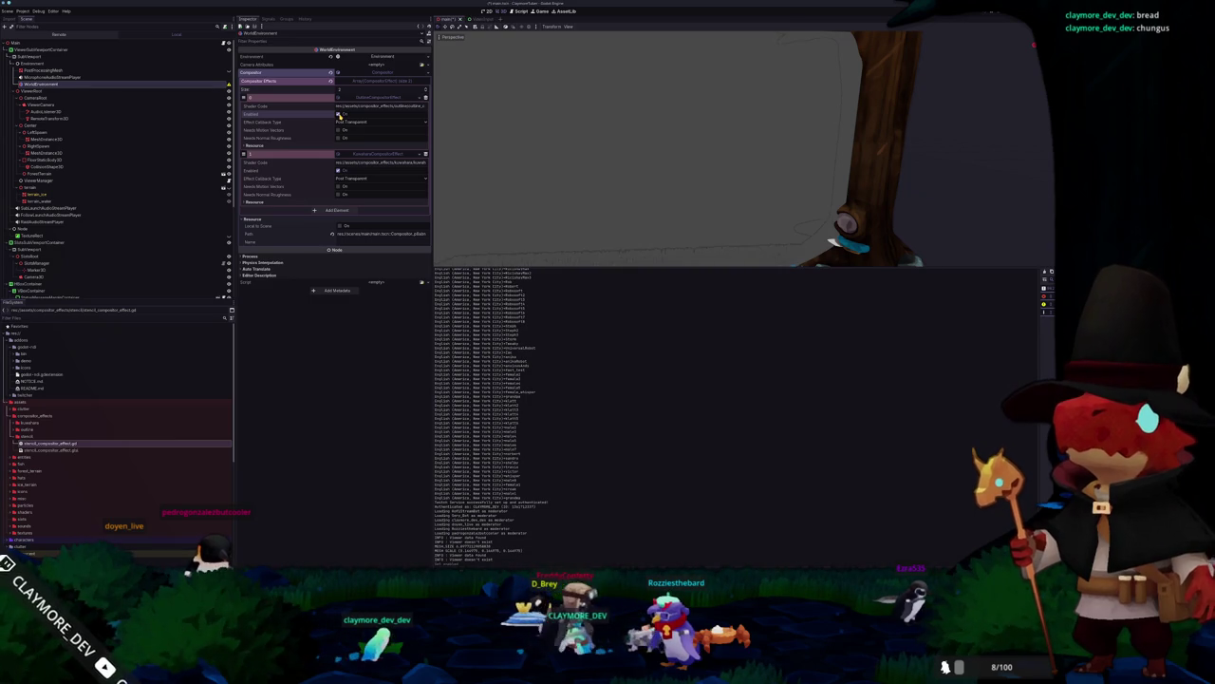
pyautogui.scroll(-5, 114, 189)
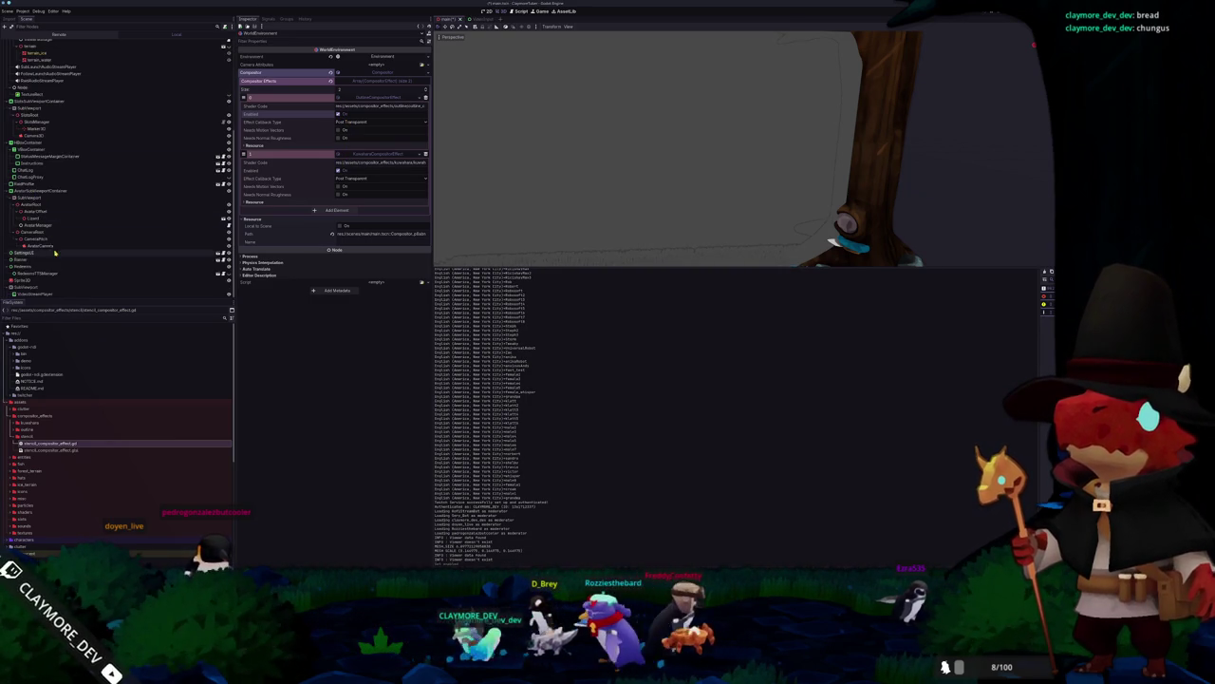
# Step: Select the Sprite3D backdrop and orbit the viewport around it
pyautogui.click(38, 283)
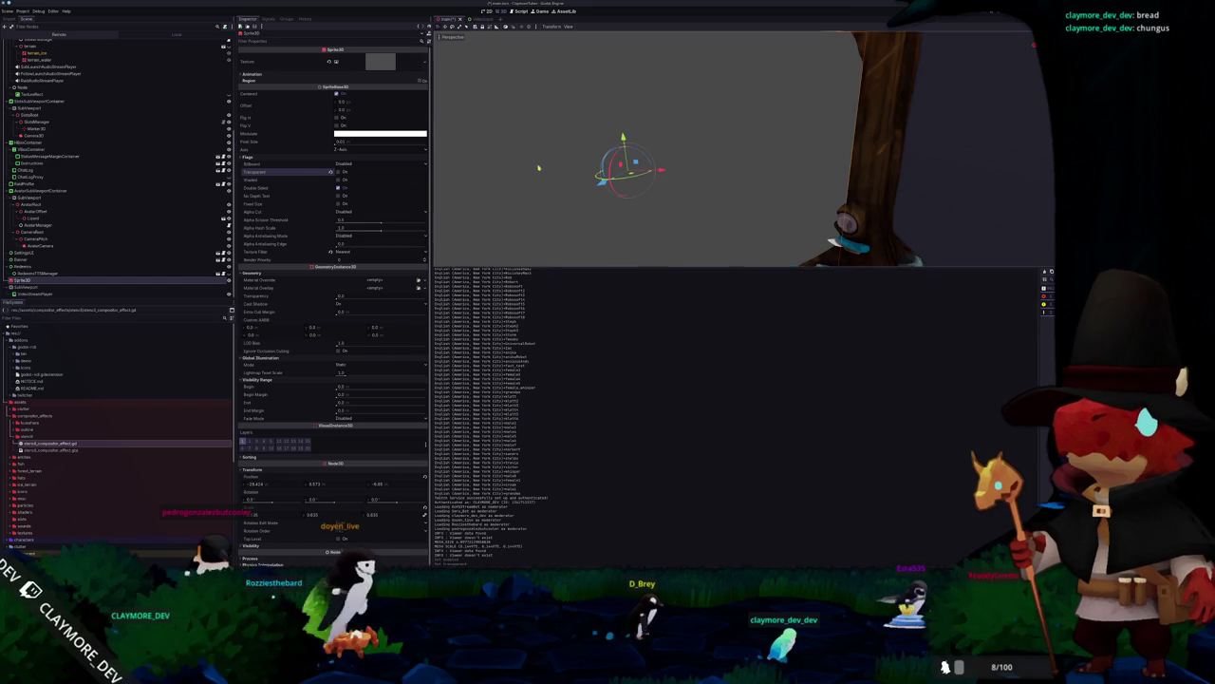
pyautogui.scroll(-5, 563, 169)
pyautogui.moveTo(563, 169); pyautogui.dragTo(588, 164)
pyautogui.scroll(2, 571, 161)
pyautogui.scroll(-2, 587, 163)
pyautogui.click(549, 188)
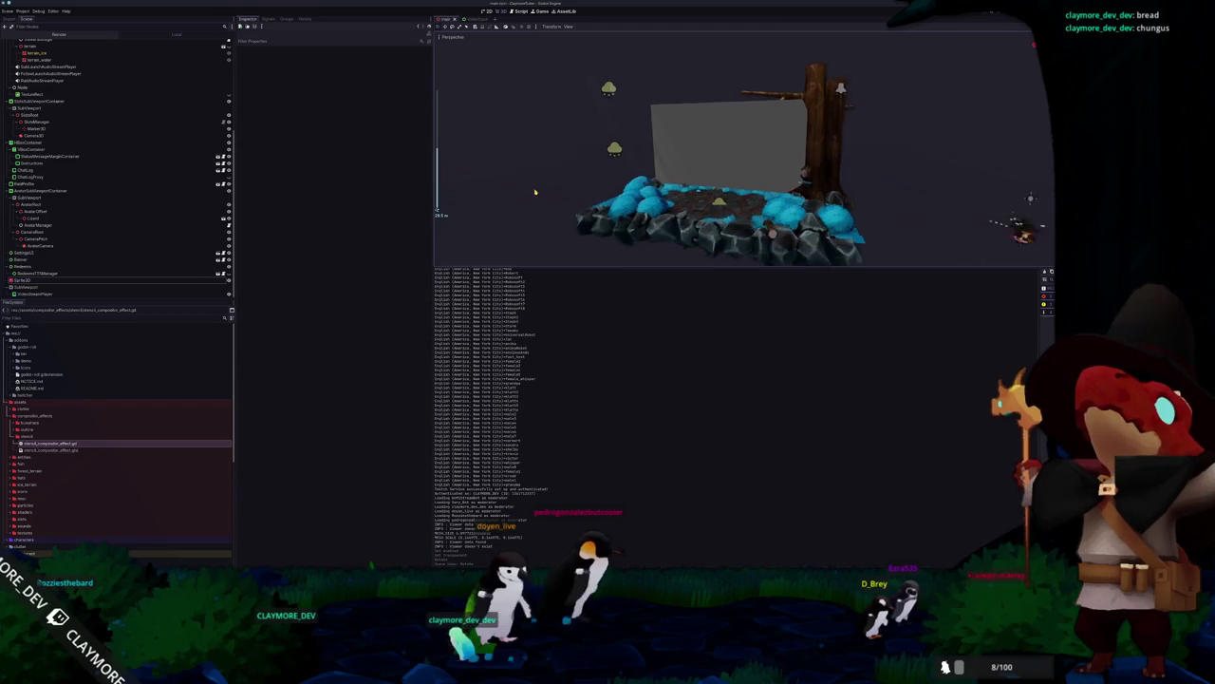
# Step: Hide the Sprite3D backdrop with its visibility eye and save the scene
pyautogui.scroll(3, 551, 185)
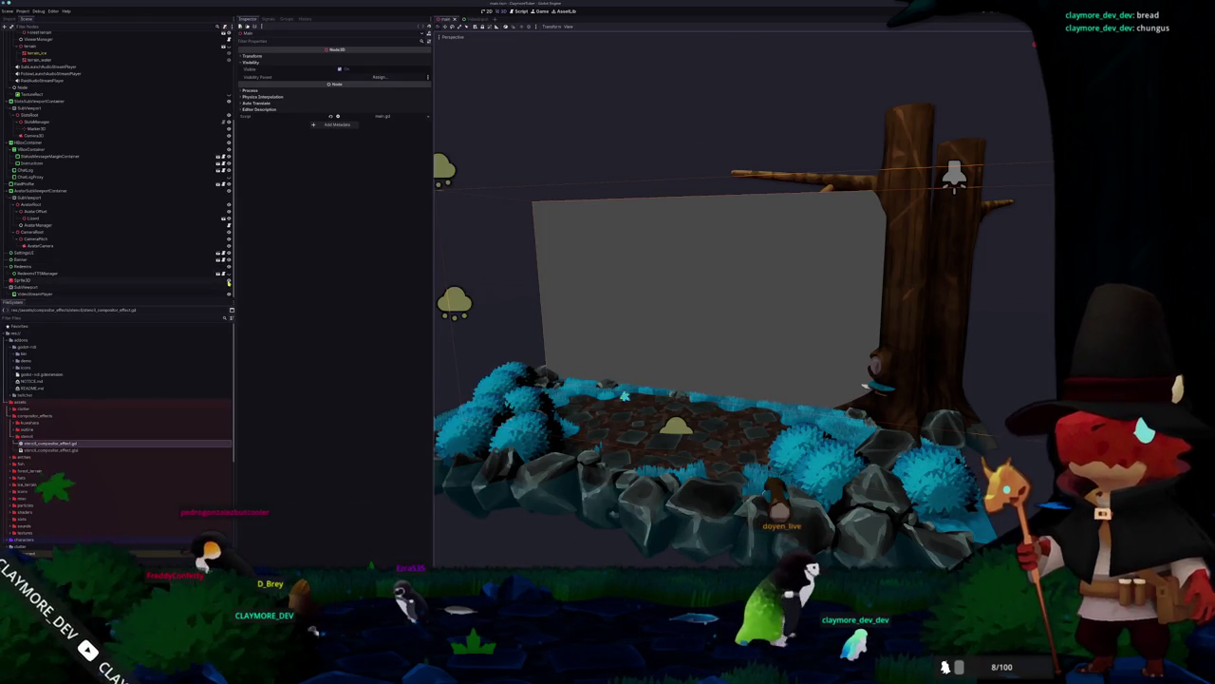
pyautogui.click(228, 281)
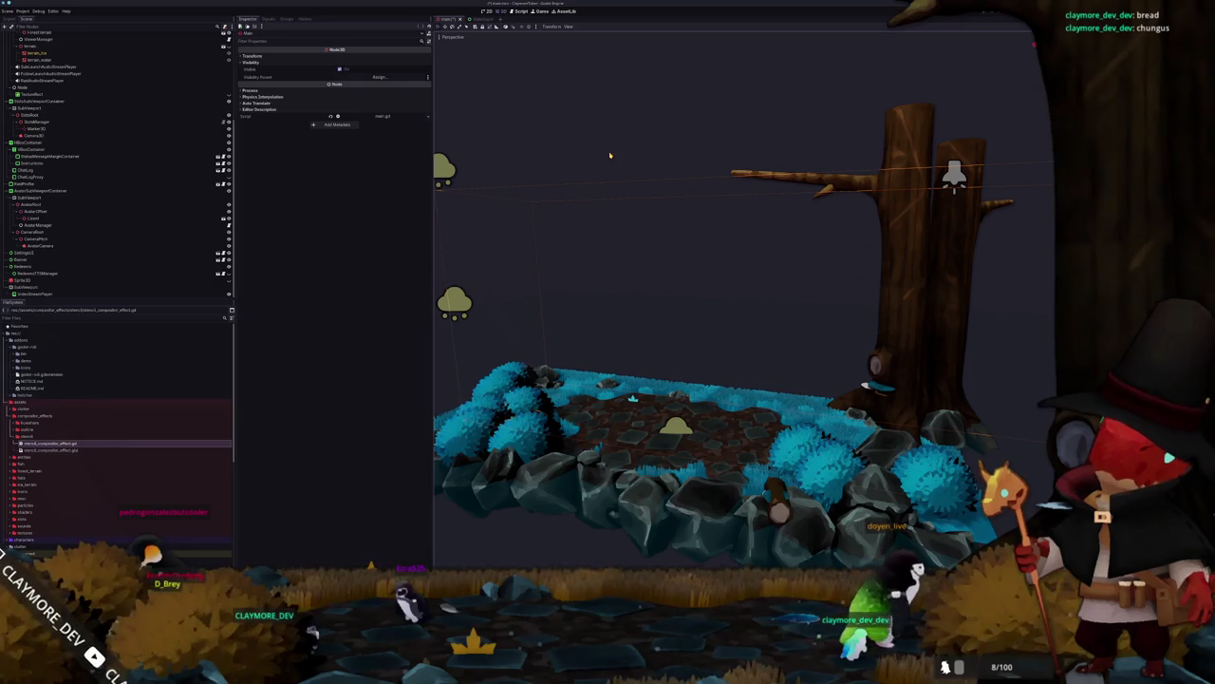
pyautogui.click(655, 152)
pyautogui.hotkey('ctrl', 's')
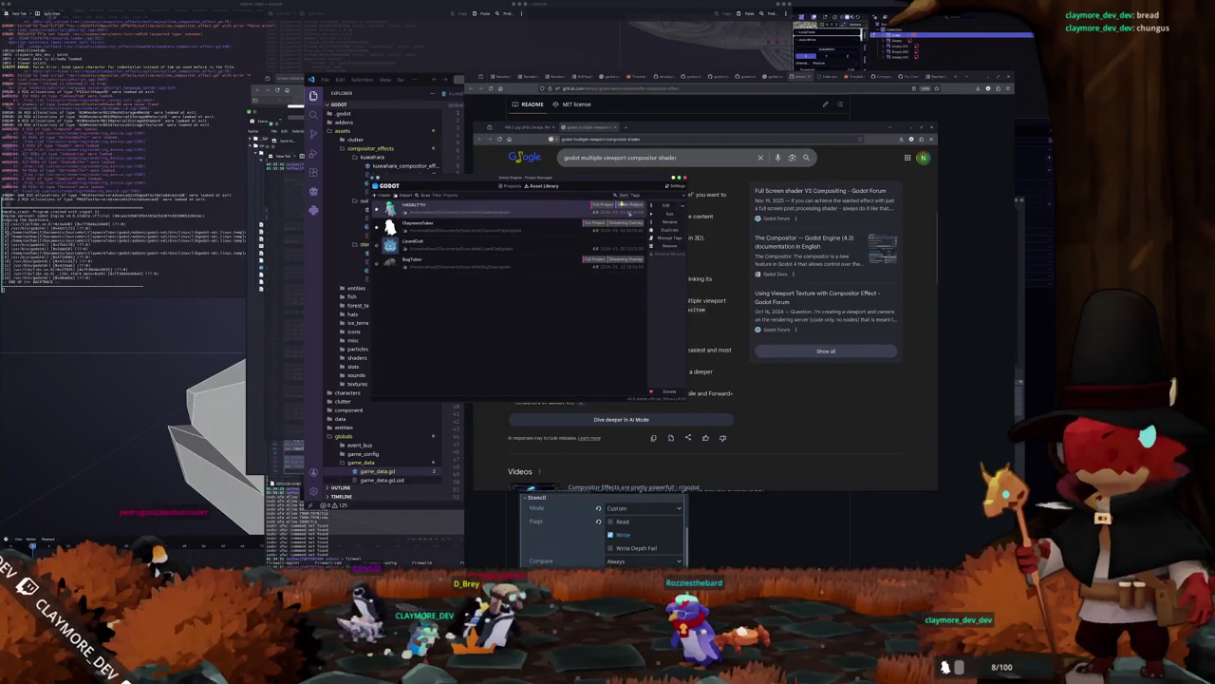
# Step: Reopen the Godot project in its editor from Project Manager, then close the VS Code window
pyautogui.click(665, 205)
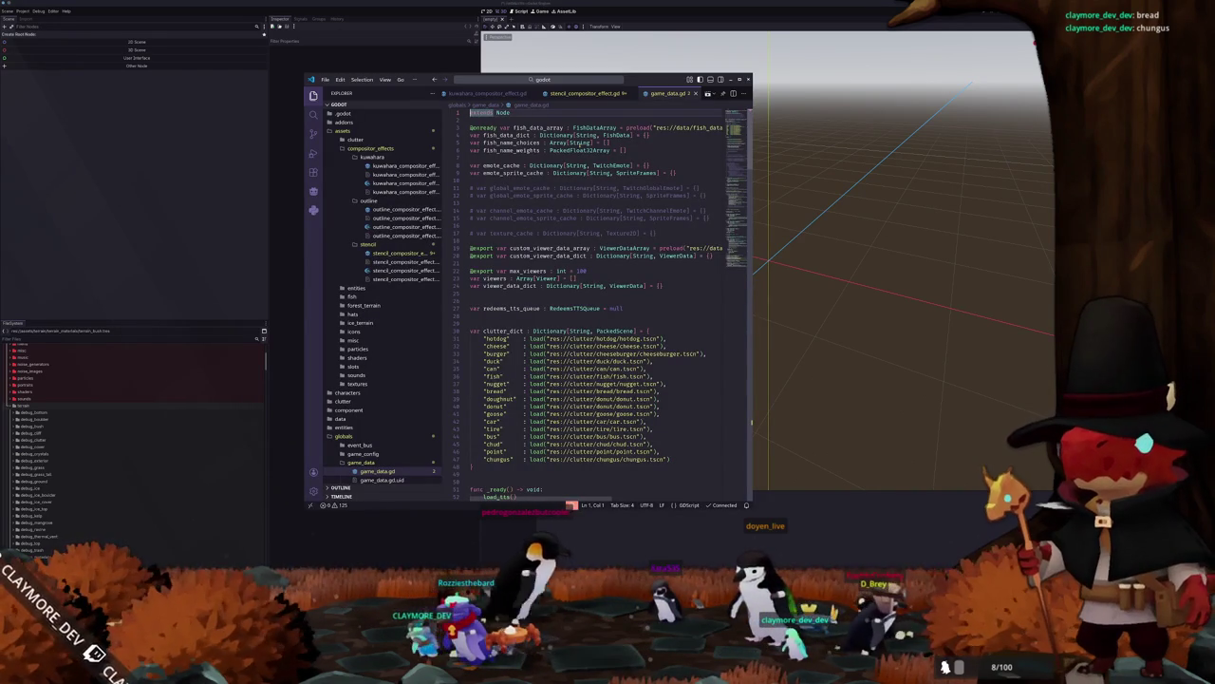
pyautogui.click(748, 79)
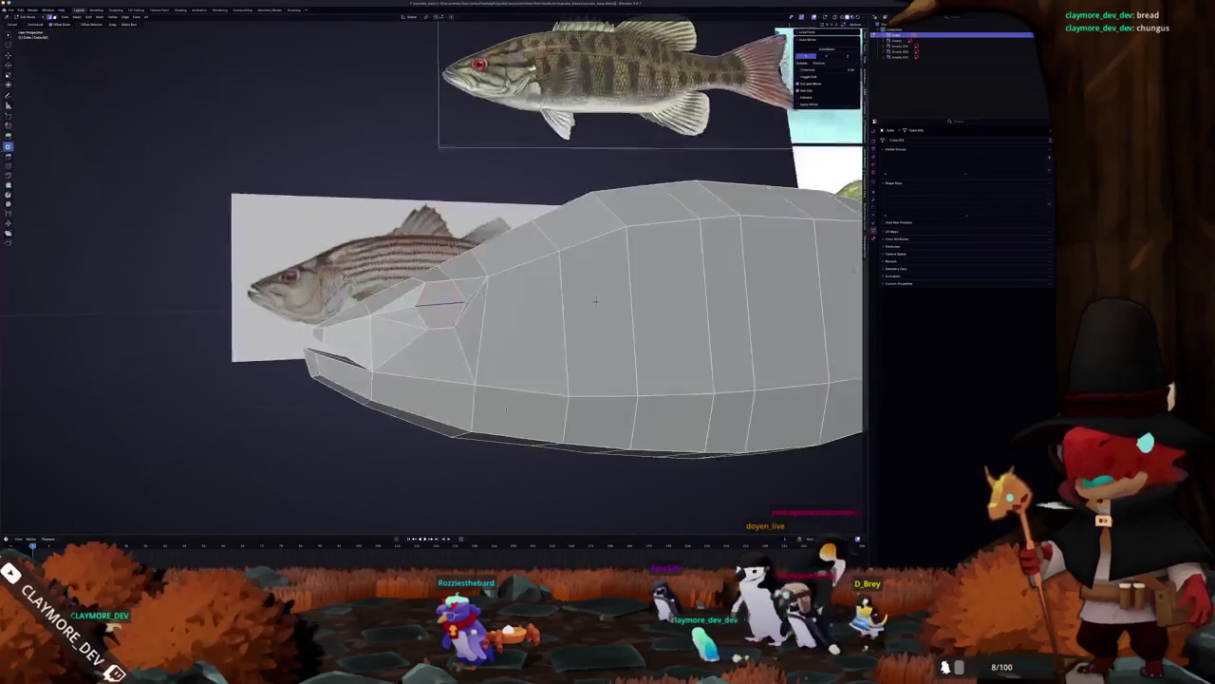
# Step: Select the eye face and check the fish mesh in X-ray Right Ortho and perspective views
pyautogui.click(438, 305)
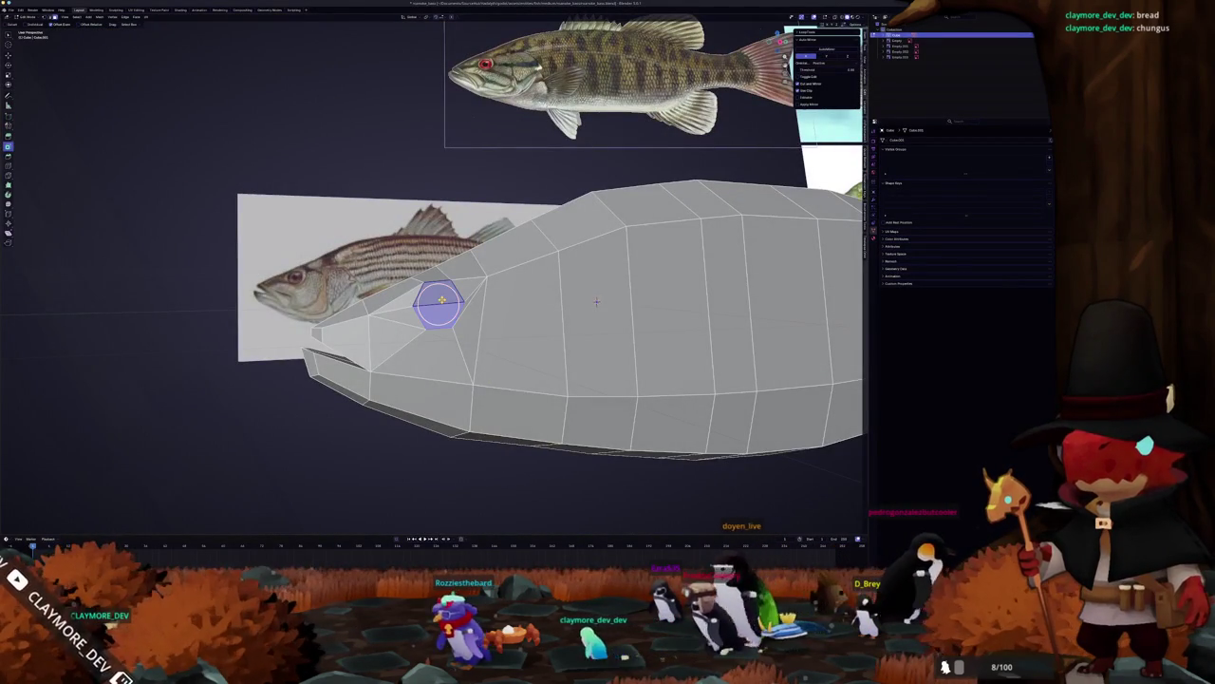
pyautogui.press('KP_3')
pyautogui.hotkey('alt', 'z')
pyautogui.scroll(4, 585, 301)
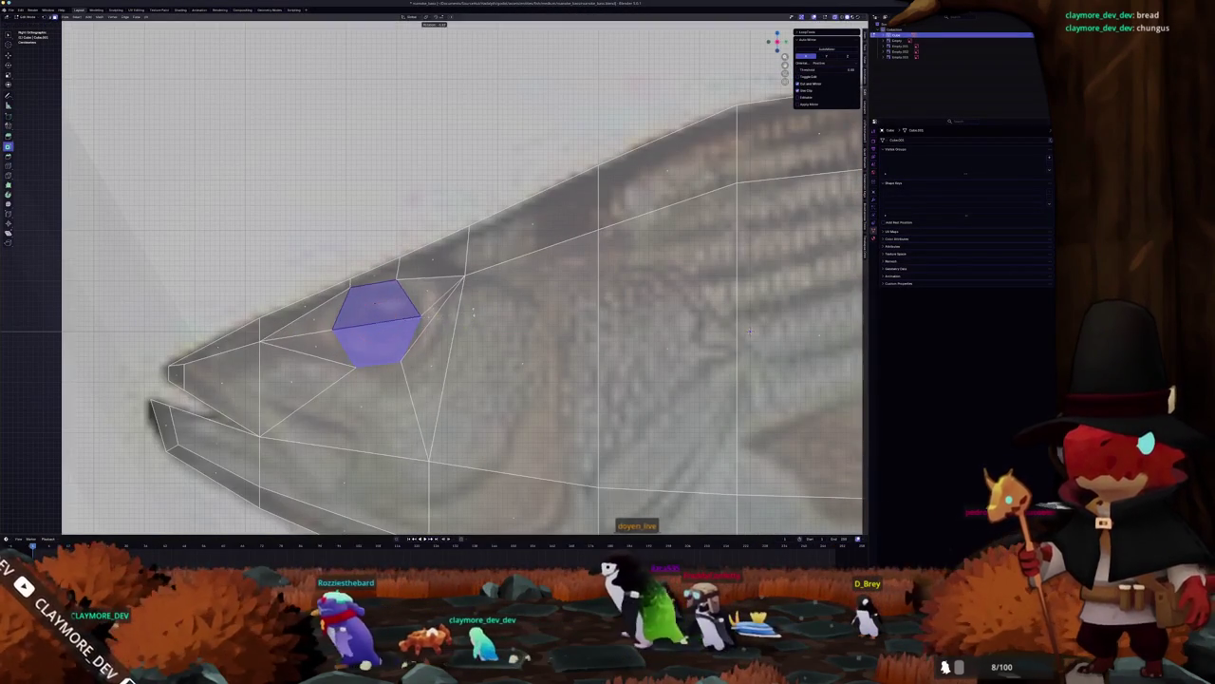
pyautogui.hotkey('alt', 'z')
pyautogui.moveTo(750, 331); pyautogui.dragTo(631, 254)
pyautogui.press('Tab')
pyautogui.scroll(-4, 703, 296)
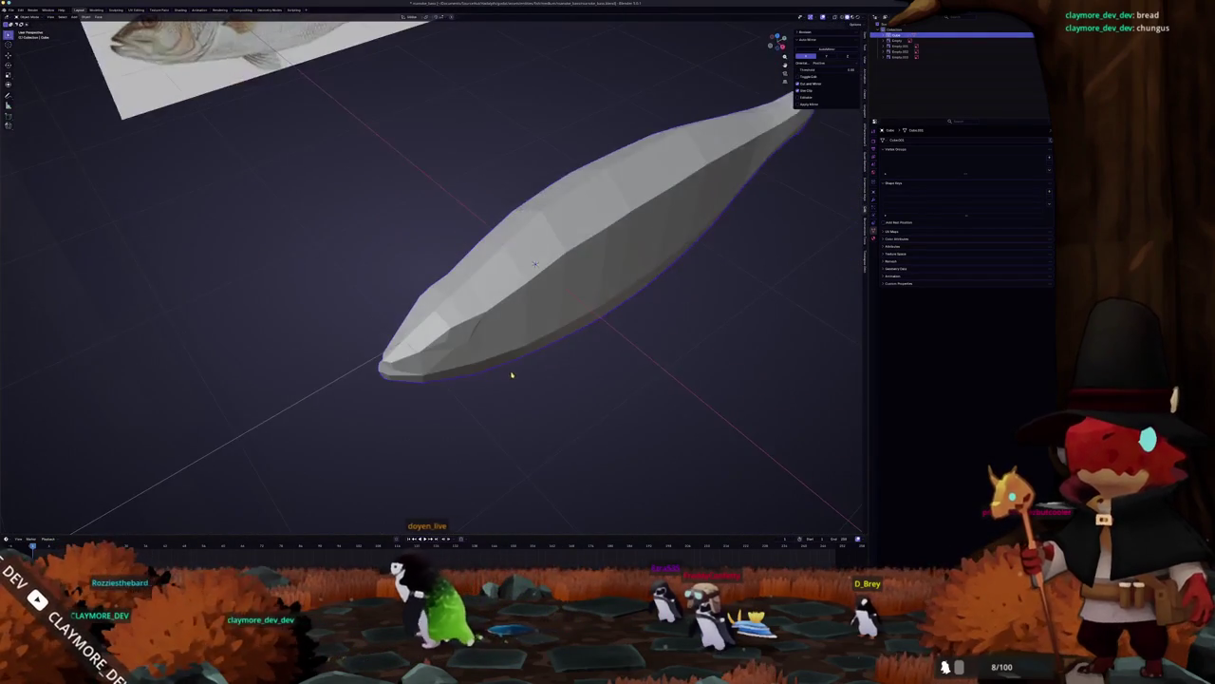
pyautogui.scroll(3, 631, 254)
pyautogui.press('Tab')
# Step: Select a body vertex and zoom the Right Ortho view onto the fish head over the reference
pyautogui.click(491, 344)
pyautogui.moveTo(491, 345)
pyautogui.mouseDown()
pyautogui.moveTo(632, 313)
pyautogui.moveTo(642, 280)
pyautogui.mouseUp()
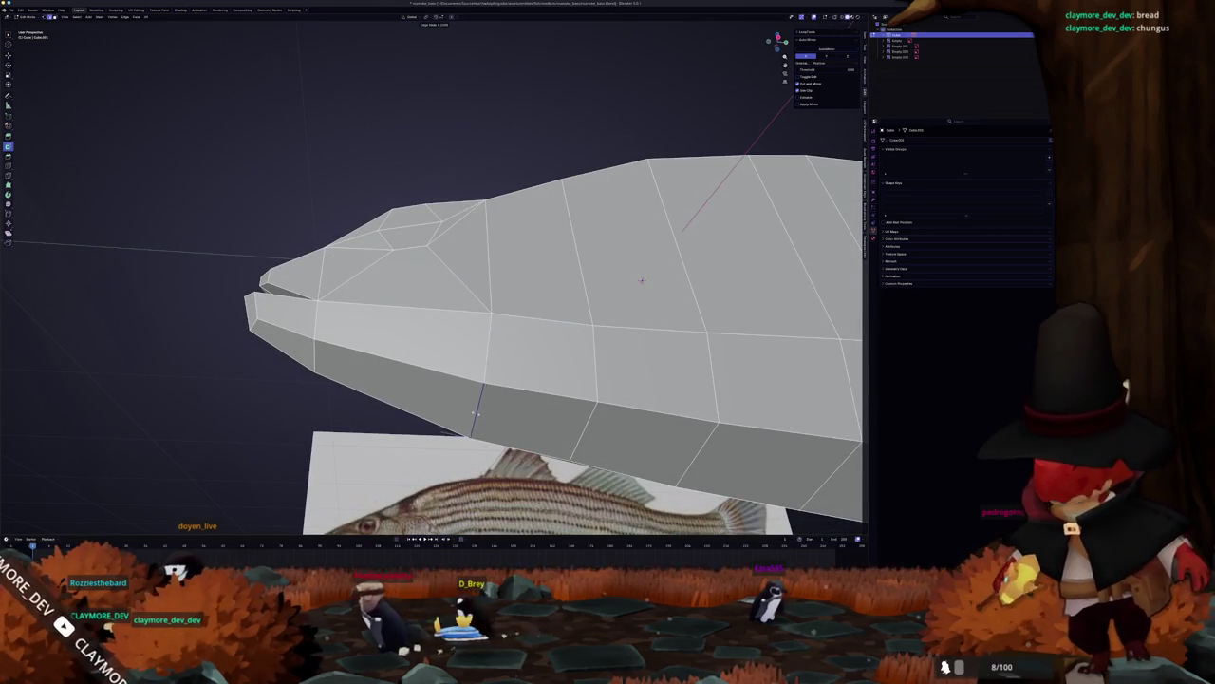
pyautogui.scroll(-3, 482, 414)
pyautogui.moveTo(483, 413)
pyautogui.mouseDown()
pyautogui.moveTo(453, 420)
pyautogui.moveTo(473, 412)
pyautogui.moveTo(313, 380)
pyautogui.mouseUp()
pyautogui.scroll(-5, 209, 358)
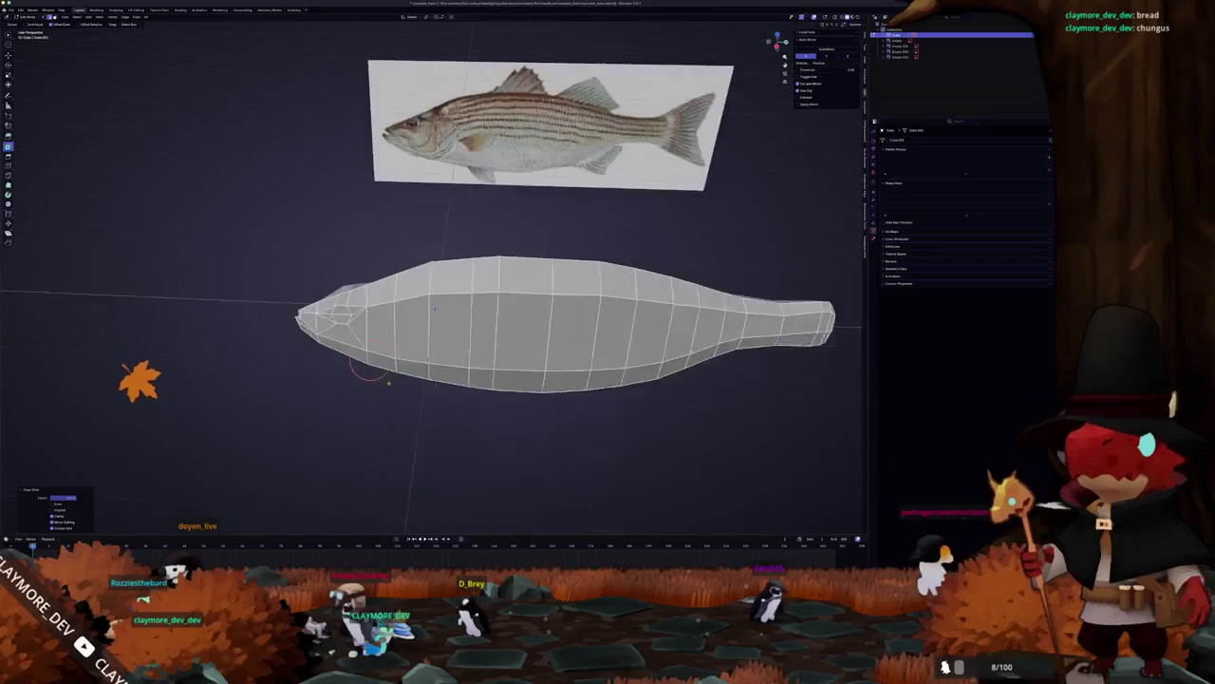
pyautogui.moveTo(256, 311); pyautogui.dragTo(279, 302)
pyautogui.press('KP_3')
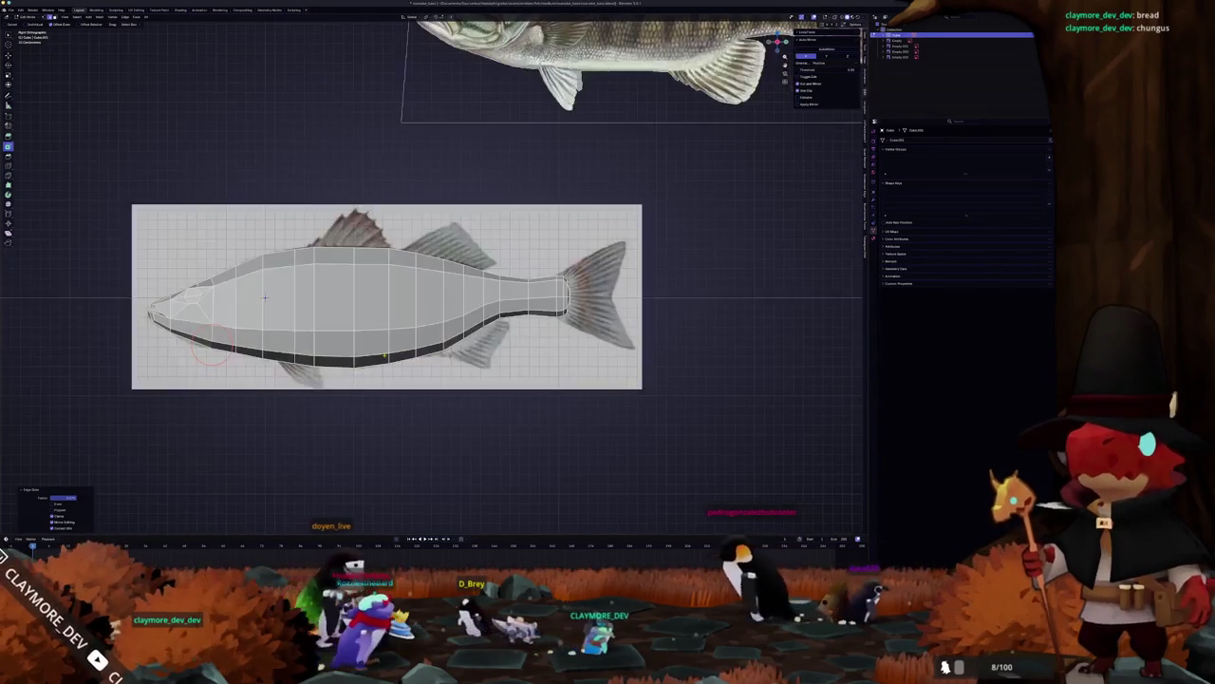
pyautogui.scroll(8, 214, 349)
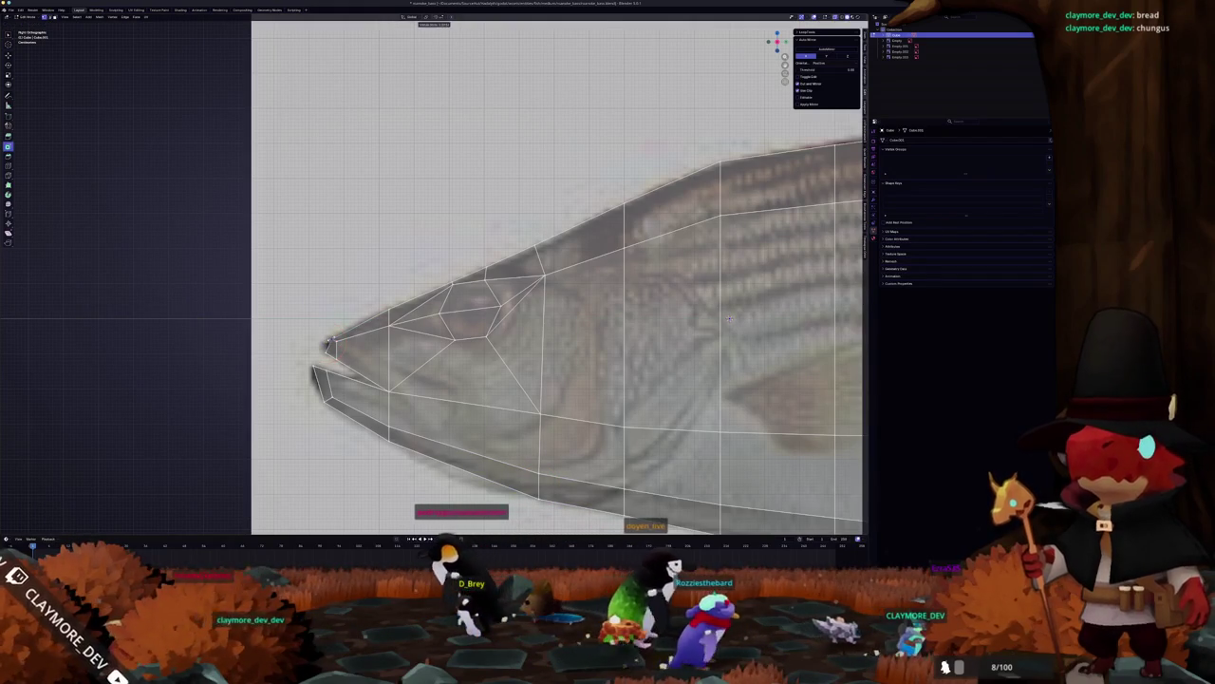
# Step: Move the snout vertex onto the reference's nose and centre the view on the head
pyautogui.press('g')
pyautogui.click(340, 340)
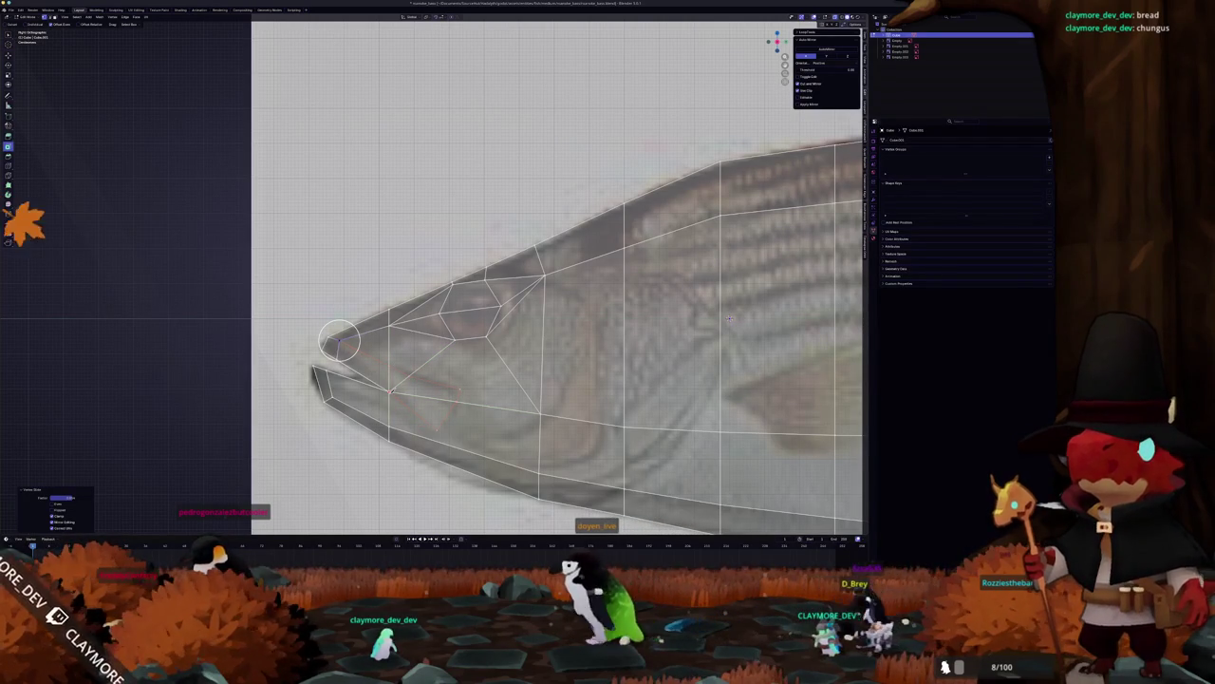
pyautogui.hscroll(1, 423, 380)
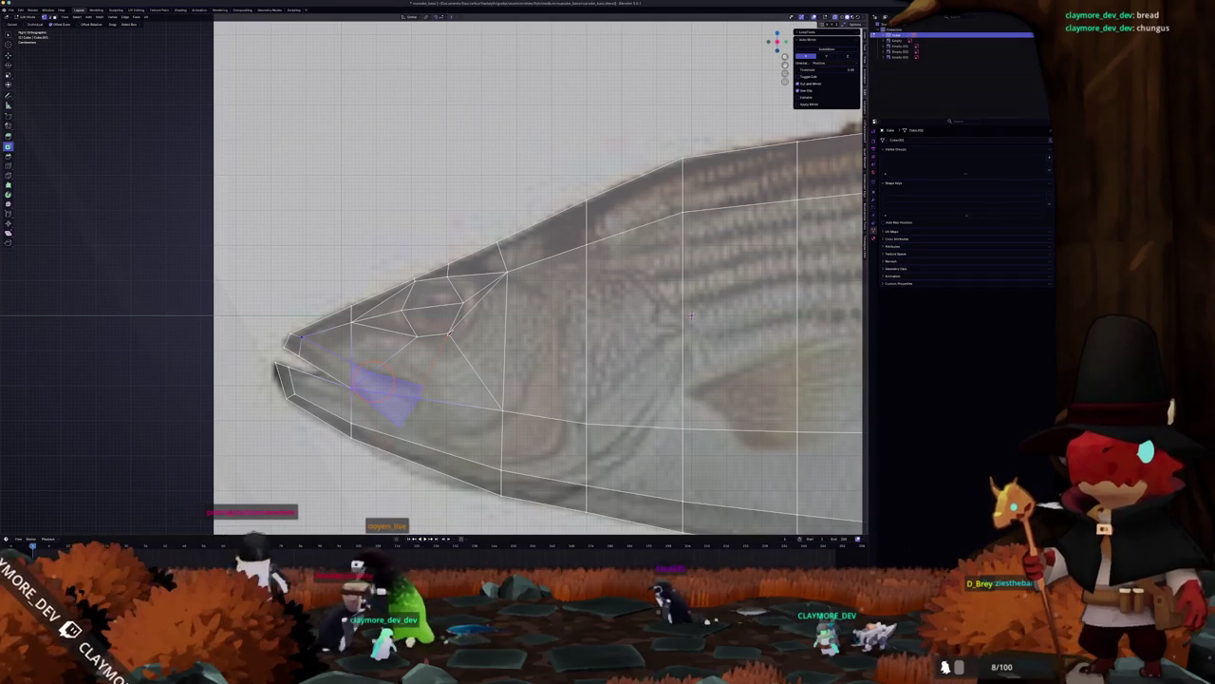
pyautogui.scroll(-1, 670, 312)
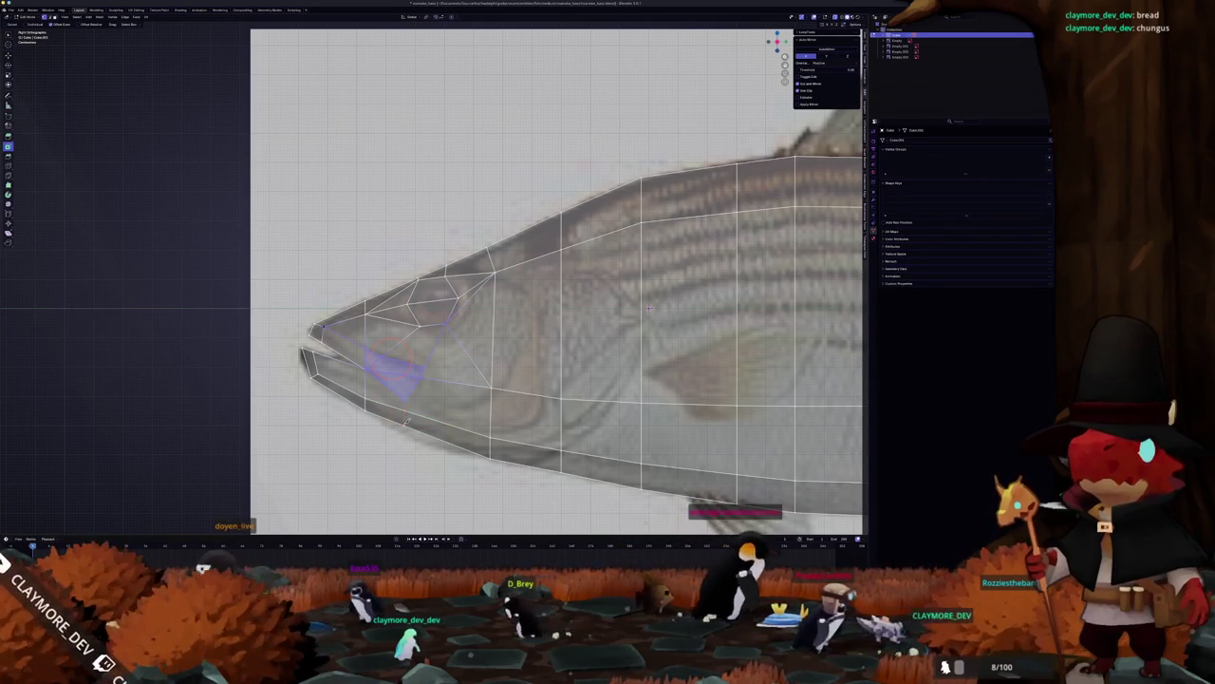
pyautogui.scroll(-2, 412, 419)
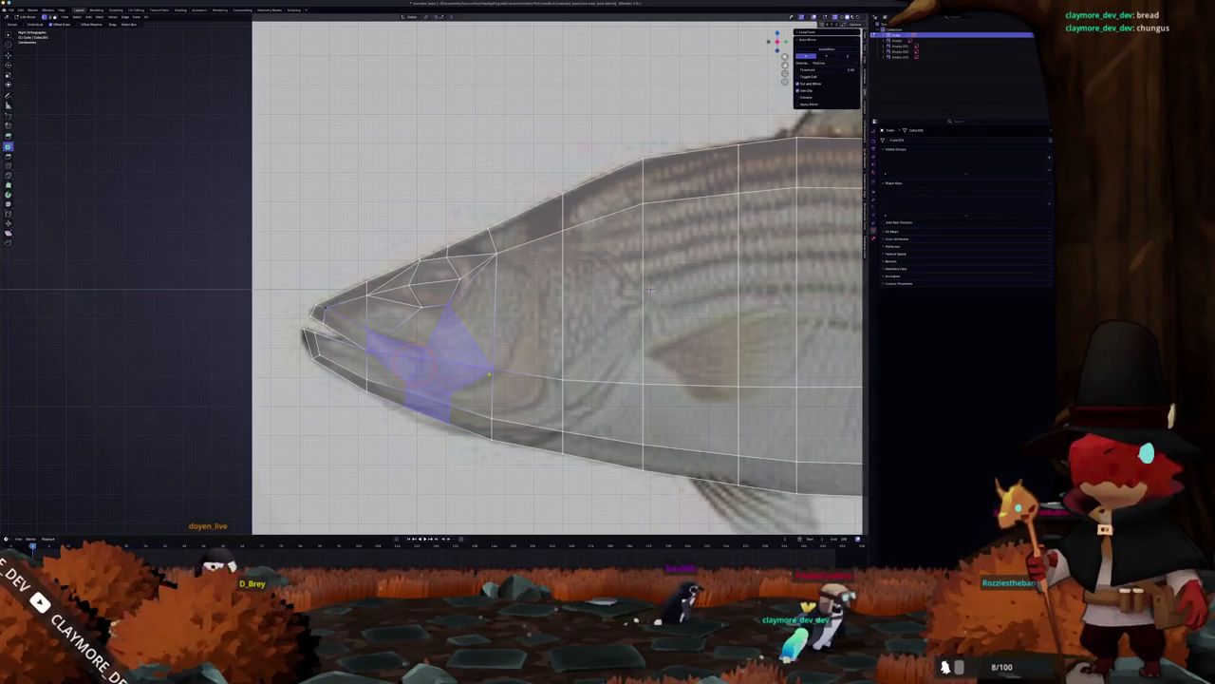
pyautogui.moveTo(650, 290)
pyautogui.mouseDown()
pyautogui.moveTo(692, 256)
pyautogui.moveTo(710, 281)
pyautogui.mouseUp()
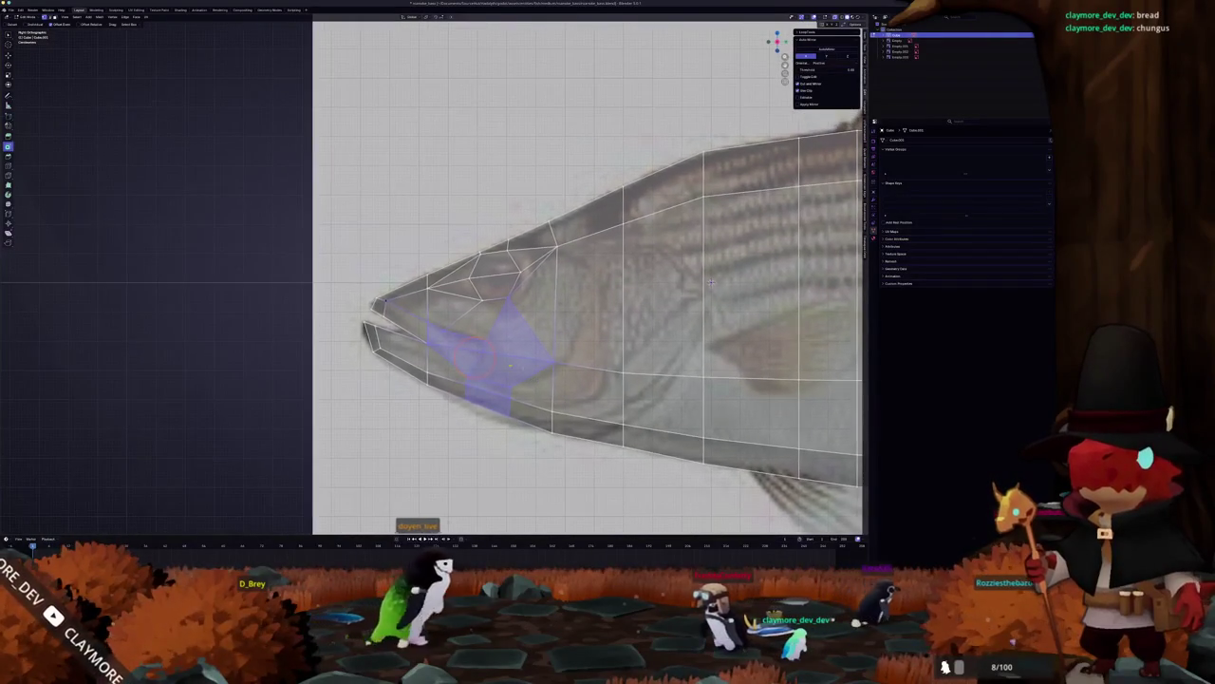
# Step: Undo the mouth edit and extrude the strip of faces along the lip
pyautogui.hotkey('ctrl', 'z')
pyautogui.hotkey('ctrl', 'z')
pyautogui.hotkey('ctrl', 'z')
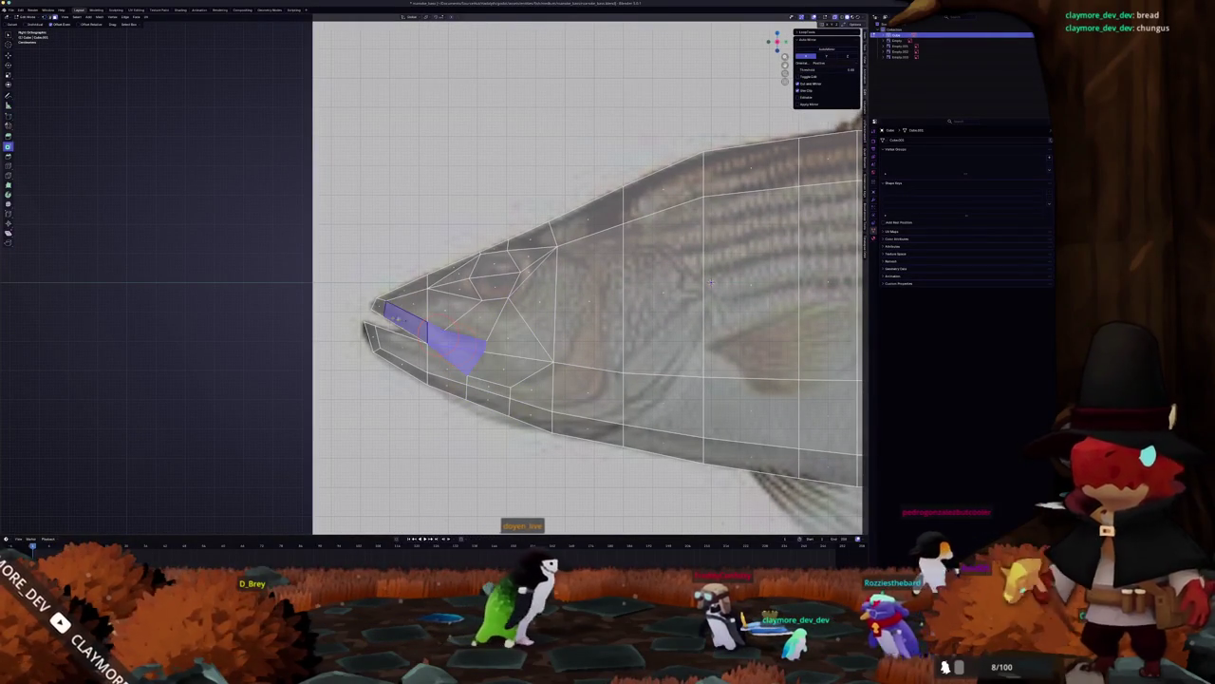
pyautogui.moveTo(710, 281); pyautogui.dragTo(725, 273)
pyautogui.hotkey('alt', 's')
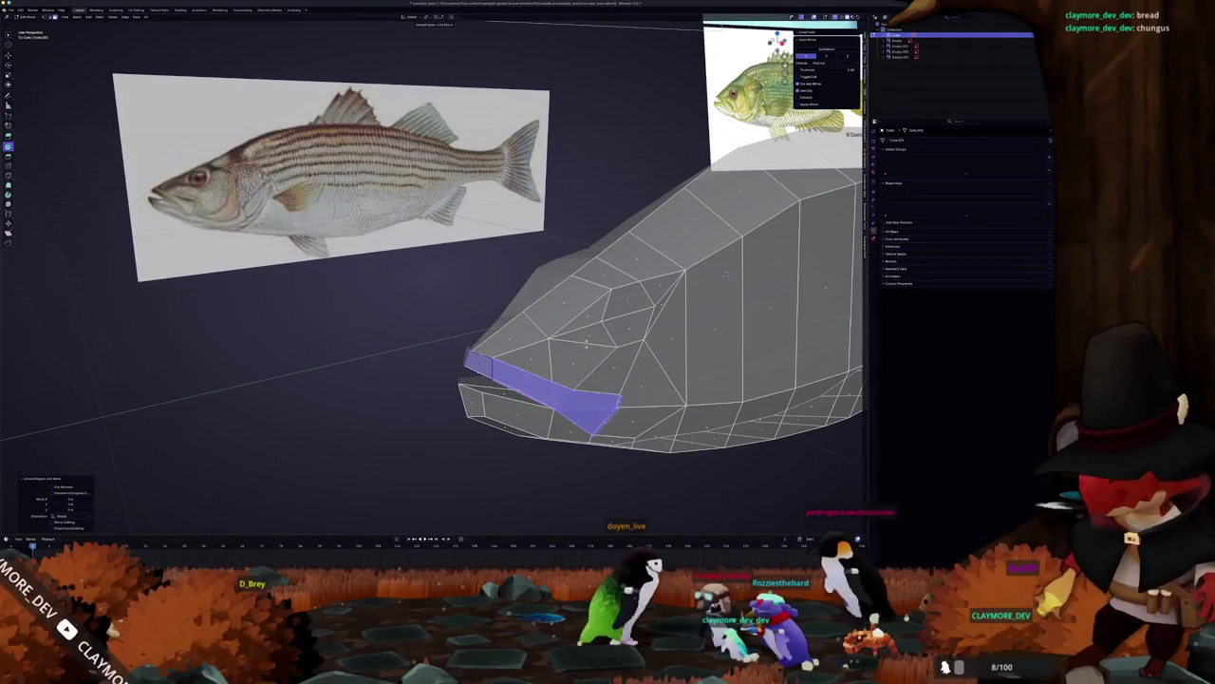
# Step: Confirm the lip extrusion and slide the edge near the mouth tip
pyautogui.click(725, 273)
pyautogui.moveTo(725, 273); pyautogui.dragTo(788, 321)
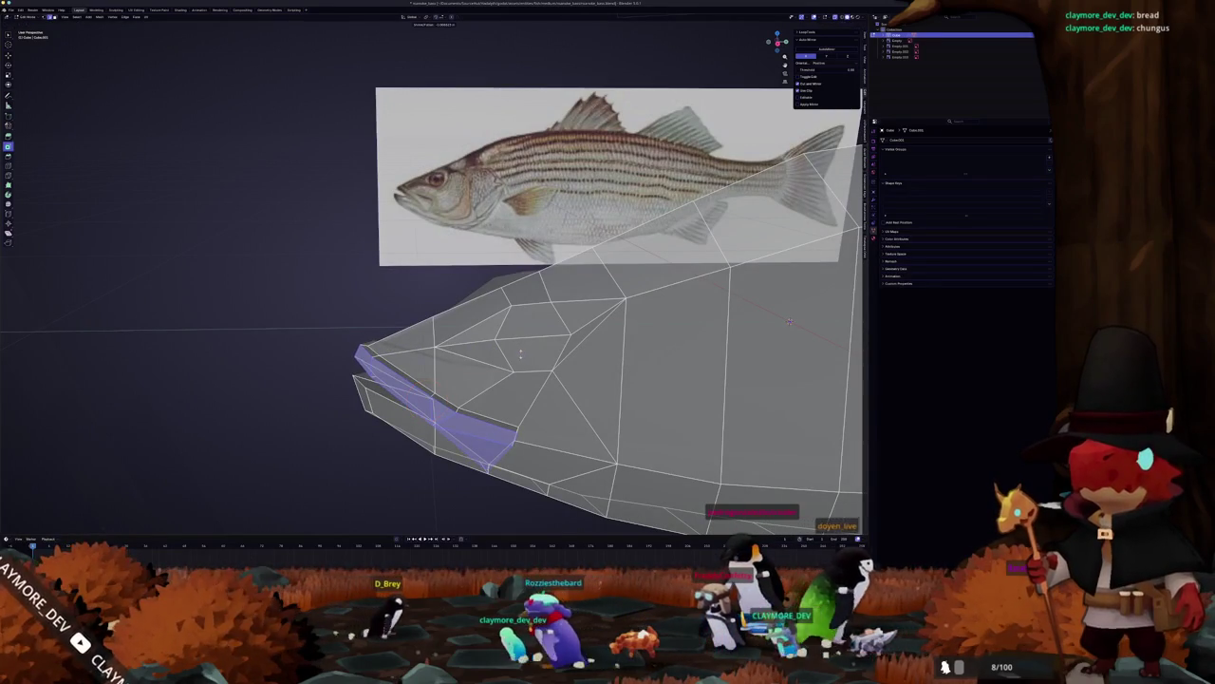
pyautogui.press('i')
pyautogui.click(359, 357)
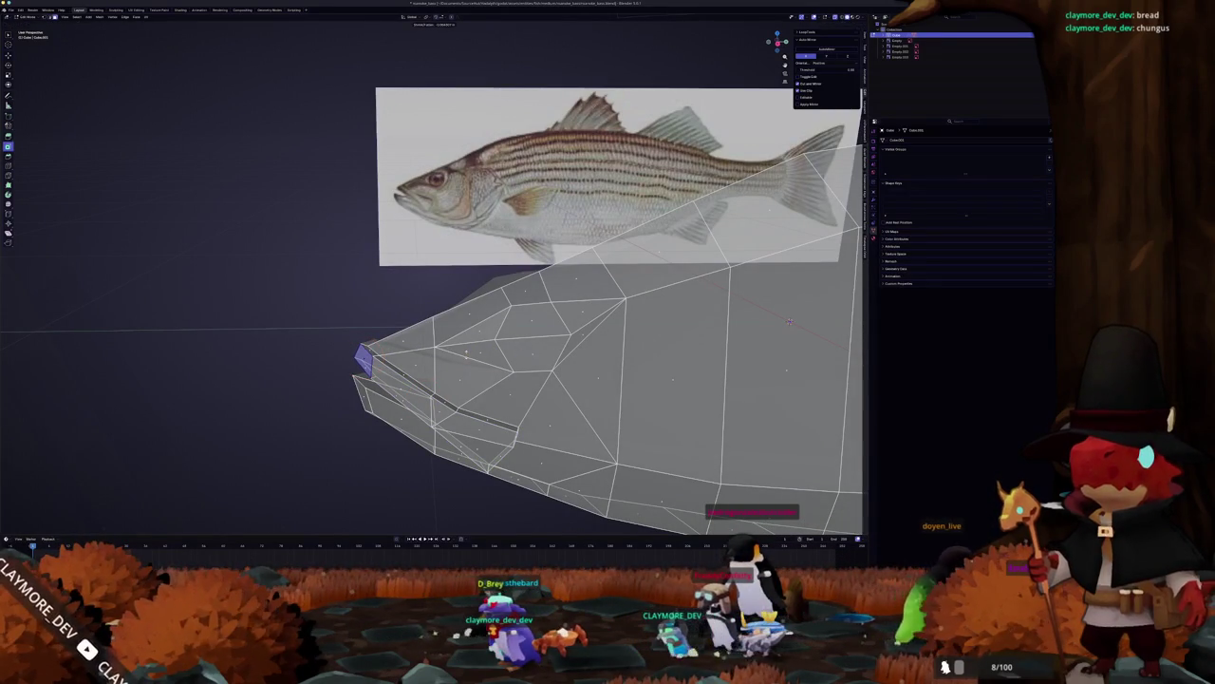
pyautogui.hotkey('alt', 'z')
pyautogui.press('g')
pyautogui.press('g')
pyautogui.click(418, 337)
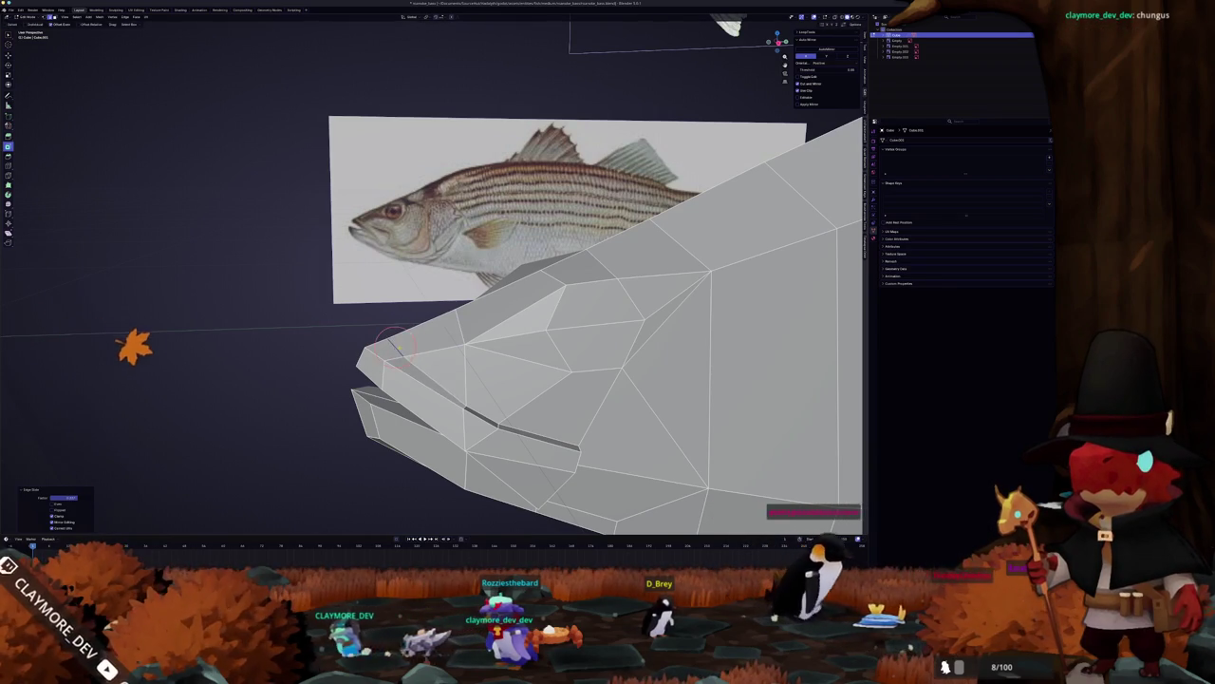
# Step: Slide the dark lip edges along the jaw to form the lip crease
pyautogui.moveTo(394, 347); pyautogui.dragTo(271, 272)
pyautogui.scroll(3, 274, 258)
pyautogui.scroll(-3, 347, 353)
pyautogui.press('g')
pyautogui.press('g')
pyautogui.click(500, 372)
pyautogui.moveTo(760, 285)
pyautogui.mouseDown()
pyautogui.moveTo(849, 262)
pyautogui.moveTo(845, 277)
pyautogui.mouseUp()
pyautogui.press('g')
pyautogui.press('g')
pyautogui.click(815, 276)
pyautogui.press('g')
pyautogui.press('g')
pyautogui.click(323, 359)
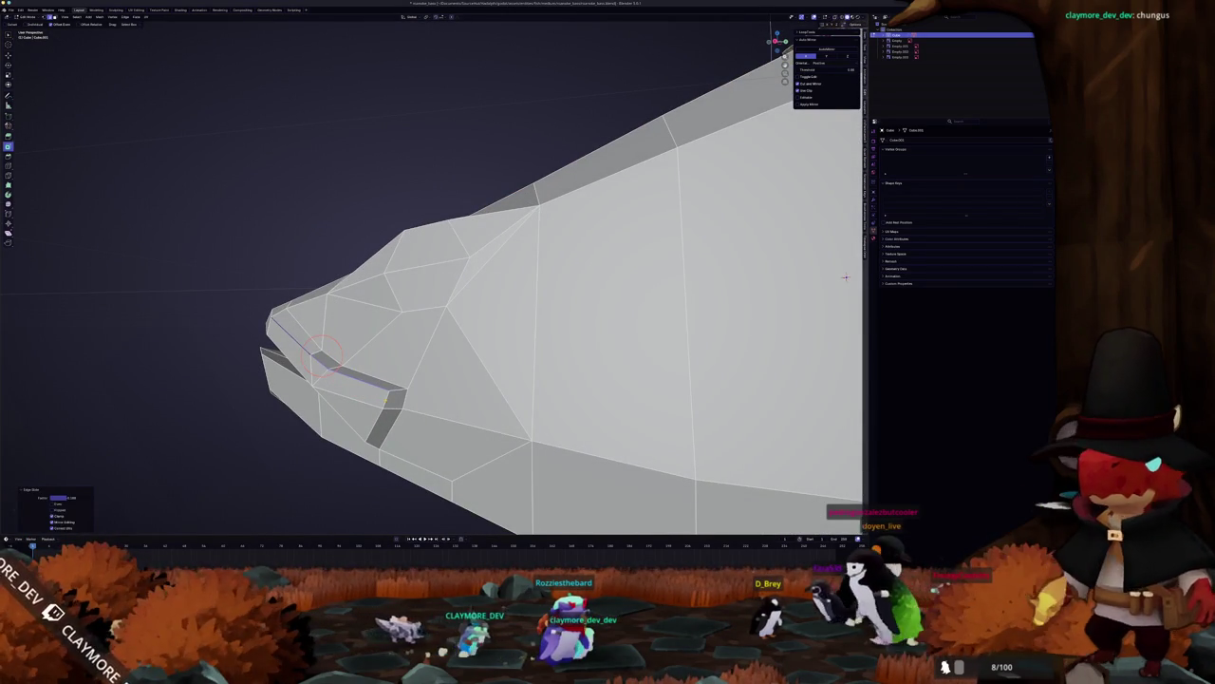
# Step: Select the small face below the mouth and slide a head vertex into place
pyautogui.click(375, 411)
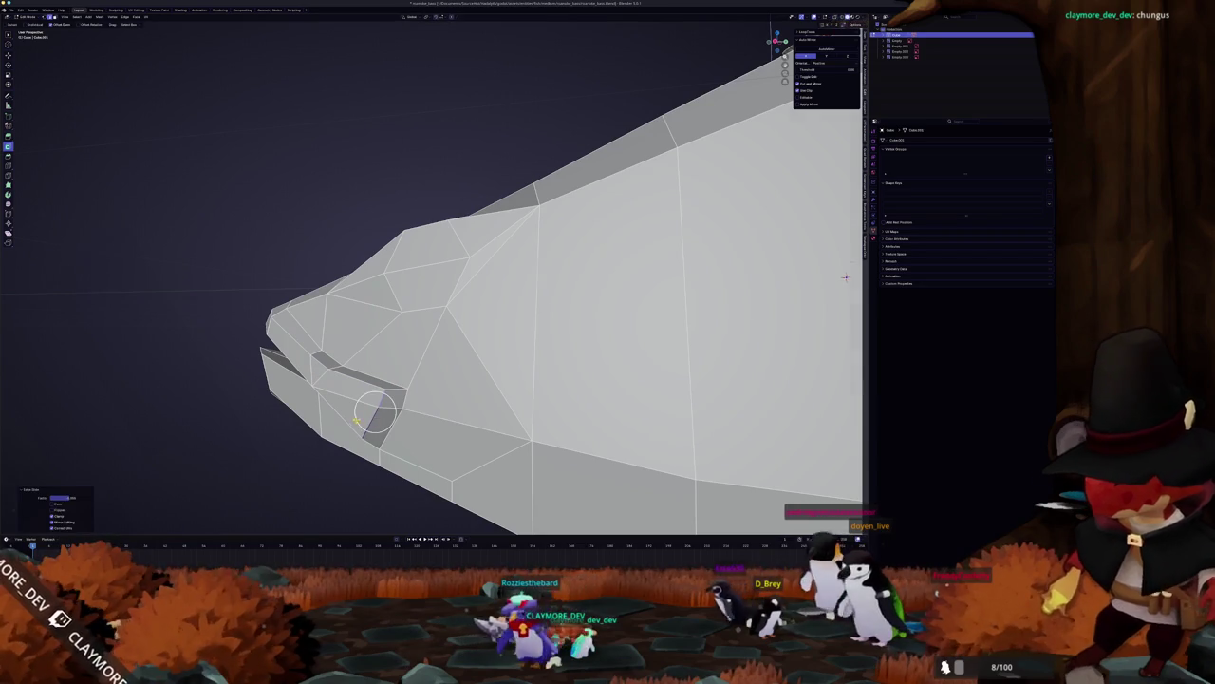
pyautogui.scroll(-3, 375, 411)
pyautogui.moveTo(375, 411)
pyautogui.mouseDown()
pyautogui.moveTo(665, 272)
pyautogui.moveTo(686, 352)
pyautogui.moveTo(653, 382)
pyautogui.moveTo(687, 325)
pyautogui.moveTo(639, 312)
pyautogui.moveTo(820, 346)
pyautogui.mouseUp()
pyautogui.press('Tab')
pyautogui.scroll(4, 664, 370)
pyautogui.press('Tab')
pyautogui.press('g')
pyautogui.press('g')
pyautogui.click(411, 443)
# Step: Check the solid head shape, then return to Edit Mode in Right Ortho view
pyautogui.press('Tab')
pyautogui.moveTo(820, 346); pyautogui.dragTo(529, 302)
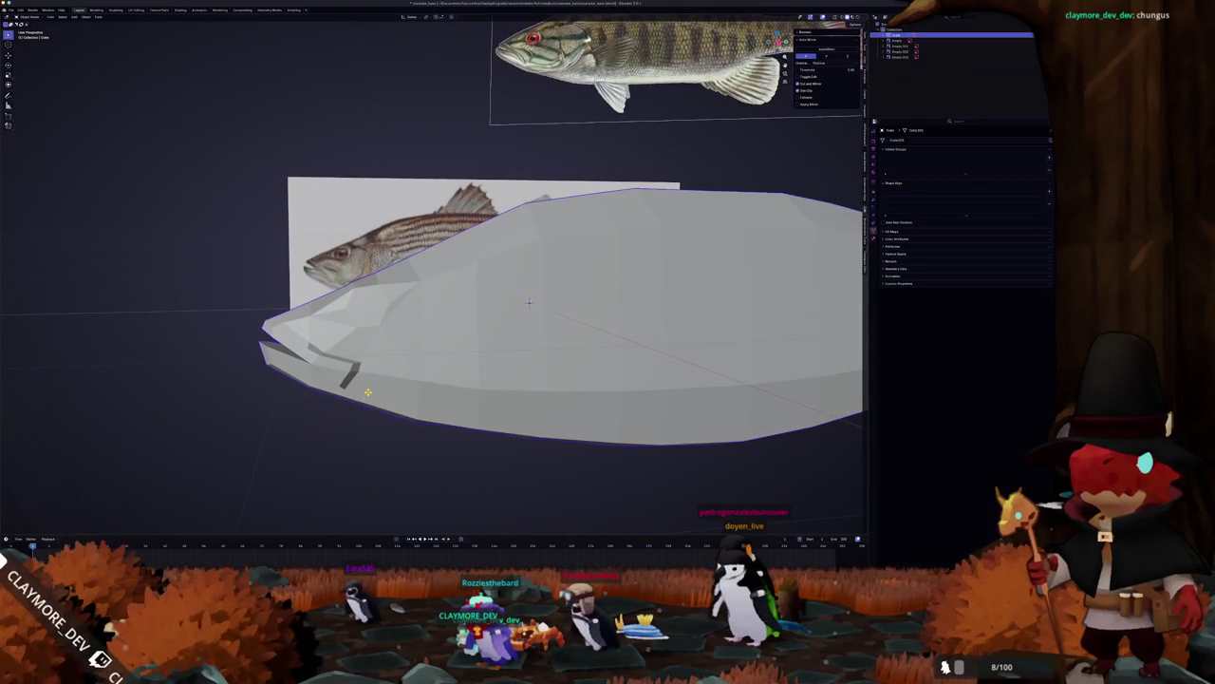
pyautogui.press('KP_3')
pyautogui.press('Tab')
pyautogui.scroll(2, 510, 297)
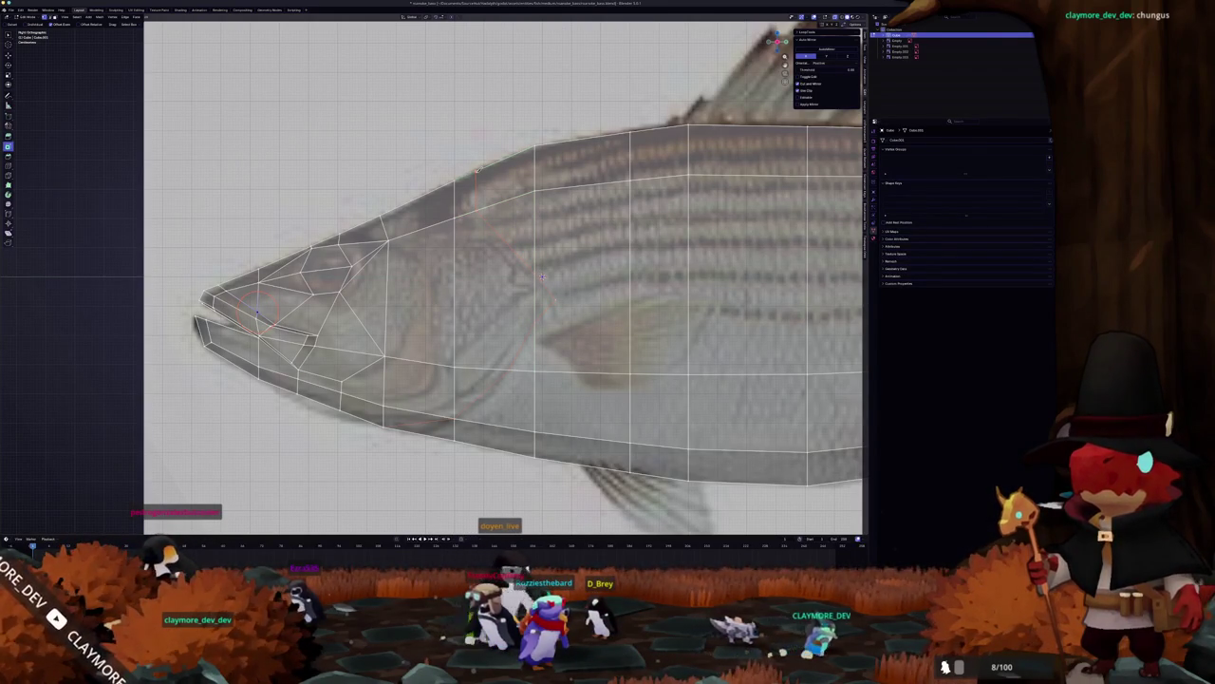
# Step: Commit the knife cut along the gill plate and slide the new edge along X
pyautogui.moveTo(541, 275)
pyautogui.mouseDown()
pyautogui.moveTo(533, 253)
pyautogui.moveTo(483, 280)
pyautogui.mouseUp()
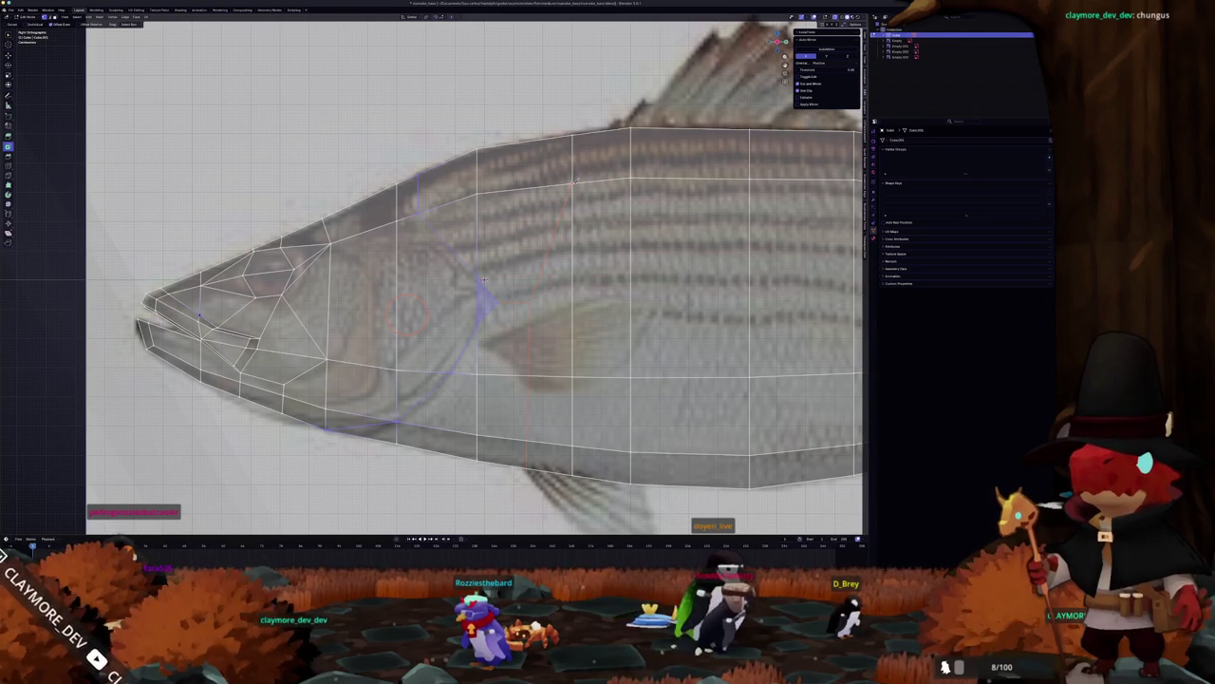
pyautogui.moveTo(483, 280)
pyautogui.mouseDown()
pyautogui.moveTo(502, 258)
pyautogui.moveTo(565, 250)
pyautogui.moveTo(611, 227)
pyautogui.mouseUp()
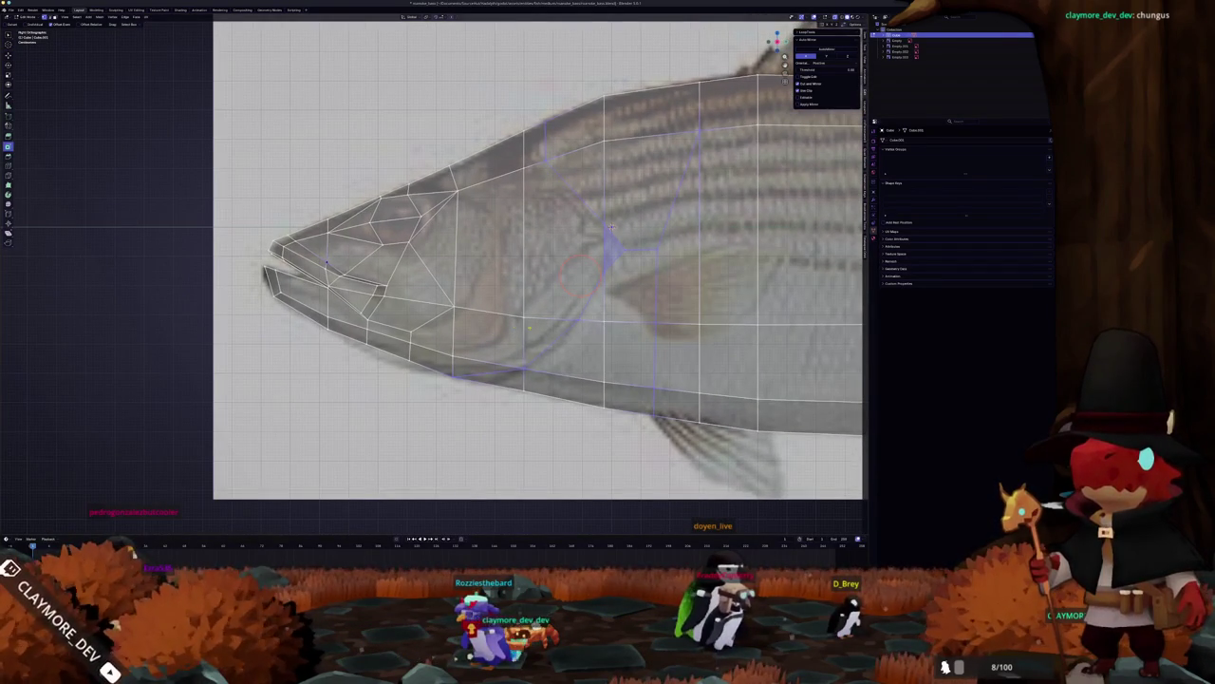
pyautogui.press('Return')
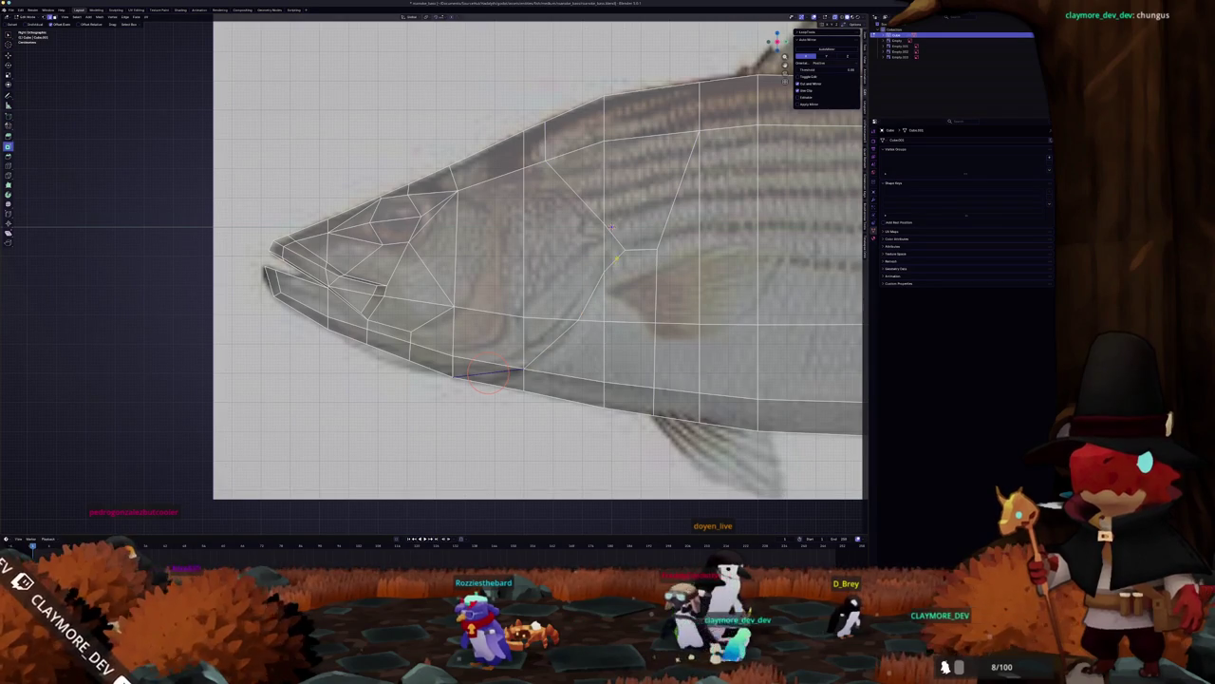
pyautogui.moveTo(611, 227)
pyautogui.mouseDown()
pyautogui.moveTo(543, 262)
pyautogui.moveTo(490, 314)
pyautogui.mouseUp()
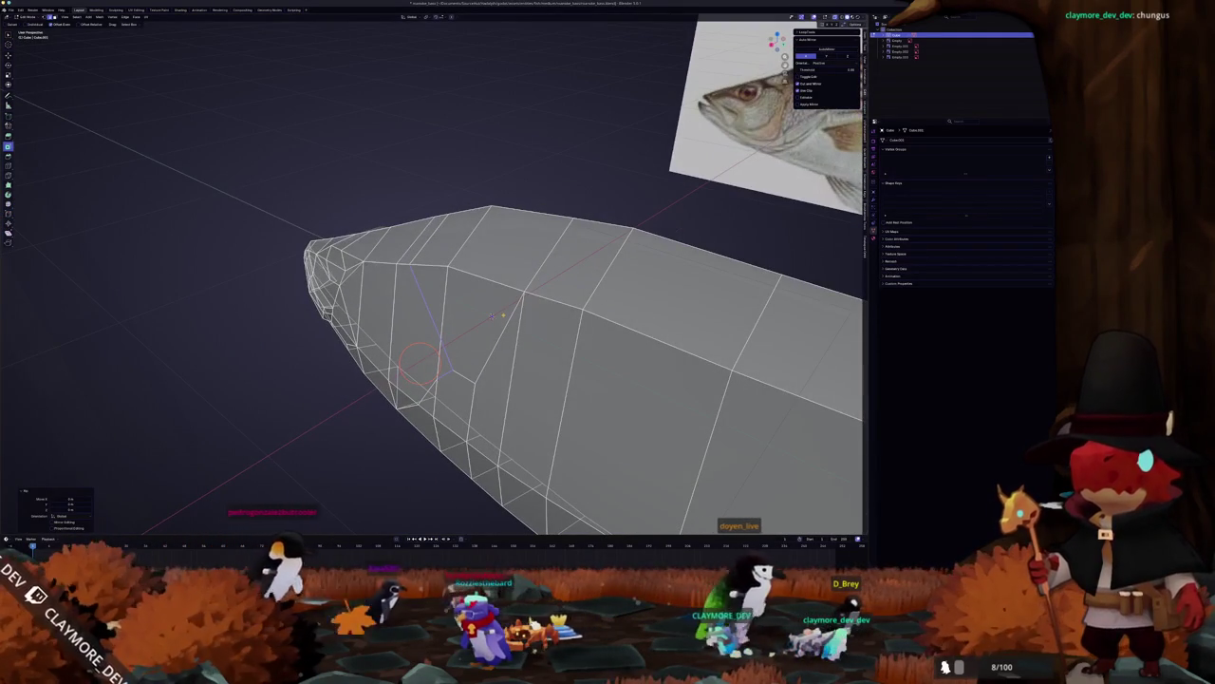
pyautogui.press('x')
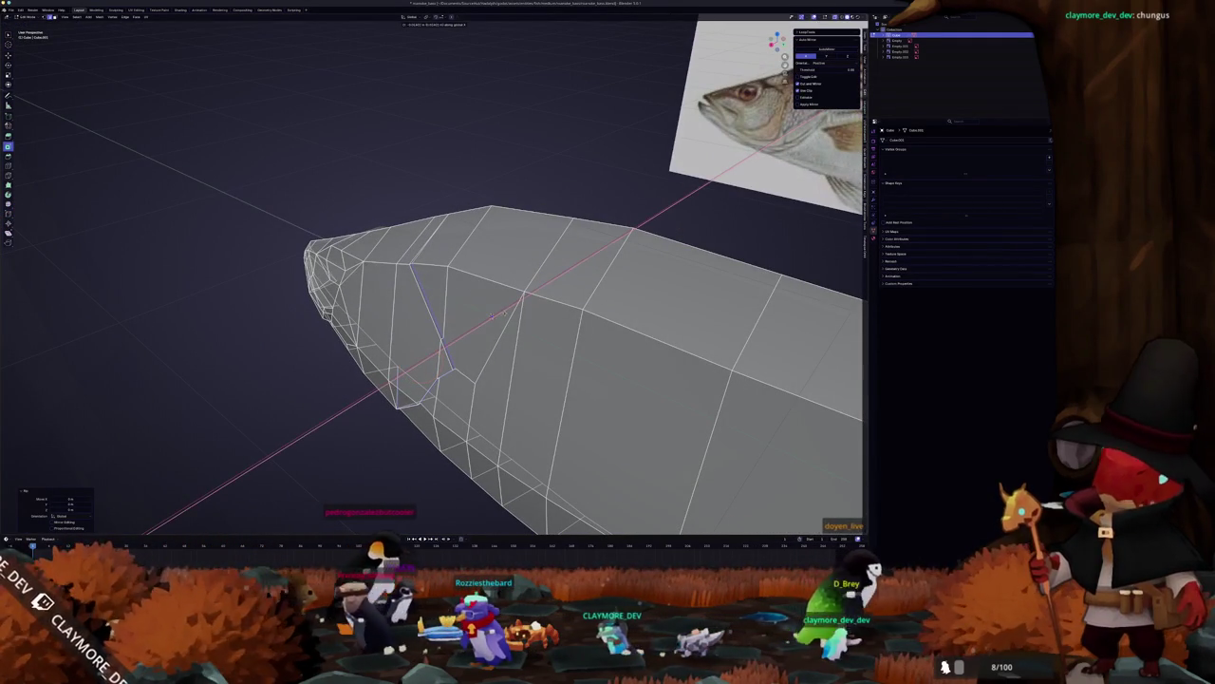
pyautogui.click(494, 313)
# Step: Move the gill edge along X again and merge the stray vertices
pyautogui.moveTo(493, 313)
pyautogui.mouseDown()
pyautogui.moveTo(468, 184)
pyautogui.moveTo(451, 287)
pyautogui.moveTo(469, 346)
pyautogui.mouseUp()
pyautogui.press('g')
pyautogui.press('x')
pyautogui.click(451, 287)
pyautogui.press('m')
pyautogui.click(394, 309)
pyautogui.moveTo(394, 309)
pyautogui.mouseDown()
pyautogui.moveTo(476, 123)
pyautogui.moveTo(466, 153)
pyautogui.mouseUp()
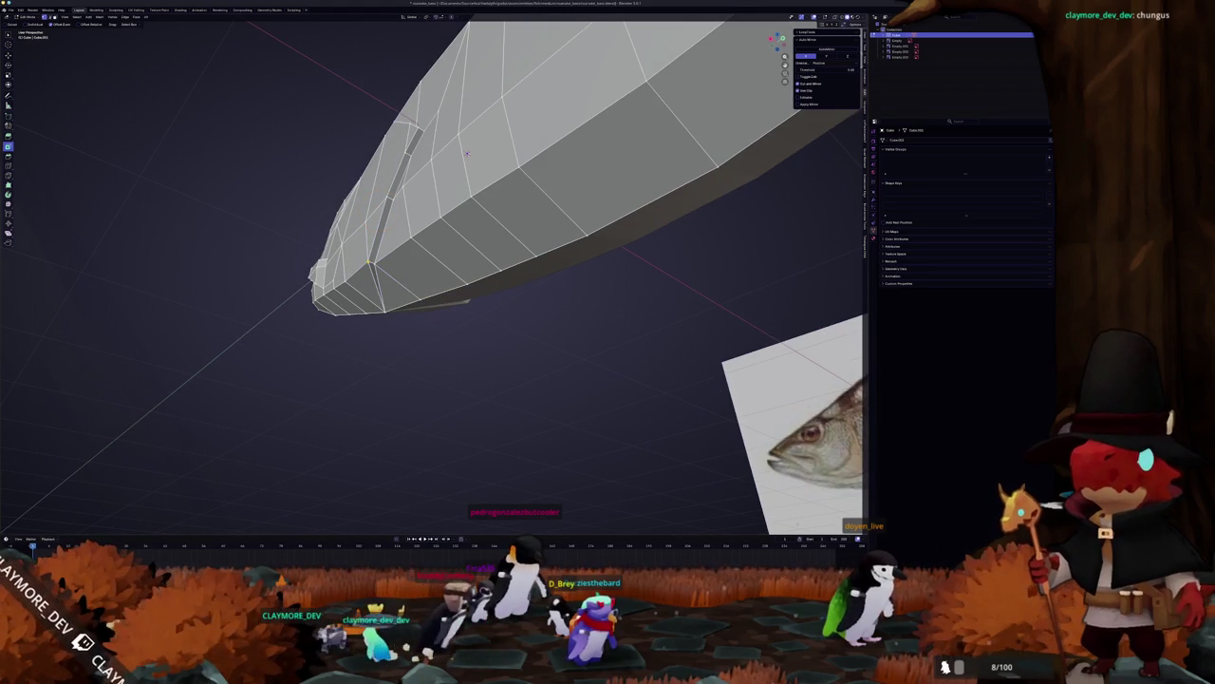
pyautogui.click(370, 264)
pyautogui.moveTo(370, 264)
pyautogui.mouseDown()
pyautogui.moveTo(522, 193)
pyautogui.moveTo(498, 296)
pyautogui.moveTo(454, 263)
pyautogui.moveTo(464, 254)
pyautogui.moveTo(454, 277)
pyautogui.moveTo(443, 246)
pyautogui.mouseUp()
# Step: Exit local view and resume editing in X-ray Right Ortho view over the reference
pyautogui.press('Tab')
pyautogui.press('Tab')
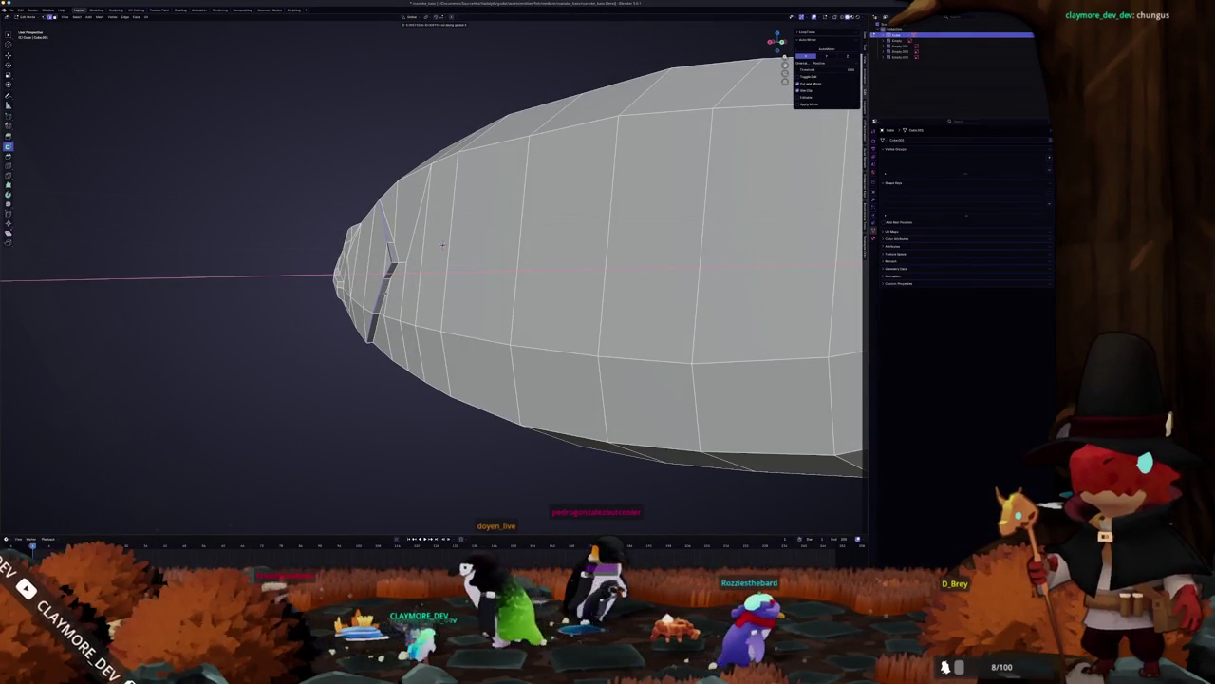
pyautogui.press('KP_Divide')
pyautogui.press('Tab')
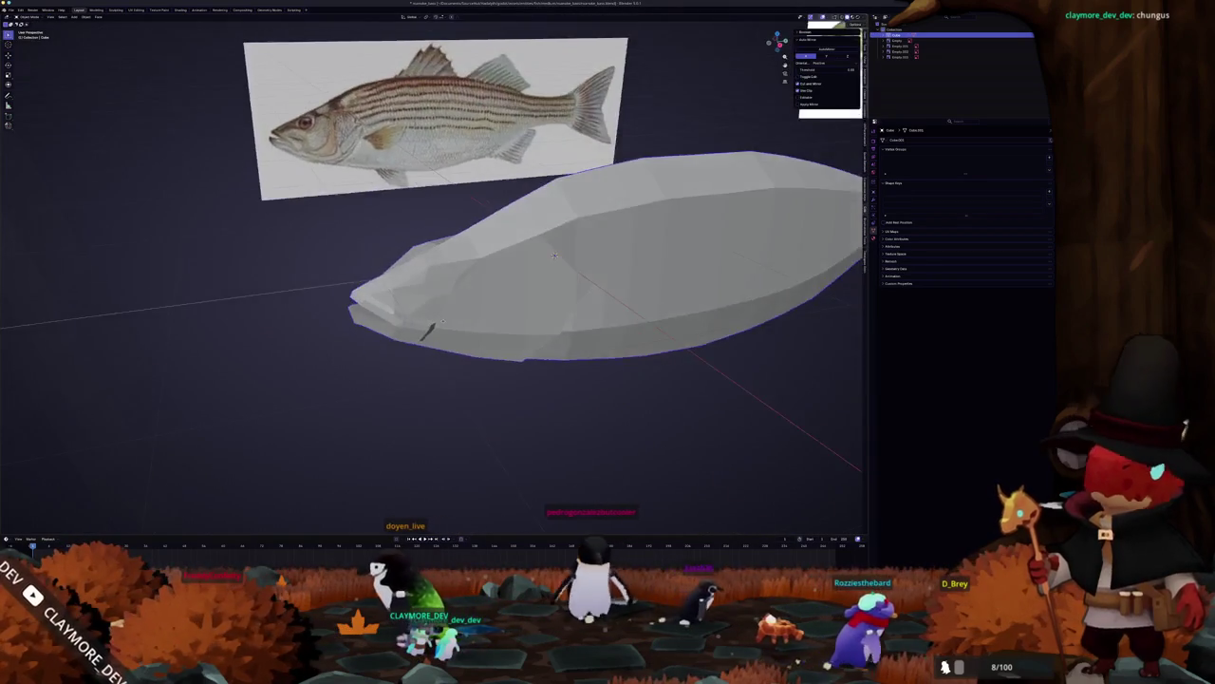
pyautogui.press('Tab')
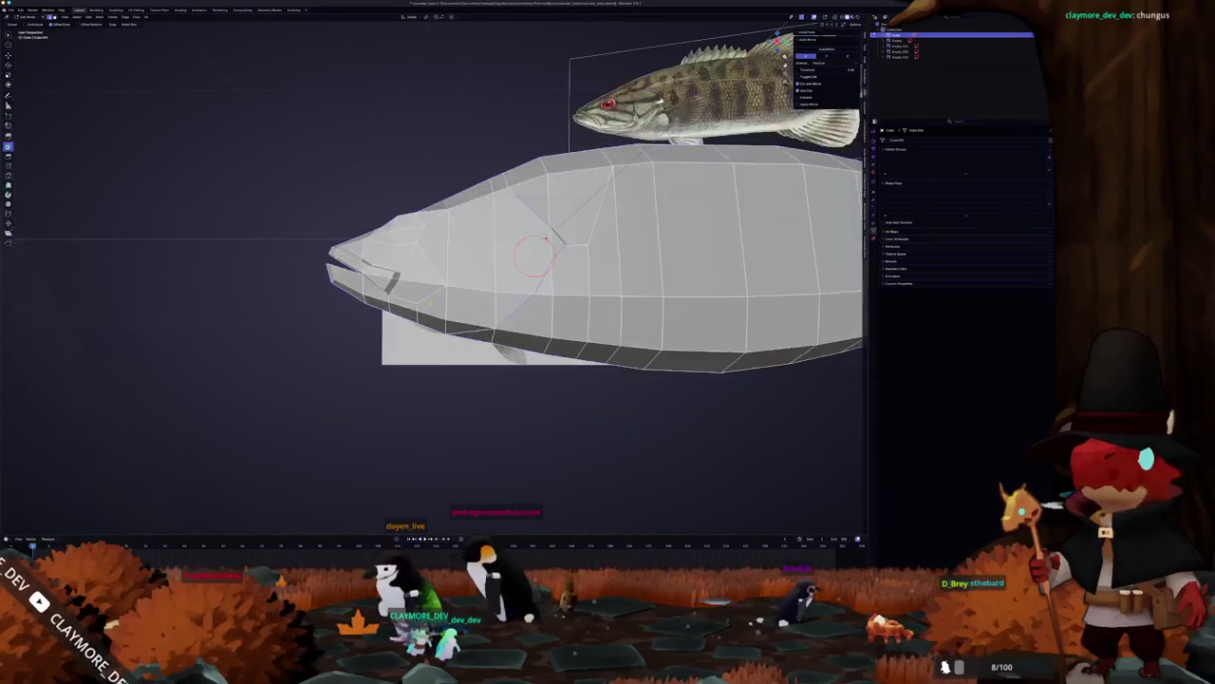
pyautogui.press('KP_3')
pyautogui.hotkey('alt', 'z')
pyautogui.scroll(5, 408, 353)
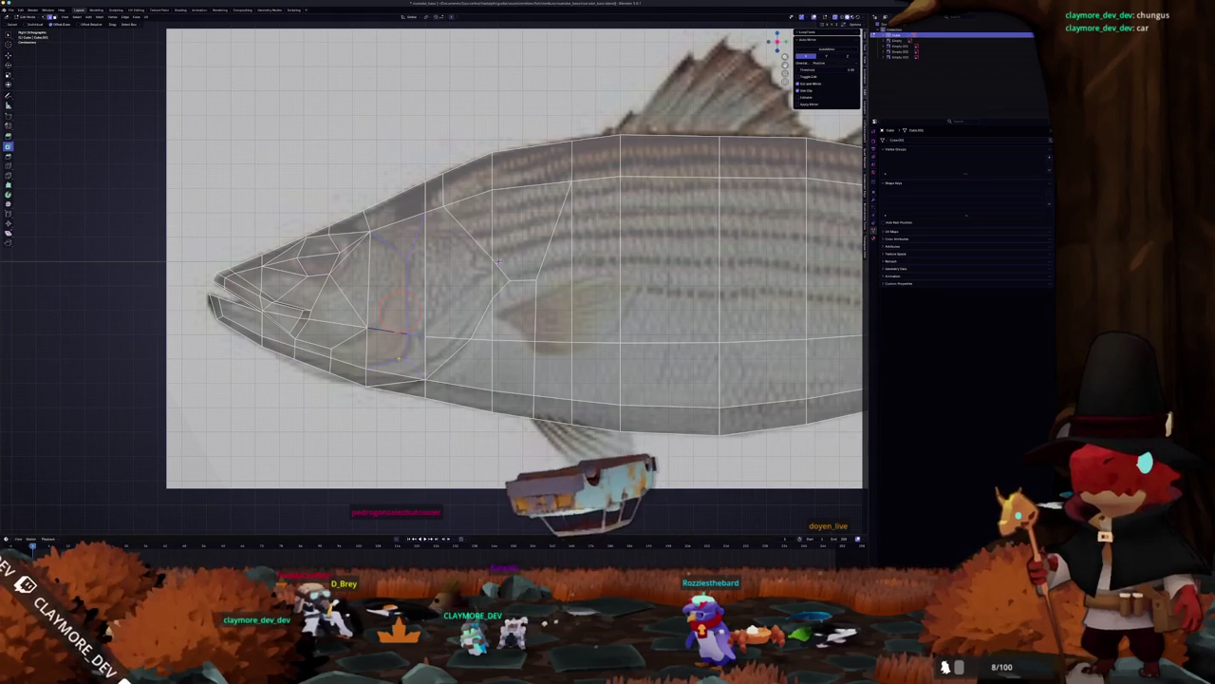
# Step: Commit a second knife cut along the gill and merge its vertices at center
pyautogui.moveTo(496, 260); pyautogui.dragTo(475, 274)
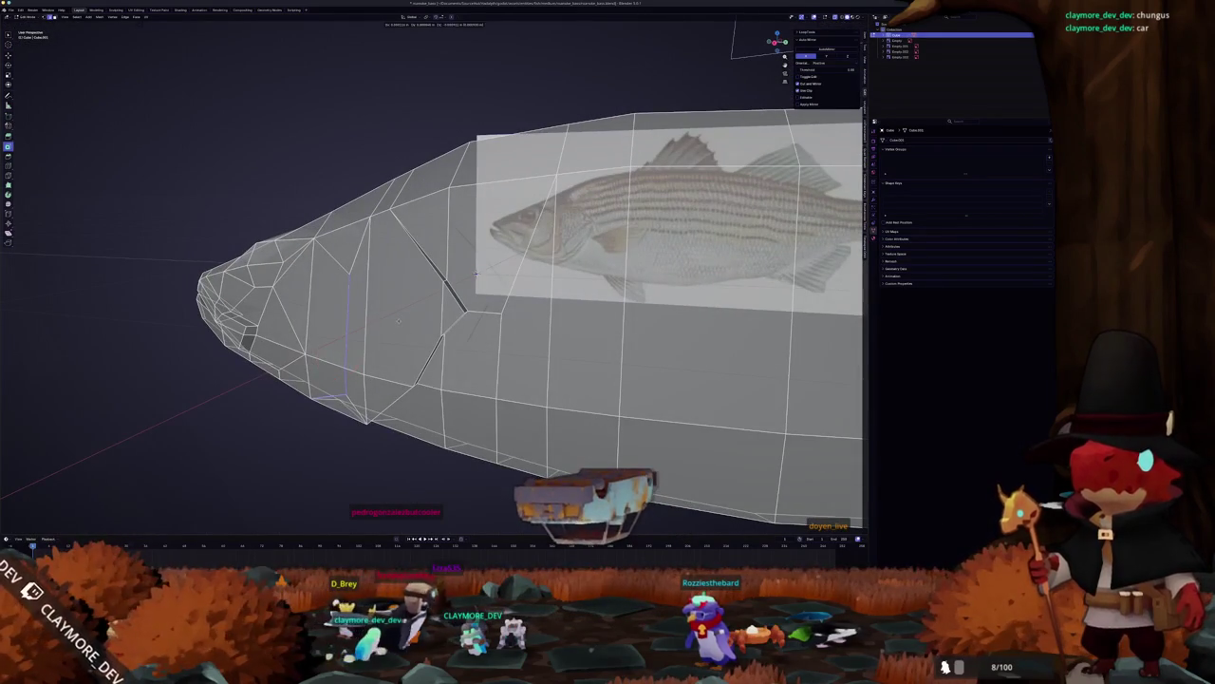
pyautogui.press('x')
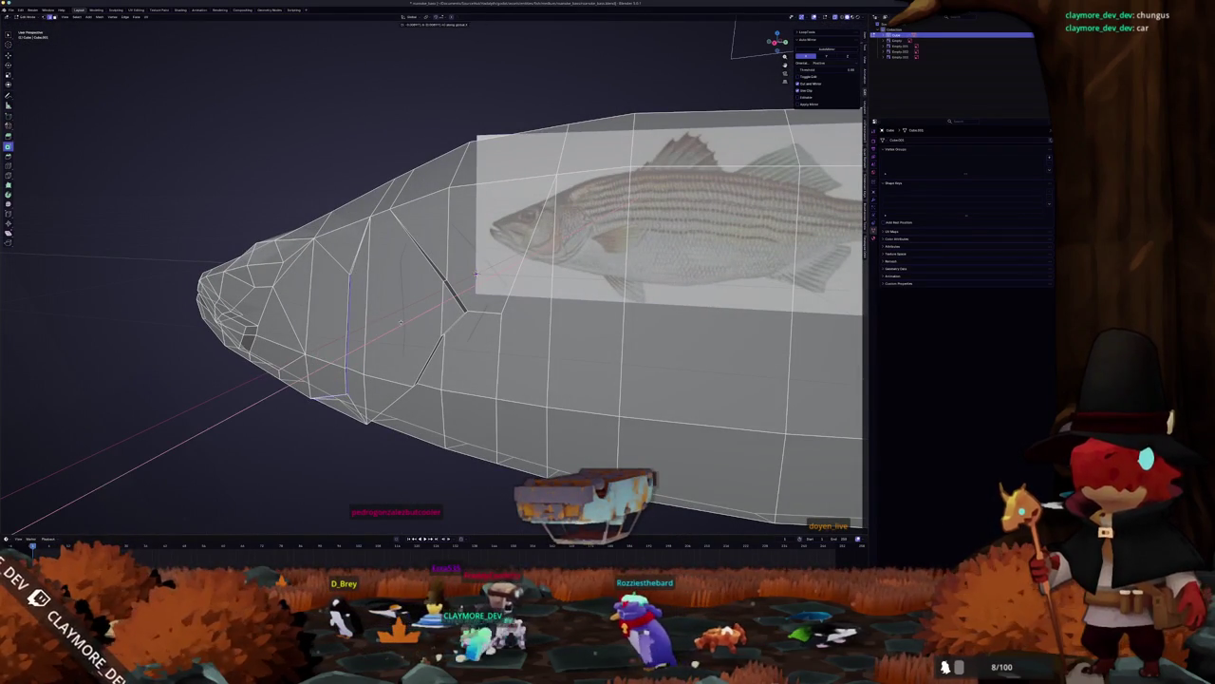
pyautogui.moveTo(475, 274)
pyautogui.mouseDown()
pyautogui.moveTo(472, 212)
pyautogui.moveTo(321, 299)
pyautogui.moveTo(323, 314)
pyautogui.moveTo(333, 201)
pyautogui.mouseUp()
pyautogui.press('Return')
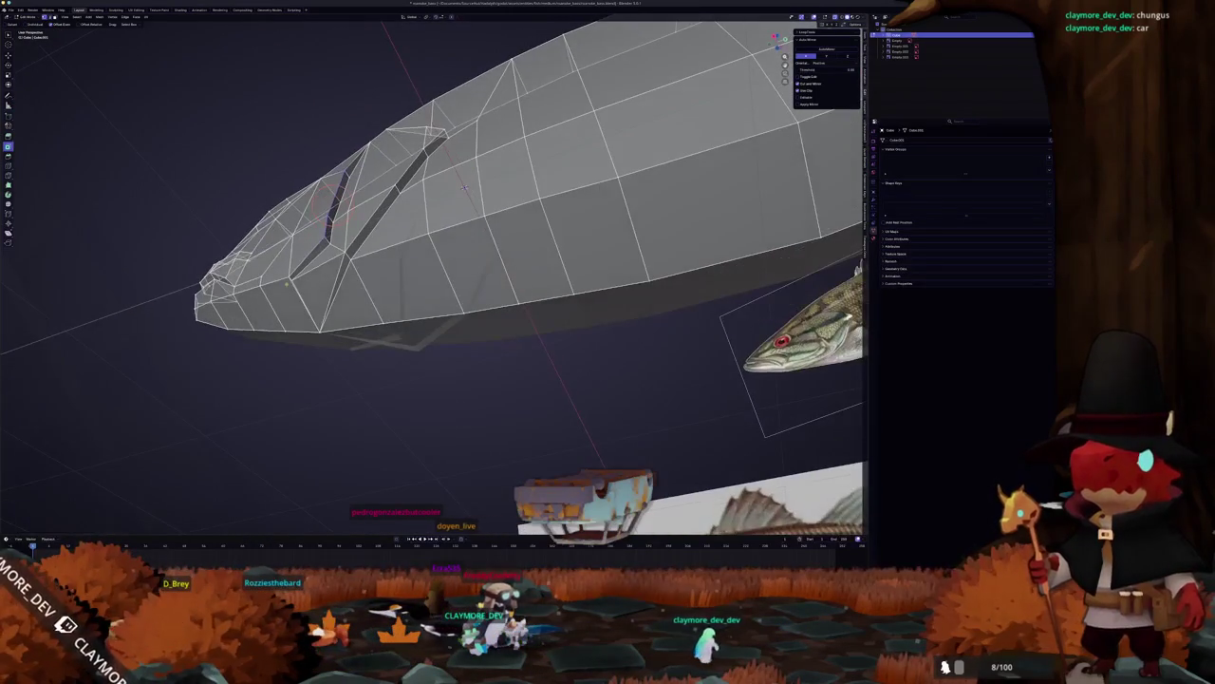
pyautogui.press('m')
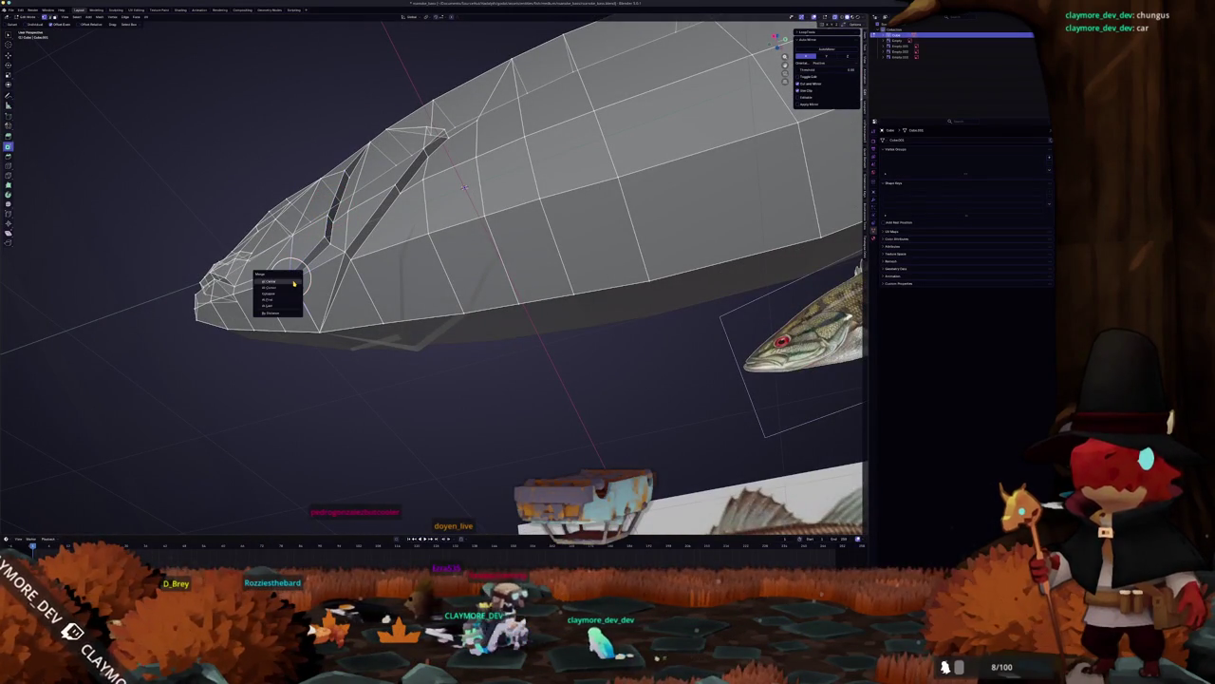
pyautogui.click(293, 280)
# Step: Delete the stray triangle face at the top of the gill slit
pyautogui.moveTo(313, 285); pyautogui.dragTo(338, 219)
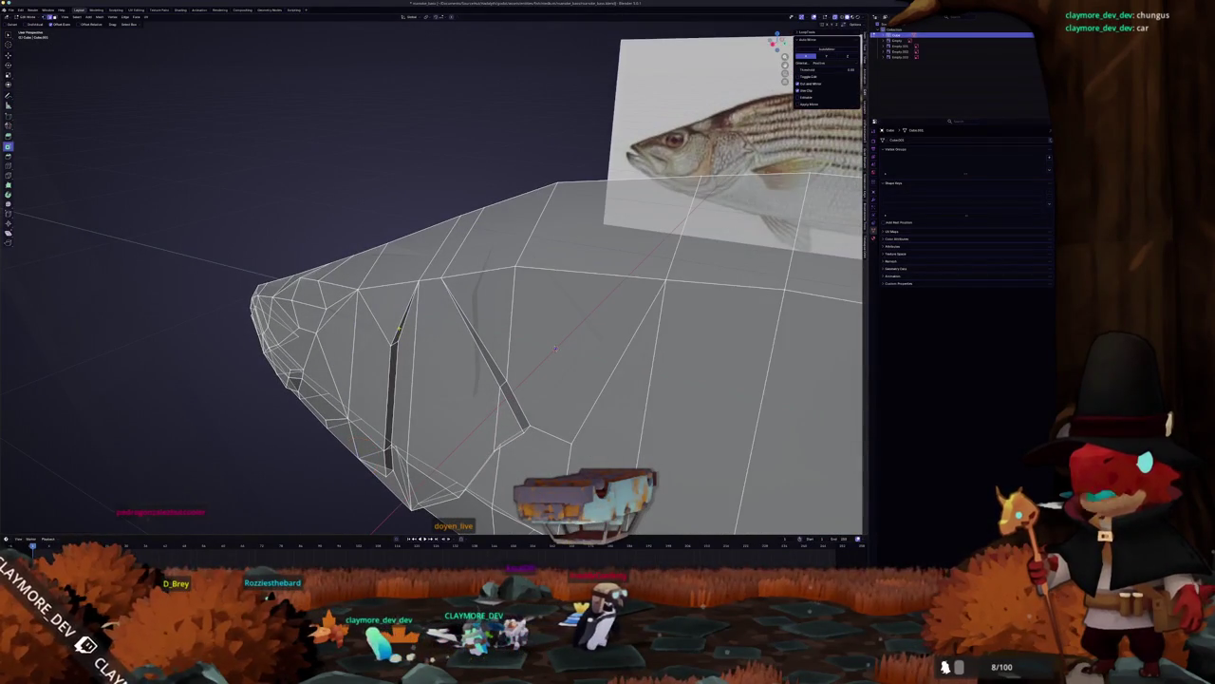
pyautogui.moveTo(399, 322); pyautogui.dragTo(362, 328)
pyautogui.click(365, 332)
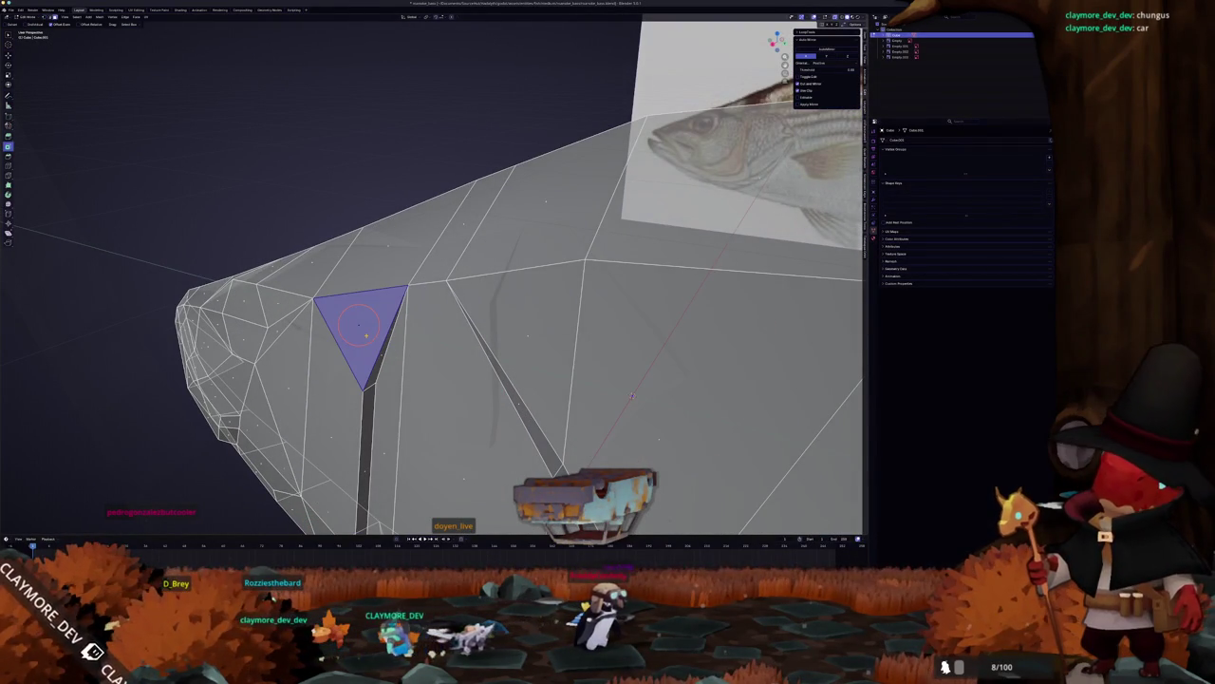
pyautogui.press('x')
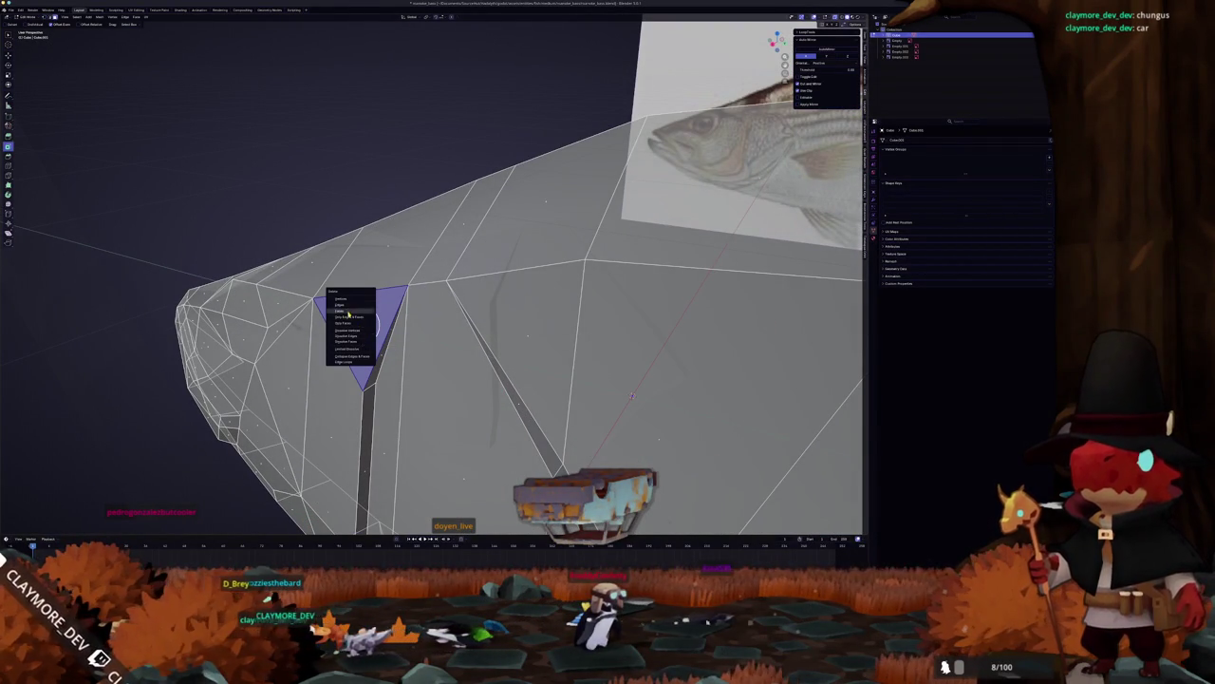
pyautogui.click(348, 310)
# Step: Fill the resulting hole with a new face and leave Edit Mode
pyautogui.moveTo(351, 360); pyautogui.dragTo(361, 368)
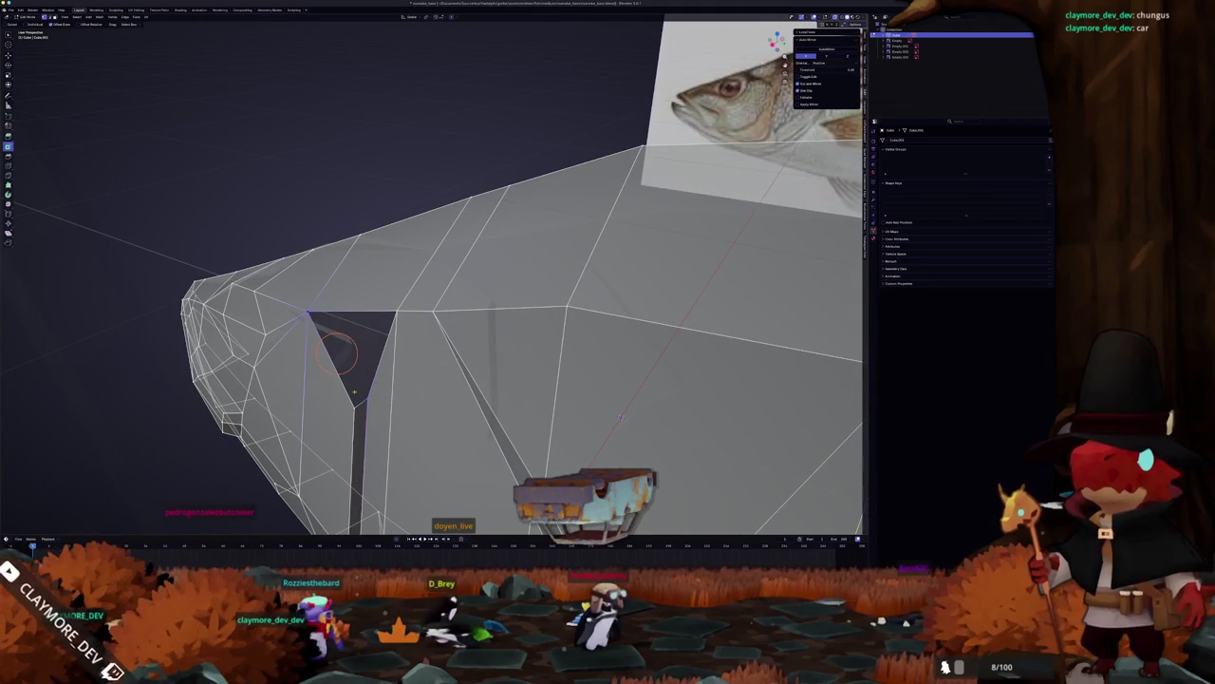
pyautogui.click(366, 394)
pyautogui.click(339, 351)
pyautogui.press('f')
pyautogui.press('Tab')
pyautogui.scroll(-4, 570, 361)
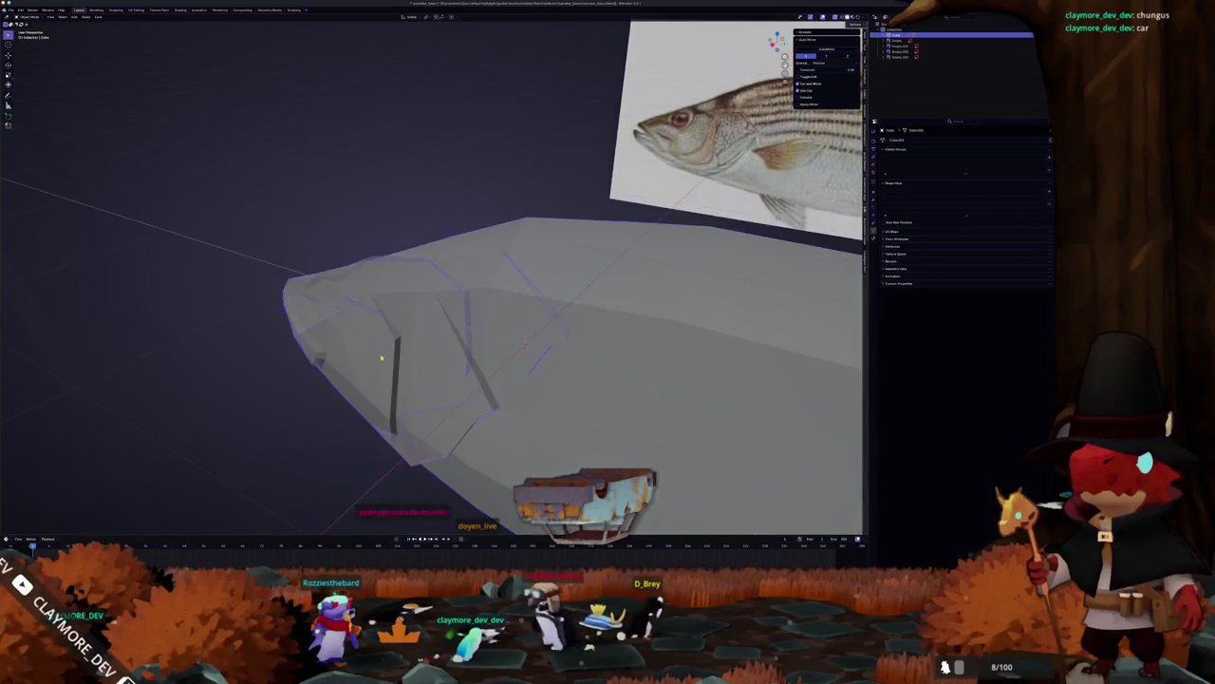
# Step: Enter Edit Mode in X-ray Right Ortho view and zoom in on the fish's tail stem
pyautogui.scroll(-5, 382, 388)
pyautogui.scroll(2, 383, 382)
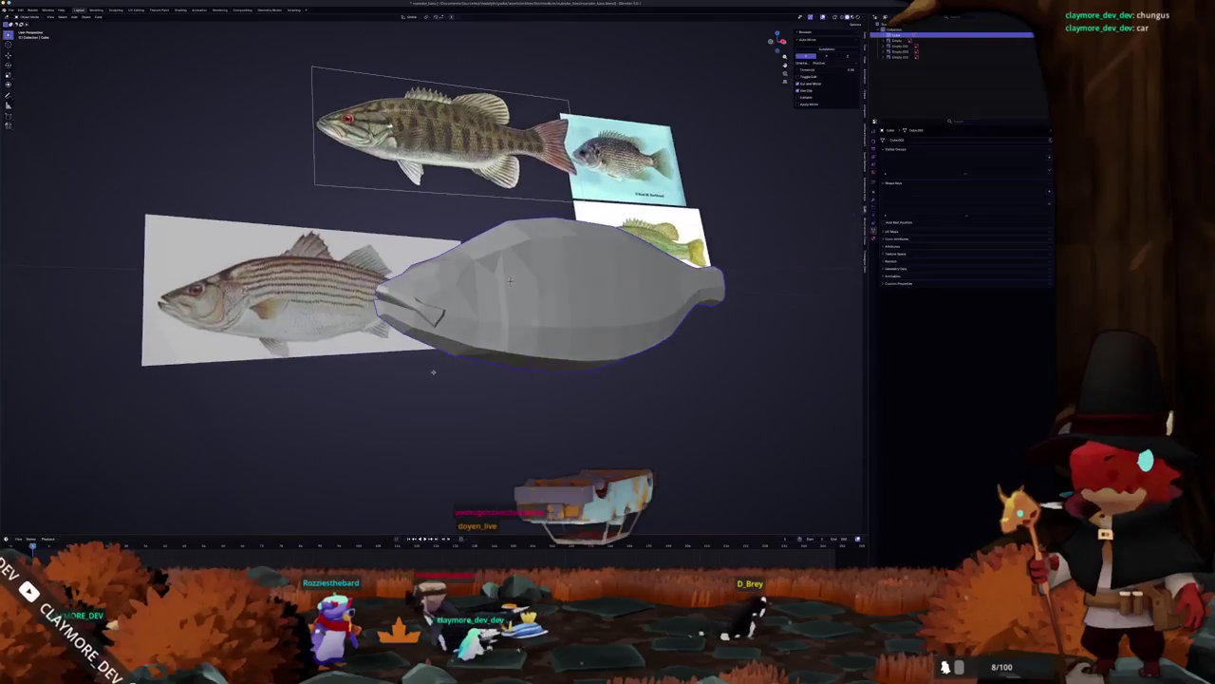
pyautogui.scroll(4, 385, 375)
pyautogui.scroll(-5, 385, 375)
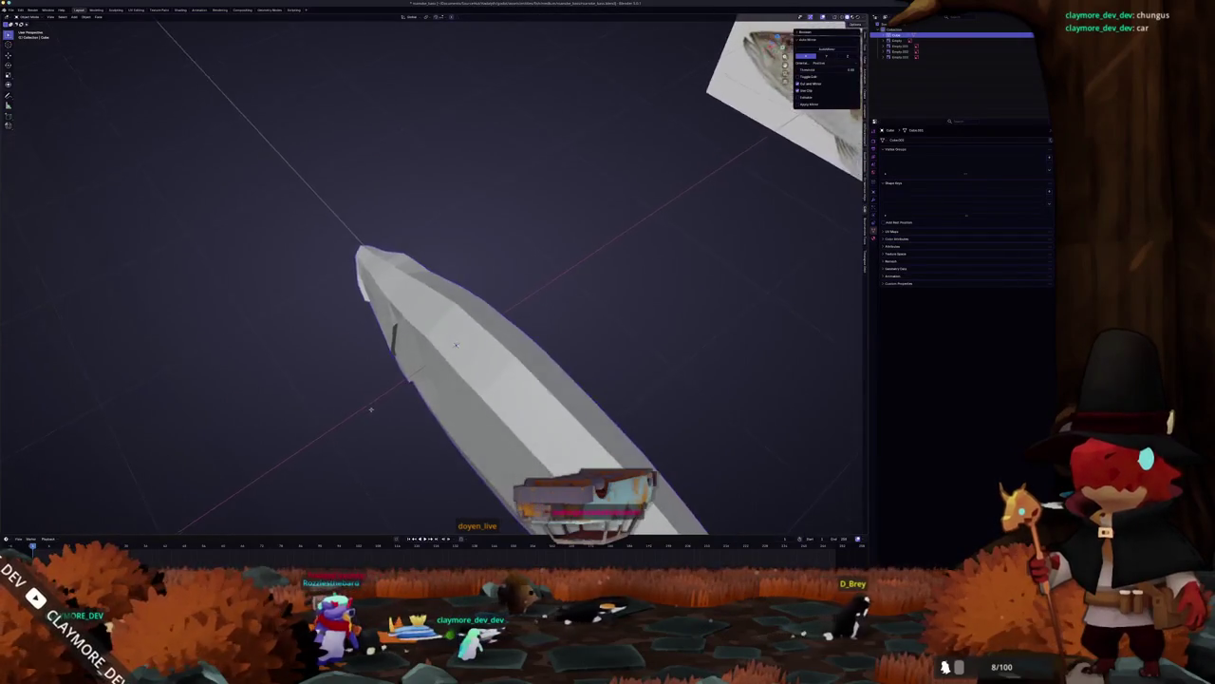
pyautogui.press('KP_3')
pyautogui.hotkey('alt', 'z')
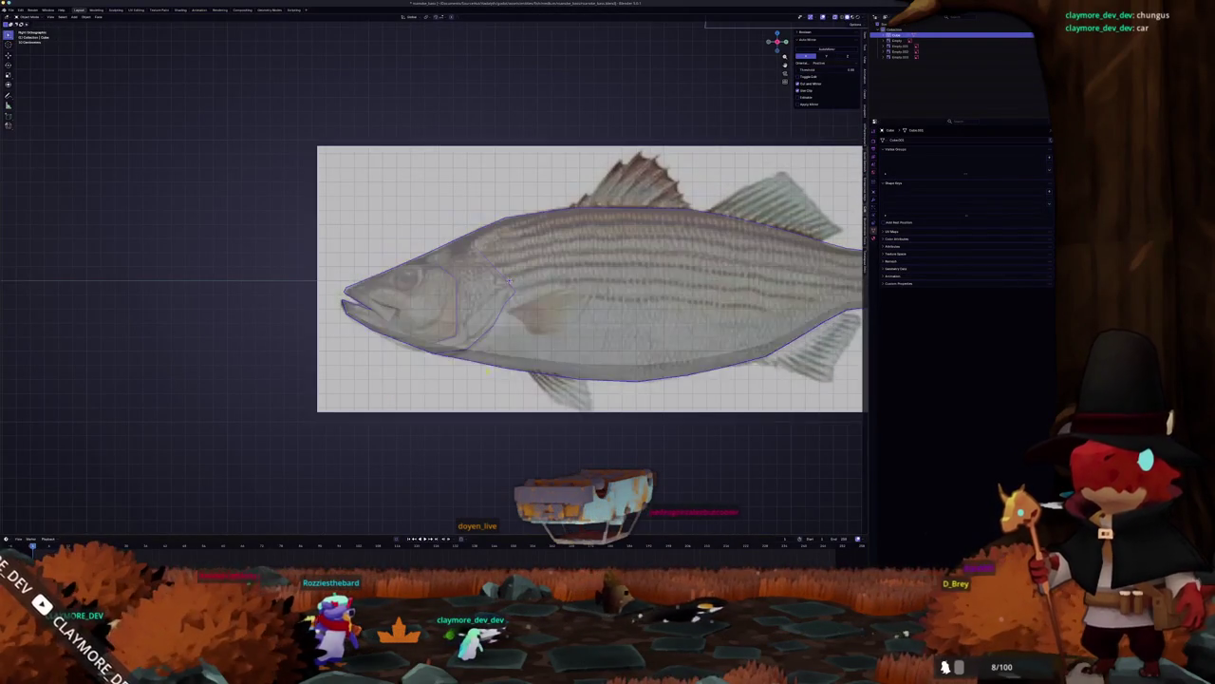
pyautogui.scroll(2, 347, 375)
pyautogui.press('Tab')
pyautogui.press('Tab')
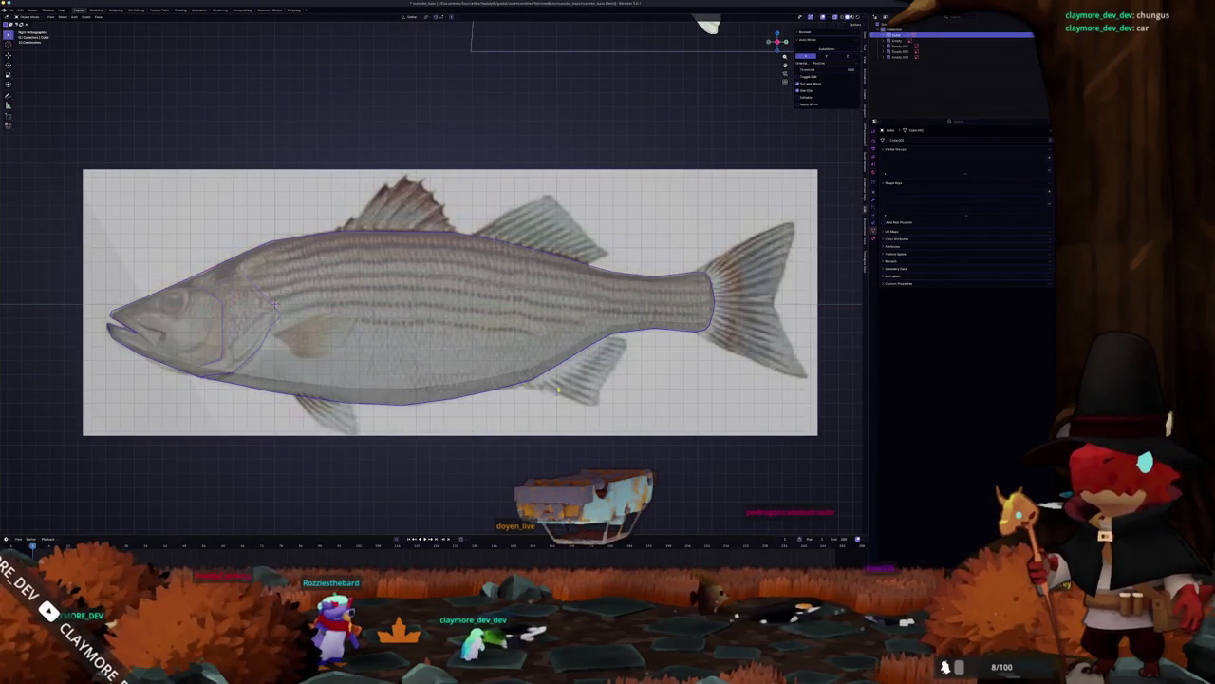
pyautogui.press('Tab')
pyautogui.press('KP_Decimal')
pyautogui.scroll(1, 498, 373)
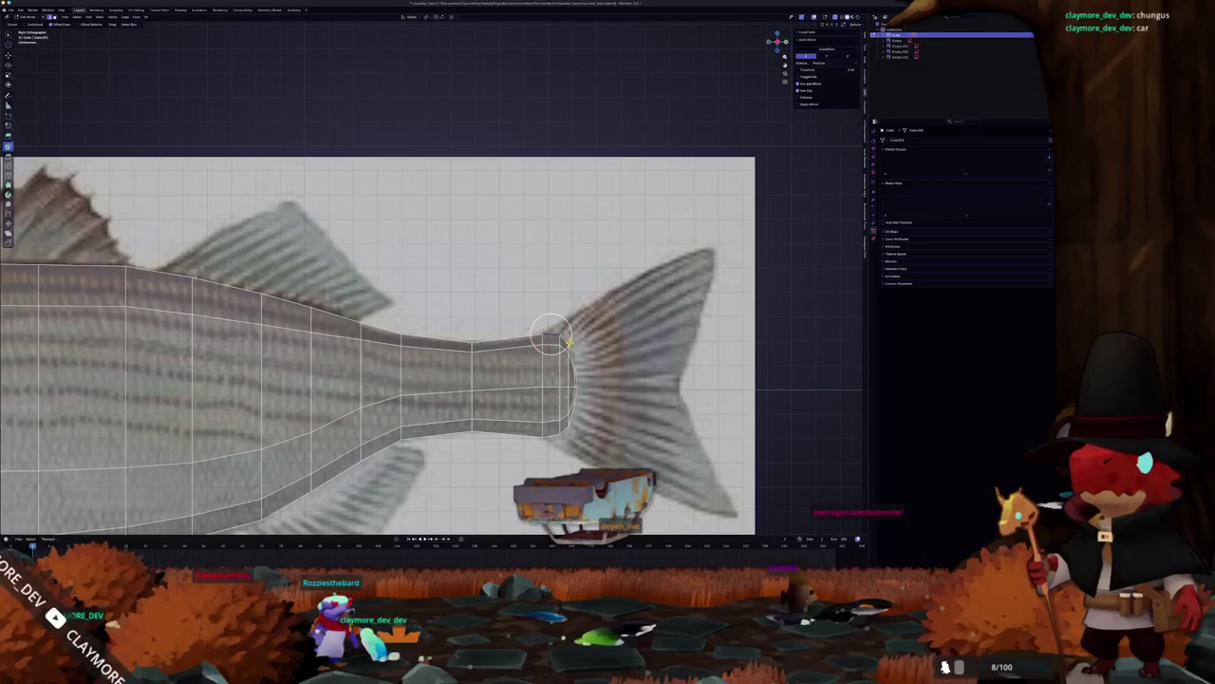
# Step: Select the tail-end edge loop and duplicate the object as Cube.001
pyautogui.press('f')
pyautogui.scroll(-1, 550, 332)
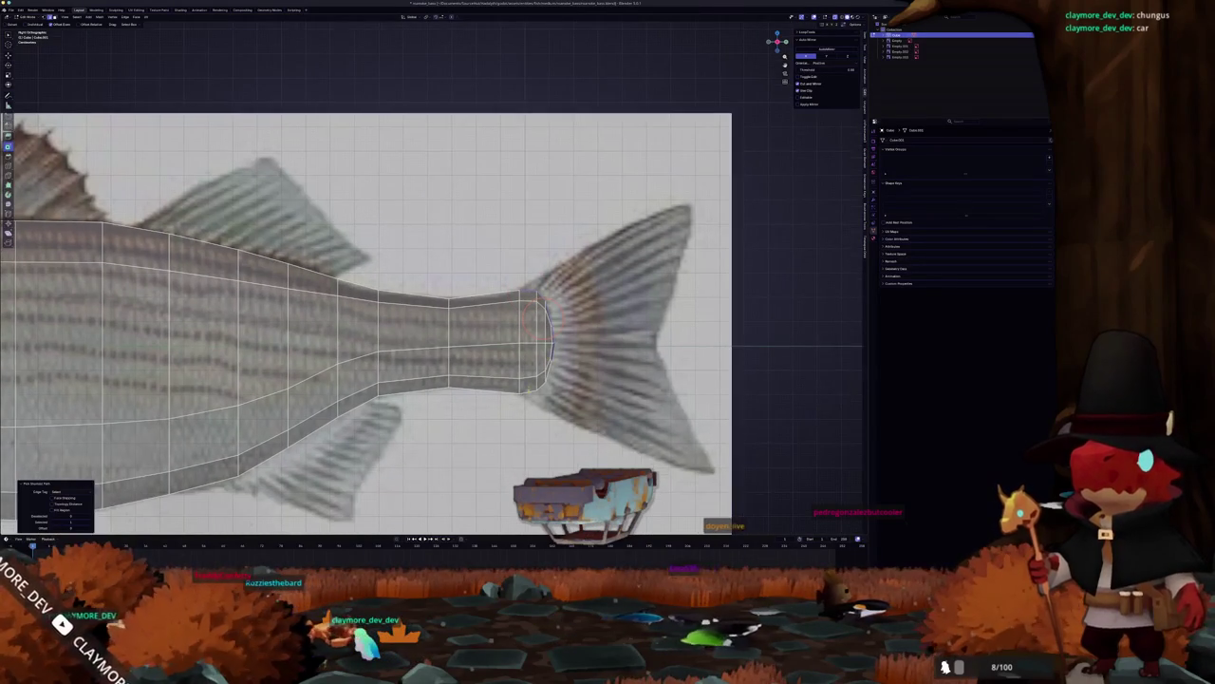
pyautogui.keyDown('alt'); pyautogui.click(543, 369); pyautogui.keyUp('alt')
pyautogui.hotkey('ctrl', 'e')
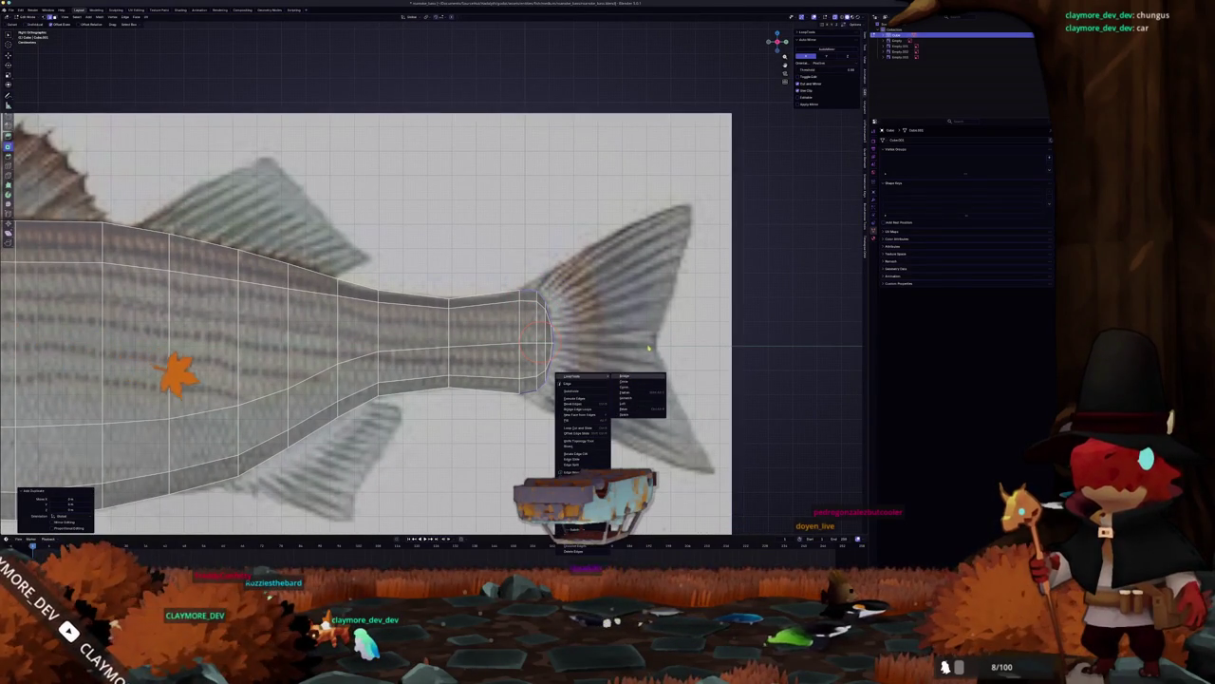
pyautogui.press('Escape')
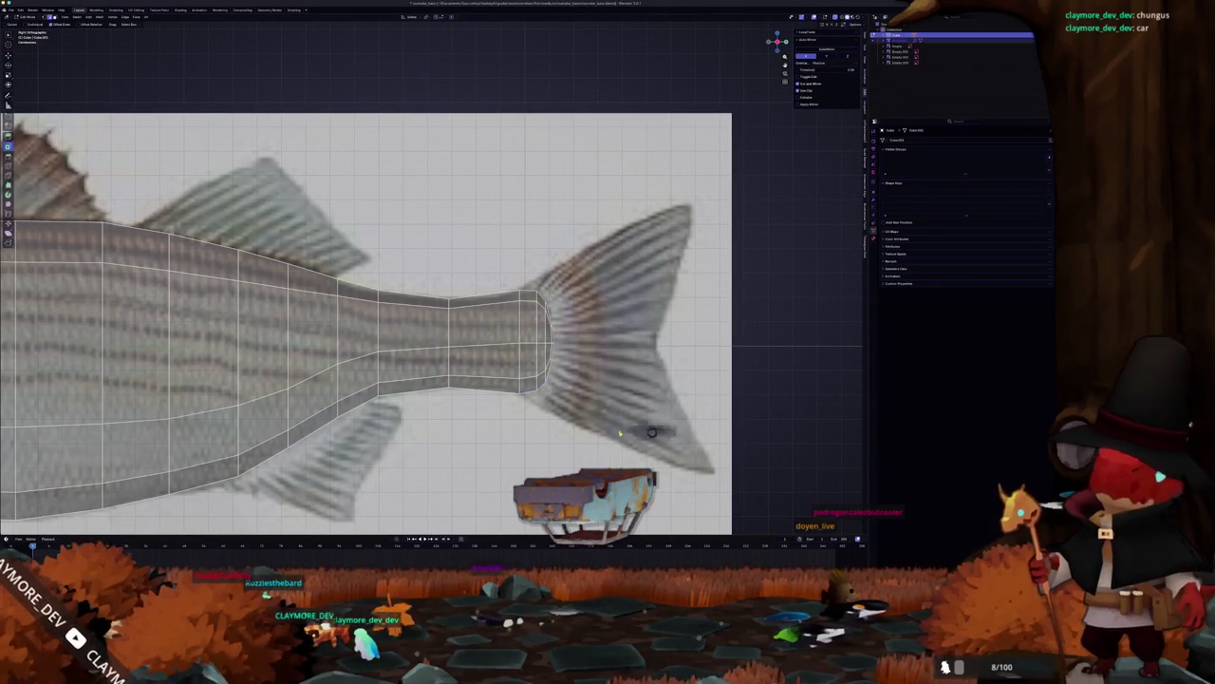
pyautogui.press('Tab')
pyautogui.hotkey('shift', 'd')
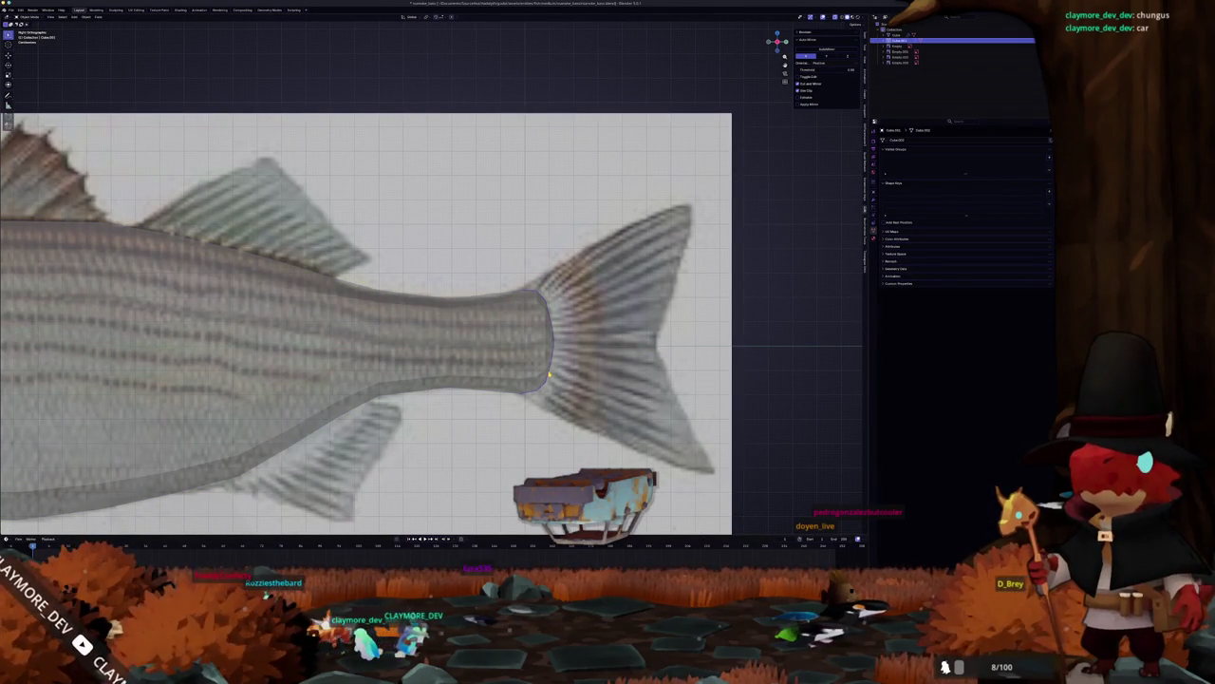
pyautogui.press('Tab')
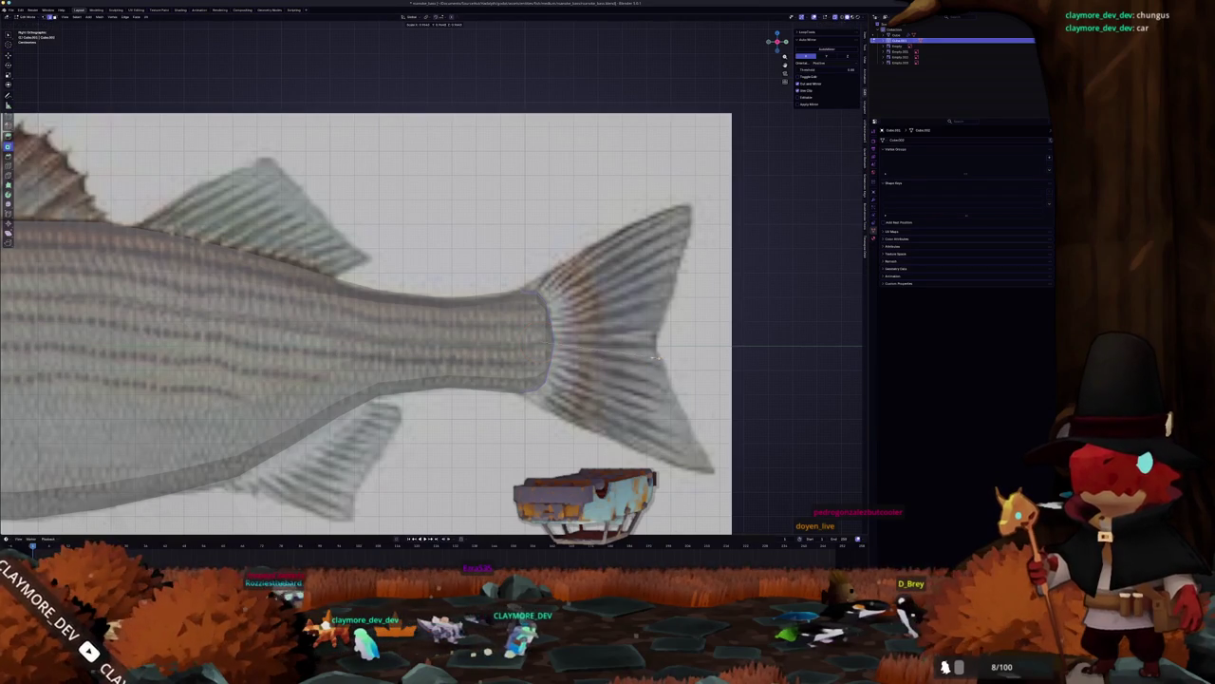
# Step: Extrude the tail end, then move and enlarge it into a fan over the tail fin
pyautogui.press('e')
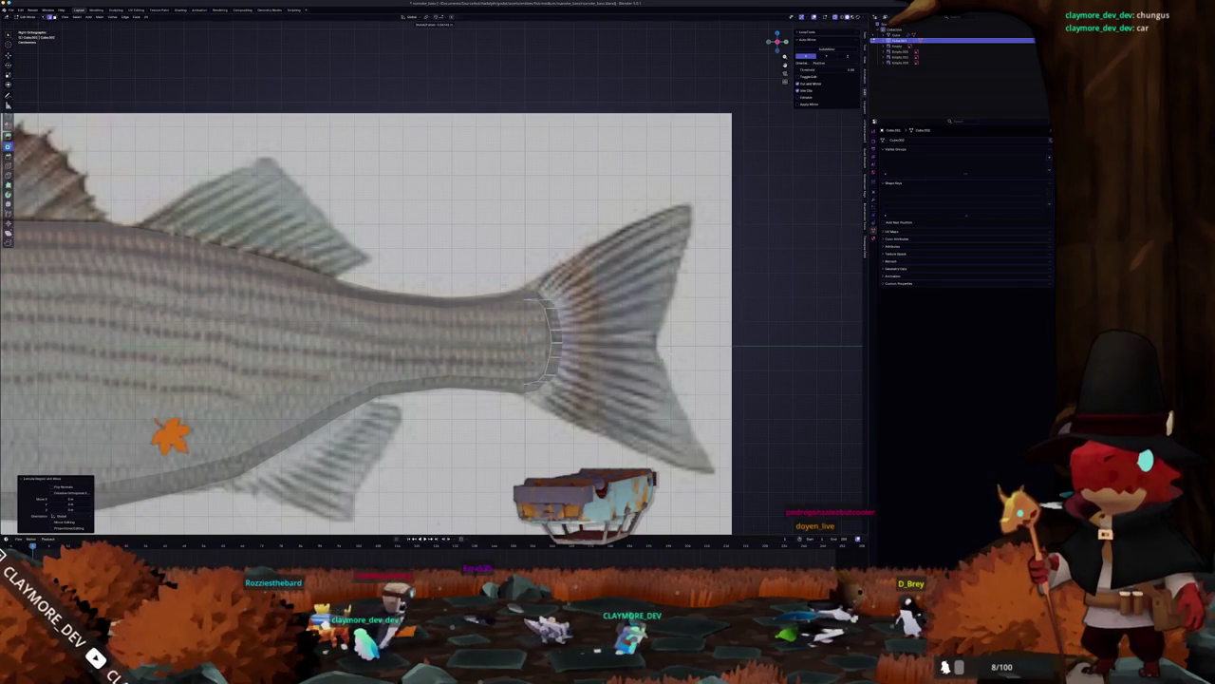
pyautogui.press('s')
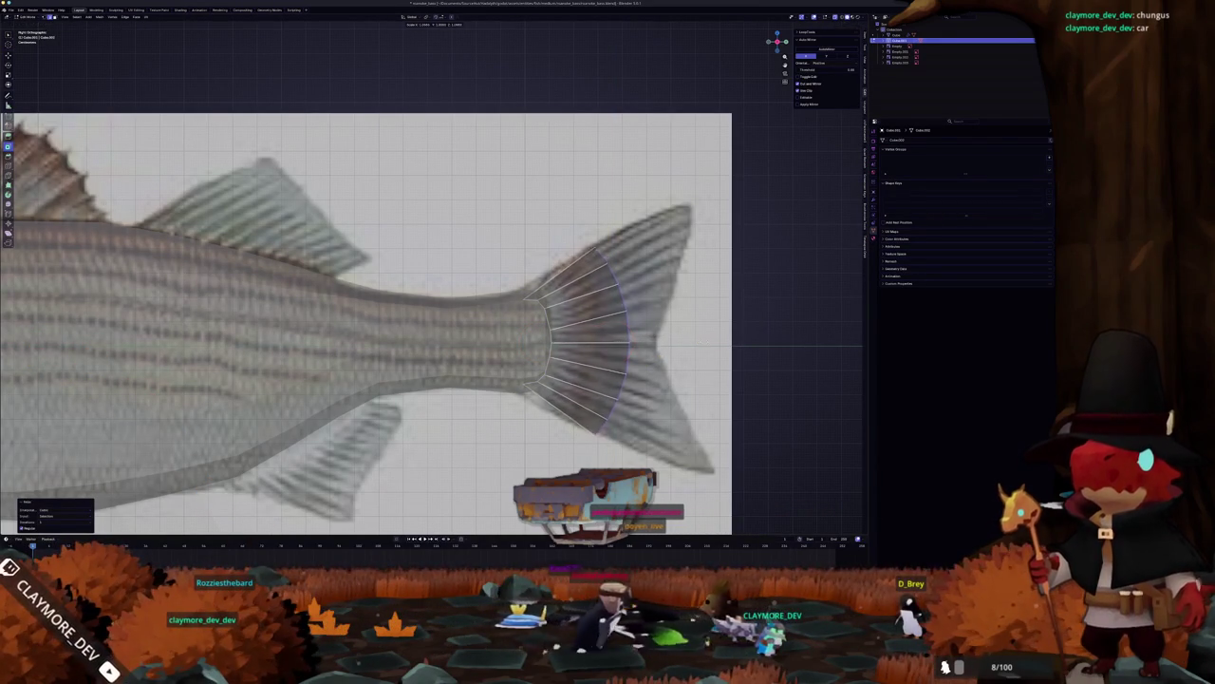
pyautogui.press('g')
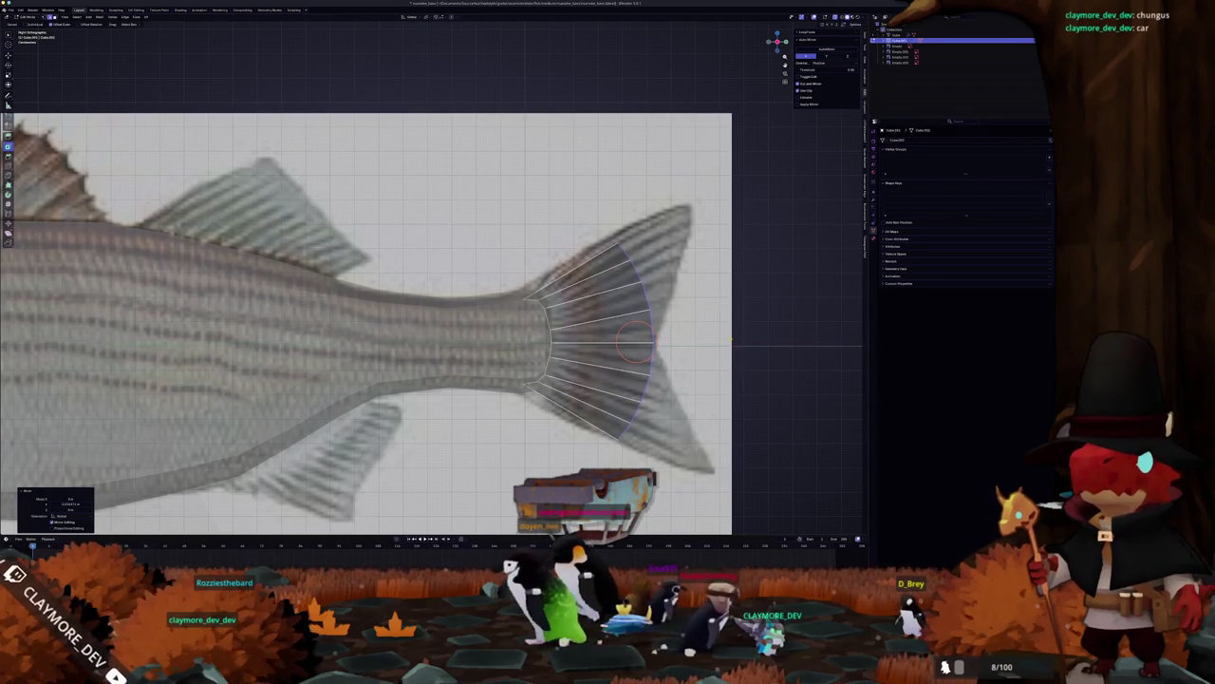
pyautogui.press('s')
pyautogui.click(737, 334)
# Step: Scale the fan's inner vertices along X and Z to reshape its proportions
pyautogui.keyDown('shift'); pyautogui.rightClick(536, 342); pyautogui.keyUp('shift')
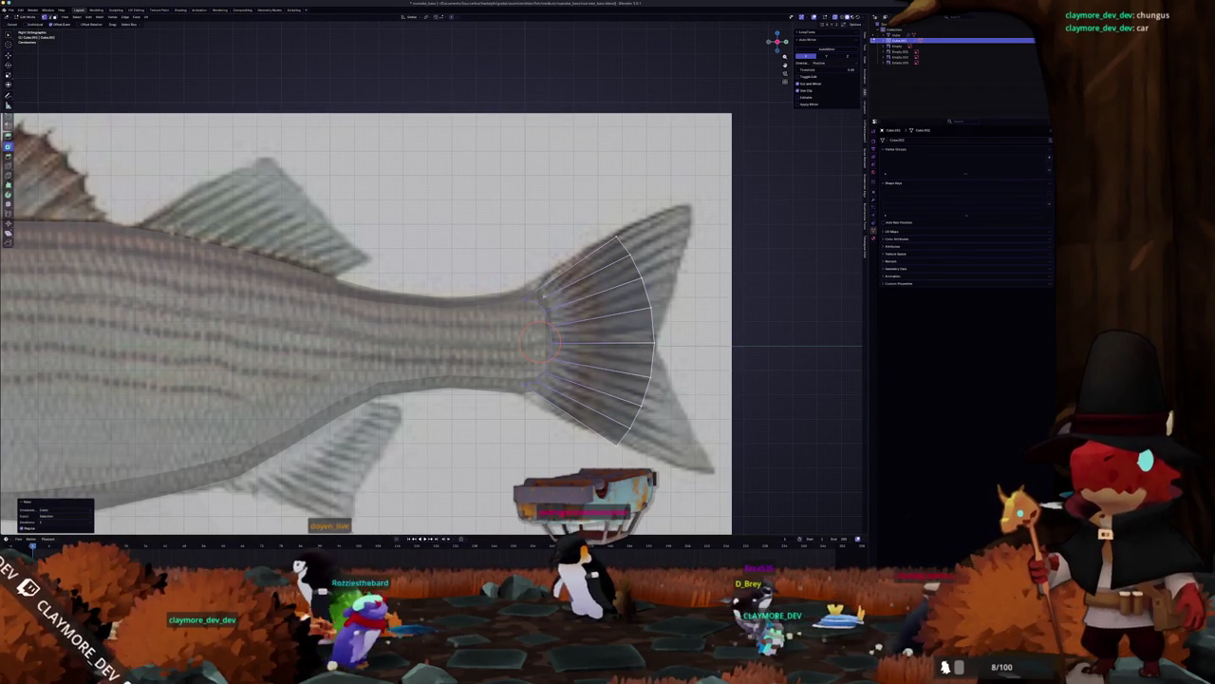
pyautogui.press('s')
pyautogui.press('x')
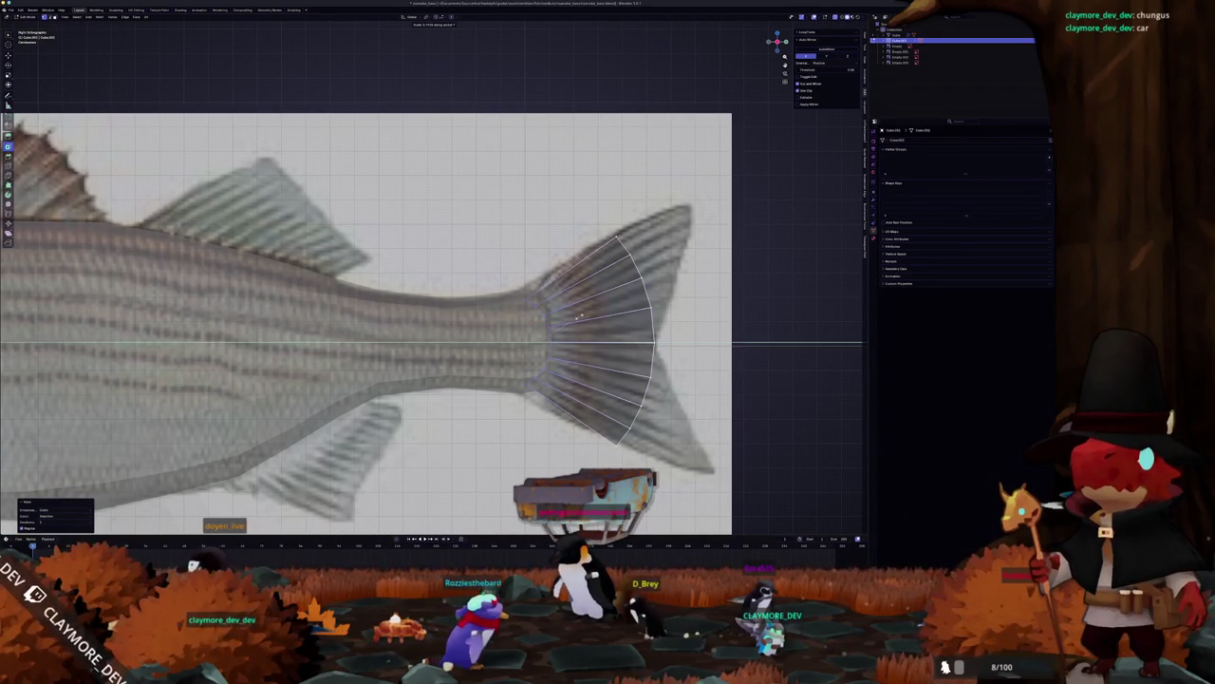
pyautogui.press('z')
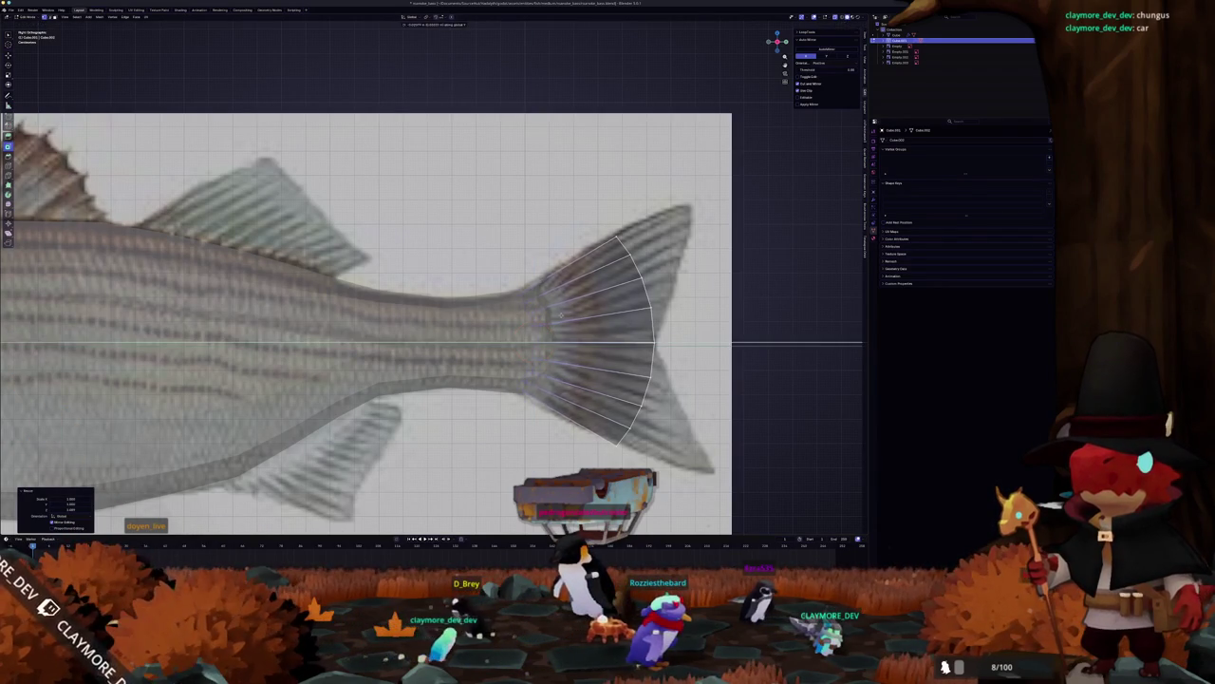
pyautogui.press('Return')
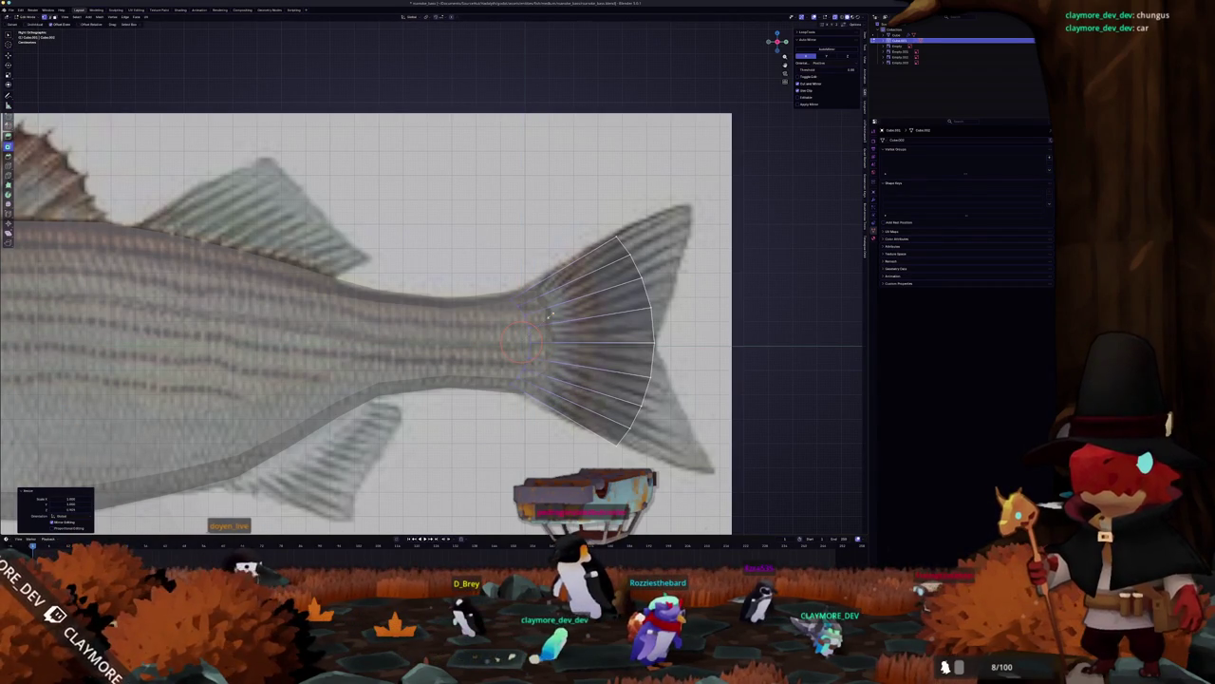
# Step: Undo the inner-vertex squeeze and extrude the tail fan's outer edge toward the fin tips
pyautogui.hotkey('ctrl', 'z')
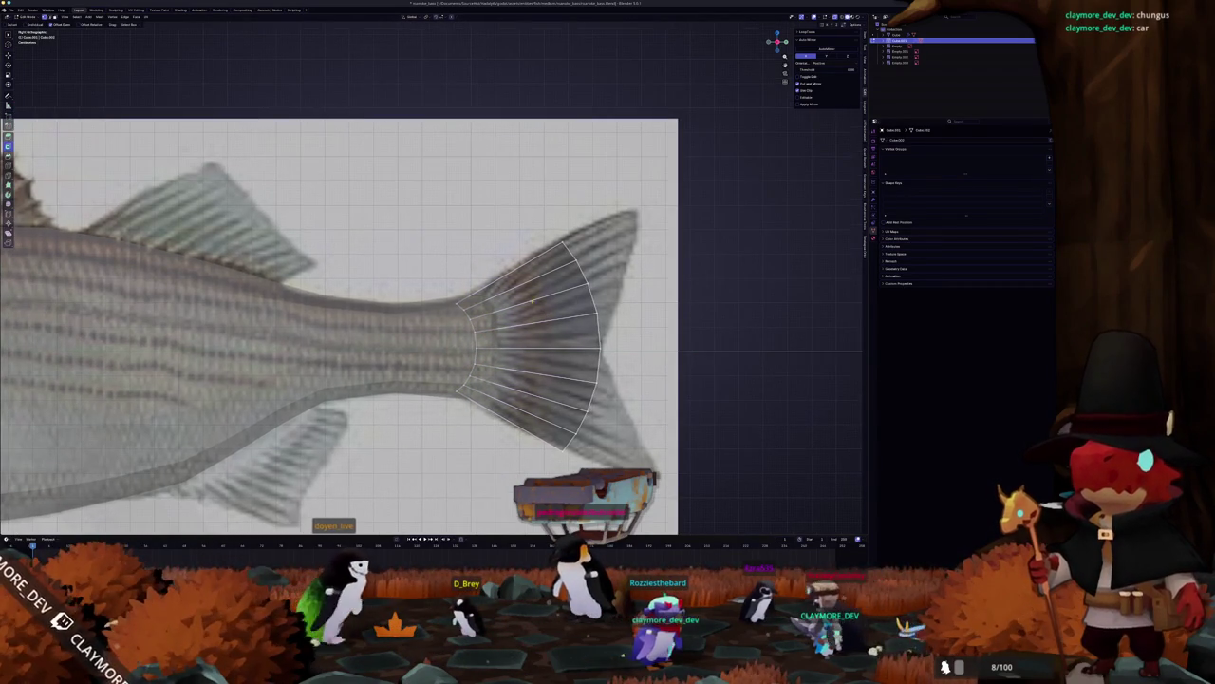
pyautogui.press('s')
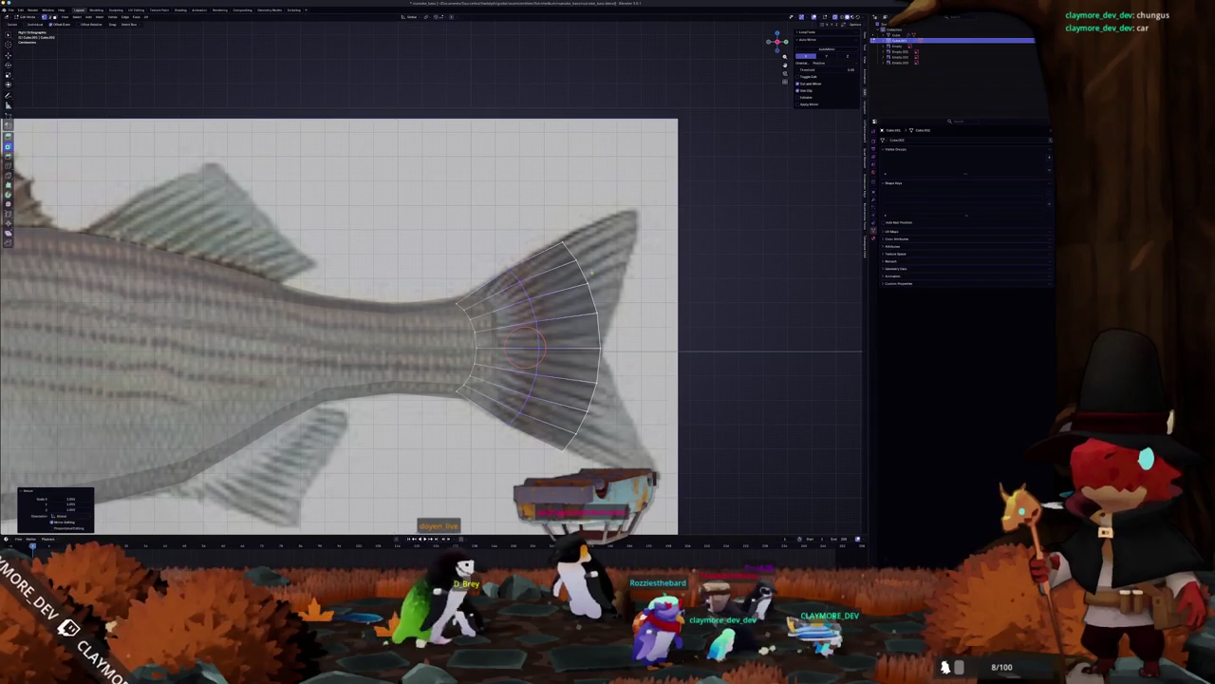
pyautogui.click(592, 331)
pyautogui.keyDown('ctrl'); pyautogui.click(577, 288); pyautogui.keyUp('ctrl')
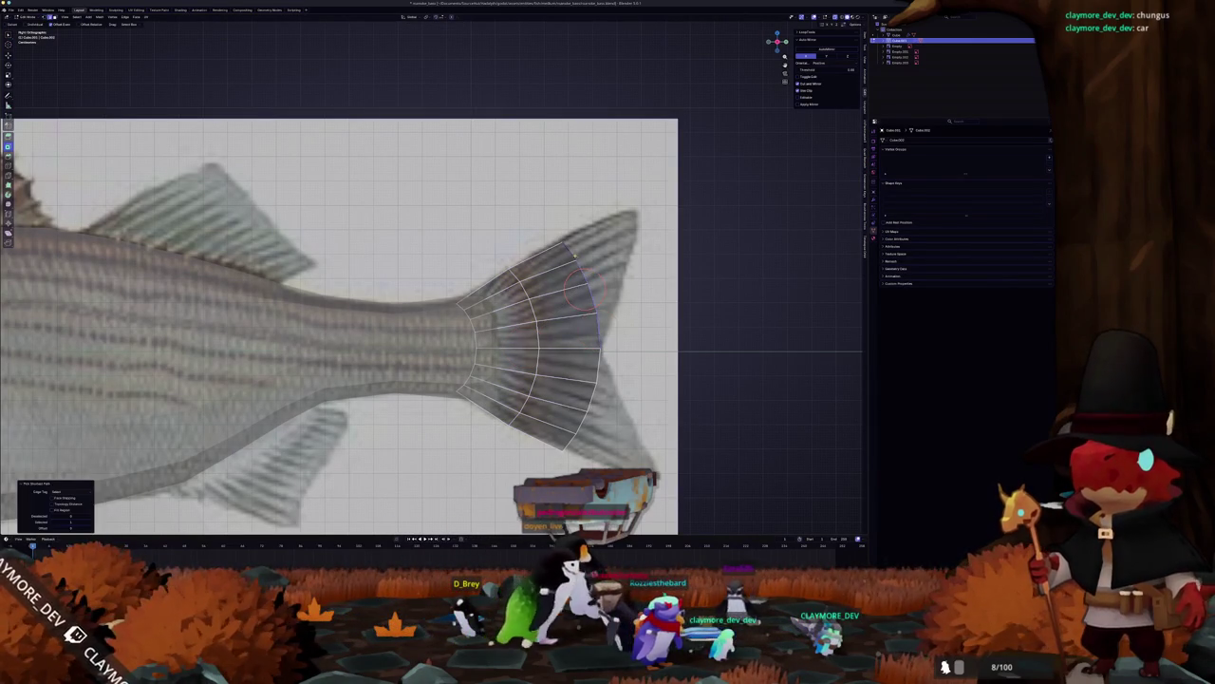
pyautogui.press('e')
pyautogui.click(658, 247)
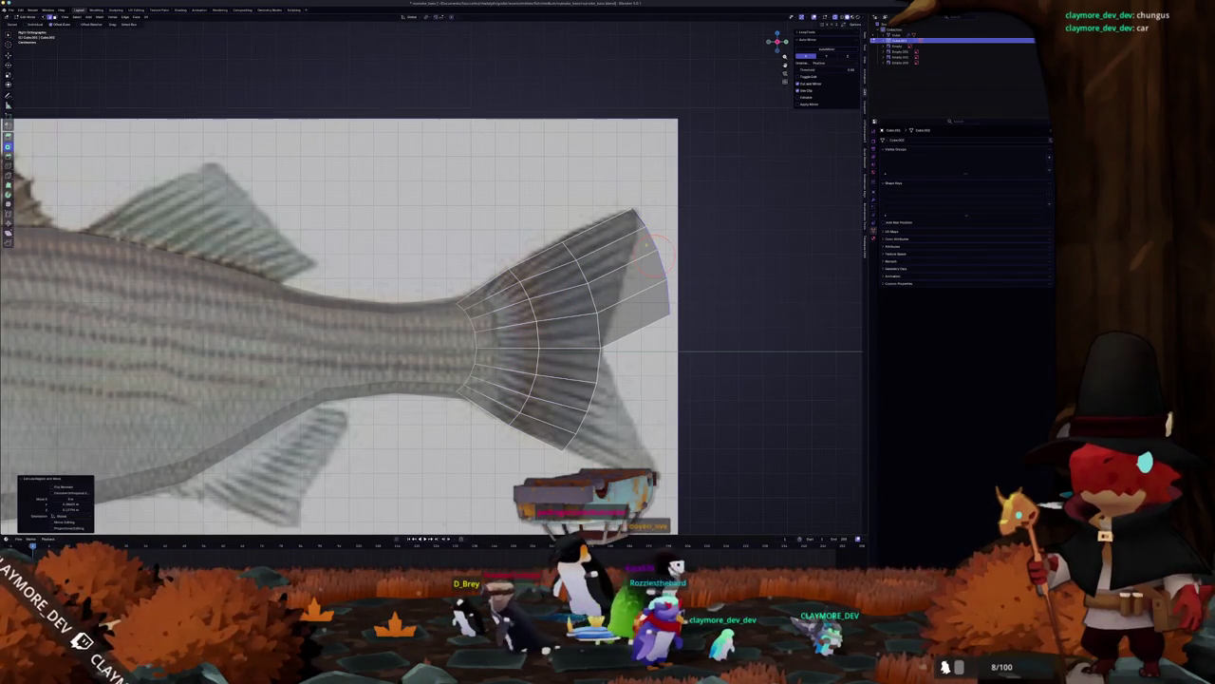
# Step: Dissolve the extra edges in the upper and lower fin, then extrude a new lower fin face
pyautogui.hscroll(3, 432, 326)
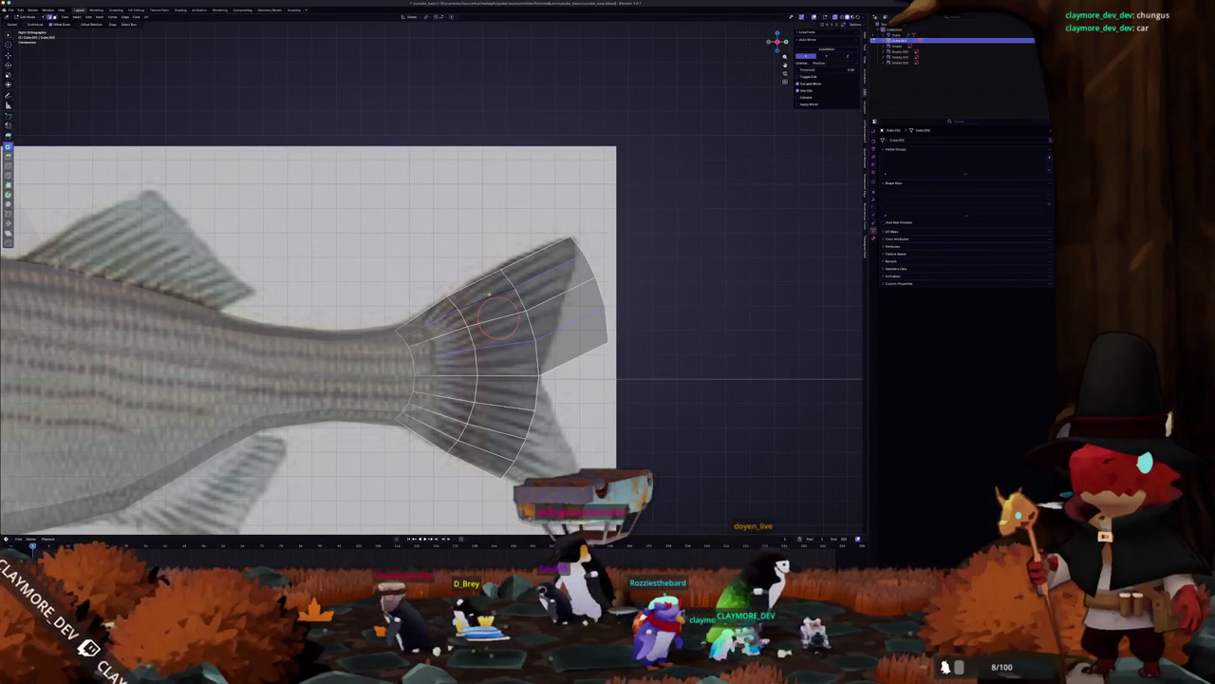
pyautogui.press('x')
pyautogui.click(482, 320)
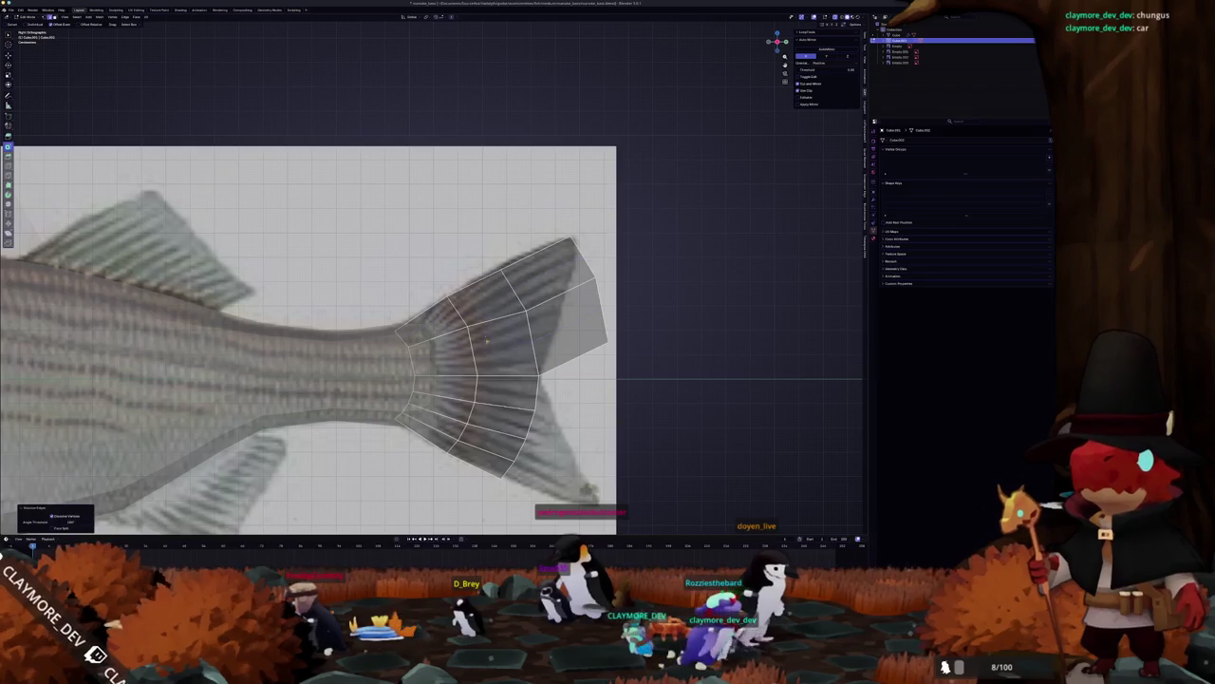
pyautogui.press('x')
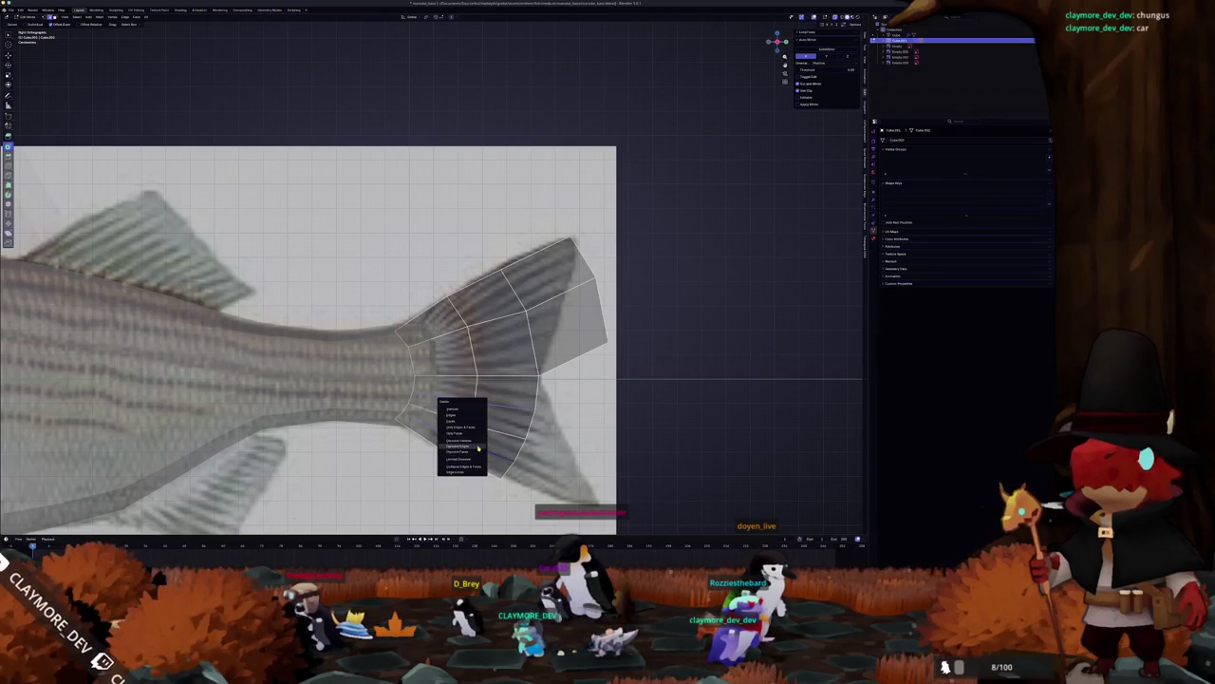
pyautogui.click(479, 446)
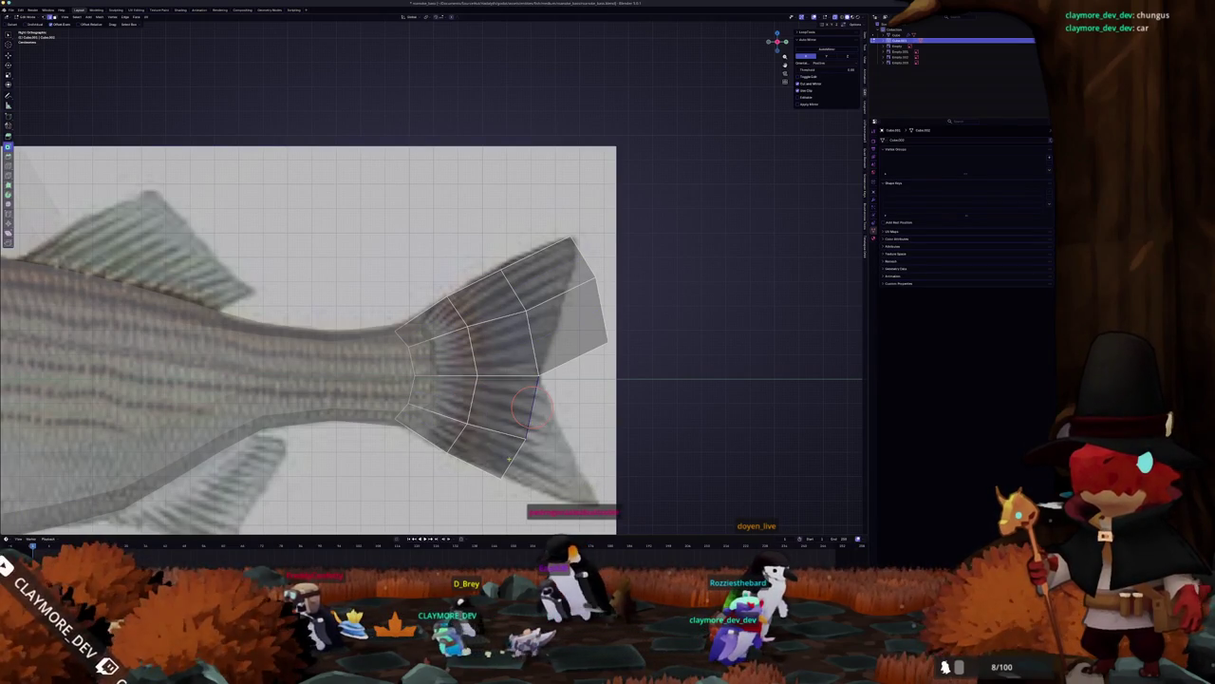
pyautogui.press('e')
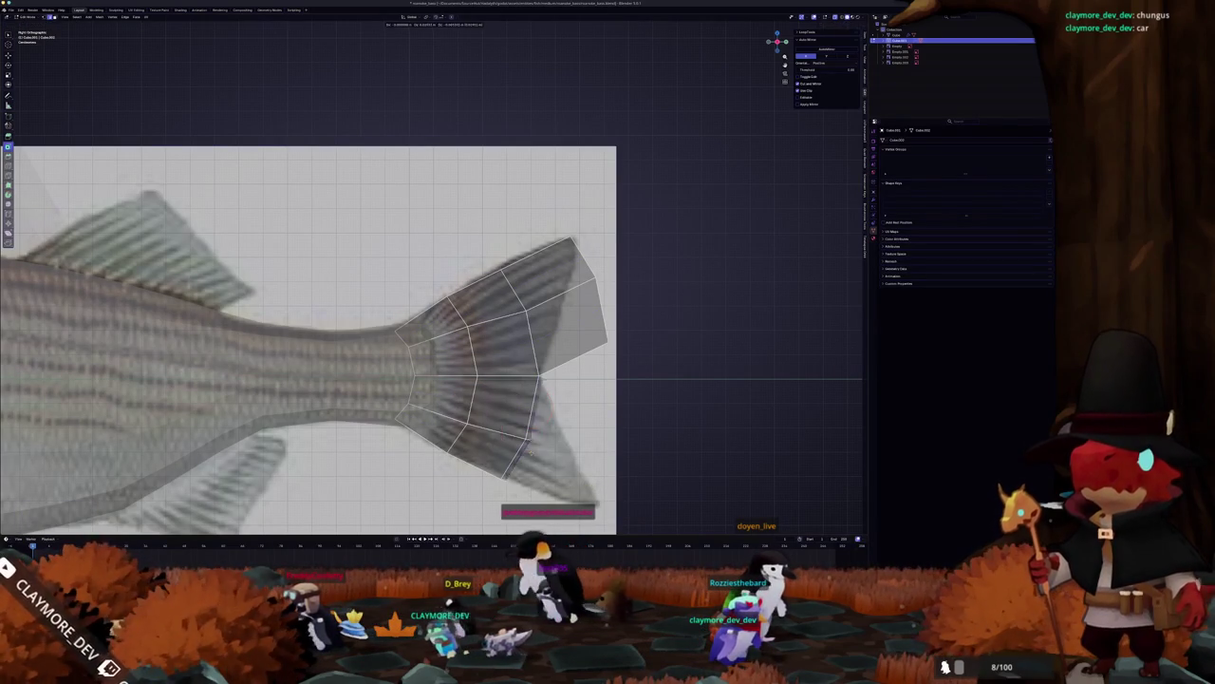
pyautogui.click(607, 466)
pyautogui.scroll(-3, 598, 385)
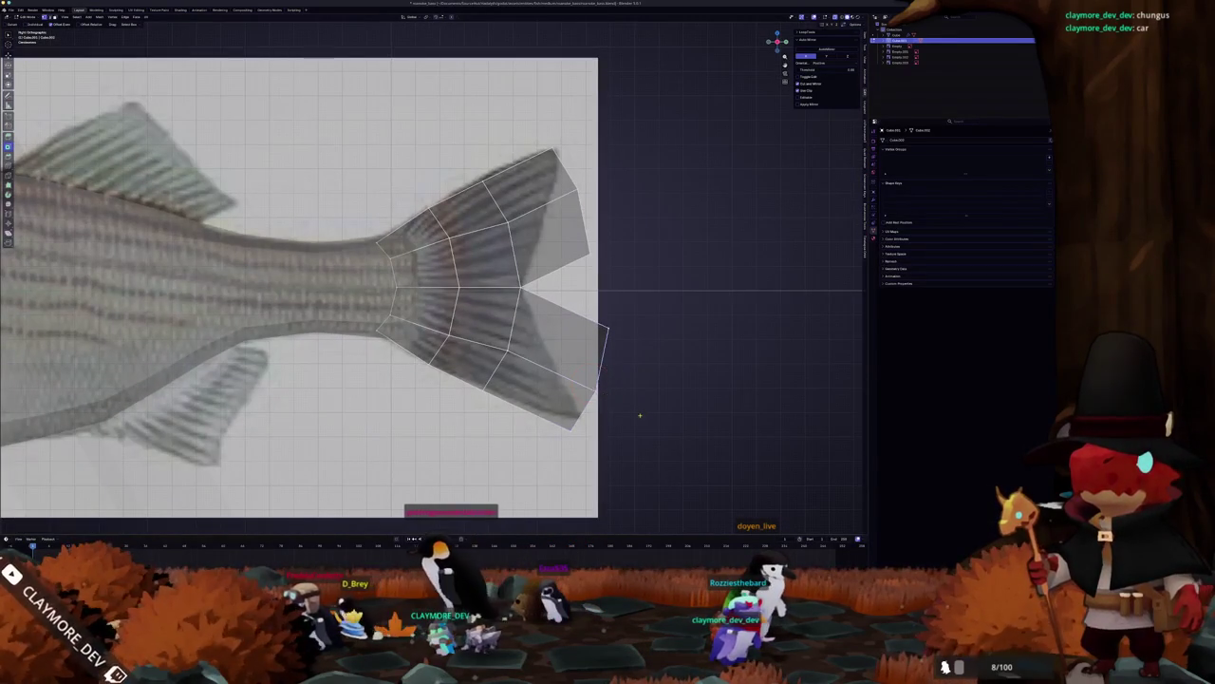
# Step: Slide the lower tail lobe vertices out to the lower lobe tip
pyautogui.press('g')
pyautogui.press('g')
pyautogui.click(584, 408)
pyautogui.press('g')
pyautogui.press('g')
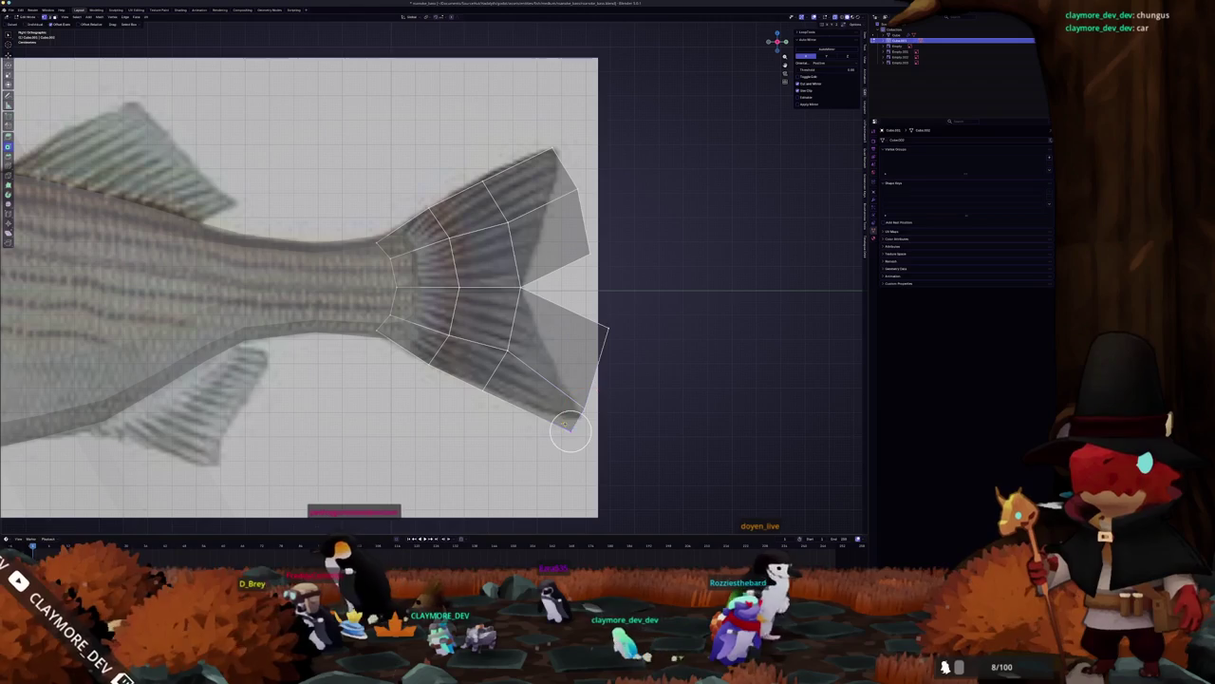
pyautogui.click(583, 415)
pyautogui.press('g')
pyautogui.press('g')
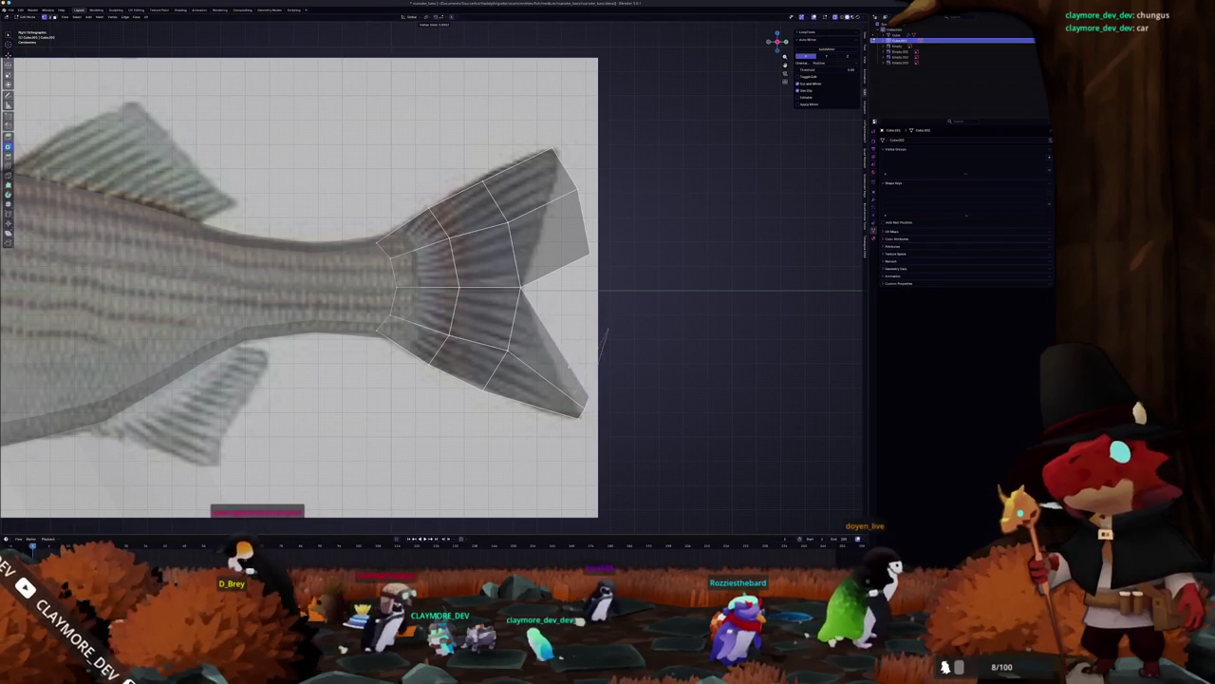
pyautogui.click(597, 401)
pyautogui.press('g')
pyautogui.press('g')
pyautogui.click(584, 404)
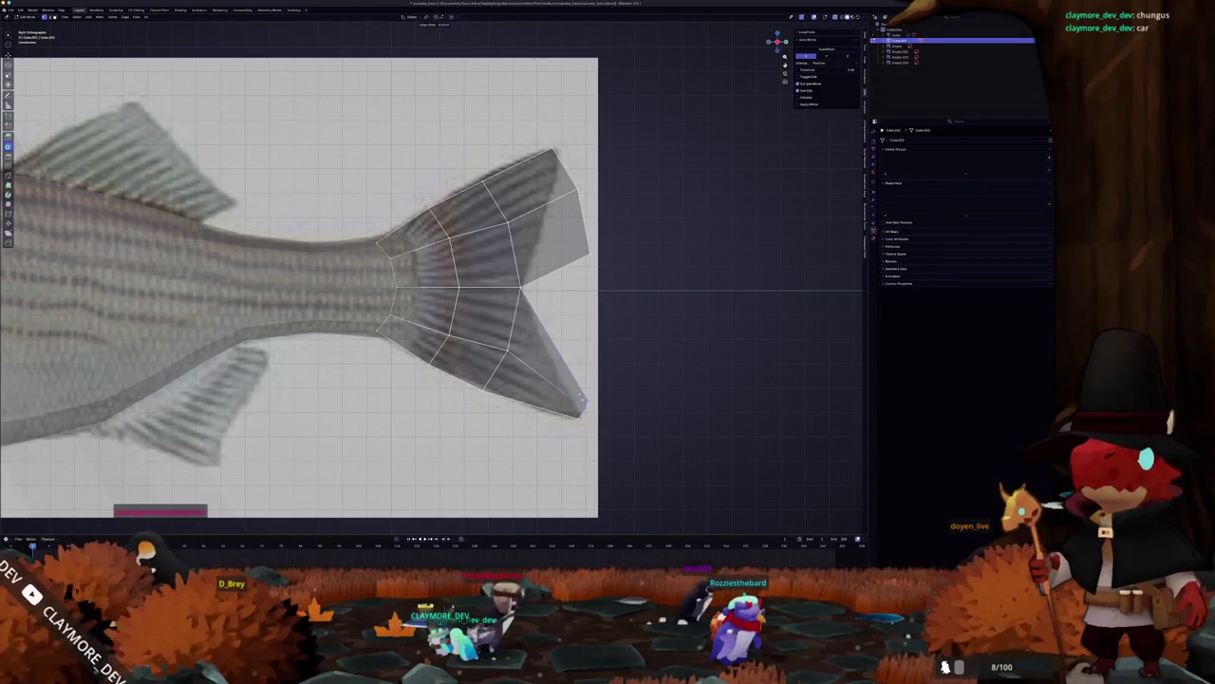
pyautogui.scroll(3, 584, 404)
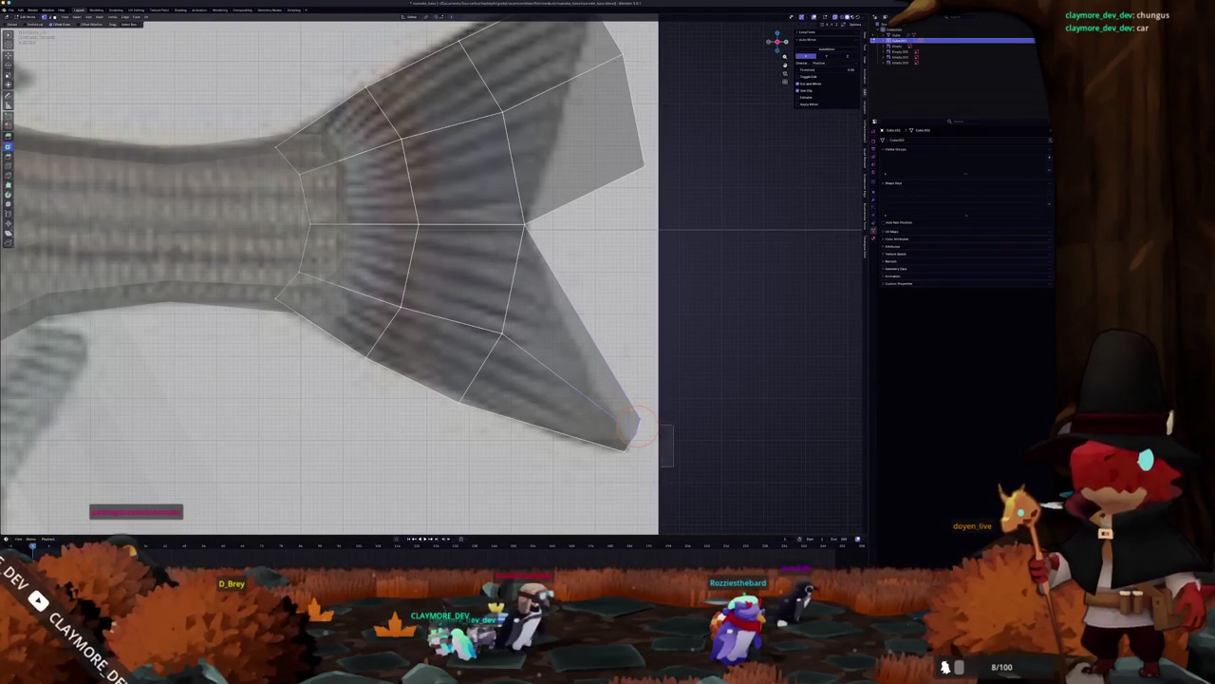
pyautogui.press('g')
pyautogui.press('g')
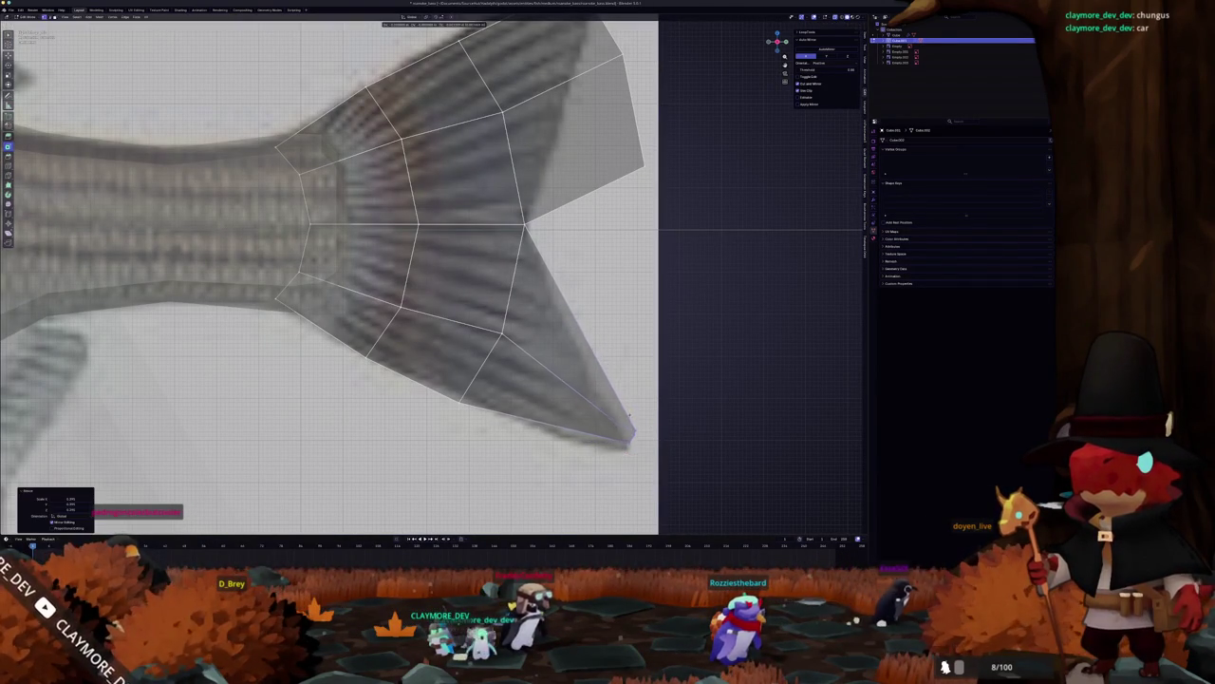
pyautogui.click(625, 444)
# Step: Place the remaining lower-lobe edge and slide the upper lobe vertex to the upper fin tip
pyautogui.click(503, 332)
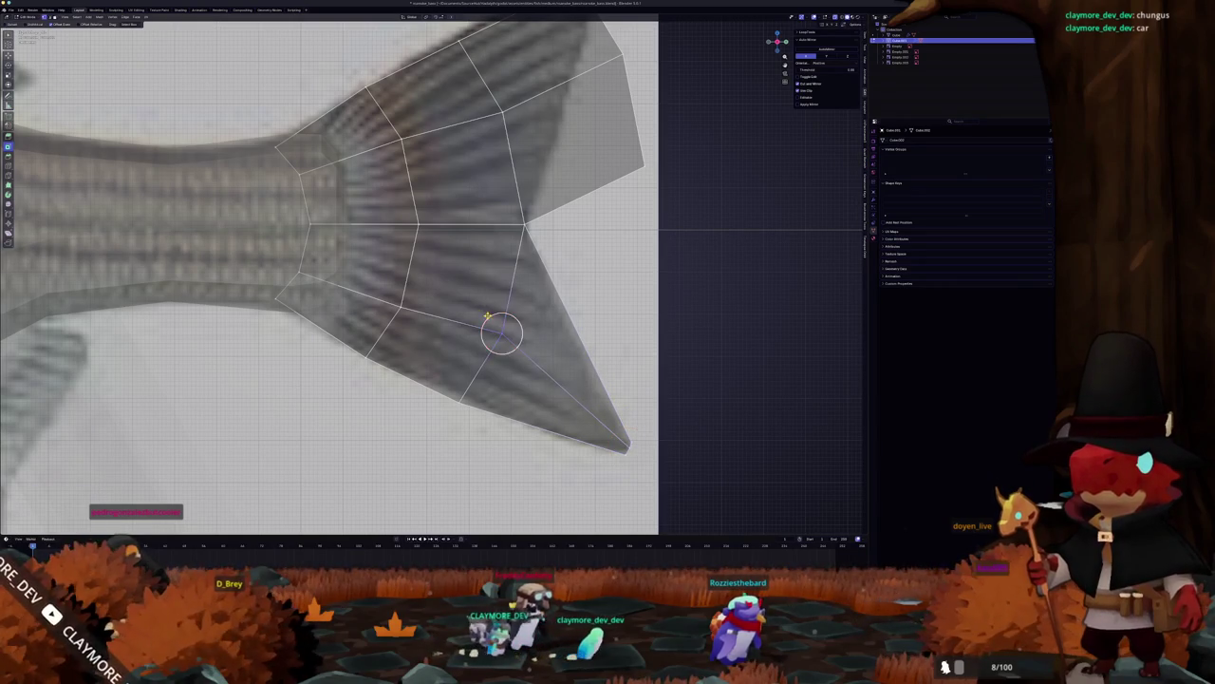
pyautogui.press('g')
pyautogui.press('g')
pyautogui.click(475, 340)
pyautogui.scroll(-2, 474, 340)
pyautogui.scroll(5, 474, 256)
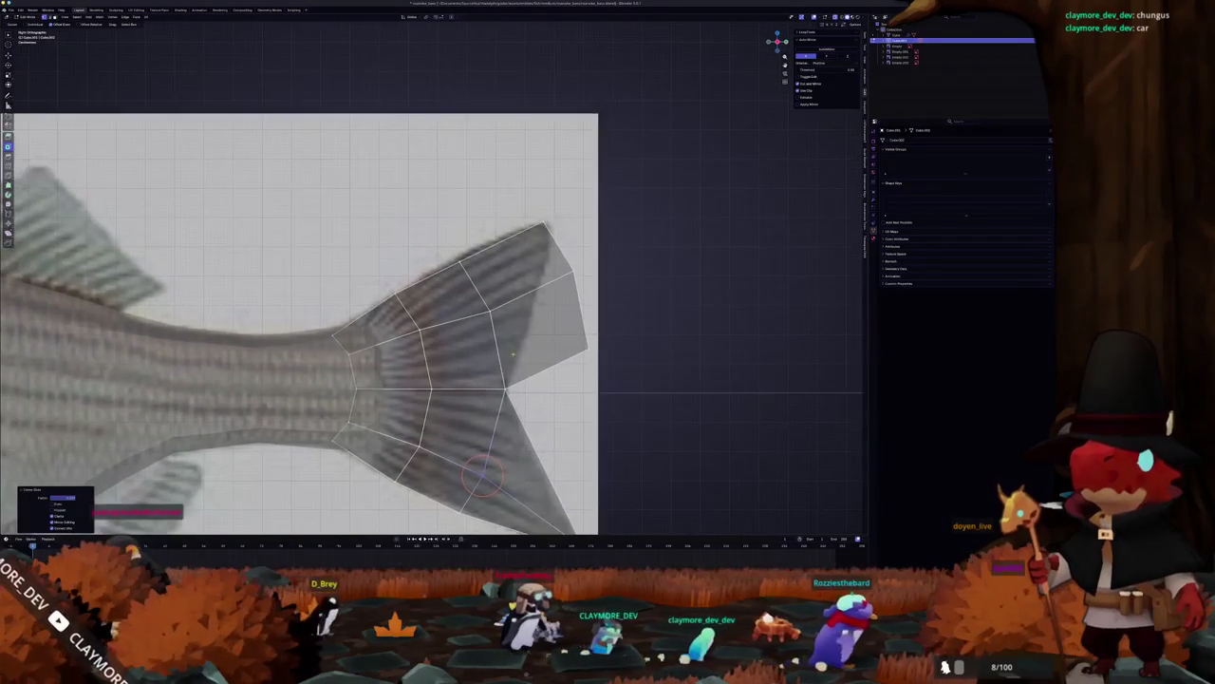
pyautogui.keyDown('shift'); pyautogui.rightClick(482, 296); pyautogui.keyUp('shift')
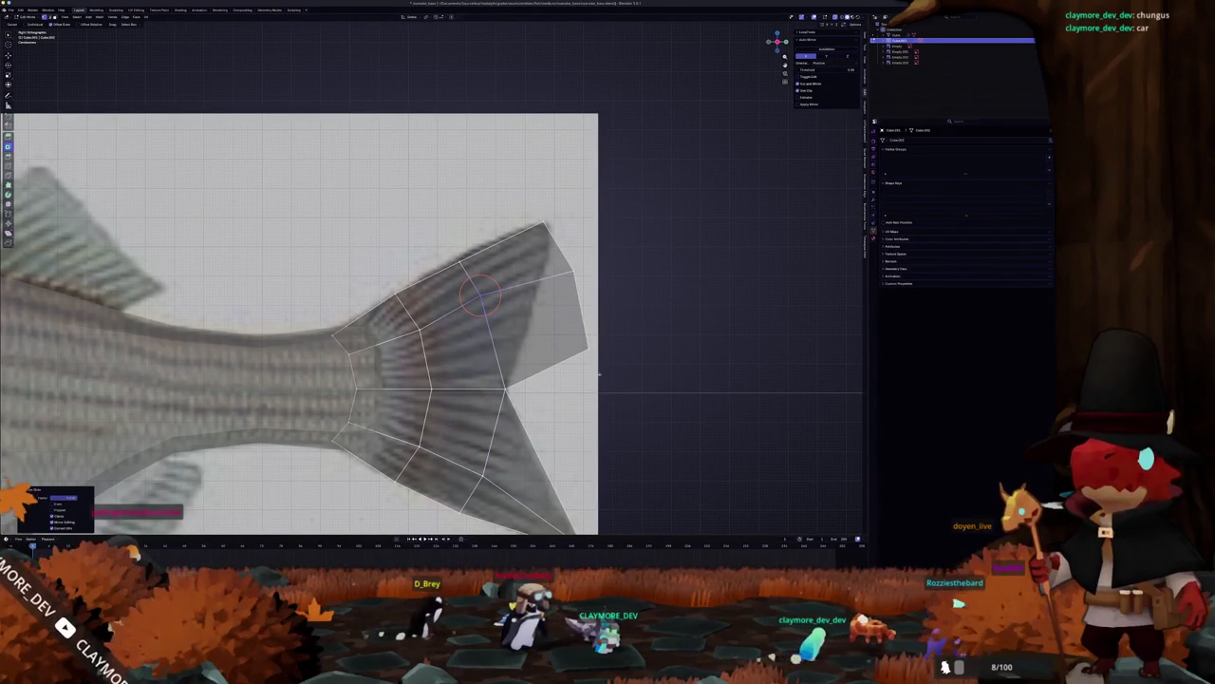
pyautogui.hotkey('shift', 'v')
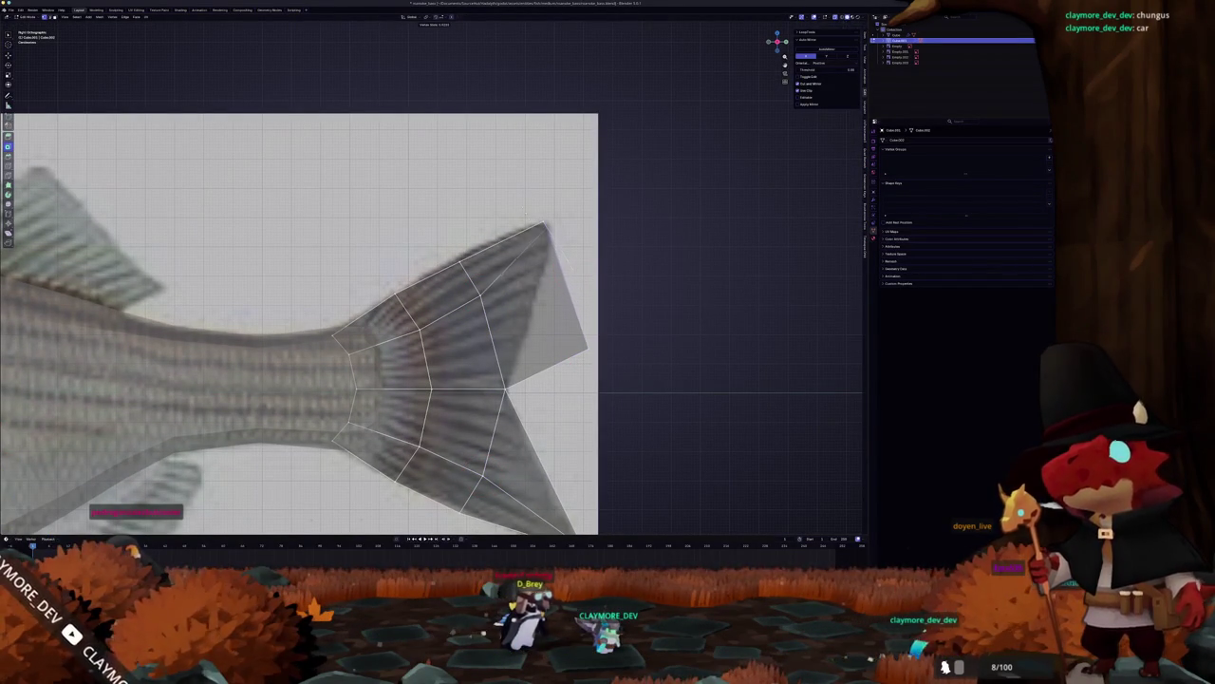
pyautogui.click(544, 228)
pyautogui.press('g')
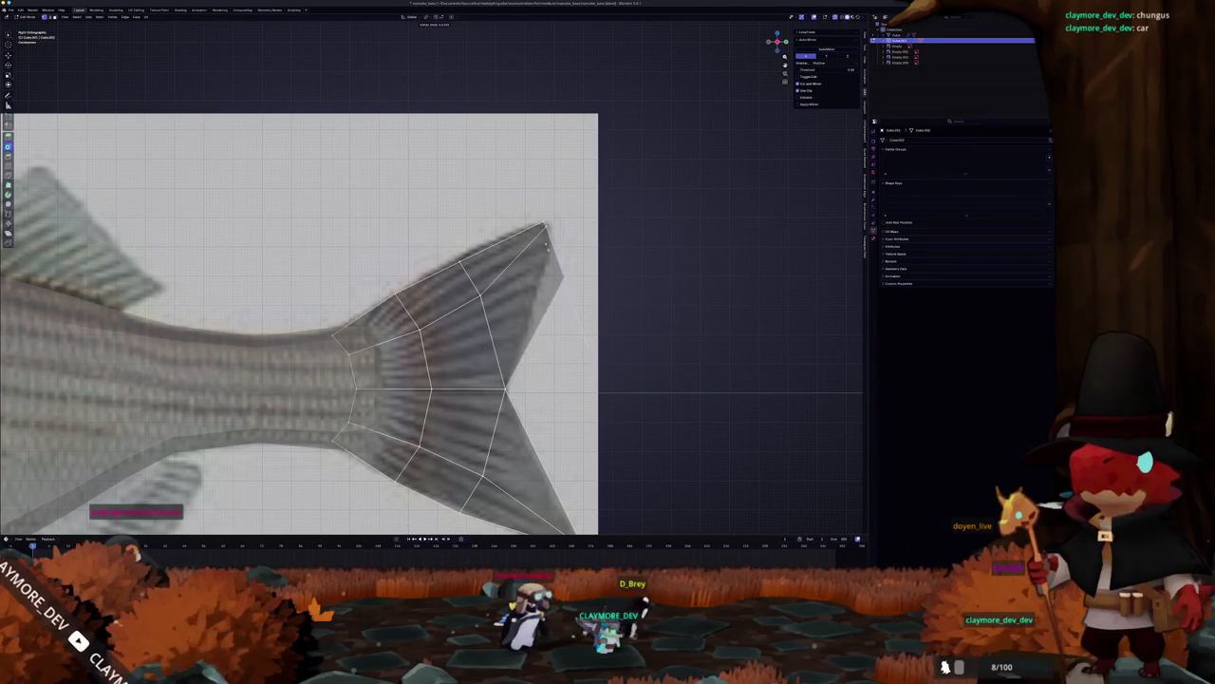
pyautogui.click(546, 228)
pyautogui.scroll(-5, 464, 337)
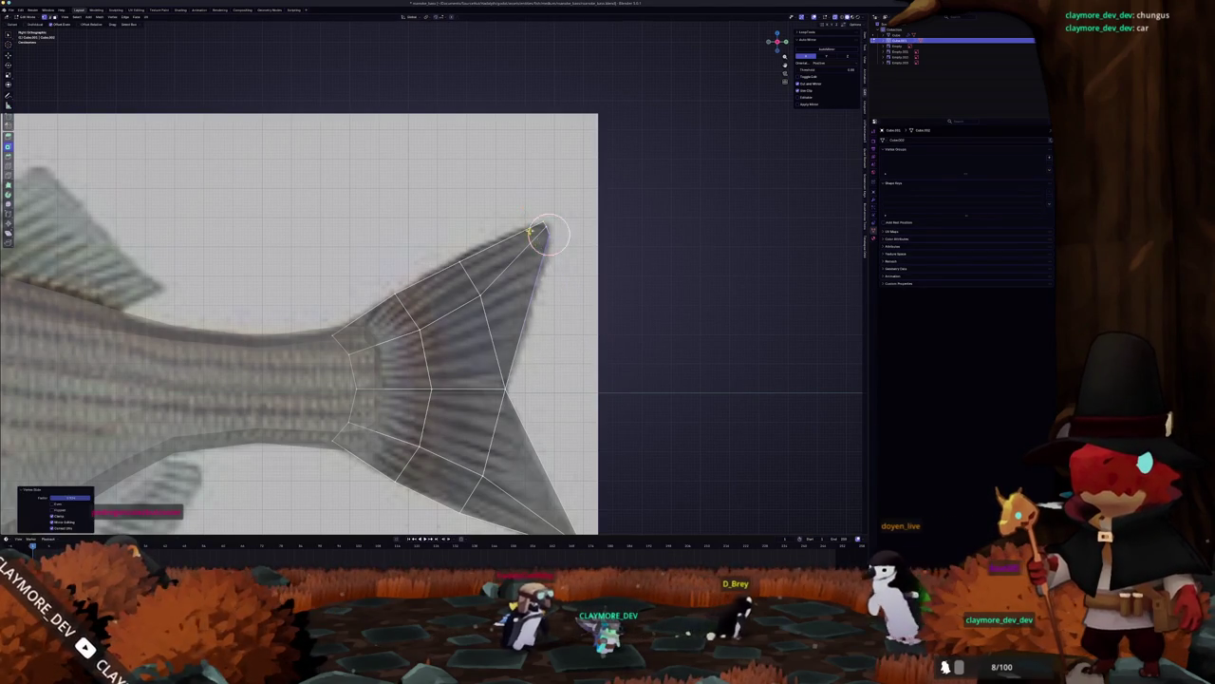
pyautogui.press('Tab')
pyautogui.press('Tab')
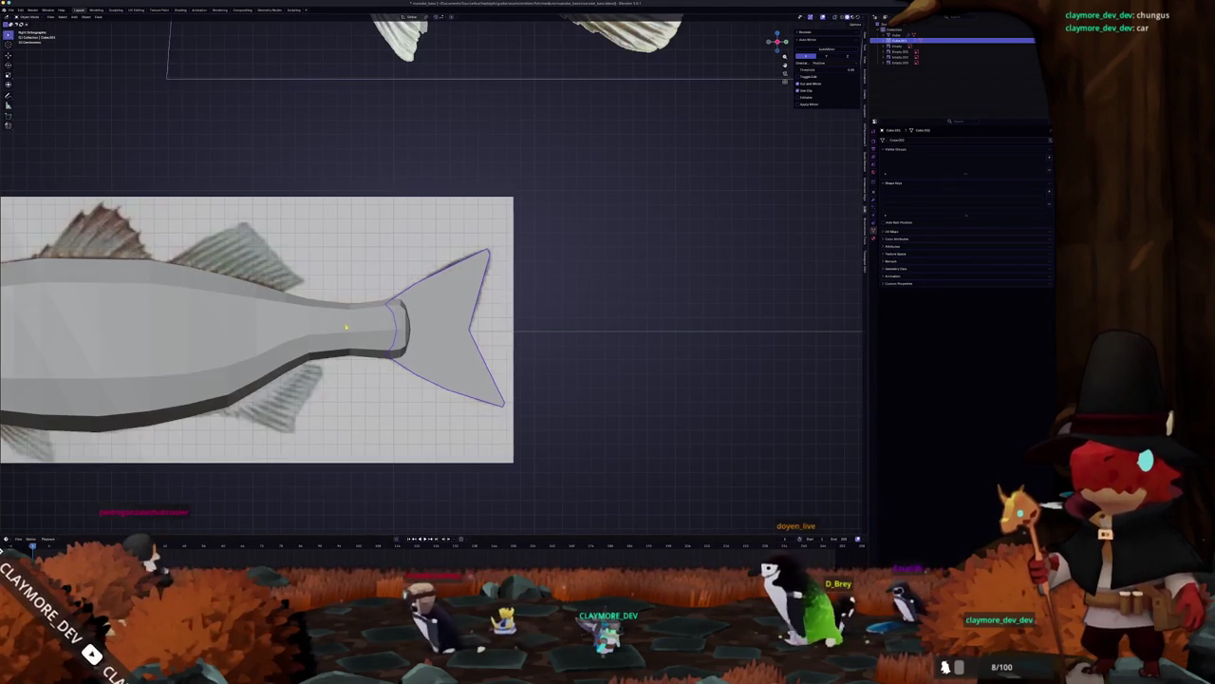
# Step: Hide the fish body and select the fin plane to edit its geometry
pyautogui.hscroll(-5, 169, 355)
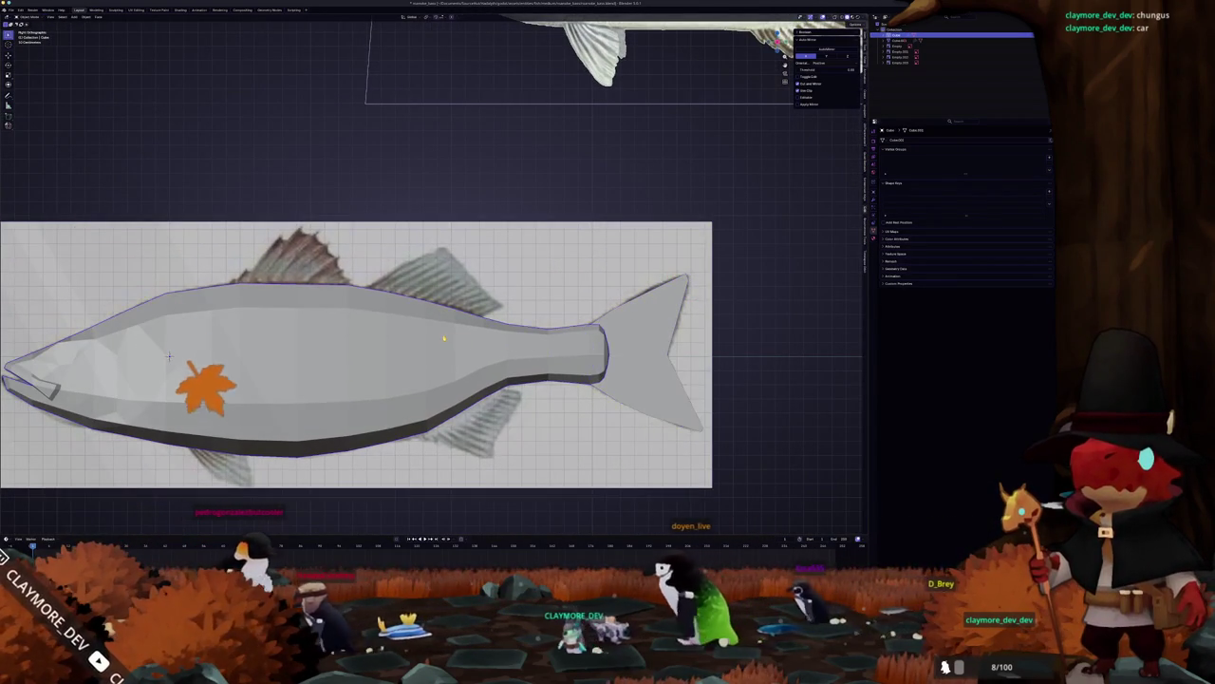
pyautogui.scroll(2, 143, 364)
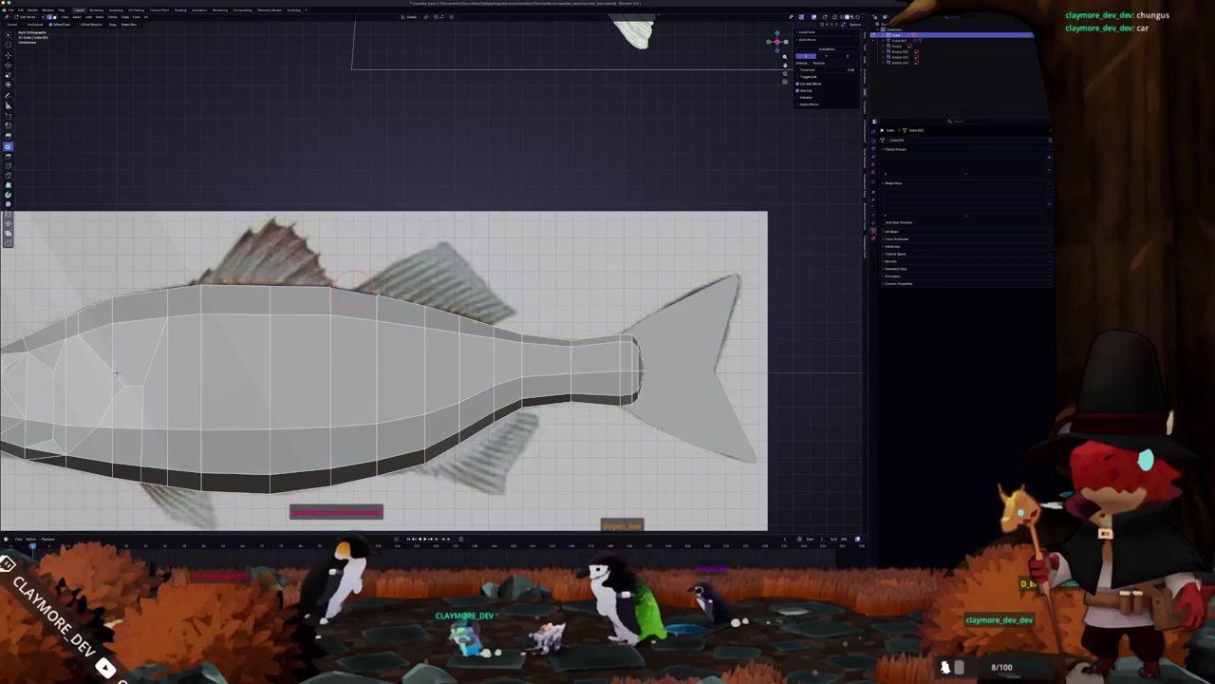
pyautogui.rightClick(503, 308)
pyautogui.click(522, 302)
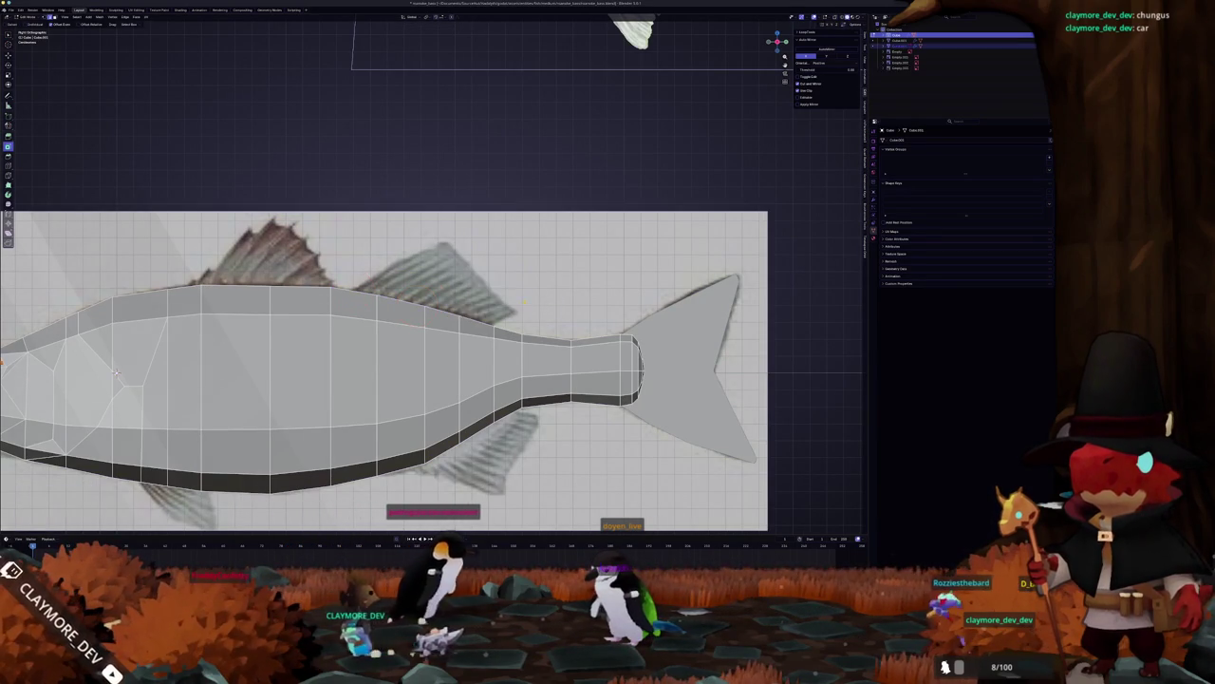
pyautogui.press('Tab')
pyautogui.press('h')
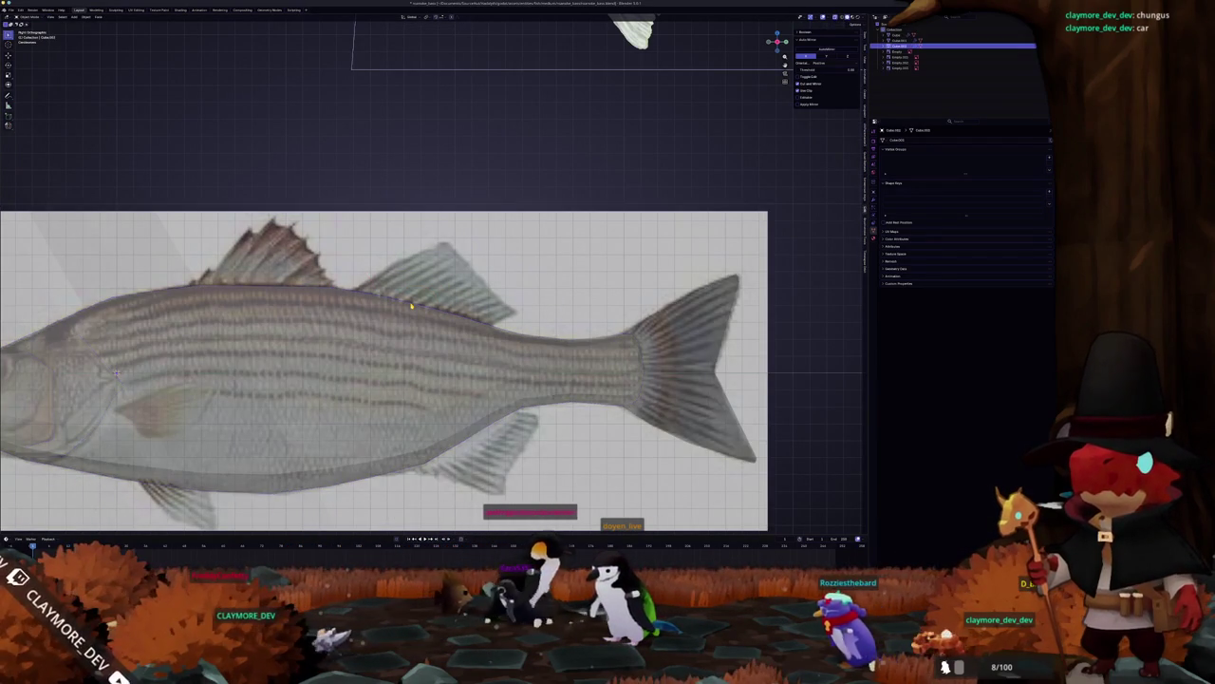
pyautogui.click(411, 306)
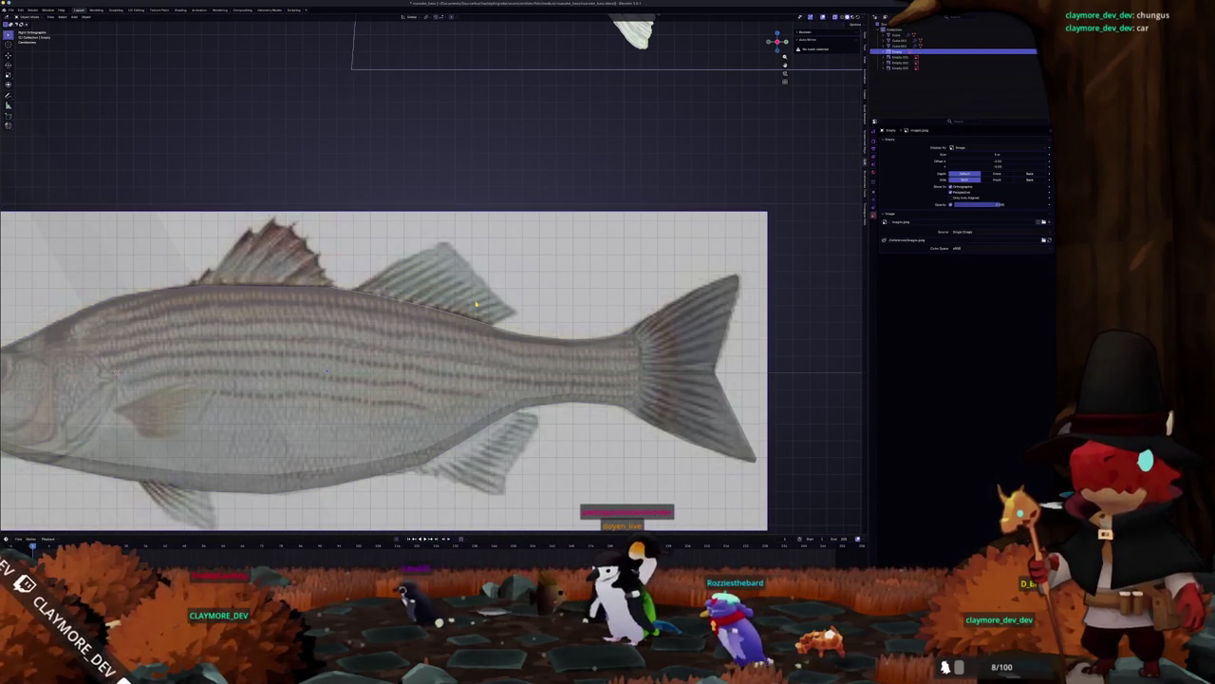
pyautogui.click(432, 309)
pyautogui.press('Tab')
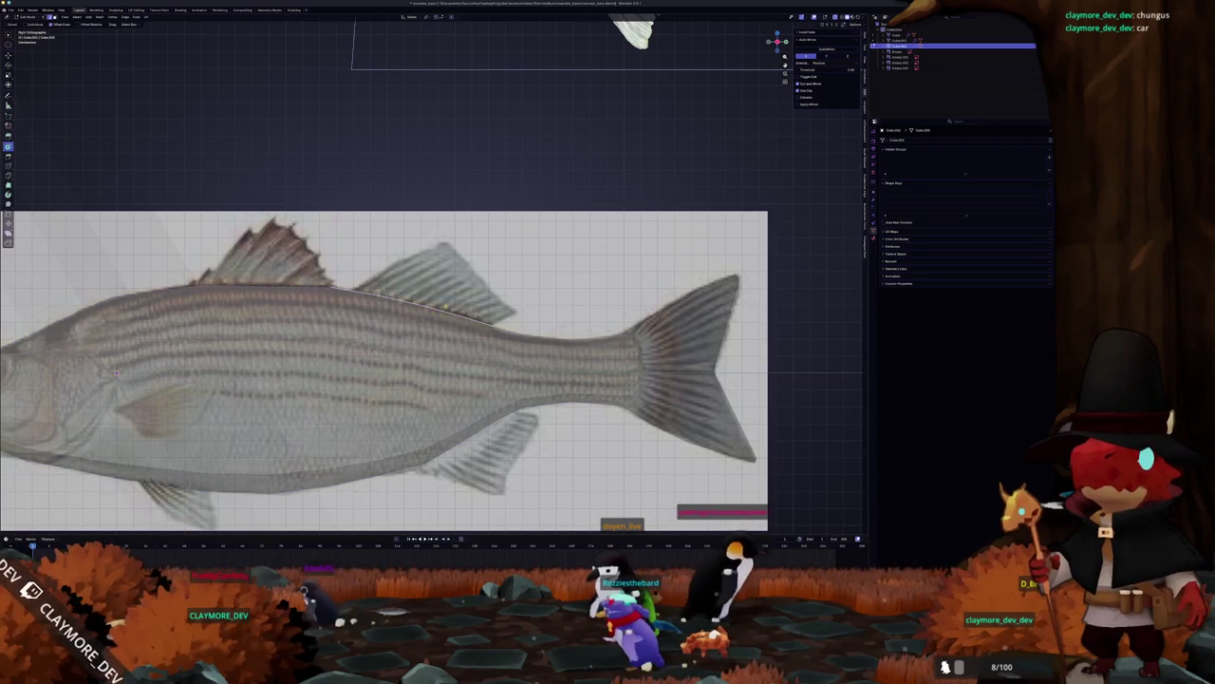
# Step: Extrude the fin plane's top edge up over the soft dorsal fin
pyautogui.scroll(1, 416, 310)
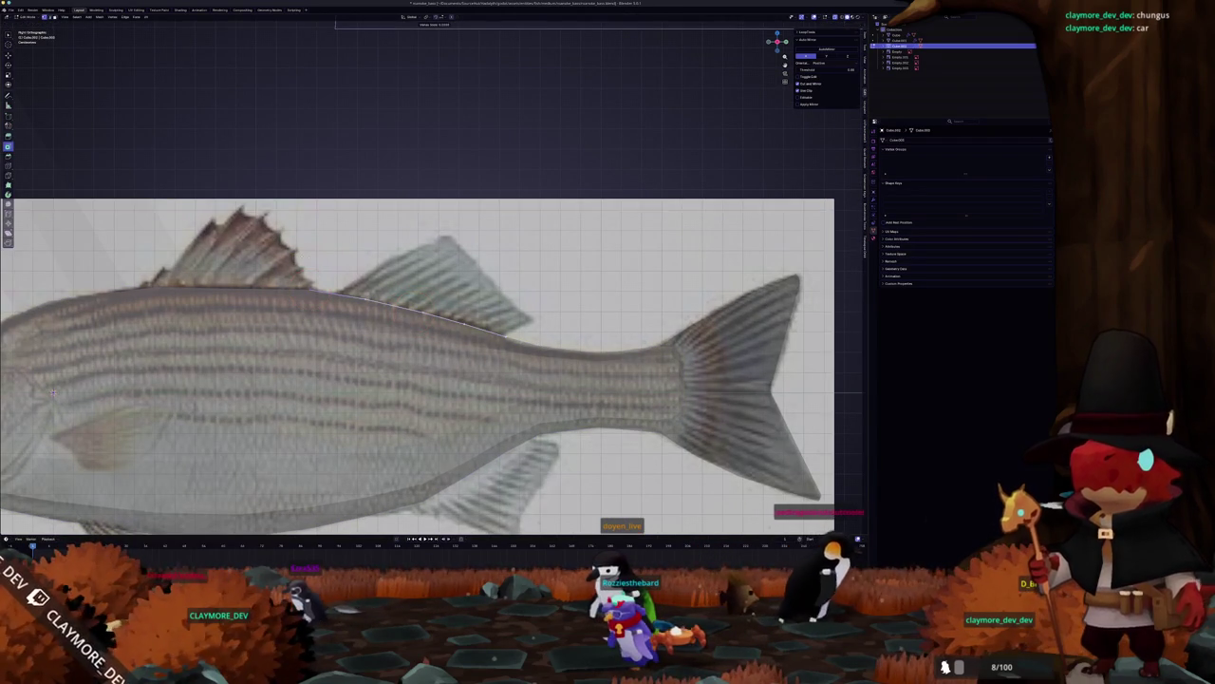
pyautogui.press('c')
pyautogui.press('g')
pyautogui.click(487, 323)
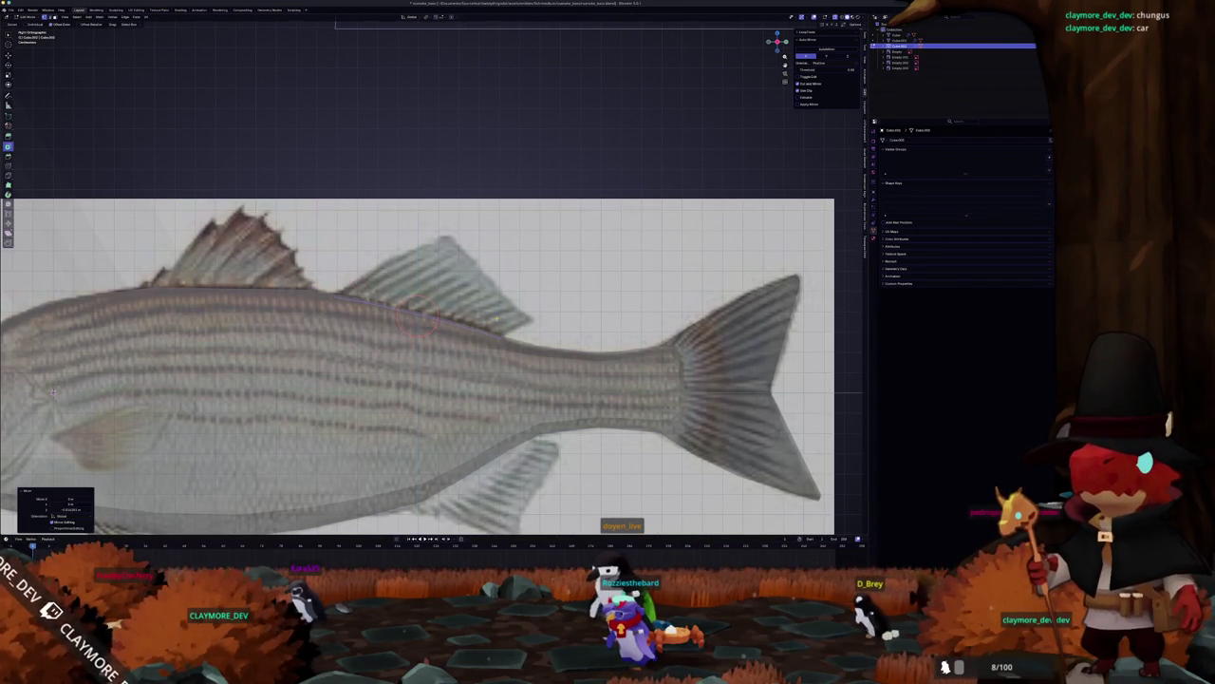
pyautogui.press('e')
pyautogui.click(528, 300)
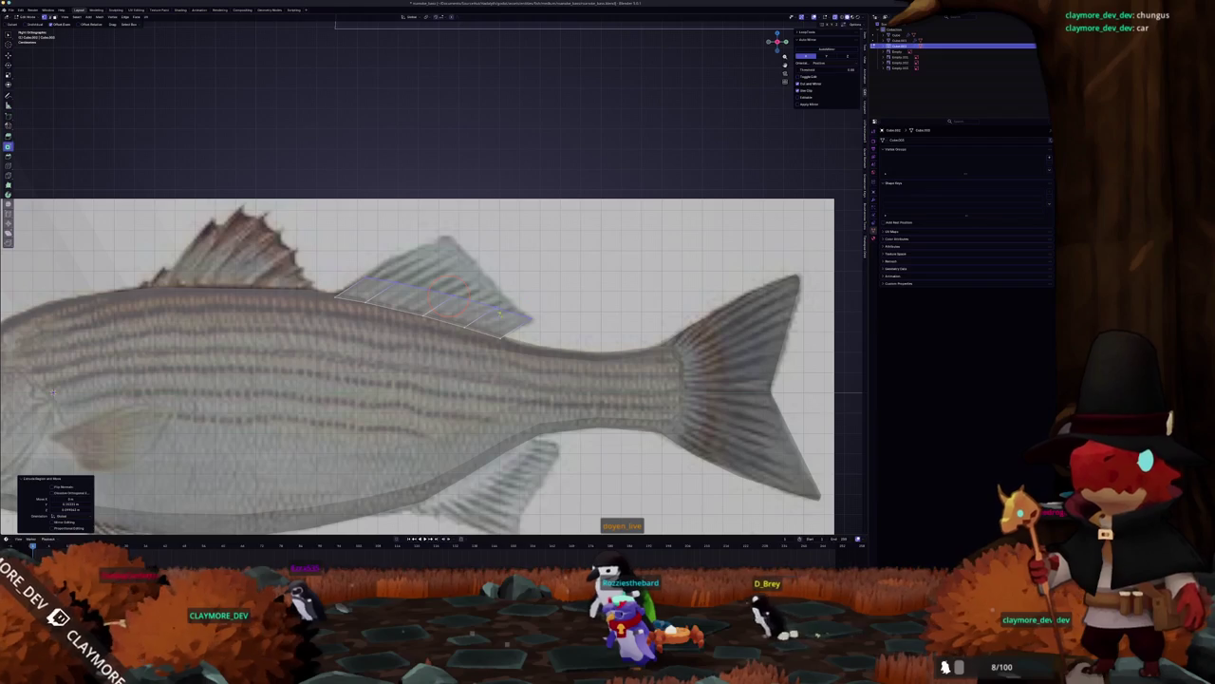
pyautogui.press('g')
pyautogui.click(506, 300)
# Step: Move the extruded fin's tip vertex onto the dorsal fin's peak
pyautogui.press('c')
pyautogui.moveTo(508, 295); pyautogui.dragTo(484, 274)
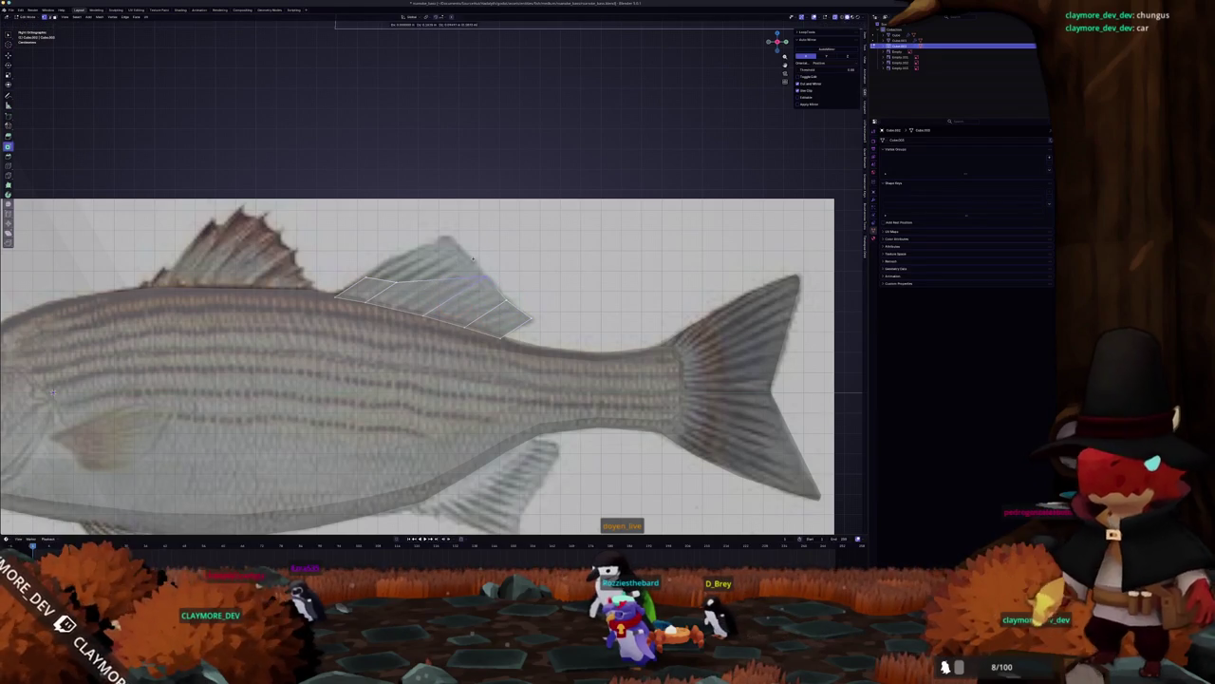
pyautogui.press('g')
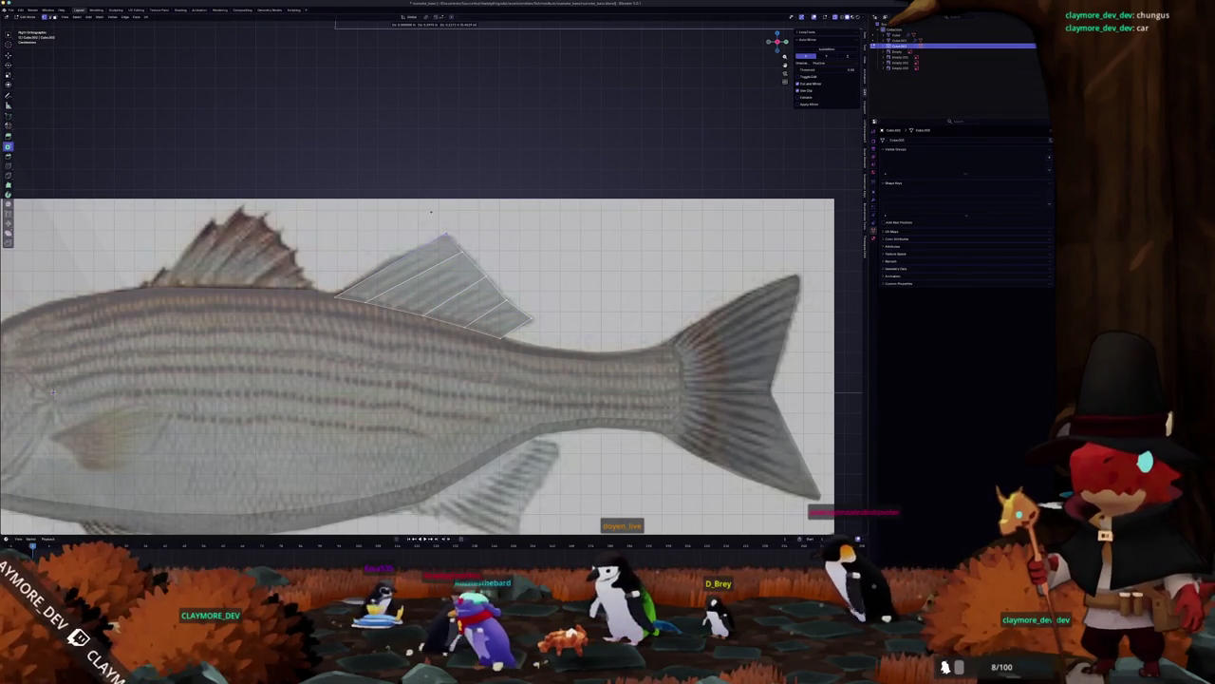
pyautogui.click(431, 212)
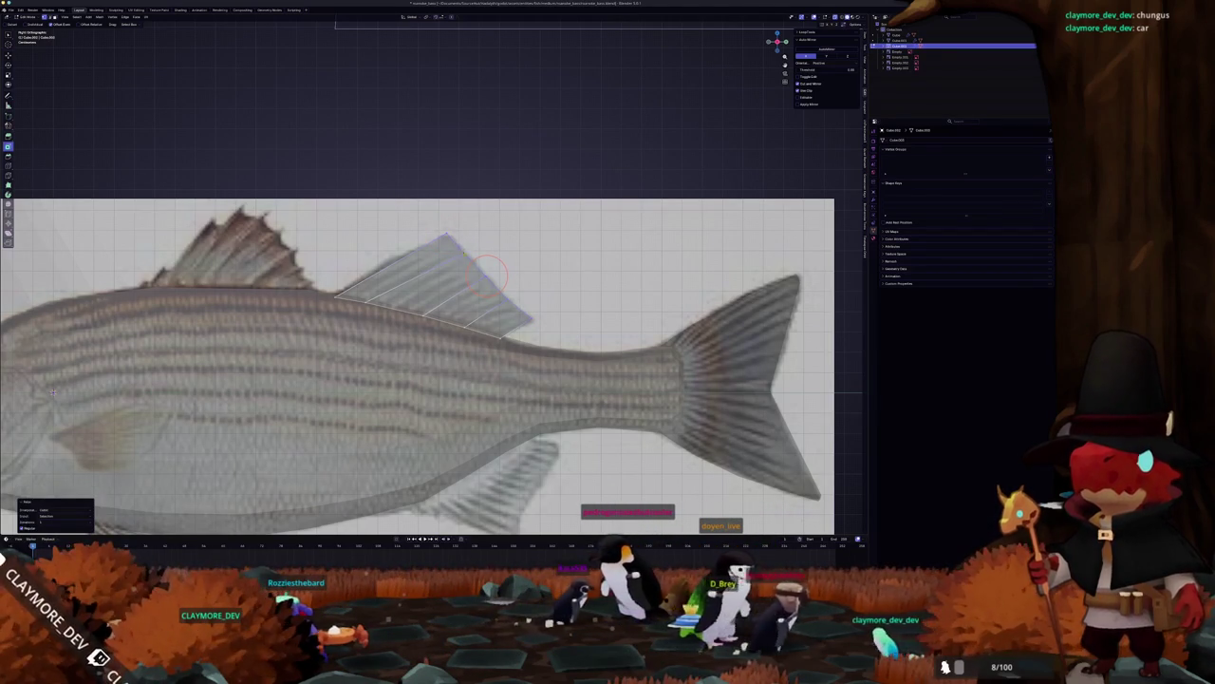
pyautogui.press('Tab')
pyautogui.scroll(-2, 489, 274)
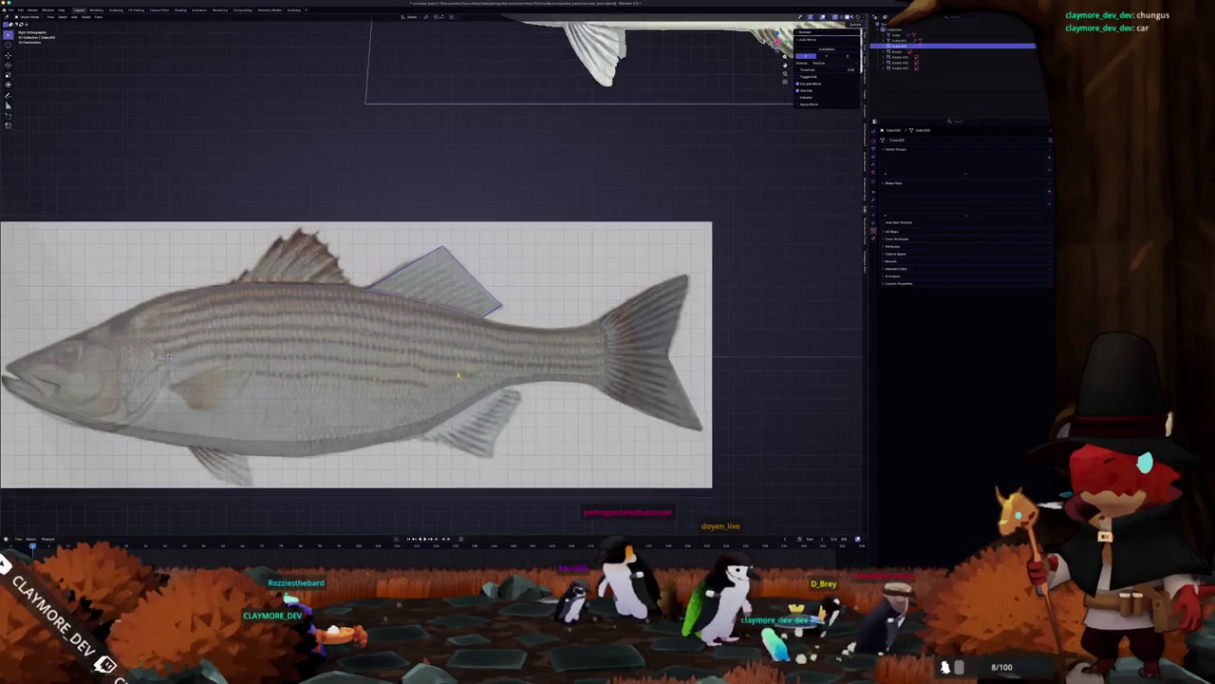
# Step: Leave the fish body and switch to the anal fin plane object
pyautogui.click(455, 316)
pyautogui.press('Tab')
pyautogui.scroll(1, 456, 316)
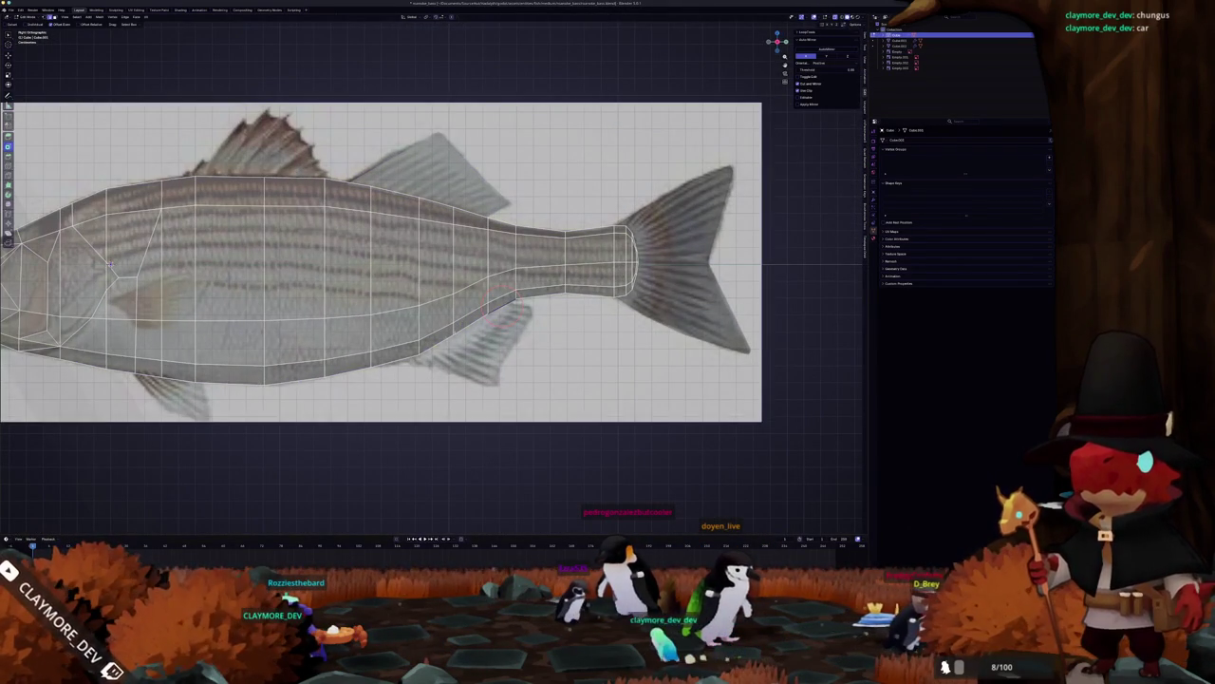
pyautogui.hotkey('shift', 'd')
pyautogui.press('Escape')
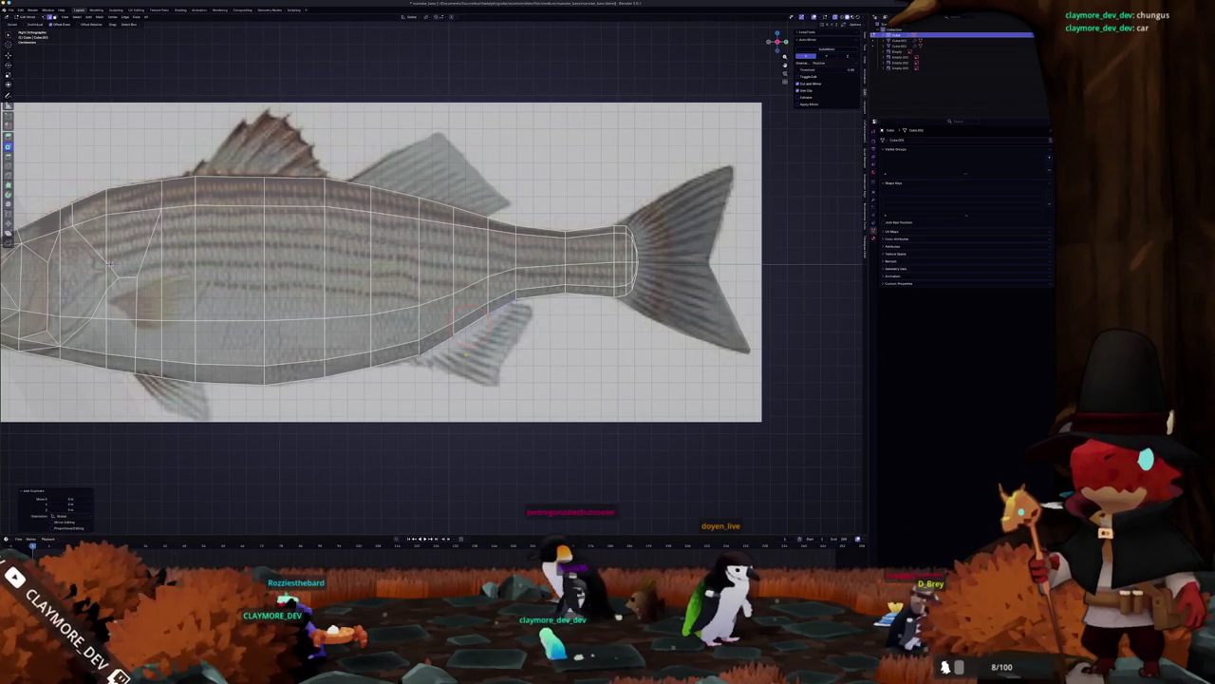
pyautogui.rightClick(471, 319)
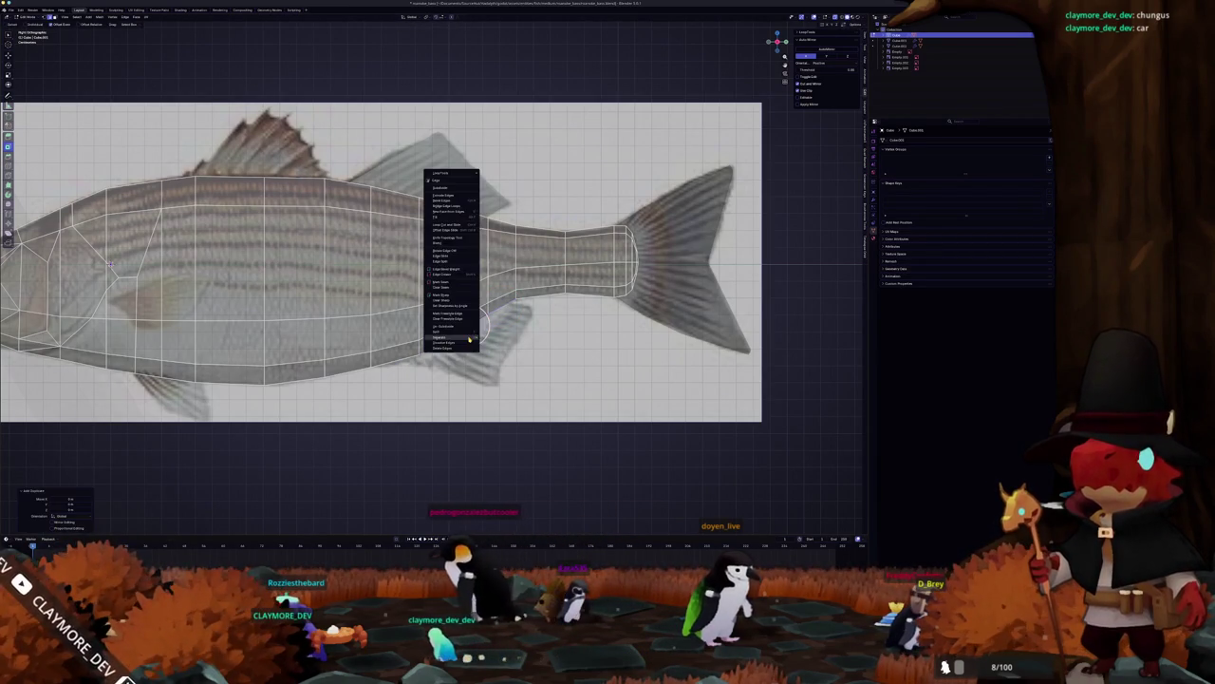
pyautogui.hotkey('shift', 's')
pyautogui.click(450, 347)
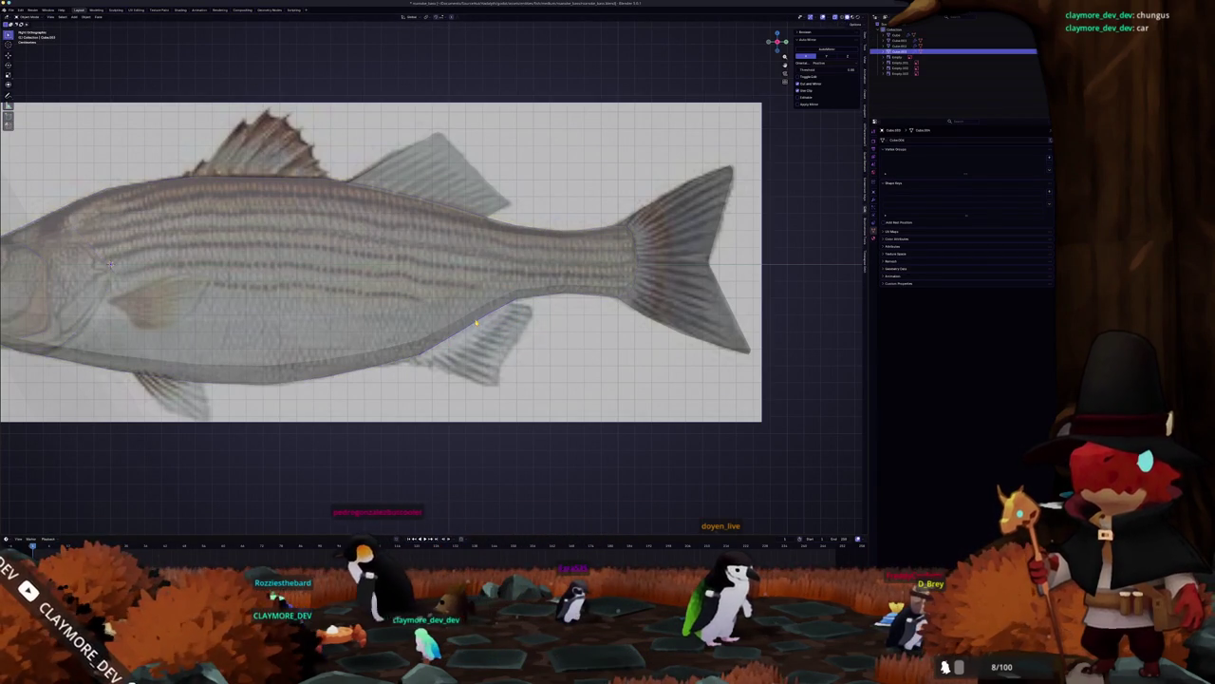
pyautogui.scroll(1, 510, 347)
# Step: Move the anal fin plane's edges and lower tip vertex over the reference's anal fin
pyautogui.click(493, 344)
pyautogui.press('g')
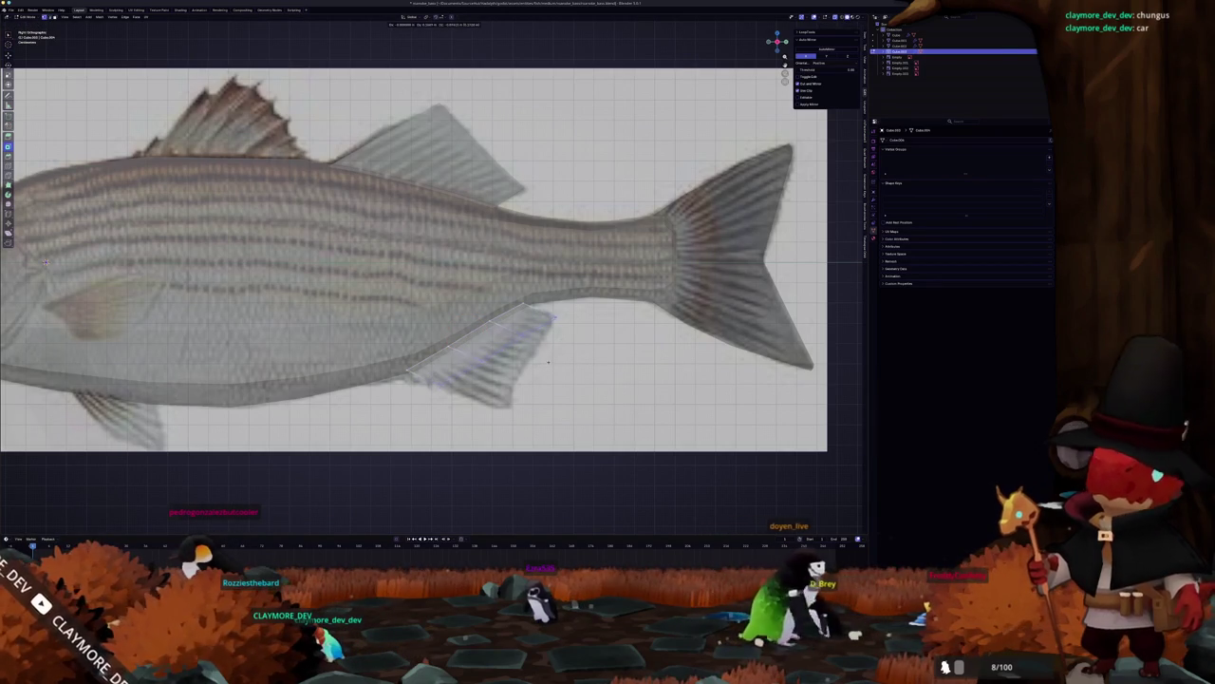
pyautogui.click(548, 362)
pyautogui.press('g')
pyautogui.click(521, 351)
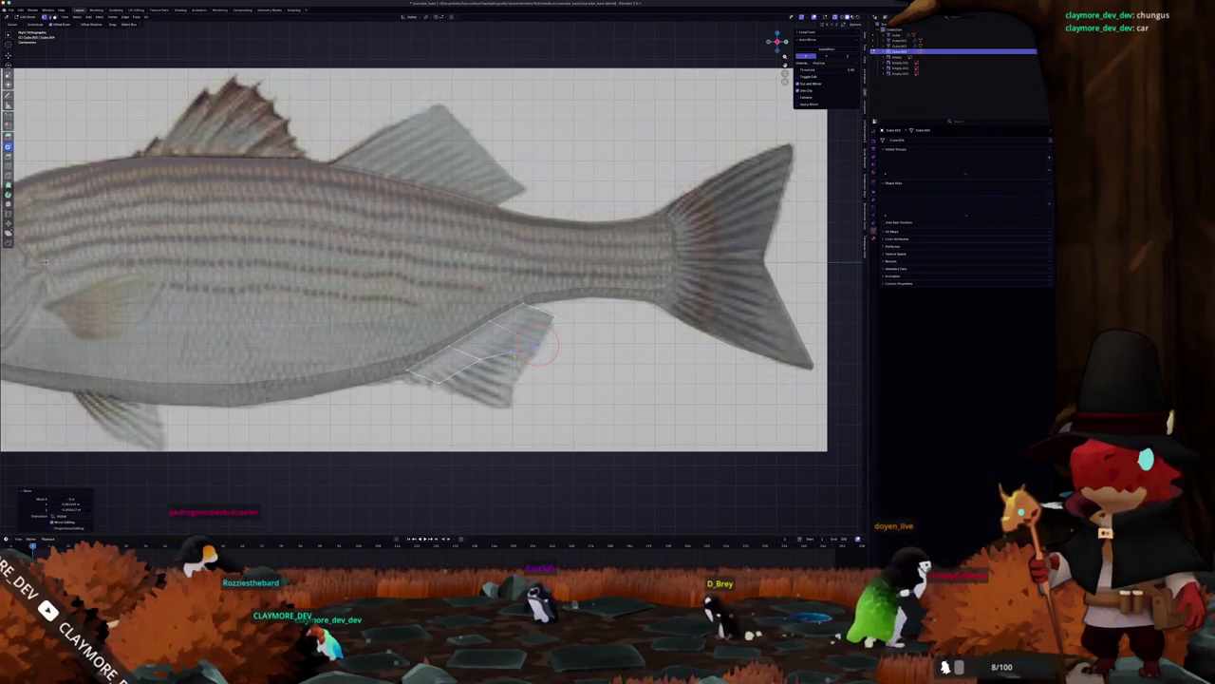
pyautogui.press('g')
pyautogui.click(495, 382)
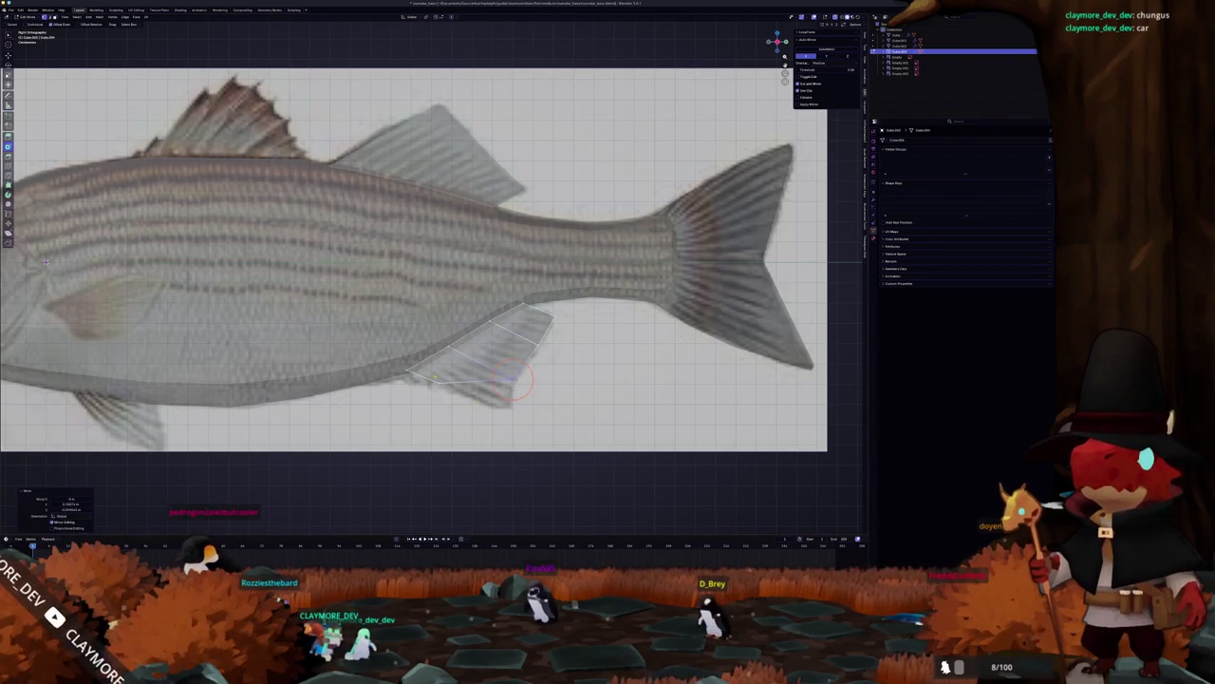
pyautogui.press('Tab')
pyautogui.scroll(-3, 455, 396)
# Step: Reveal the body, enable X-ray, and separate the belly edge near the pelvic fin
pyautogui.hotkey('alt', 'h')
pyautogui.scroll(3, 456, 396)
pyautogui.click(413, 362)
pyautogui.press('Tab')
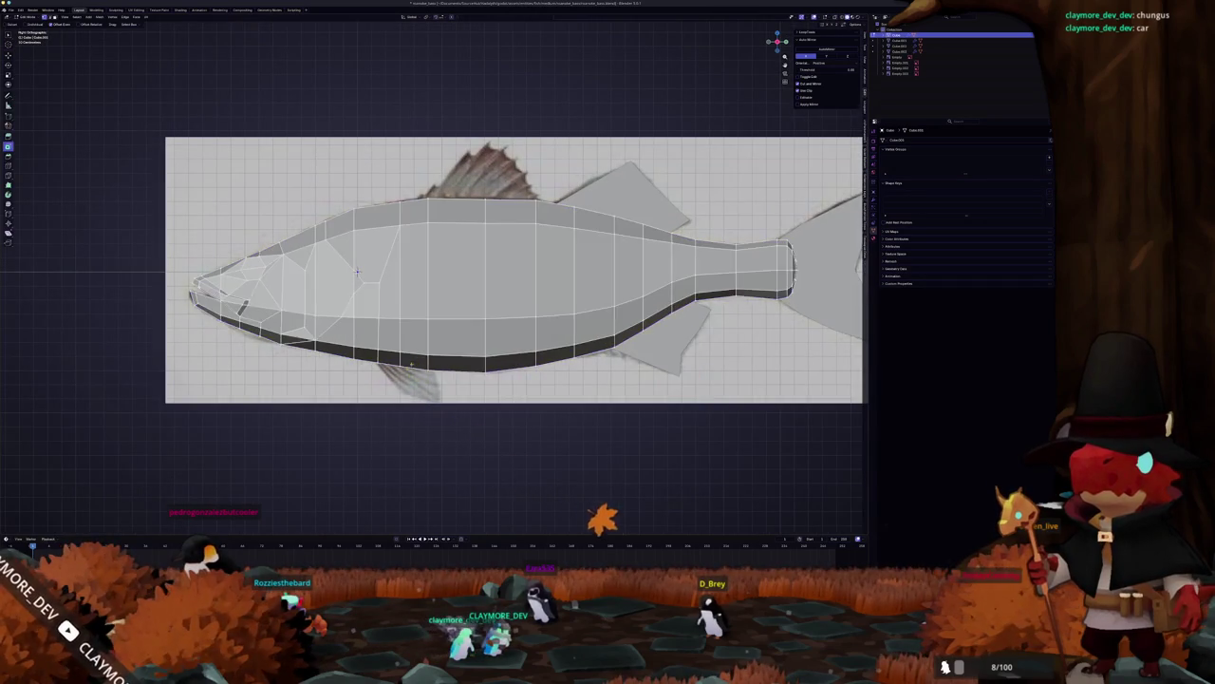
pyautogui.scroll(3, 357, 271)
pyautogui.hotkey('alt', 'z')
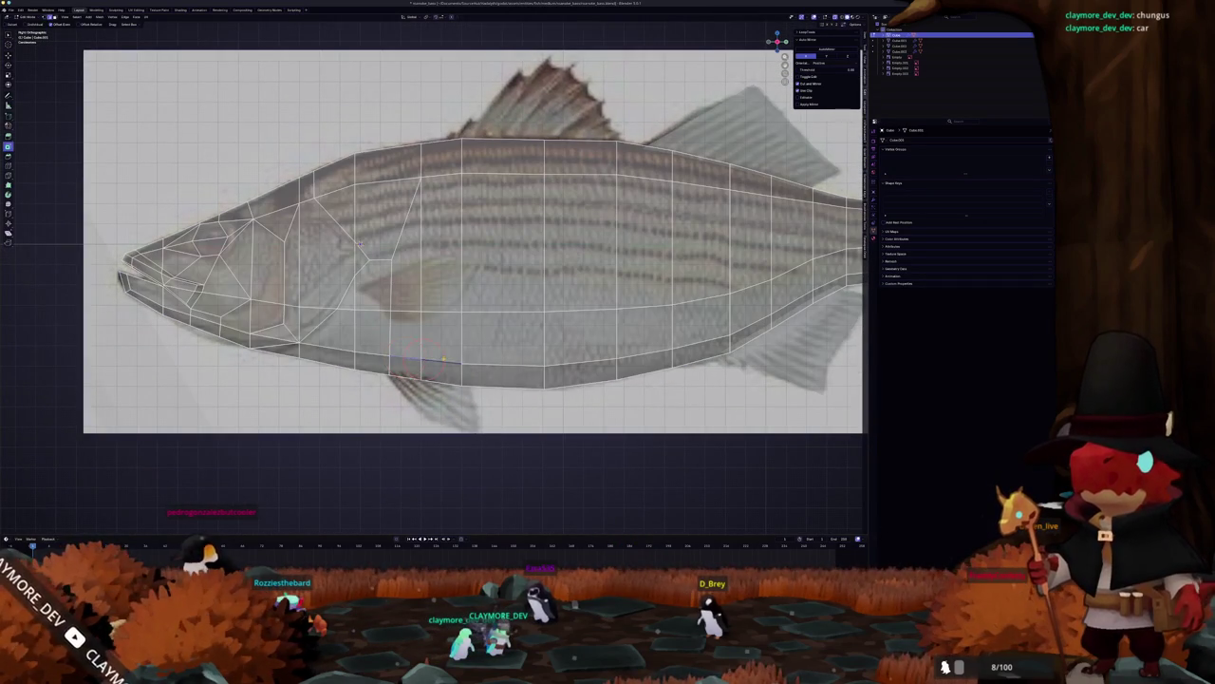
pyautogui.scroll(-1, 360, 245)
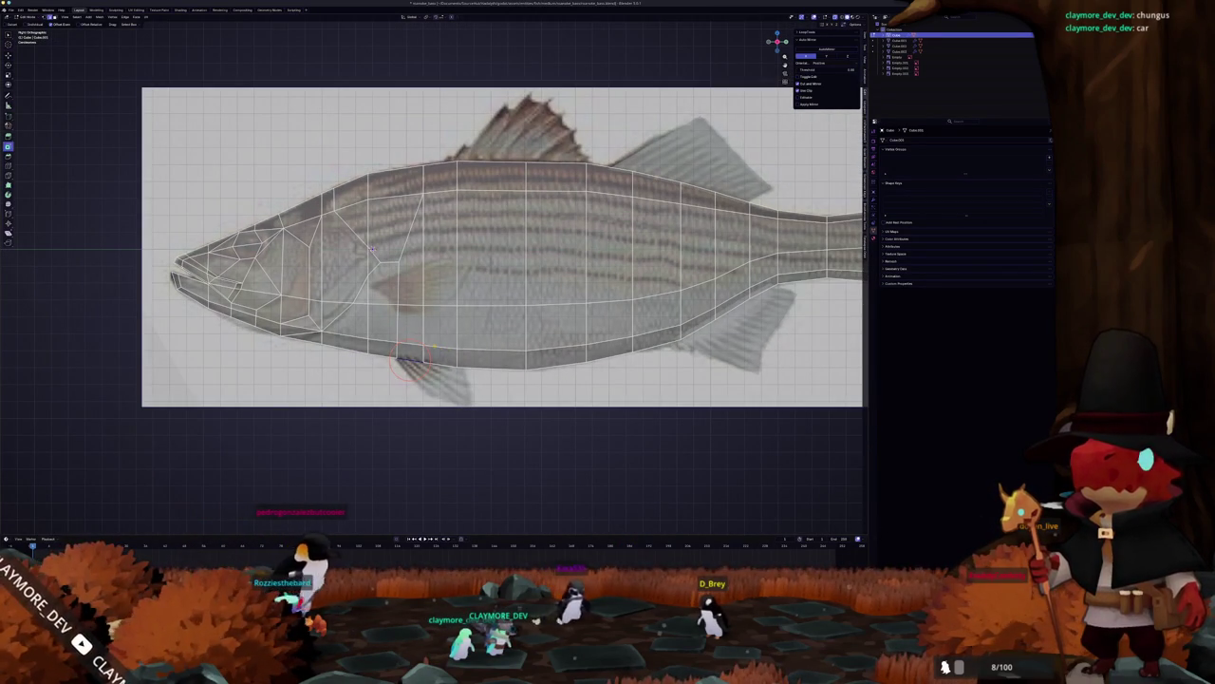
pyautogui.click(421, 348)
pyautogui.rightClick(422, 361)
pyautogui.click(442, 360)
pyautogui.press('Tab')
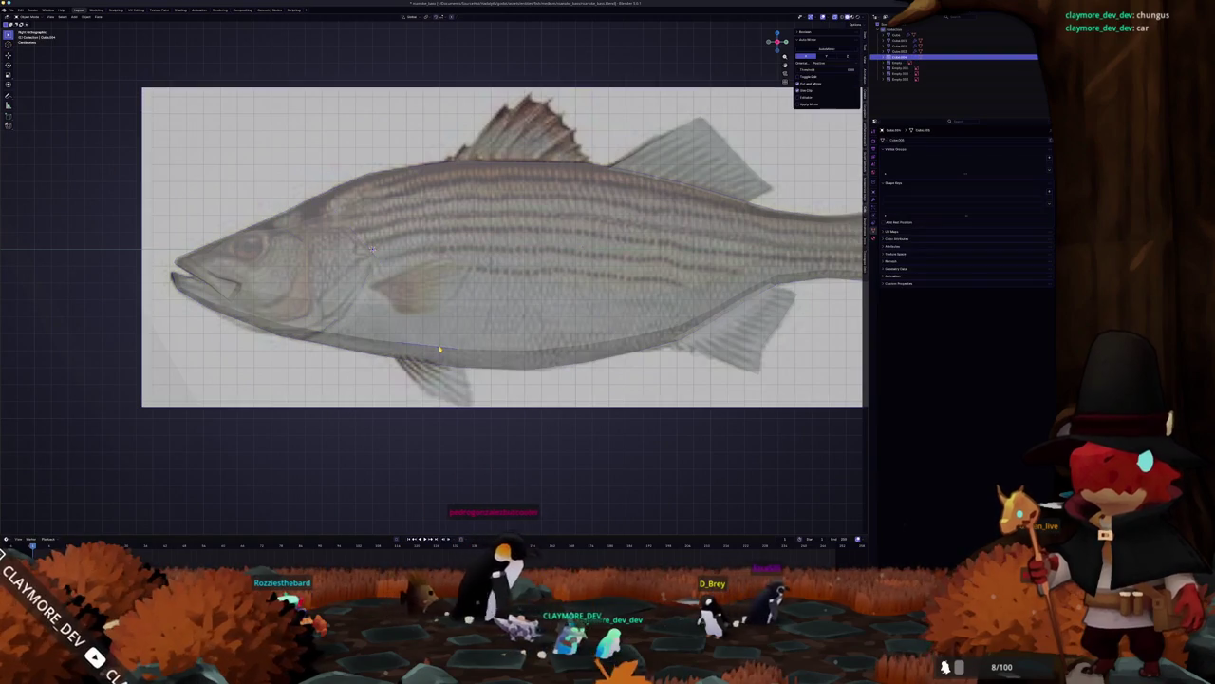
# Step: In front view with the body hidden, move the new fin piece sideways along X
pyautogui.hotkey('ctrl', 'Tab')
pyautogui.hotkey('shift', 'h')
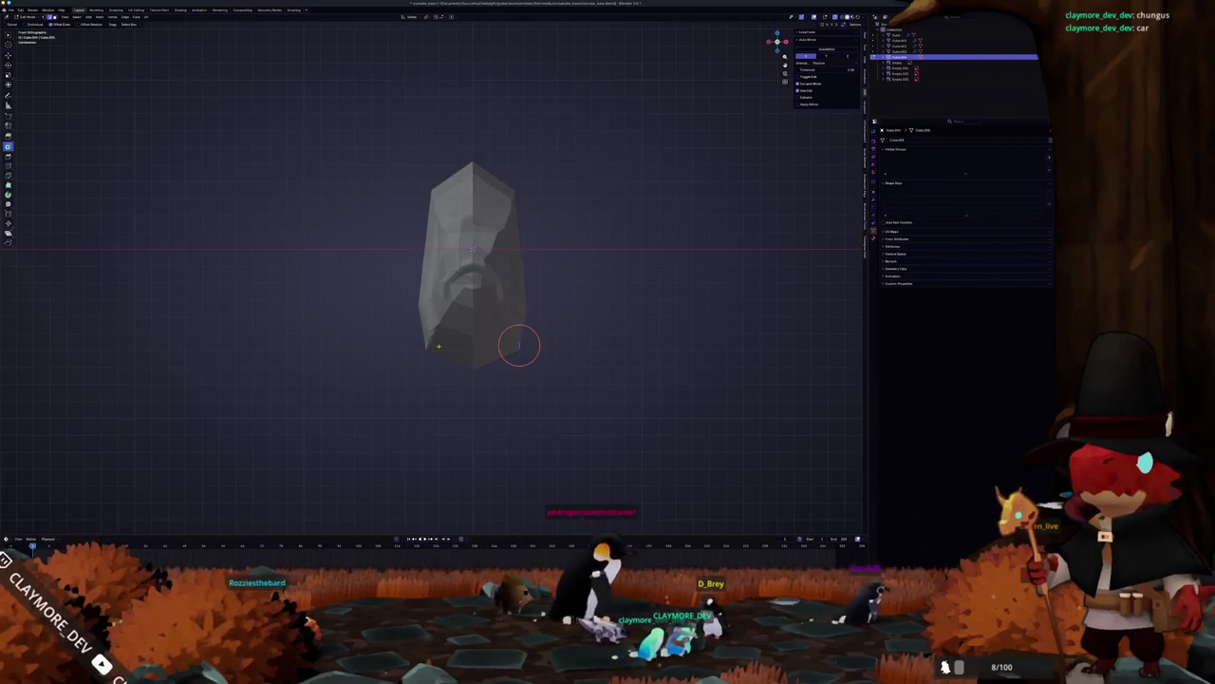
pyautogui.scroll(3, 519, 345)
pyautogui.press('g')
pyautogui.press('x')
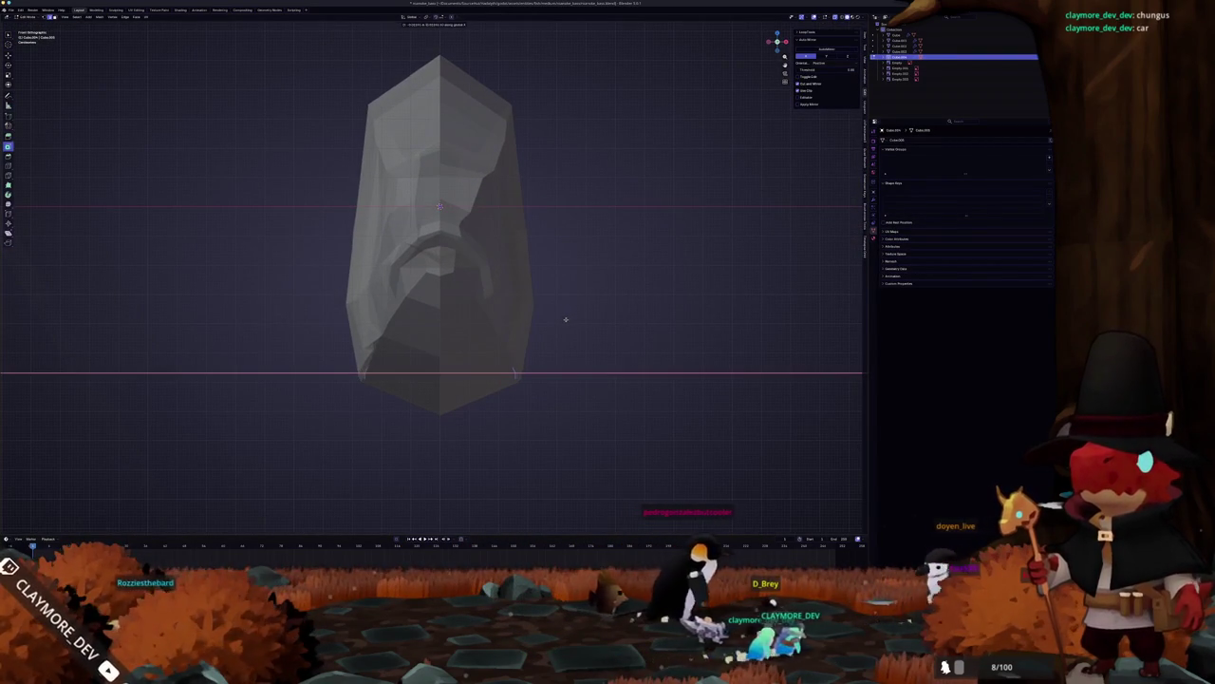
pyautogui.click(507, 371)
# Step: Extrude the edge down over the reference's pelvic fin and add a loop cut across the quad
pyautogui.hotkey('alt', 'h')
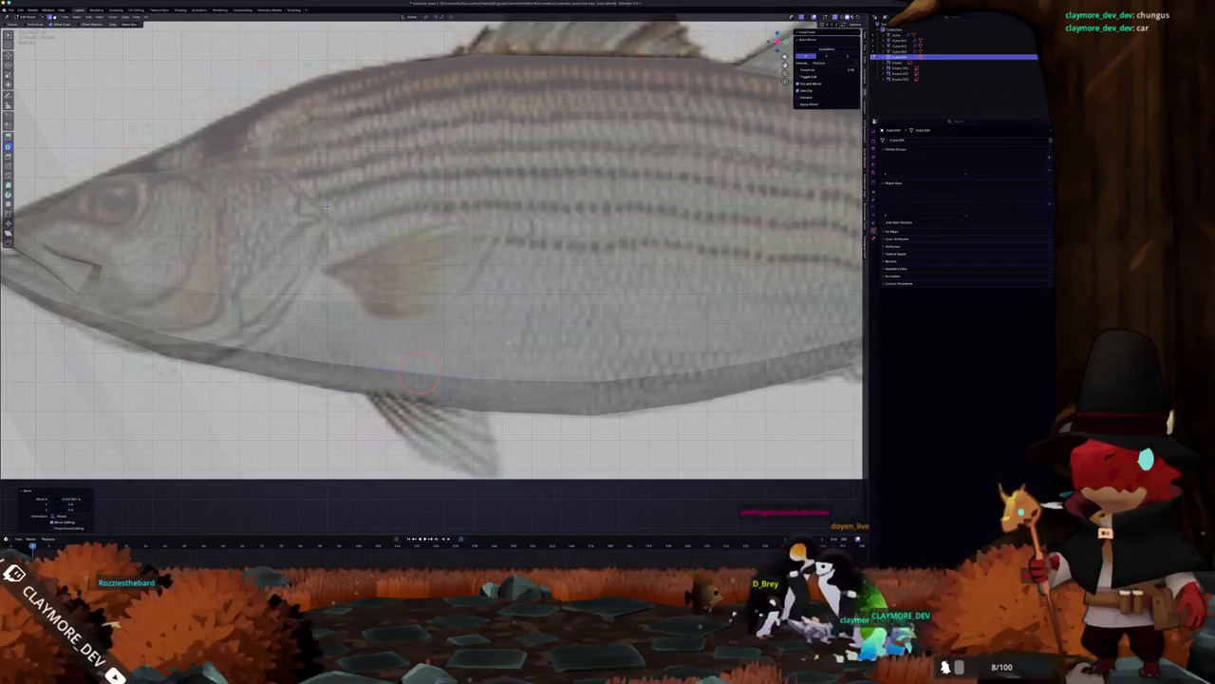
pyautogui.press('e')
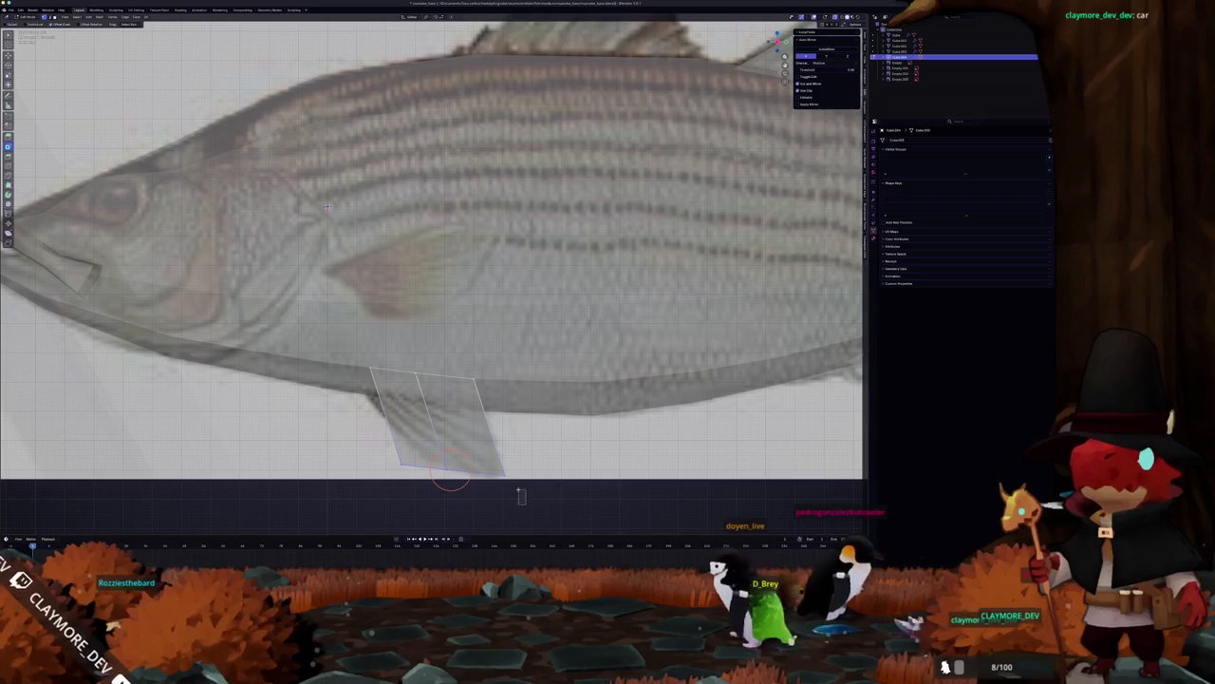
pyautogui.click(477, 464)
pyautogui.hotkey('ctrl', 'r')
pyautogui.click(447, 423)
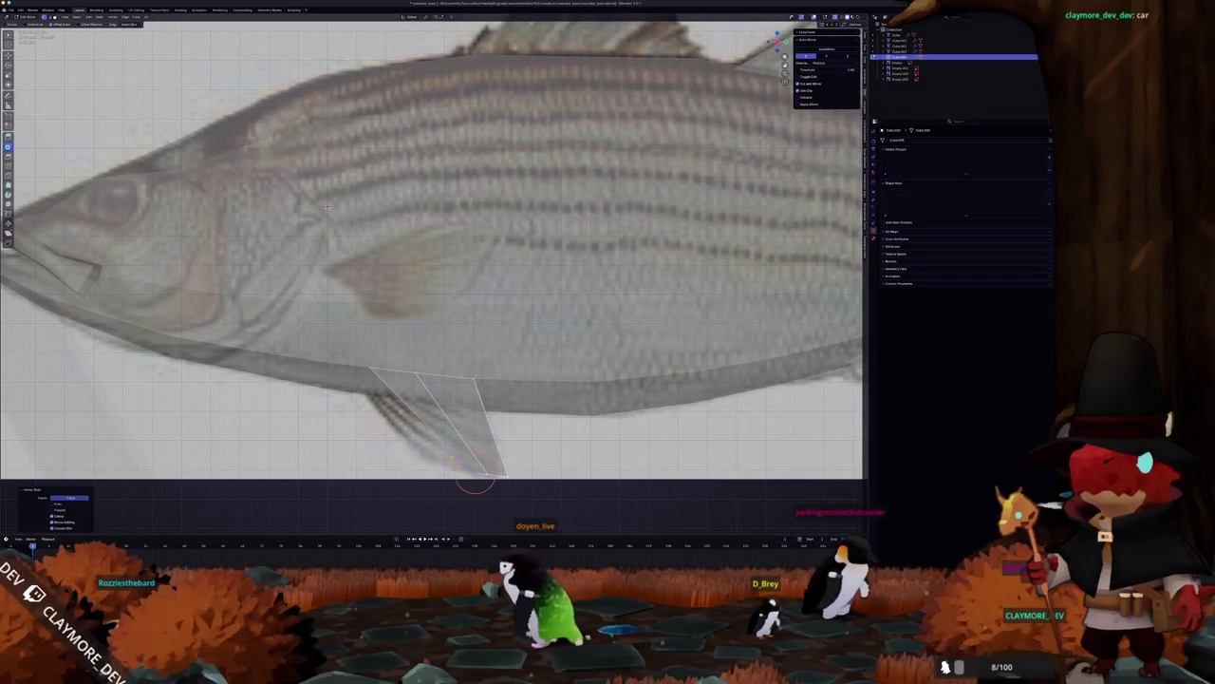
pyautogui.press('g')
pyautogui.press('g')
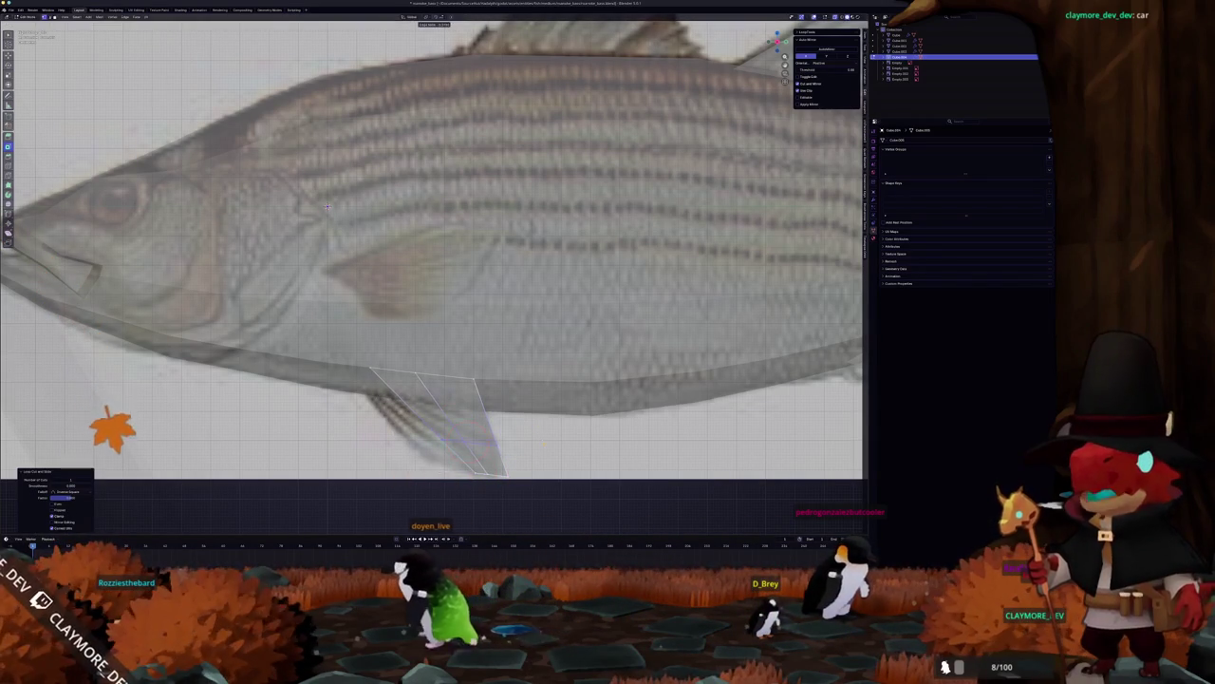
pyautogui.click(460, 440)
# Step: Add a second loop cut and slide fin vertices and edges to match the pelvic fin outline
pyautogui.press('g')
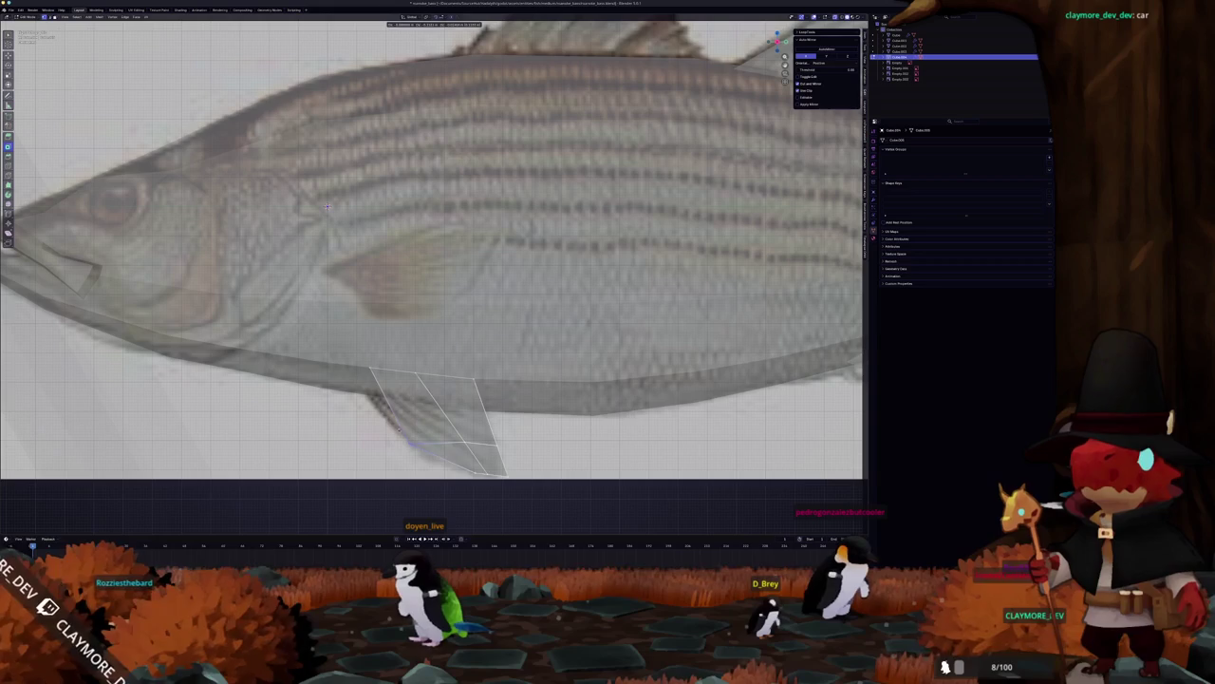
pyautogui.click(404, 432)
pyautogui.press('g')
pyautogui.press('g')
pyautogui.click(473, 443)
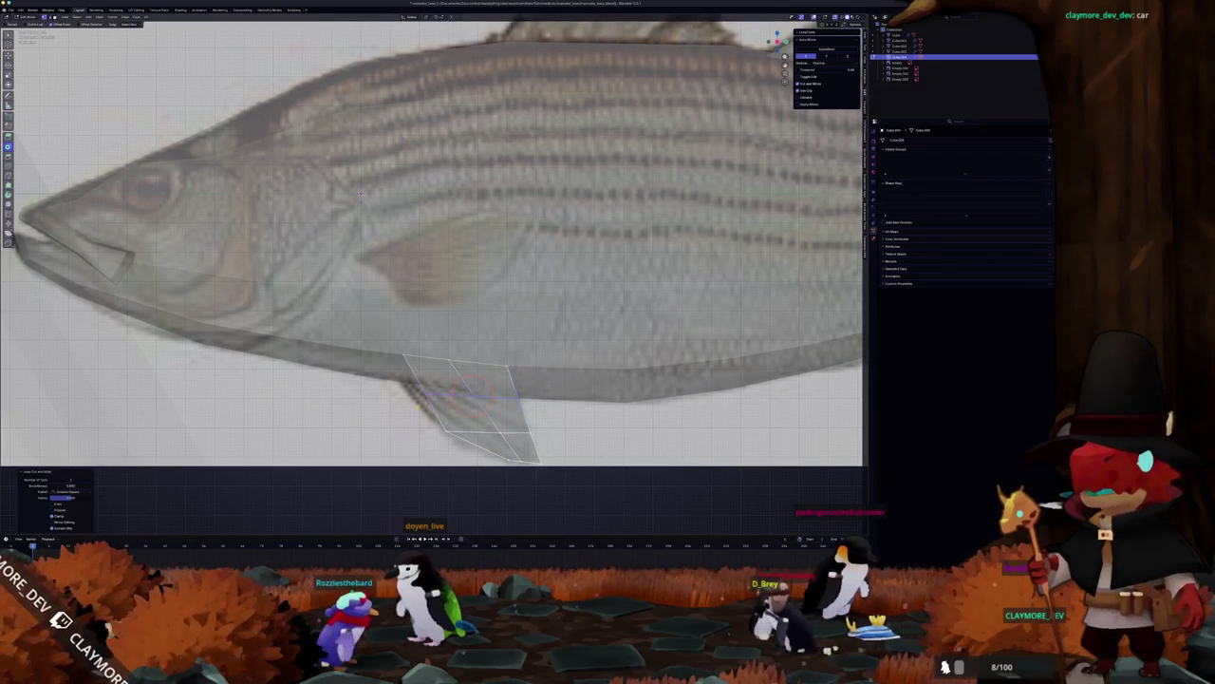
pyautogui.hotkey('ctrl', 'r')
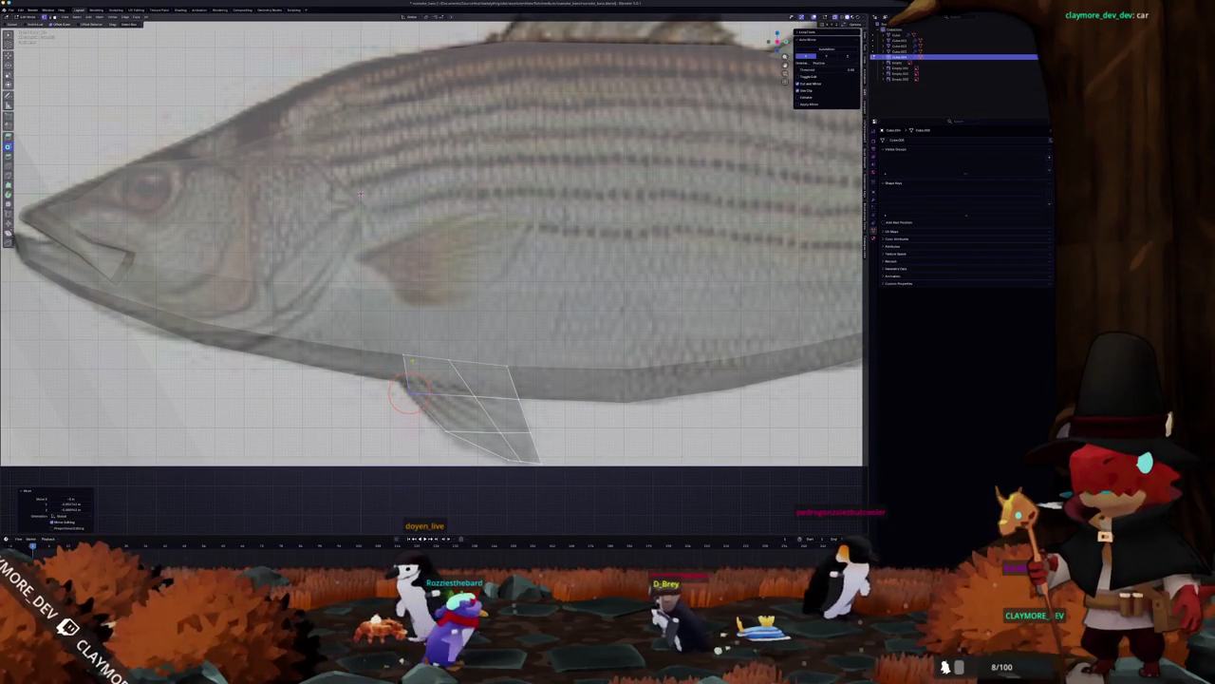
pyautogui.click(378, 347)
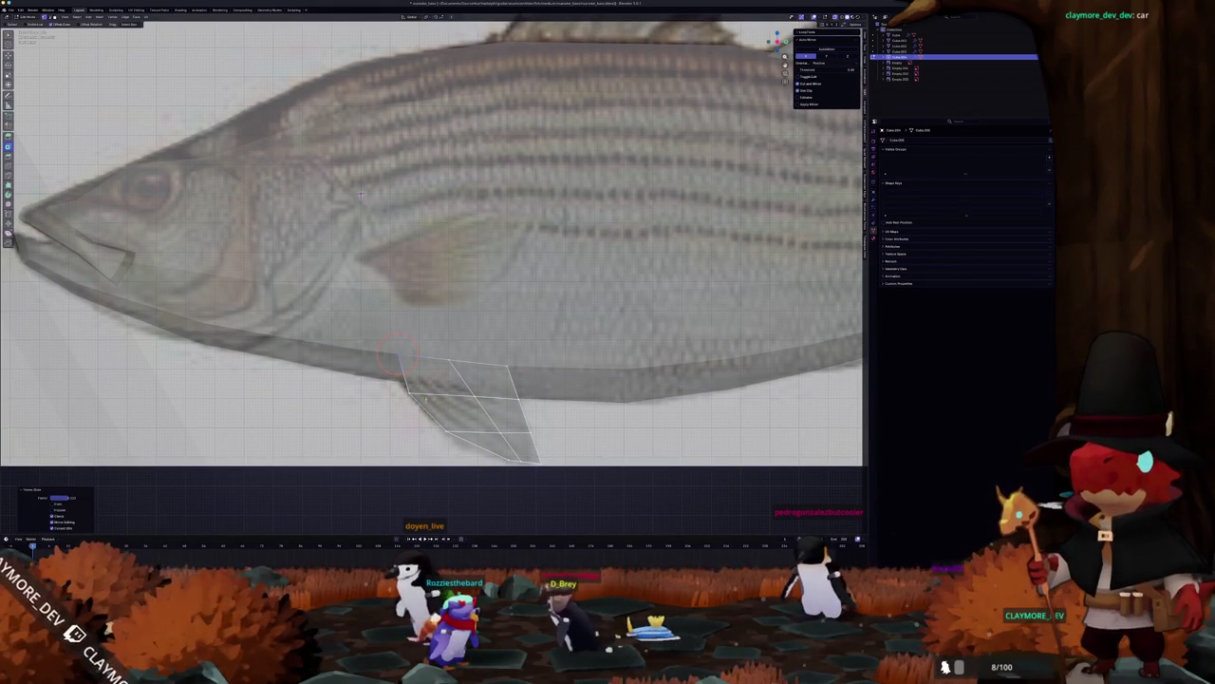
pyautogui.press('g')
pyautogui.press('g')
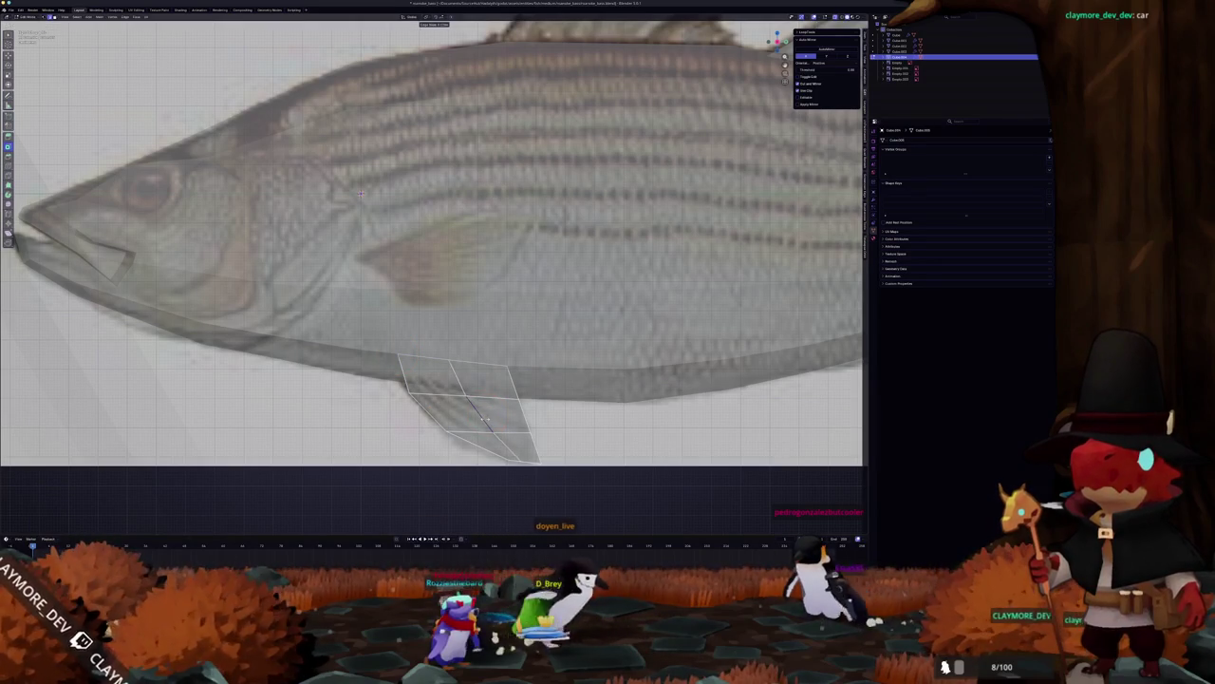
pyautogui.click(485, 418)
pyautogui.press('g')
pyautogui.press('g')
pyautogui.click(486, 361)
# Step: Select the whole fin and tilt it outward around the X axis in front view
pyautogui.press('l')
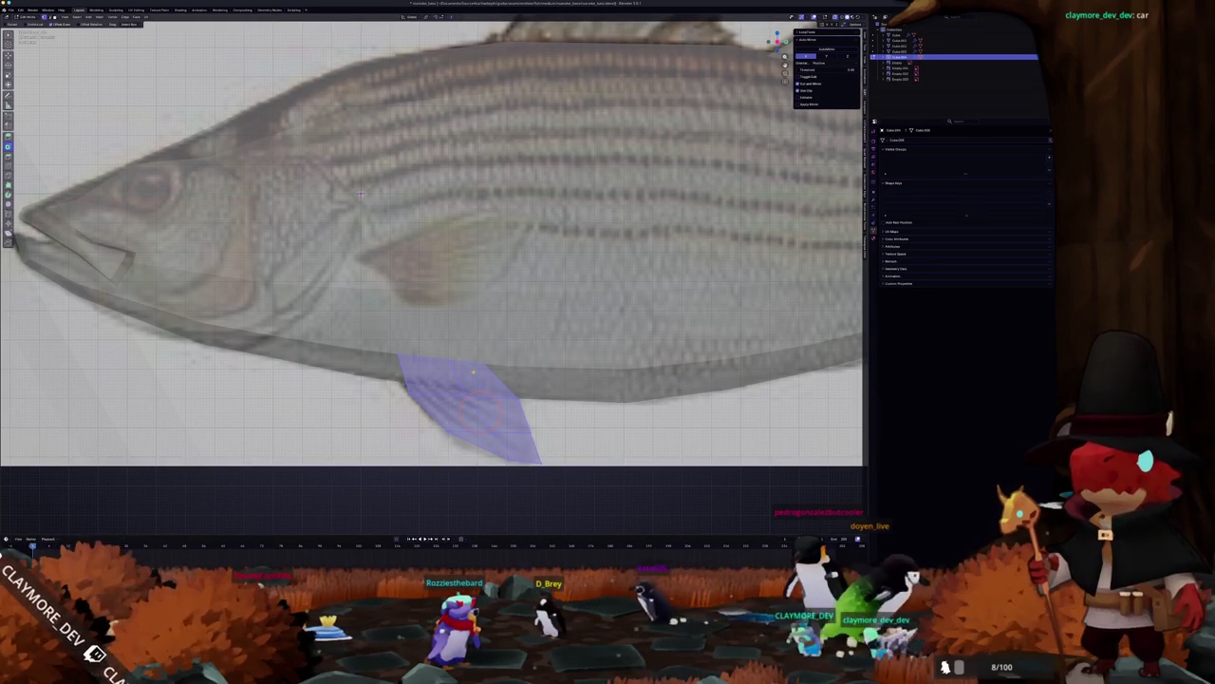
pyautogui.press('KP_1')
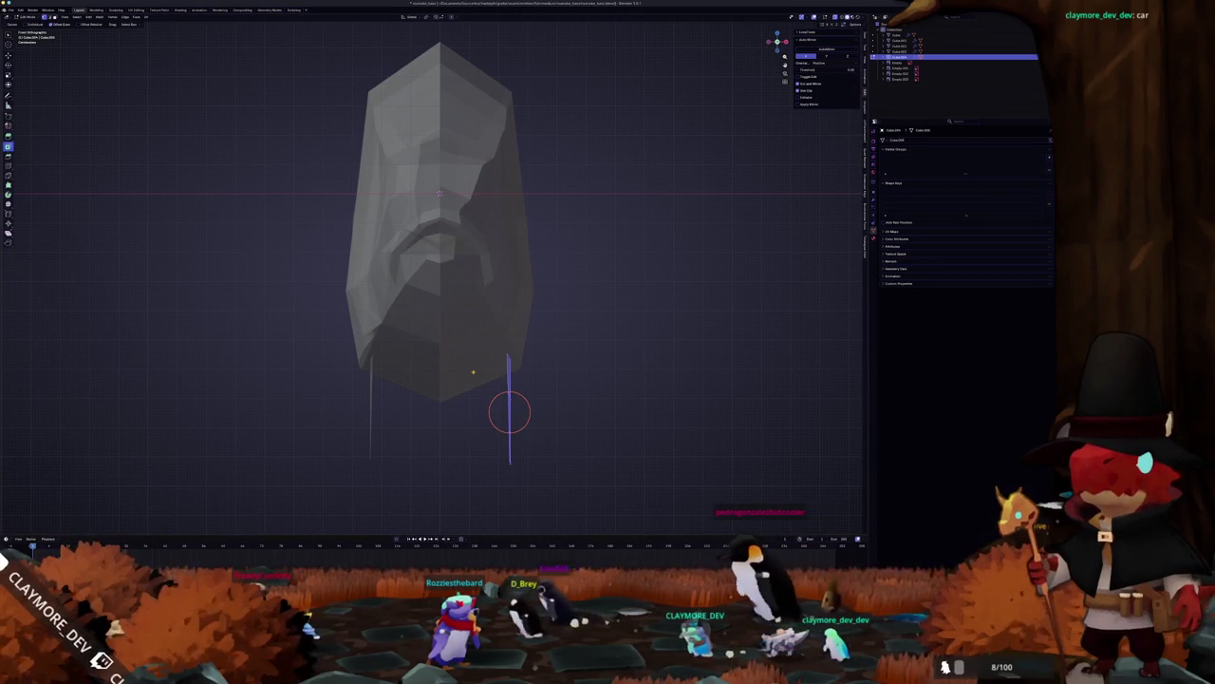
pyautogui.rightClick(473, 371)
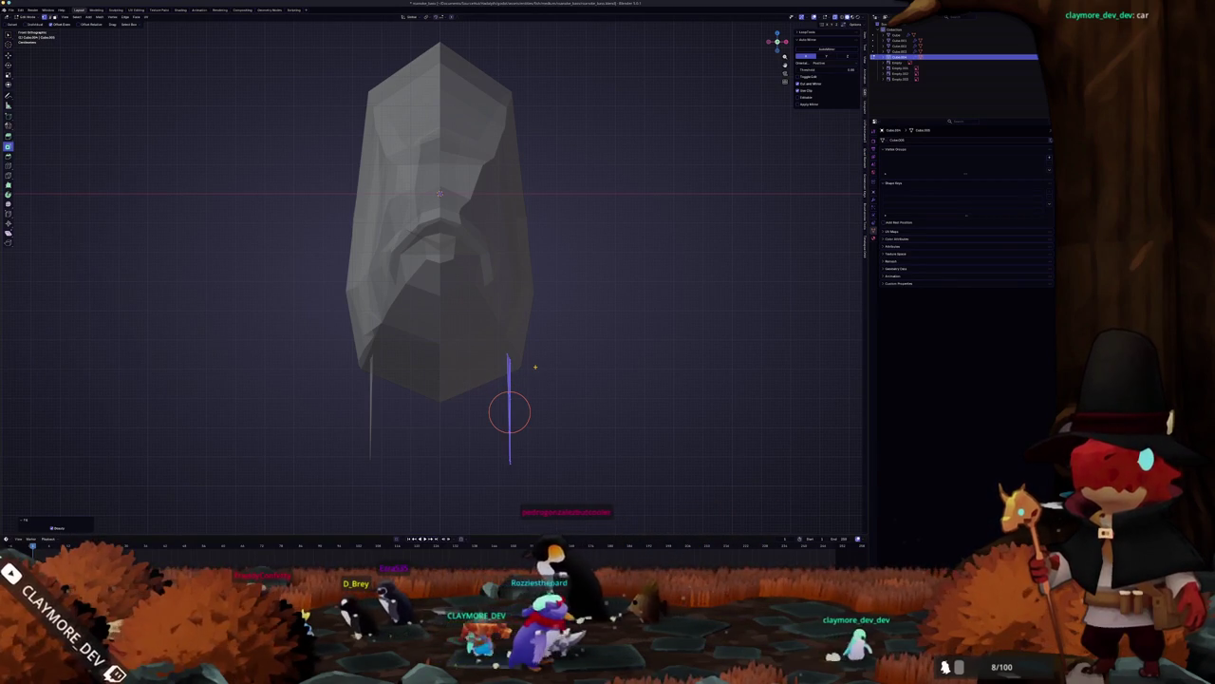
pyautogui.scroll(2, 534, 366)
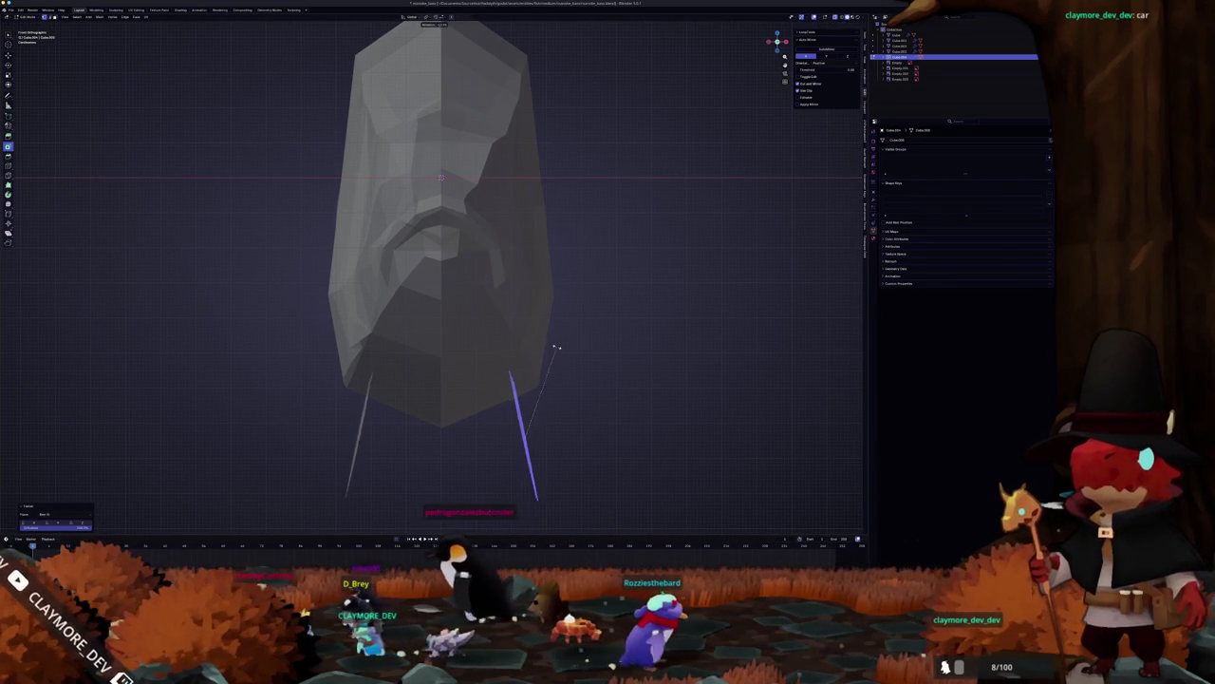
pyautogui.press('x')
pyautogui.click(519, 351)
pyautogui.press('g')
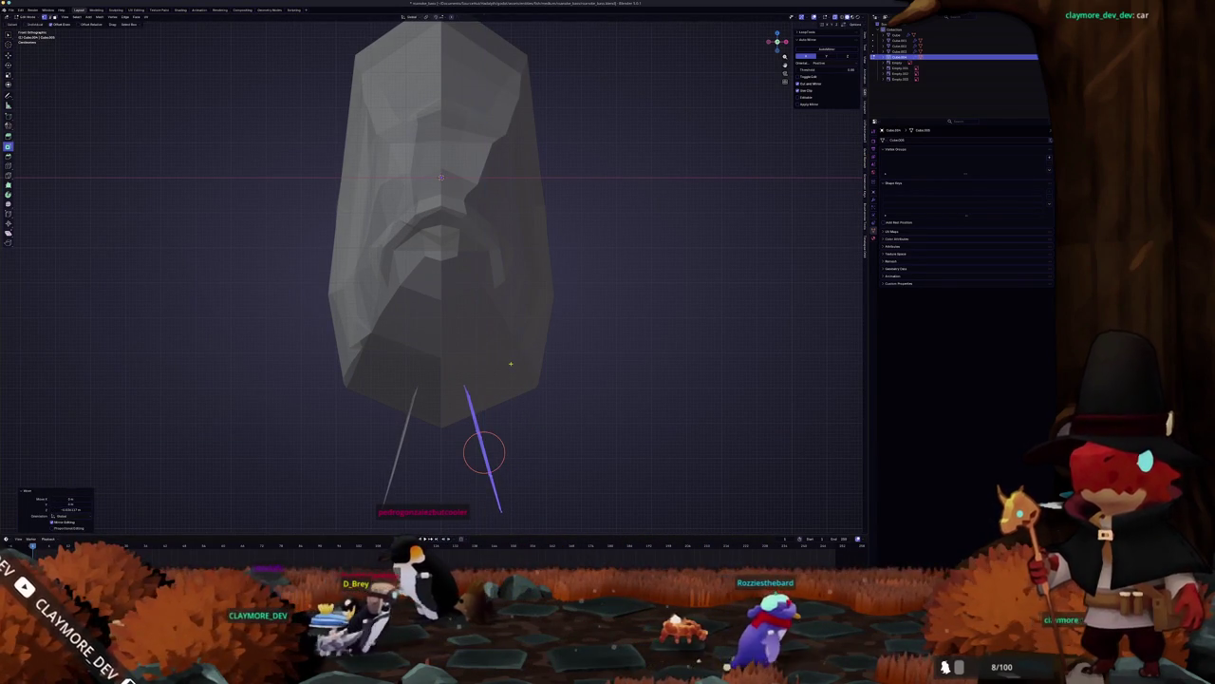
# Step: Back in side view, nudge the fin up toward the belly
pyautogui.press('KP_3')
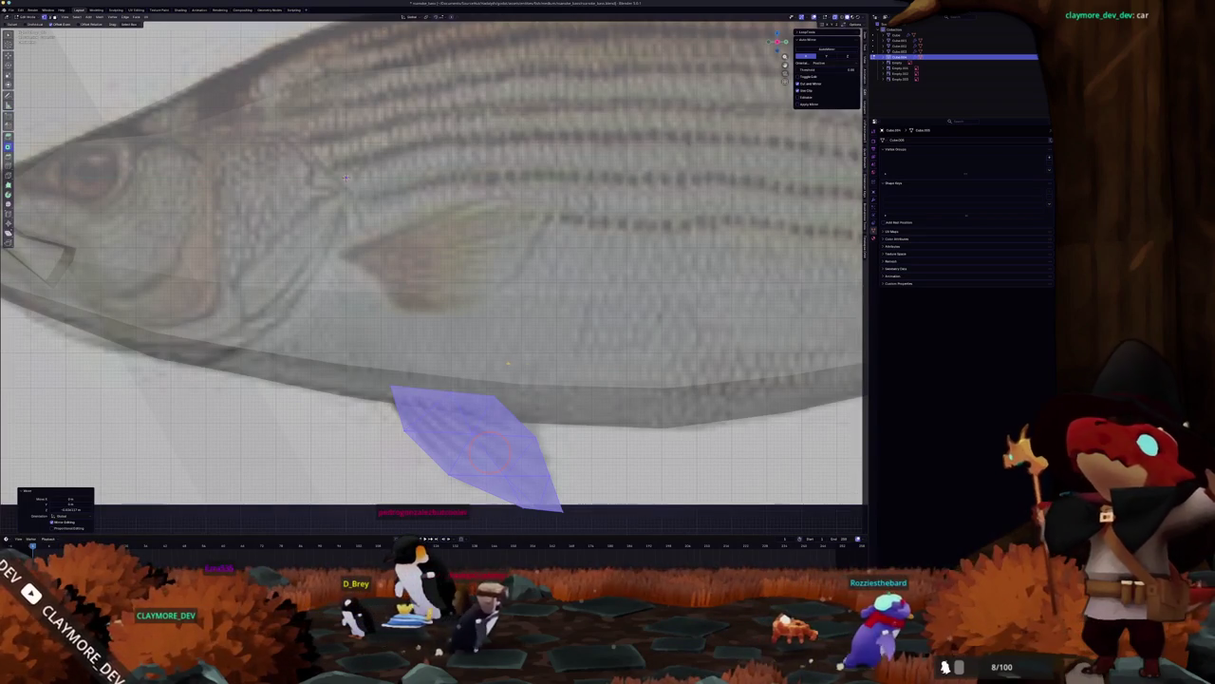
pyautogui.scroll(-2, 359, 190)
pyautogui.press('Tab')
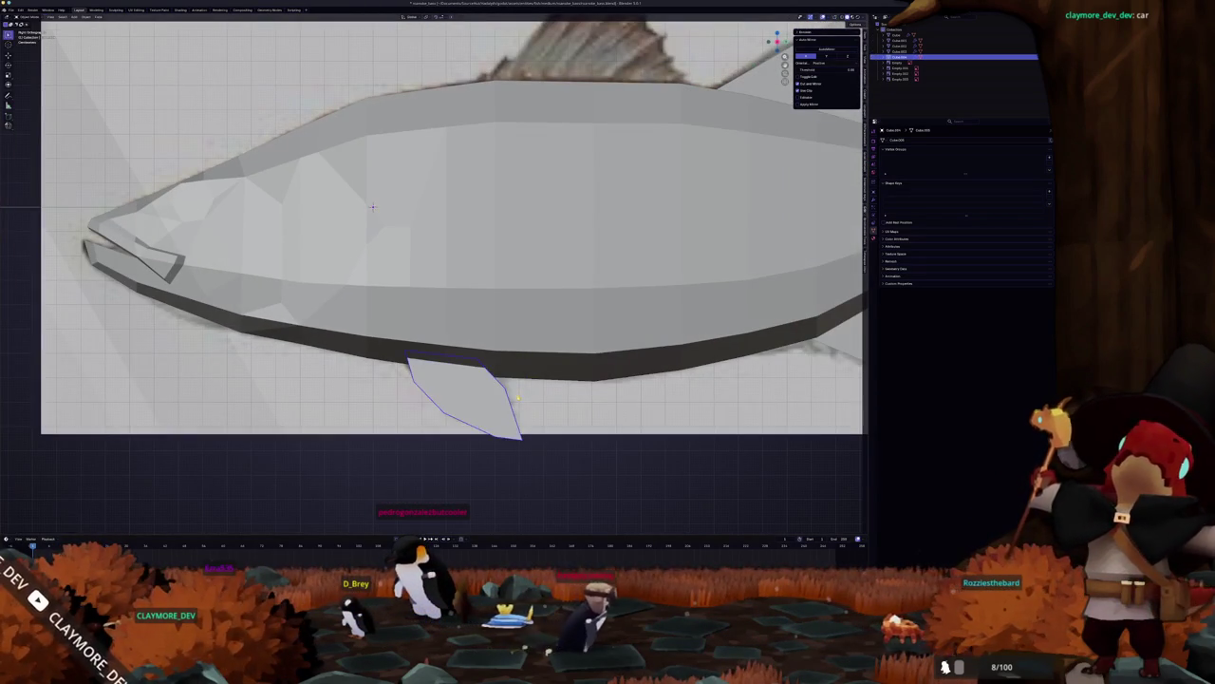
pyautogui.press('Tab')
pyautogui.scroll(3, 351, 152)
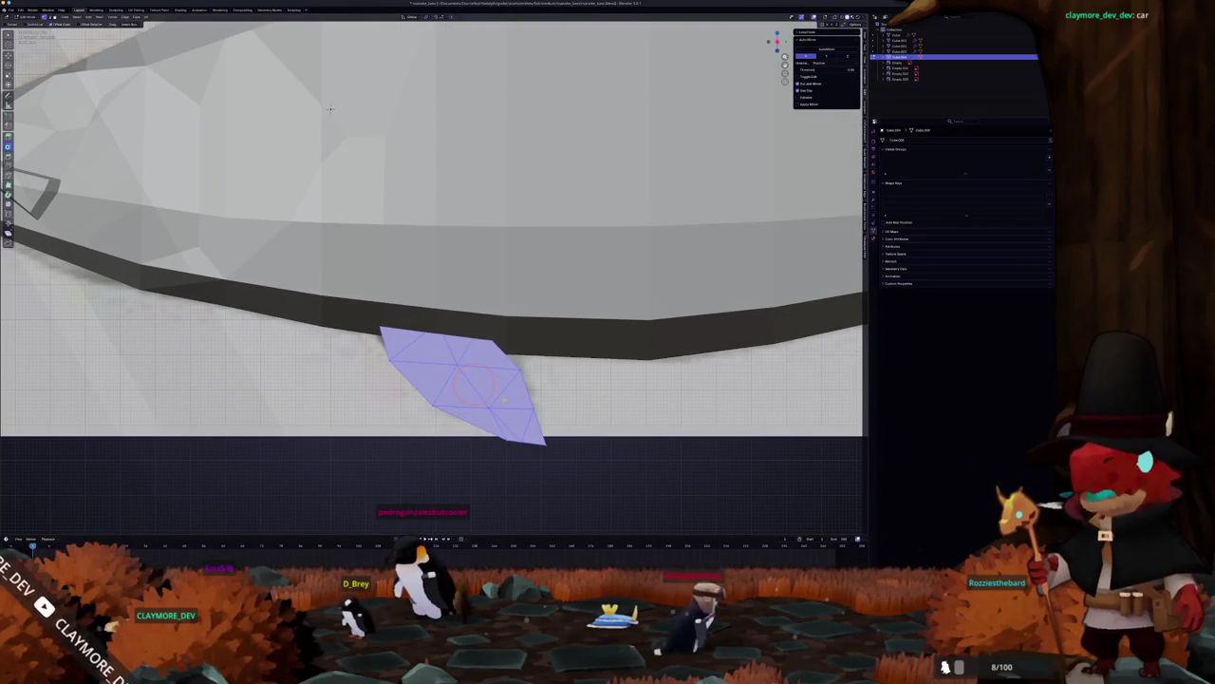
pyautogui.press('g')
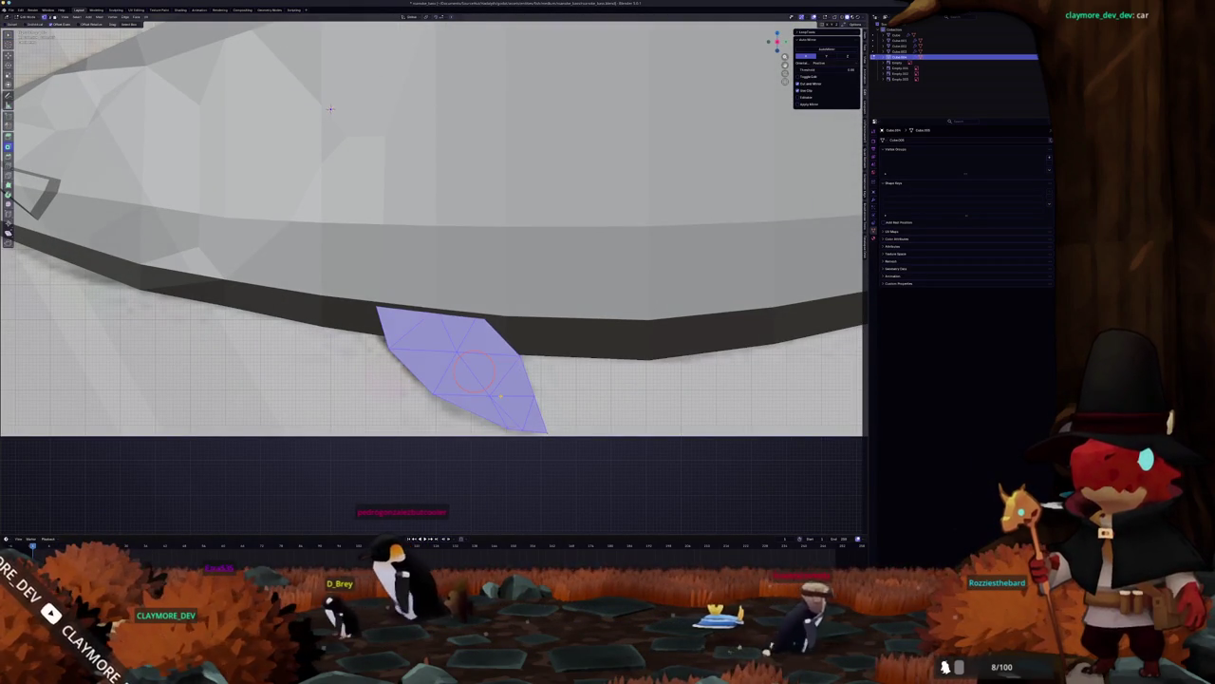
# Step: In front view, rotate the mirrored fin pair to a slanted angle and shift it sideways
pyautogui.press('KP_1')
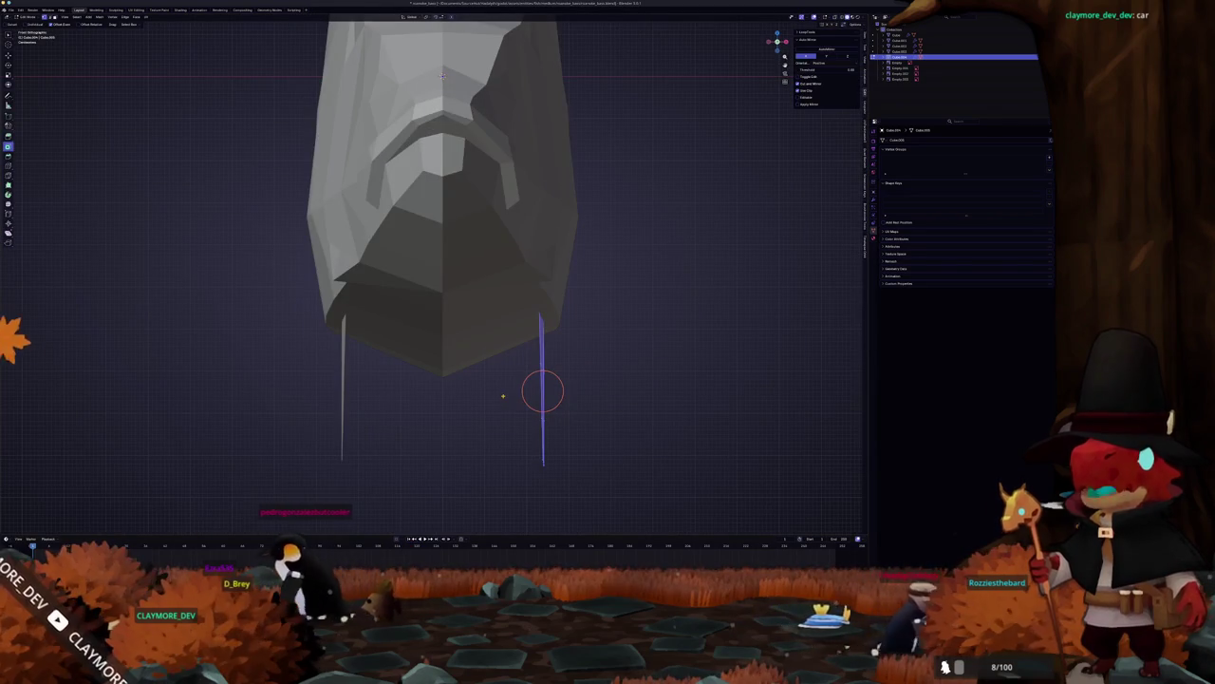
pyautogui.press('r')
pyautogui.click(613, 372)
pyautogui.press('g')
pyautogui.click(578, 379)
# Step: Check the fin's bottom tip against the reference with the body hidden, then leave Edit Mode
pyautogui.press('KP_3')
pyautogui.scroll(-4, 309, 76)
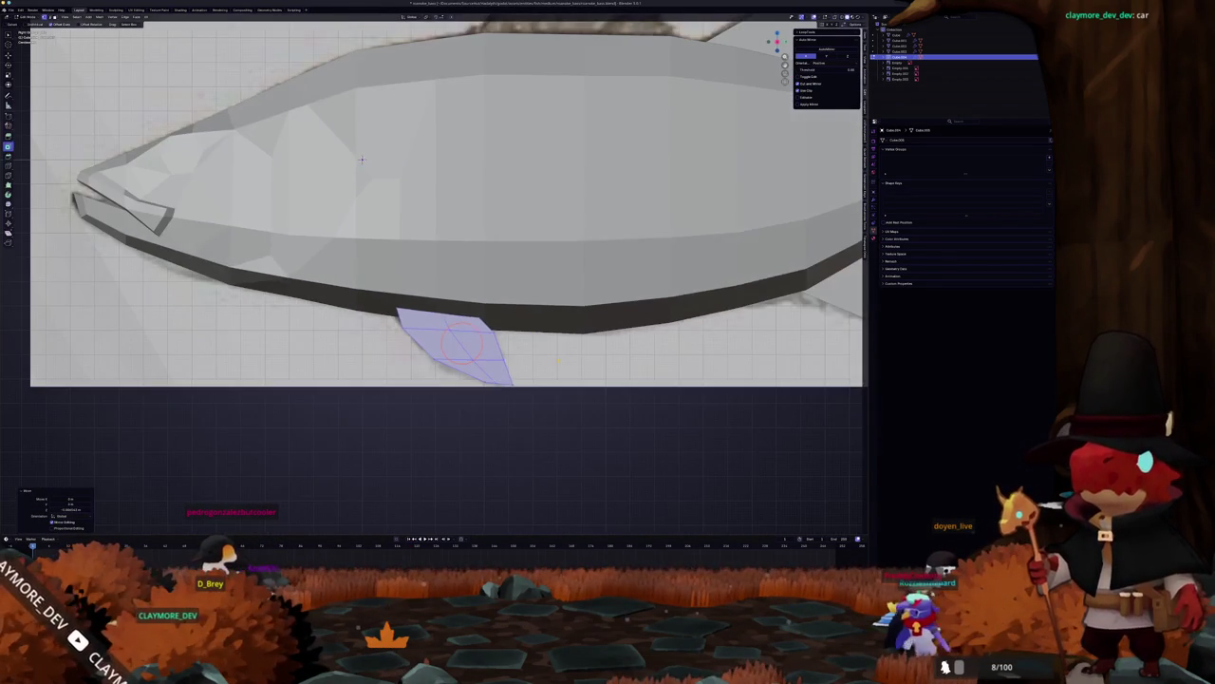
pyautogui.click(510, 385)
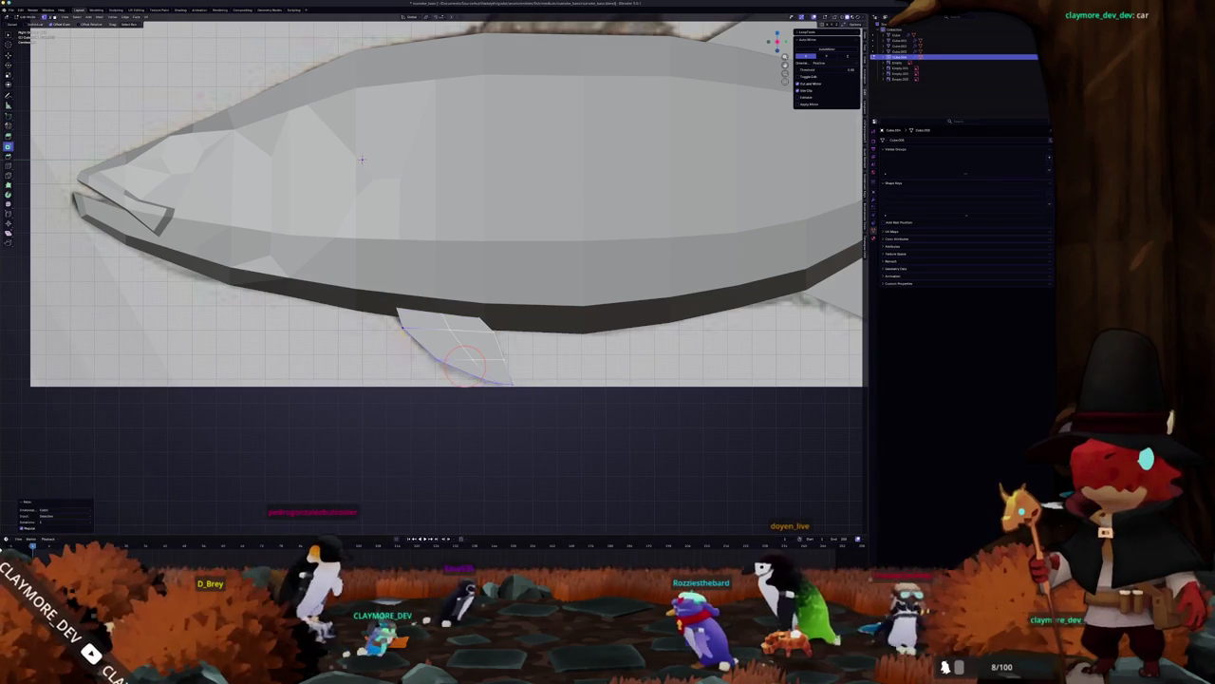
pyautogui.press('Tab')
pyautogui.press('h')
pyautogui.scroll(3, 384, 194)
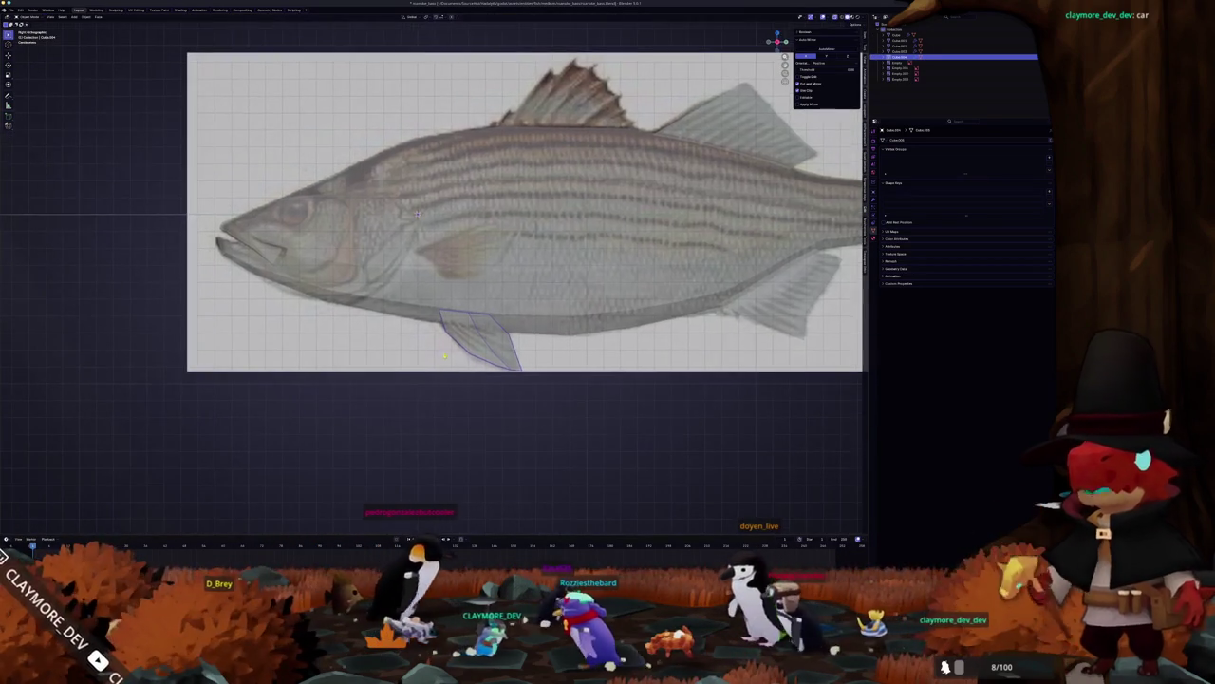
pyautogui.press('Tab')
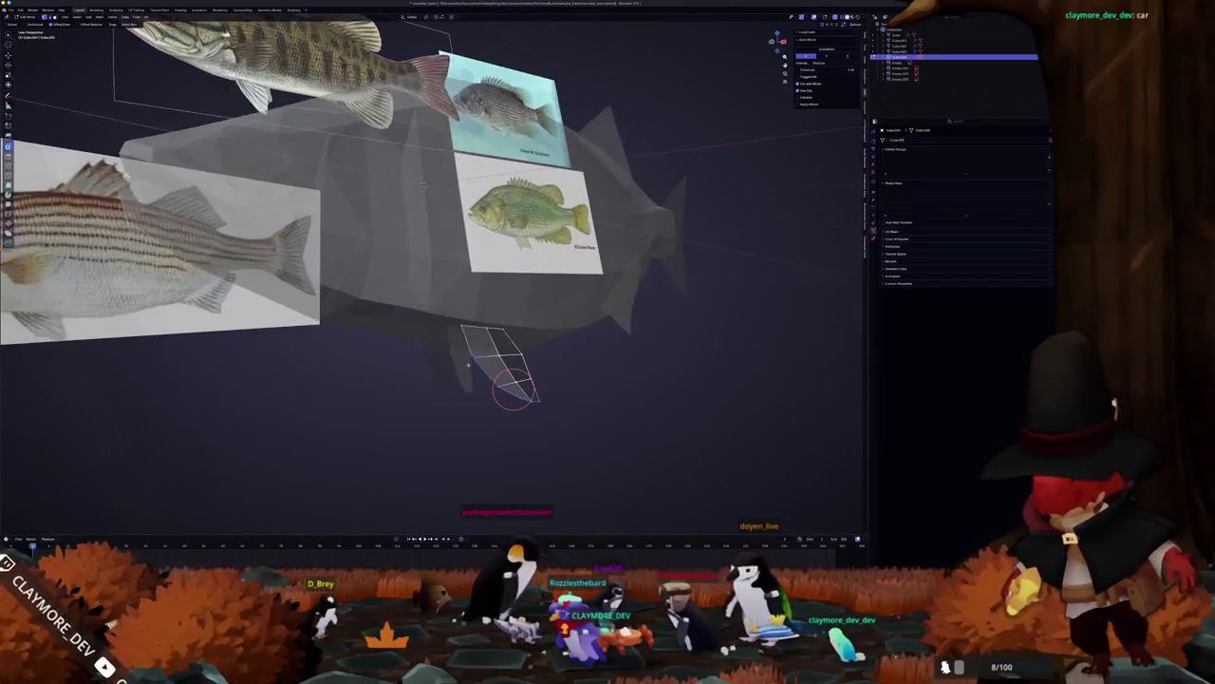
pyautogui.scroll(2, 470, 361)
pyautogui.press('l')
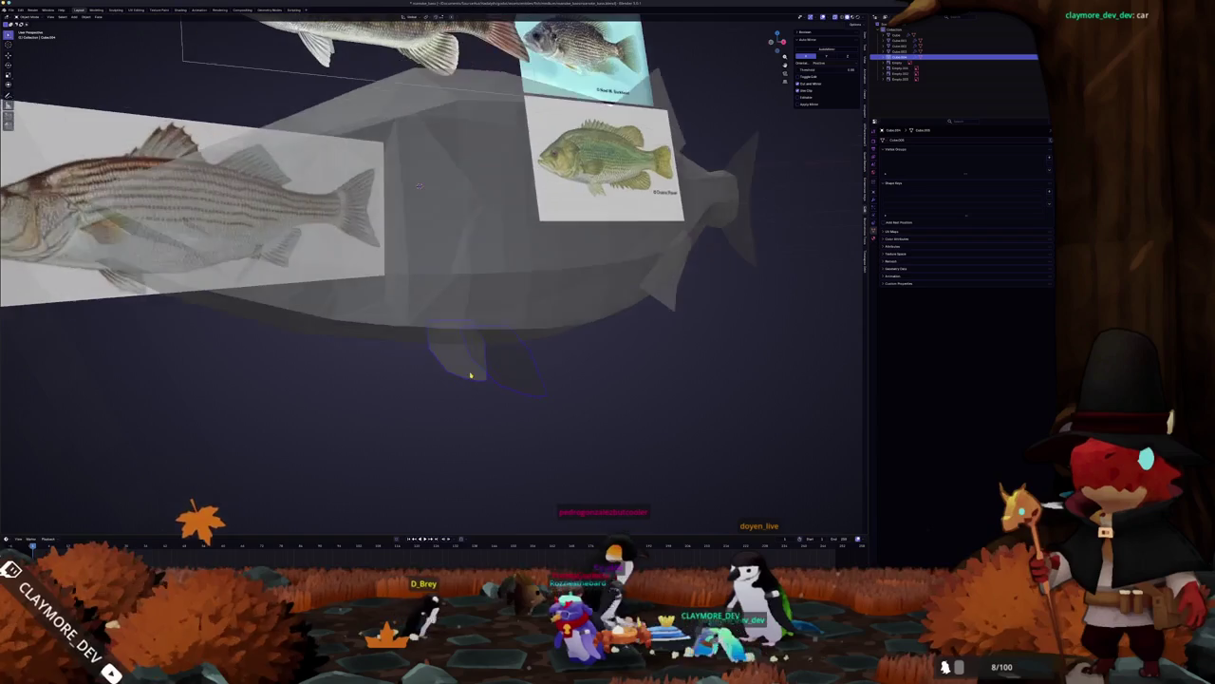
pyautogui.press('Tab')
# Step: In right side view, turn on X-ray and start editing the fish body mesh
pyautogui.press('KP_3')
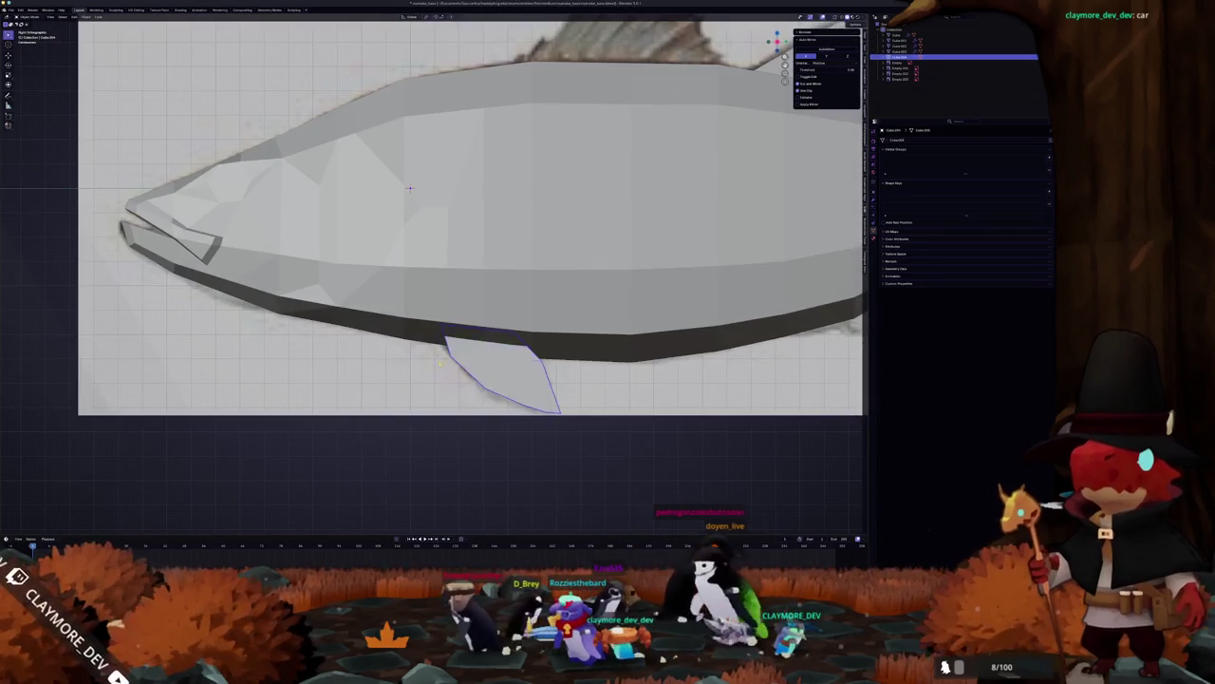
pyautogui.hotkey('alt', 'z')
pyautogui.click(426, 278)
pyautogui.press('Tab')
pyautogui.scroll(3, 296, 415)
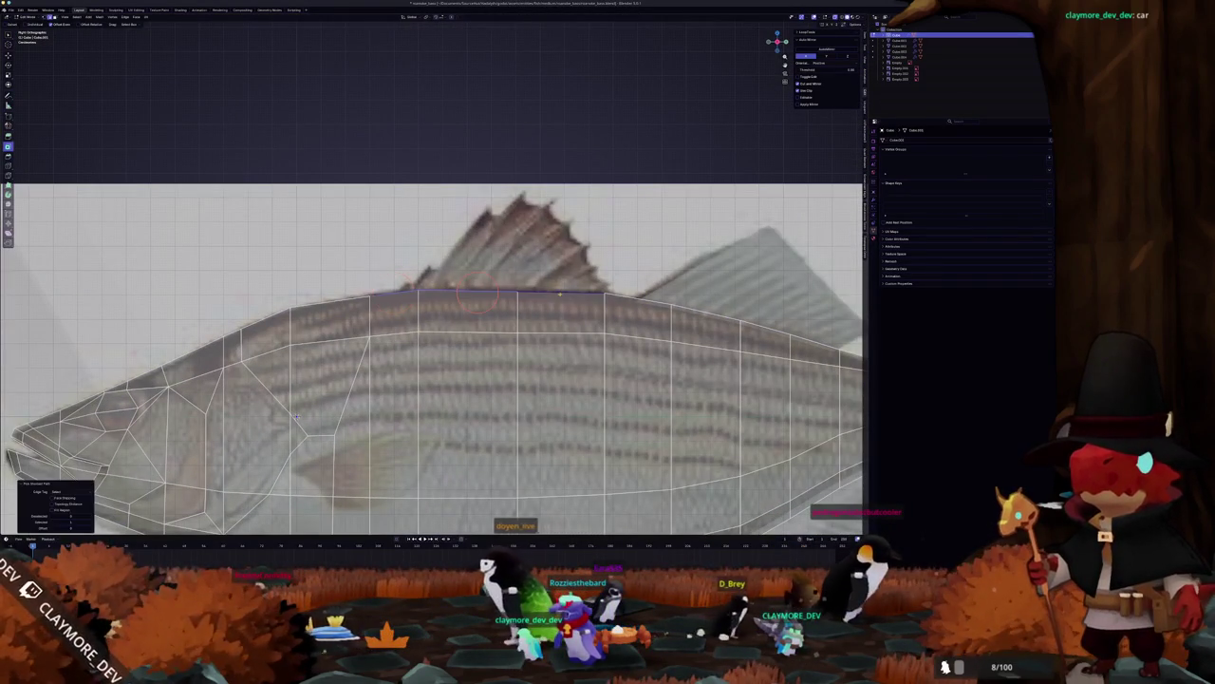
# Step: Separate the selected back strip from the fish body into its own object
pyautogui.rightClick(560, 290)
pyautogui.moveTo(565, 290)
pyautogui.click(602, 292)
pyautogui.press('Tab')
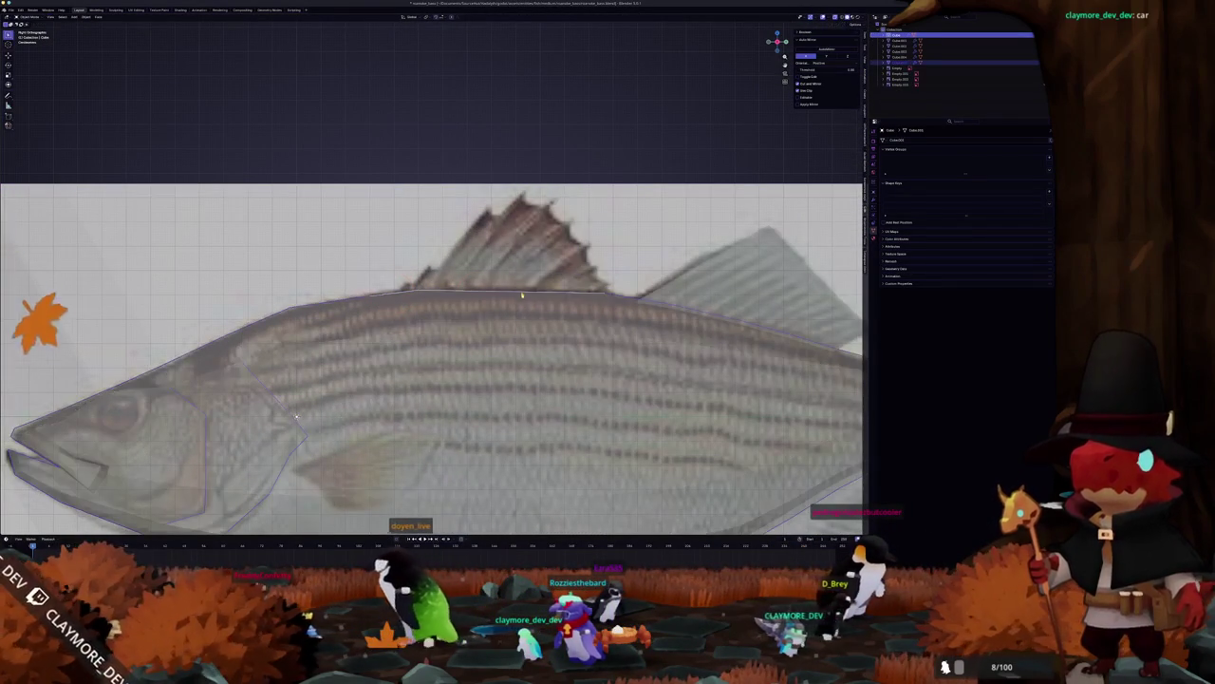
pyautogui.press('Tab')
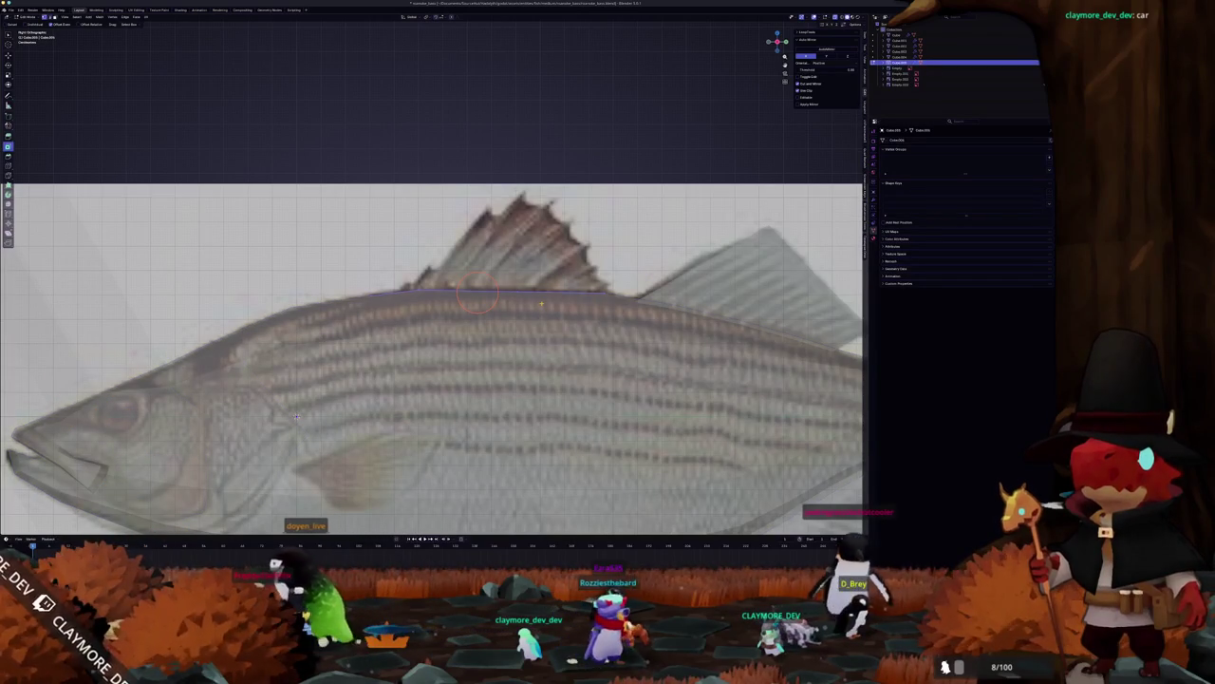
# Step: Reposition the strip's vertices along the fish's back to follow the reference outline
pyautogui.press('g')
pyautogui.click(482, 297)
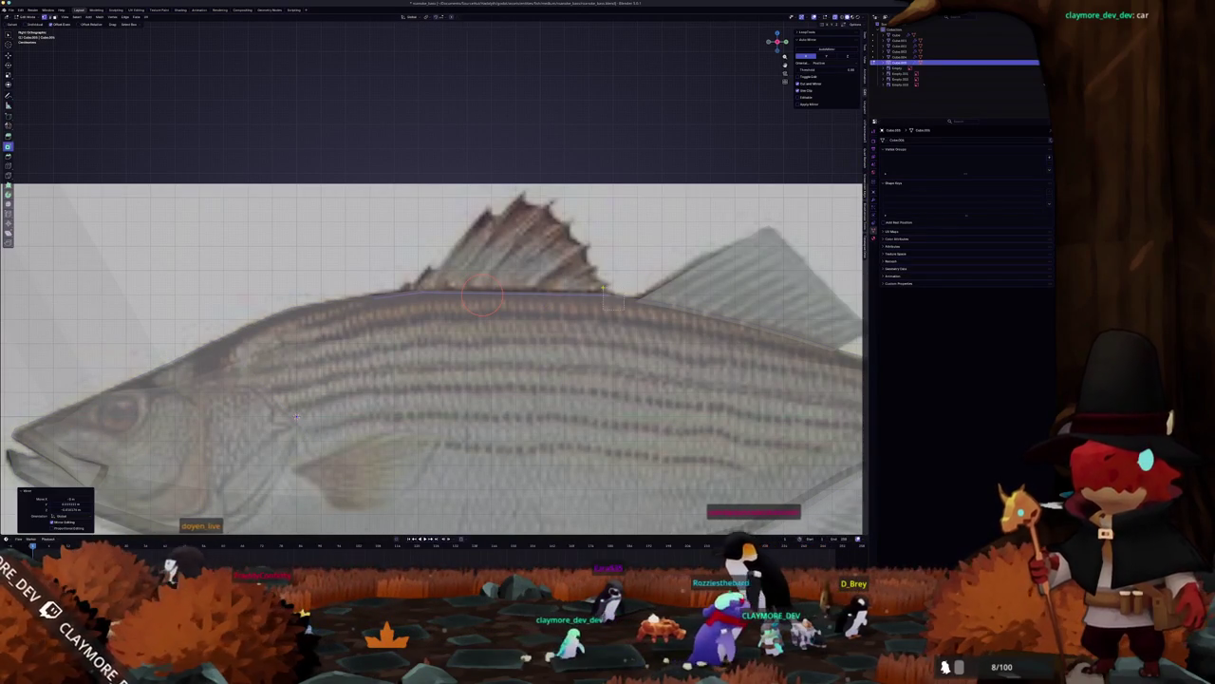
pyautogui.press('g')
pyautogui.click(608, 300)
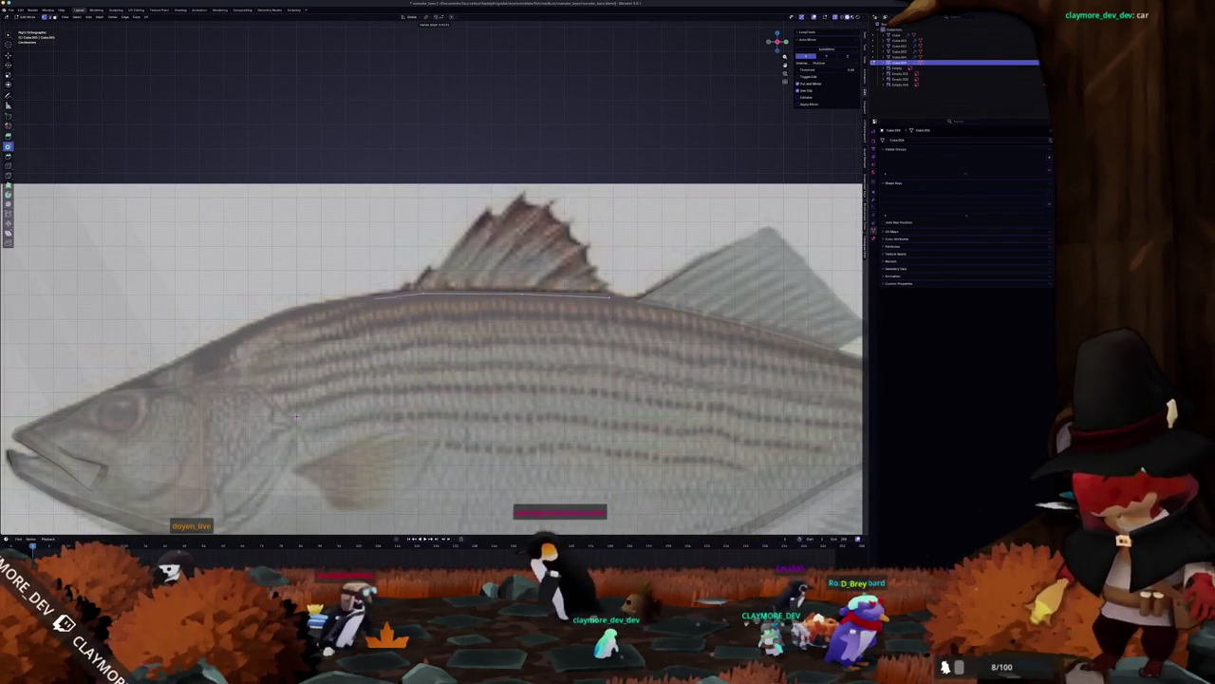
pyautogui.press('c')
pyautogui.click(406, 295)
pyautogui.press('Escape')
pyautogui.press('g')
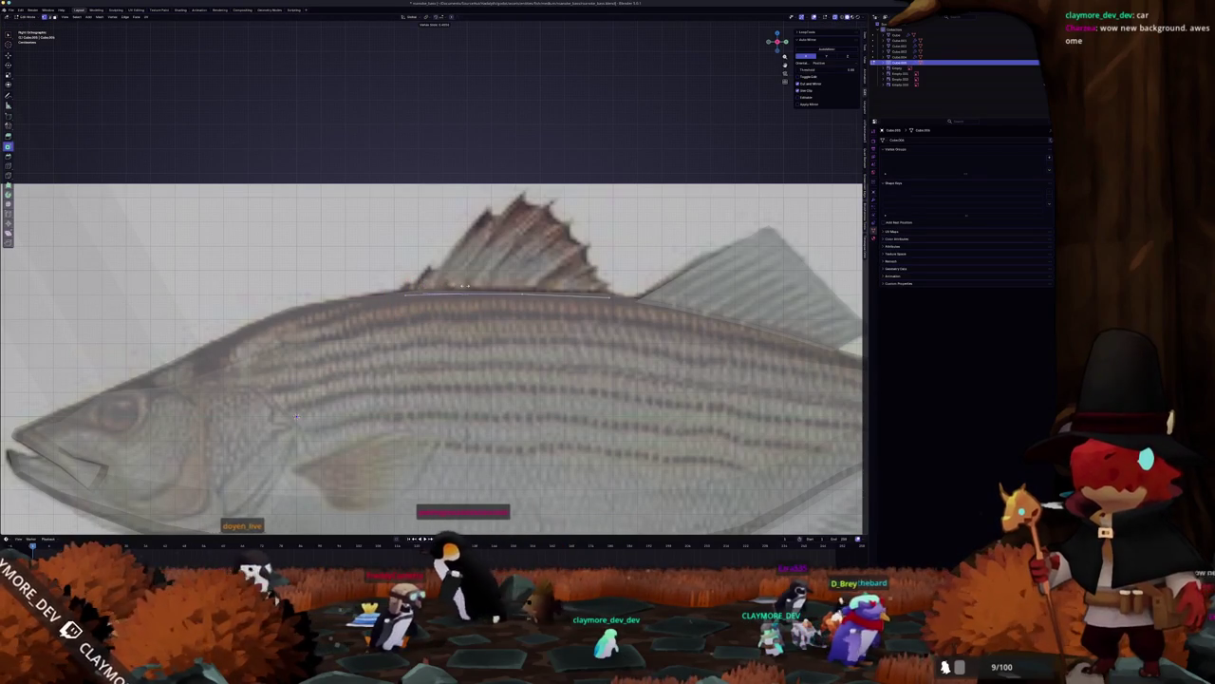
pyautogui.click(464, 285)
pyautogui.press('c')
pyautogui.moveTo(468, 297); pyautogui.dragTo(402, 314)
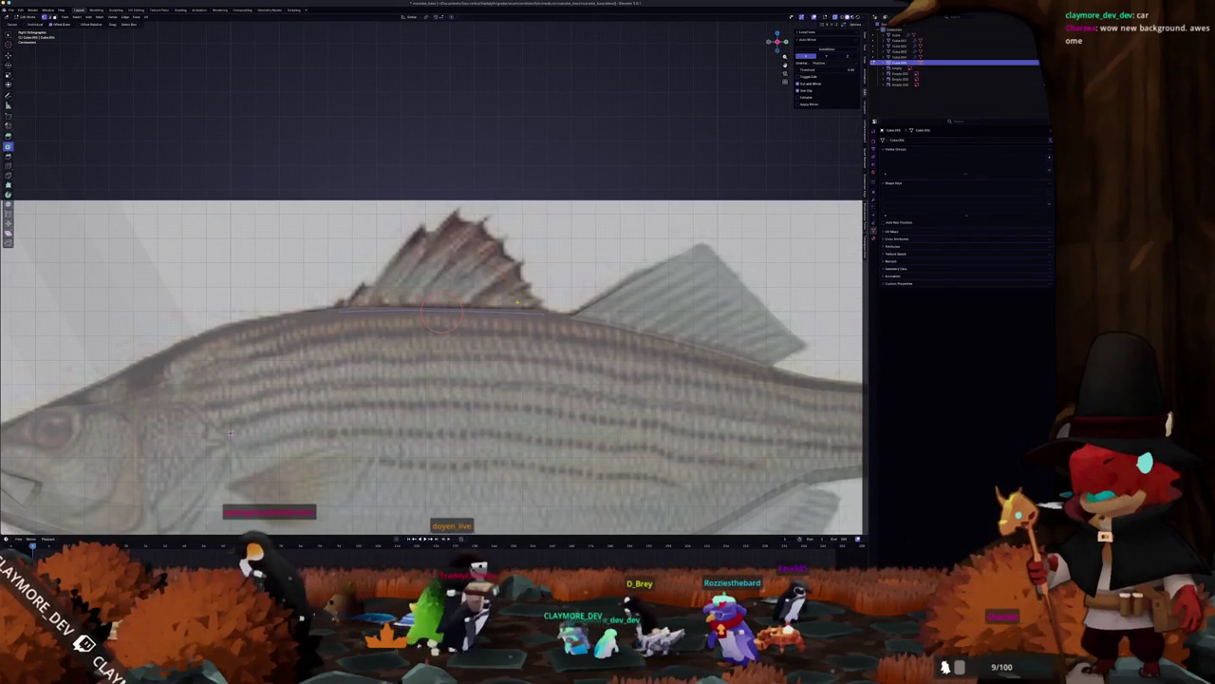
# Step: Extrude the back edge up into the spiny dorsal fin, place its corners, and add a loop cut
pyautogui.press('e')
pyautogui.click(497, 209)
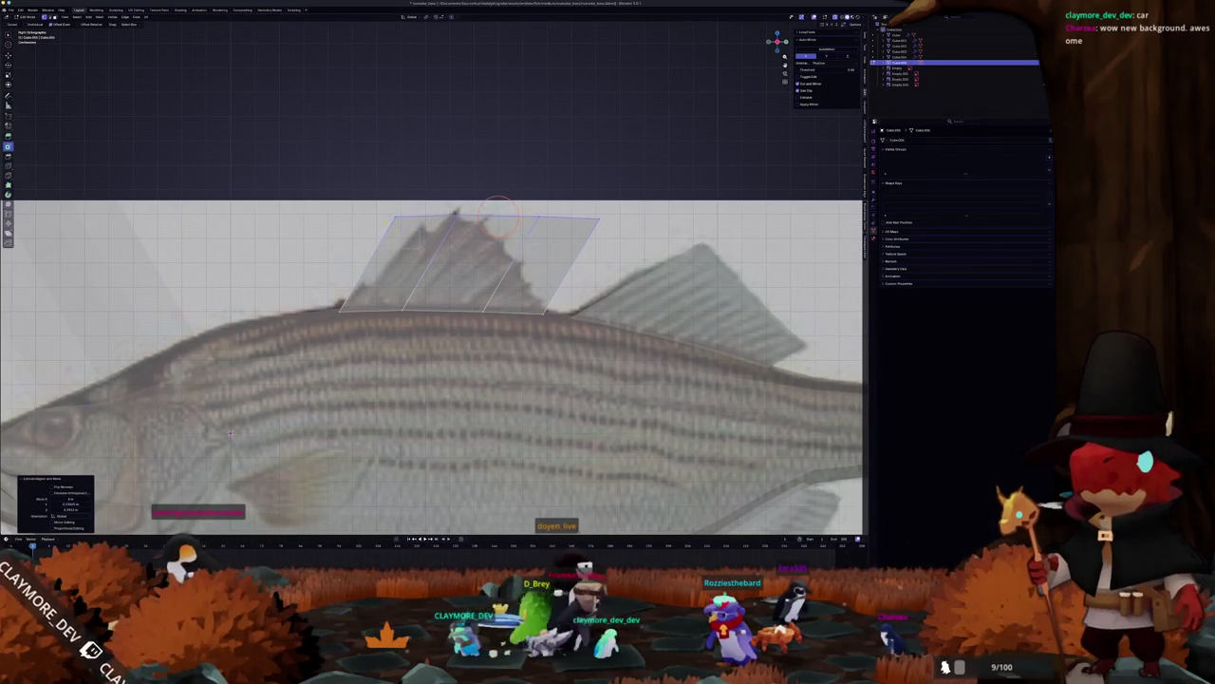
pyautogui.press('Tab')
pyautogui.press('Tab')
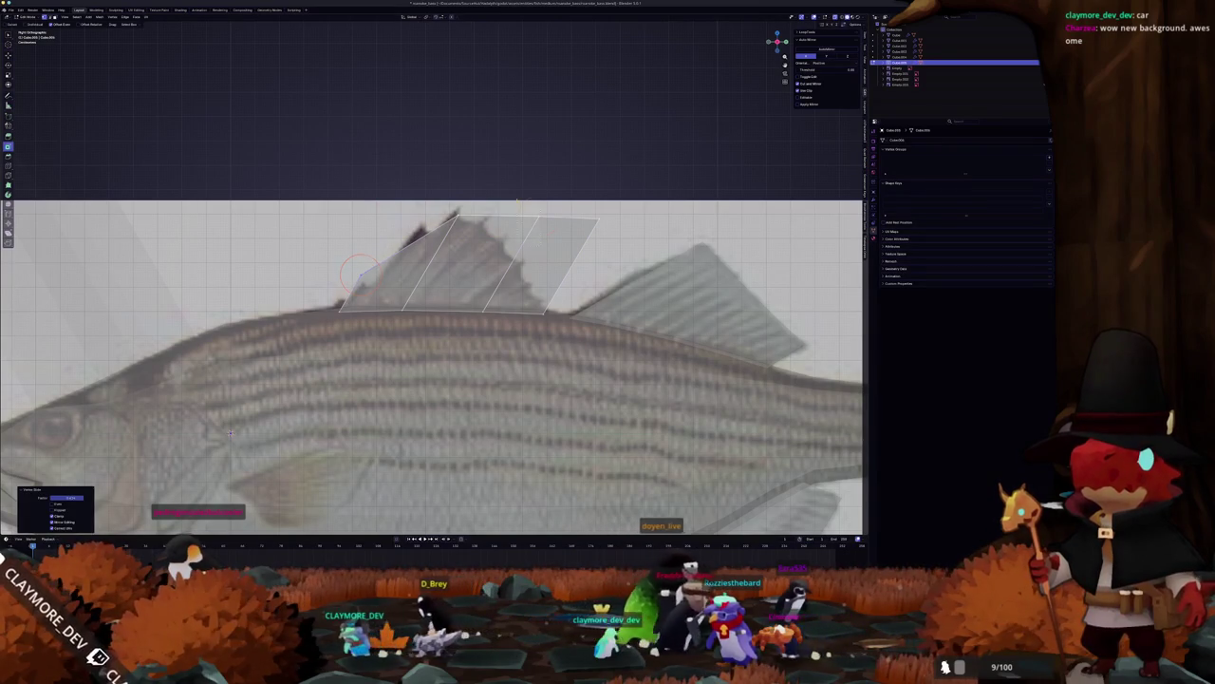
pyautogui.press('g')
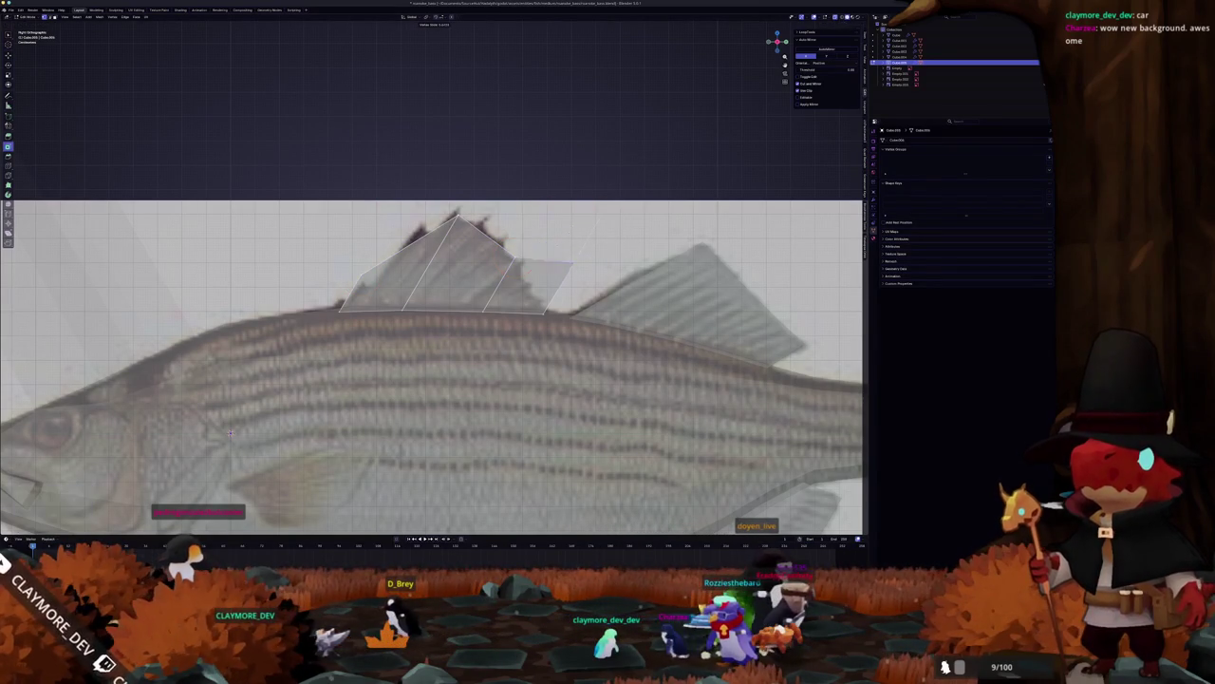
pyautogui.click(528, 285)
pyautogui.scroll(-1, 530, 287)
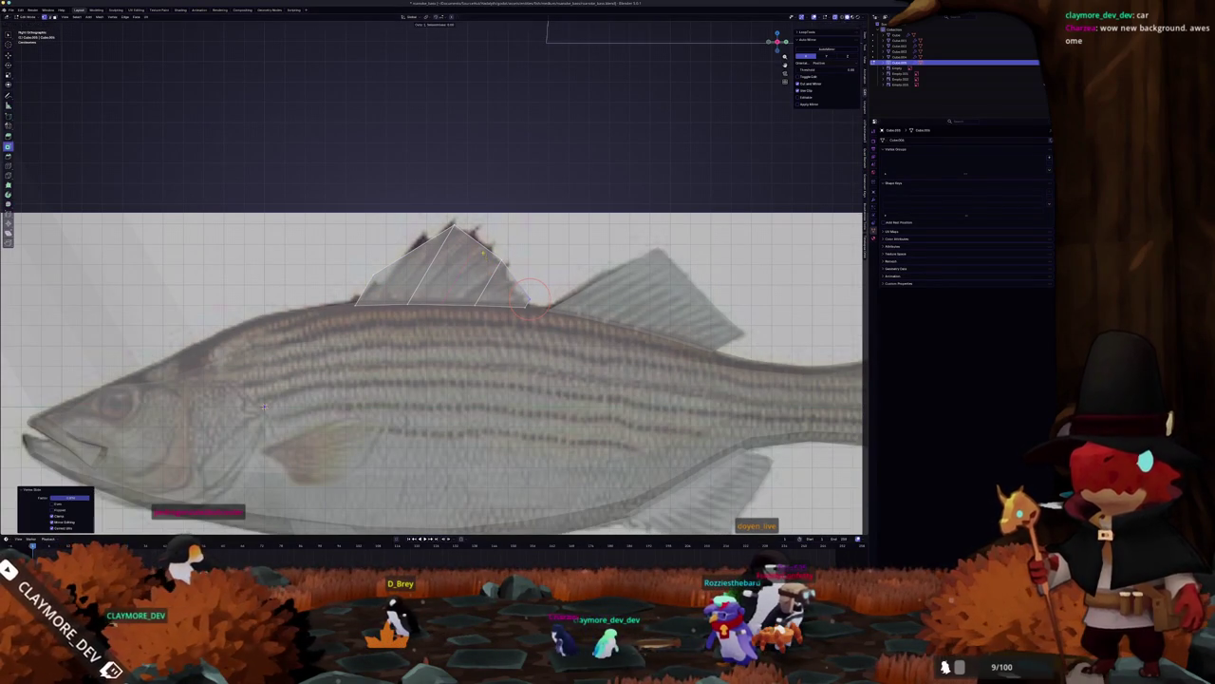
pyautogui.press('g')
pyautogui.click(483, 240)
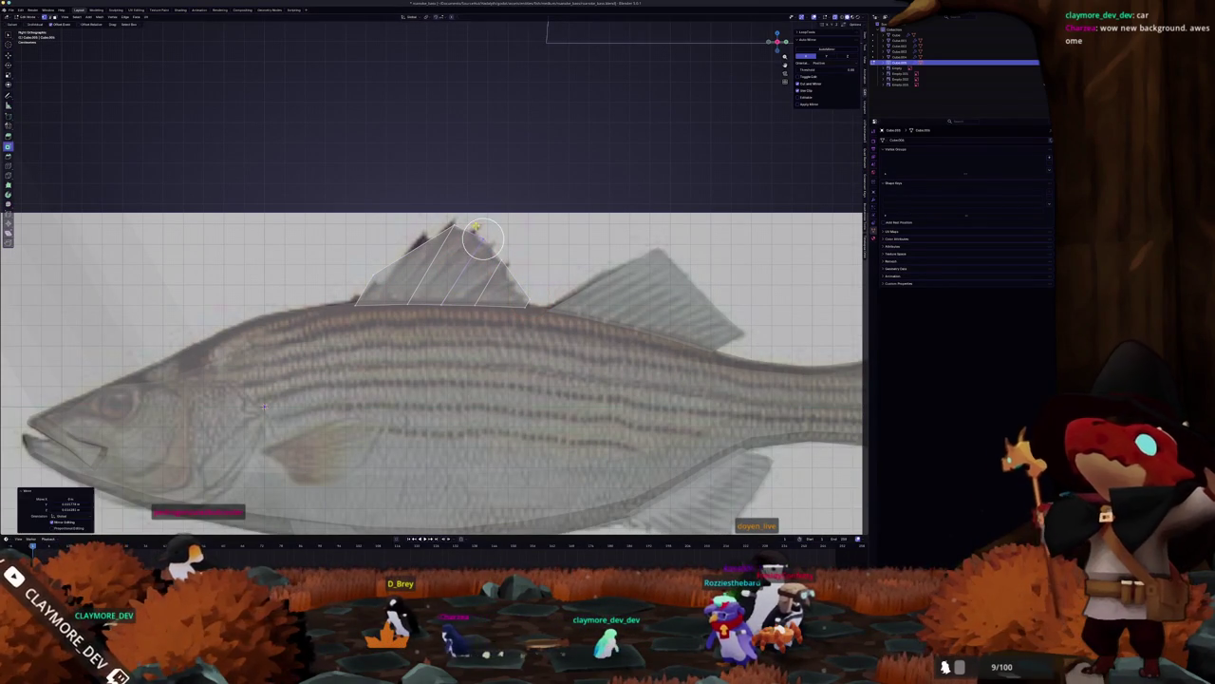
pyautogui.hotkey('ctrl', 'r')
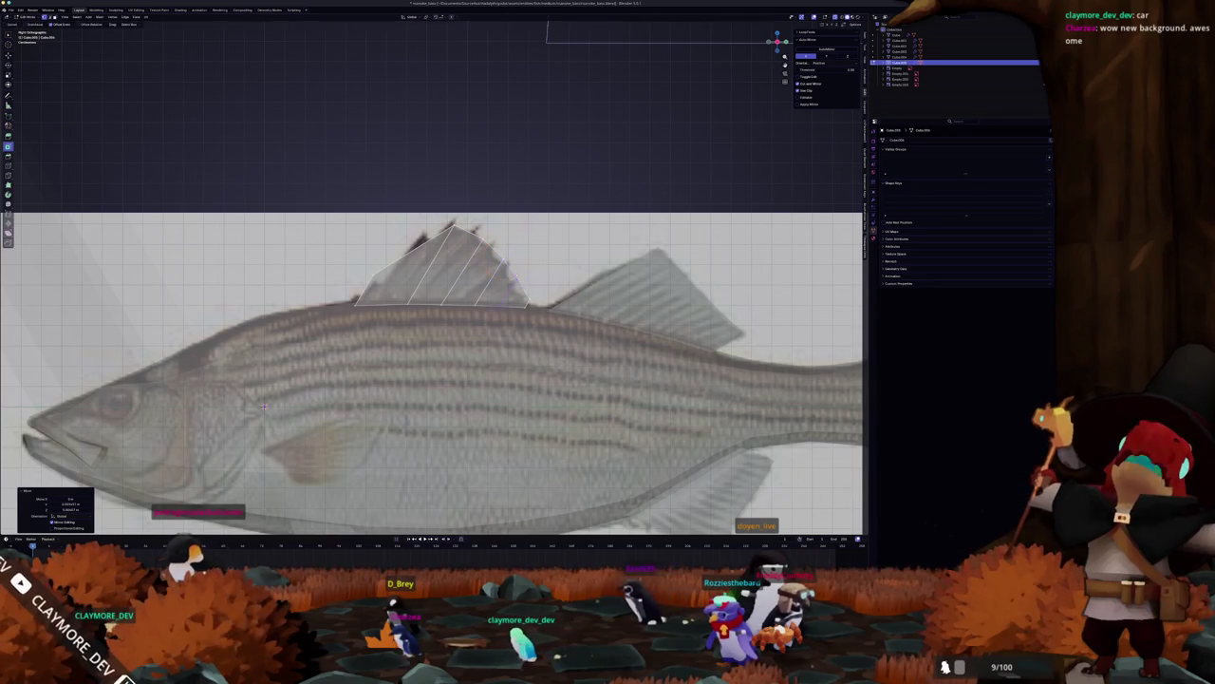
pyautogui.click(509, 289)
pyautogui.scroll(2, 189, 465)
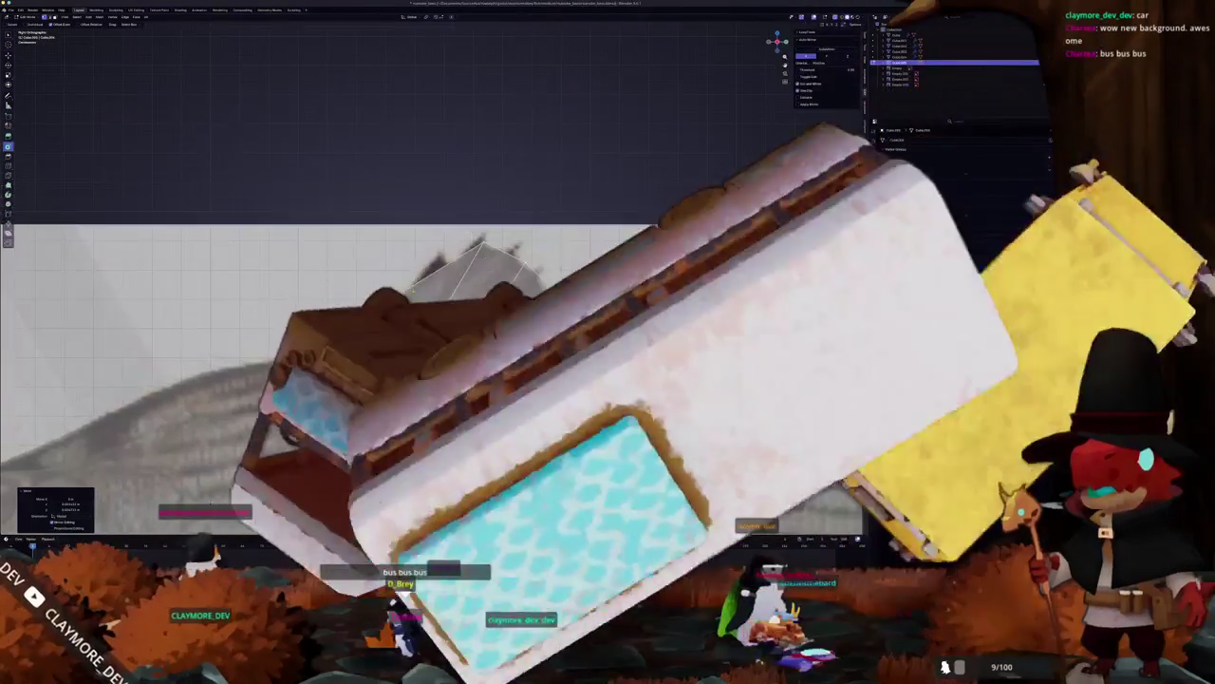
# Step: Add another loop cut to the dorsal fin, then frame the fish in front view
pyautogui.hotkey('ctrl', 'r')
pyautogui.click(509, 294)
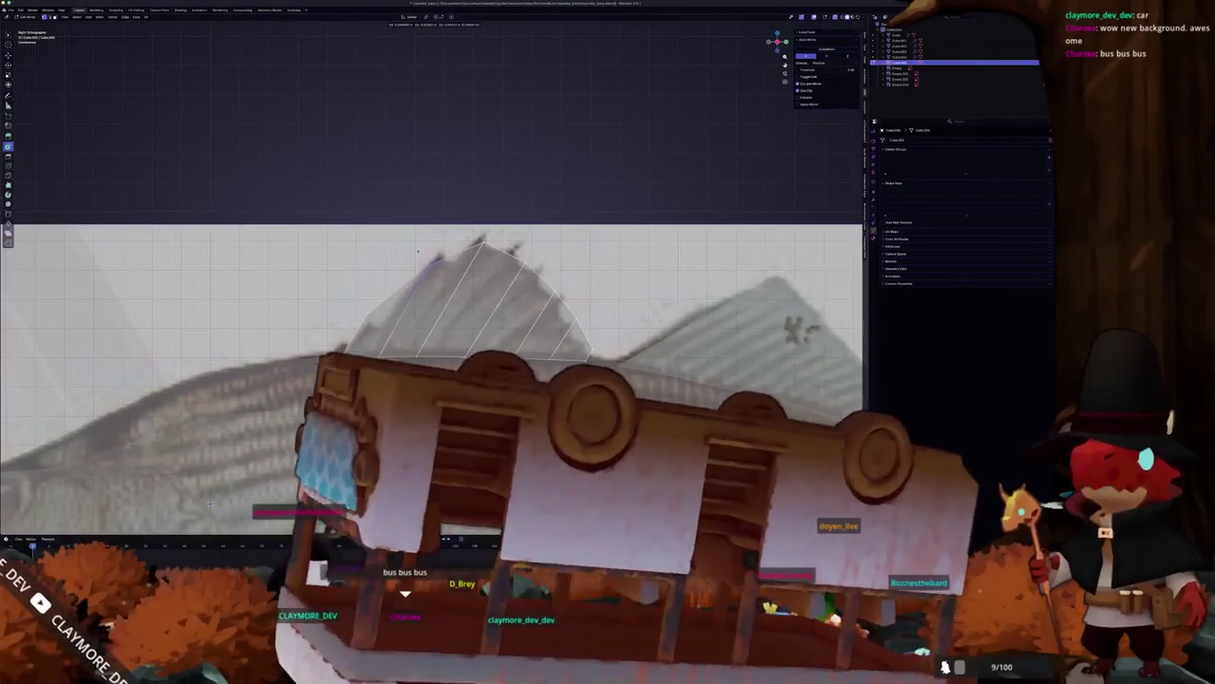
pyautogui.scroll(-5, 414, 258)
pyautogui.press('Tab')
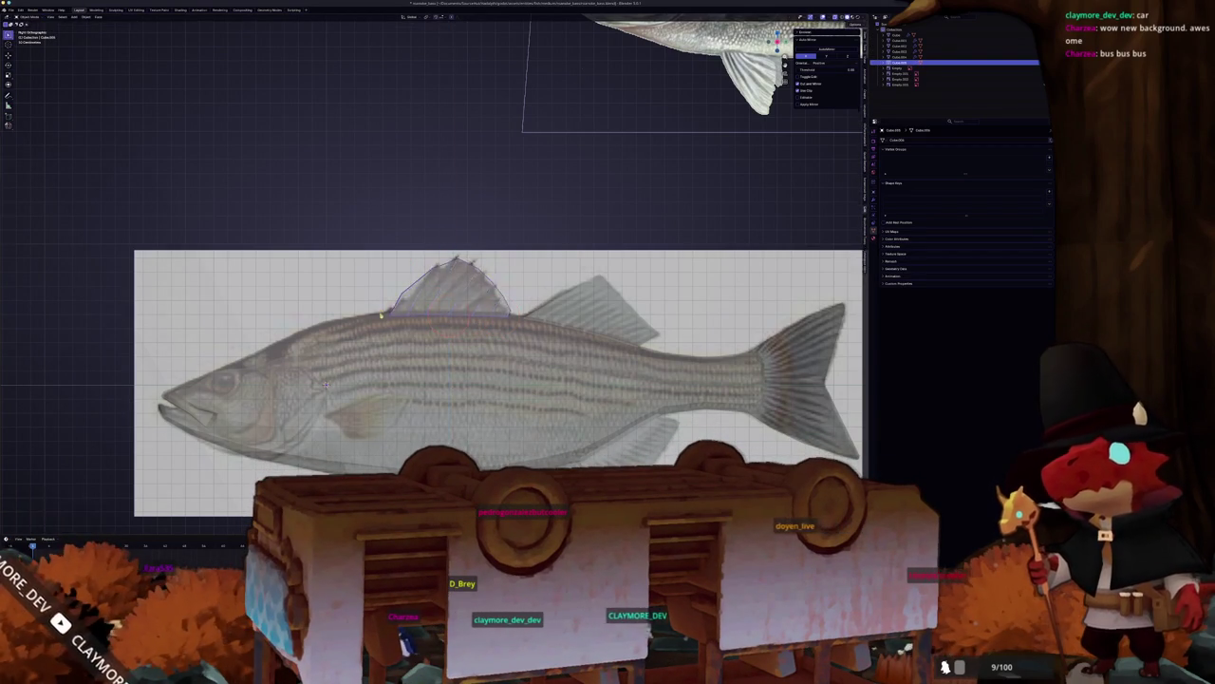
pyautogui.press('KP_Decimal')
pyautogui.moveTo(377, 294); pyautogui.dragTo(384, 302)
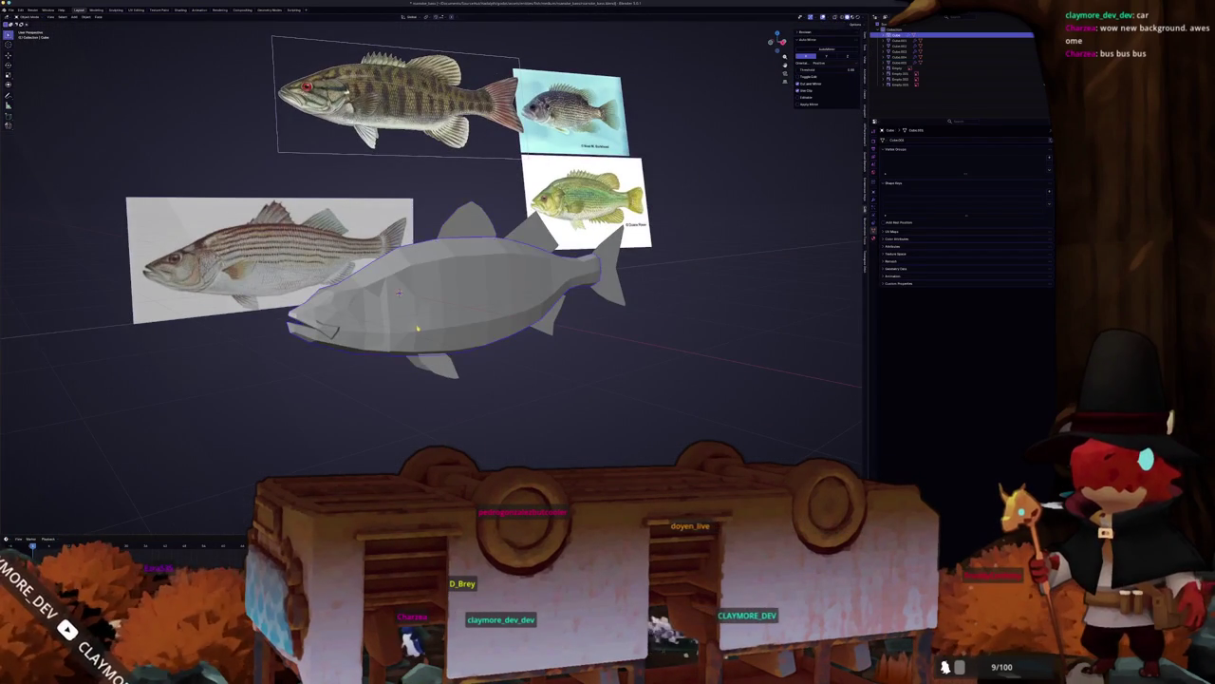
pyautogui.press('Tab')
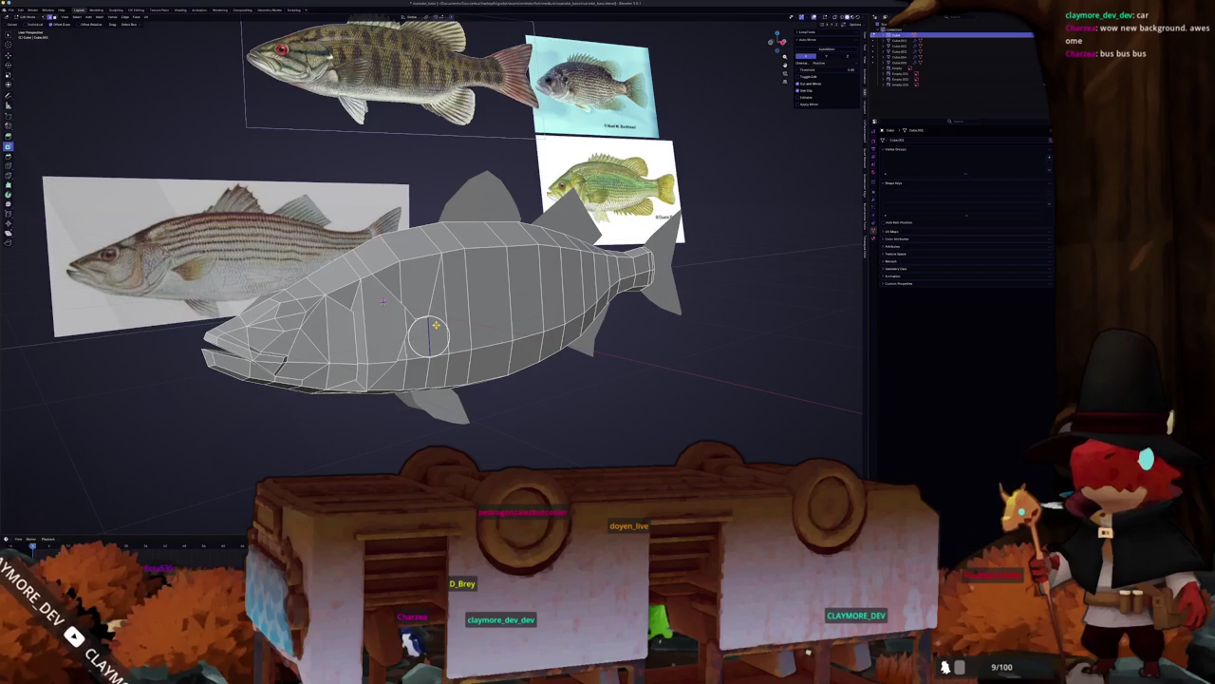
pyautogui.press('KP_1')
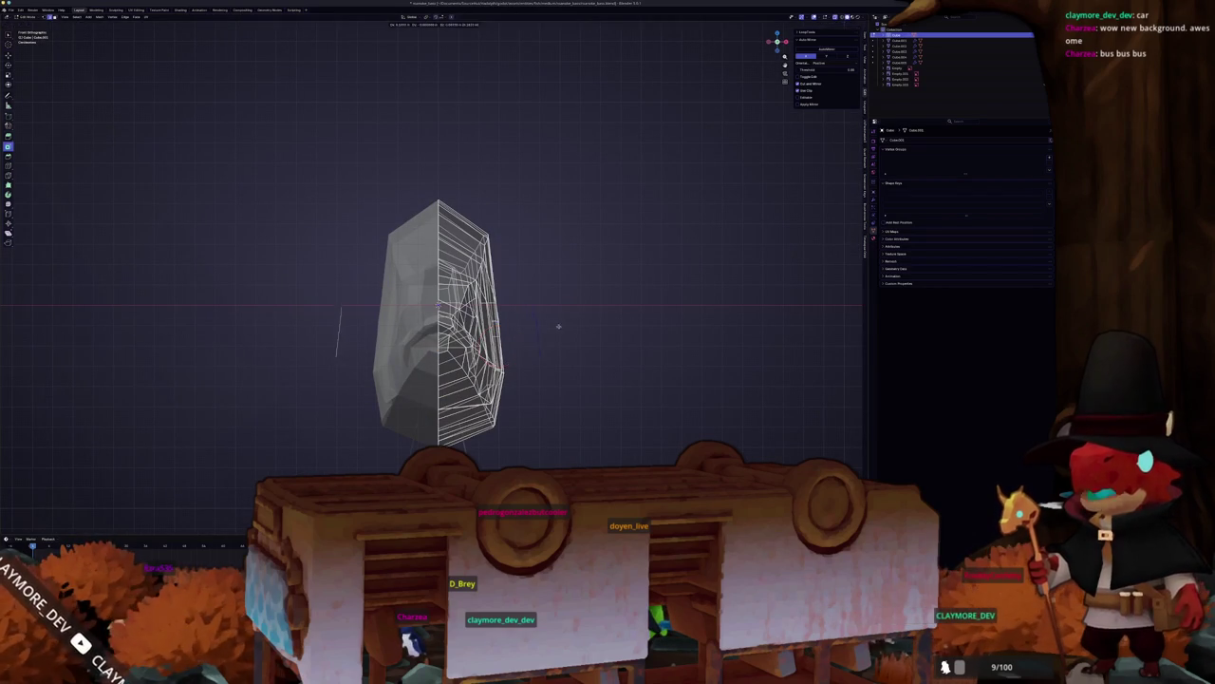
# Step: Separate the selected geometry into a new object and extrude a new face from it
pyautogui.rightClick(544, 326)
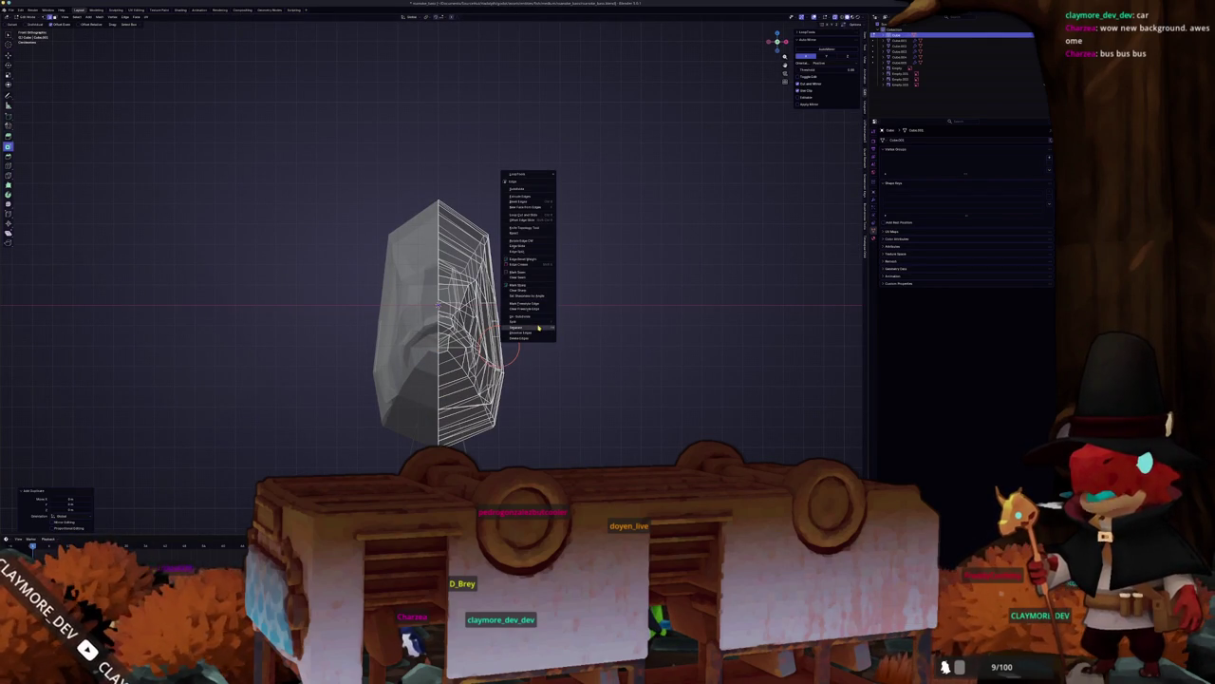
pyautogui.click(572, 329)
pyautogui.press('Tab')
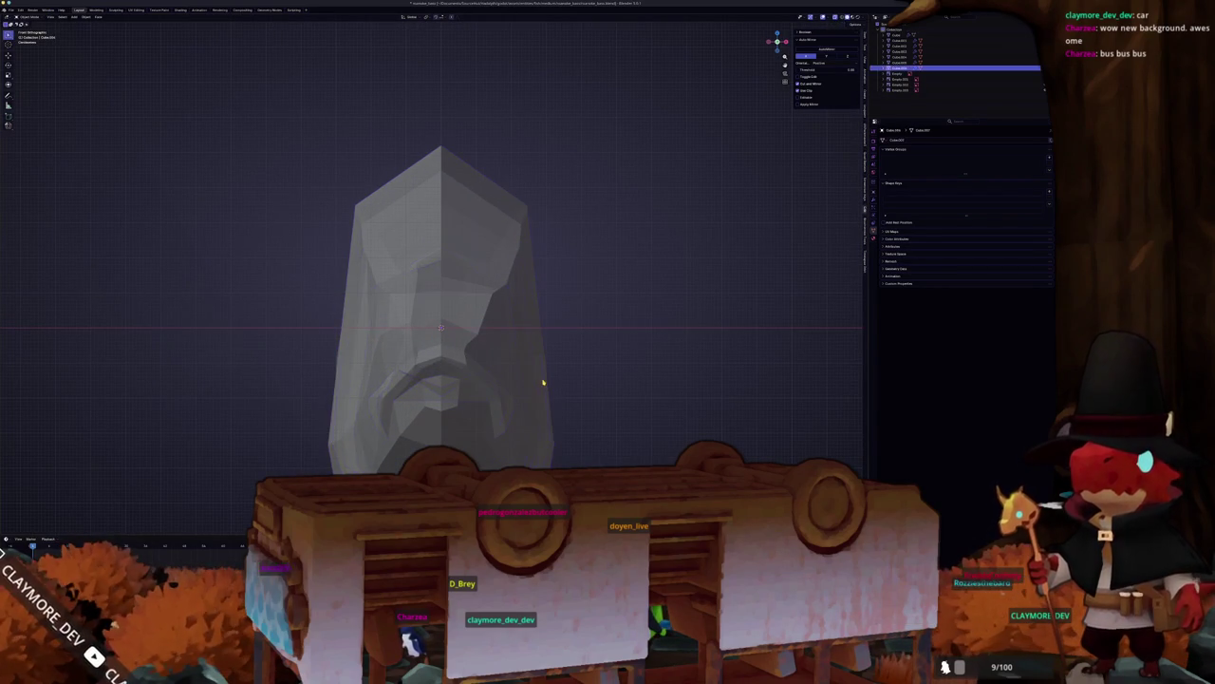
pyautogui.press('Tab')
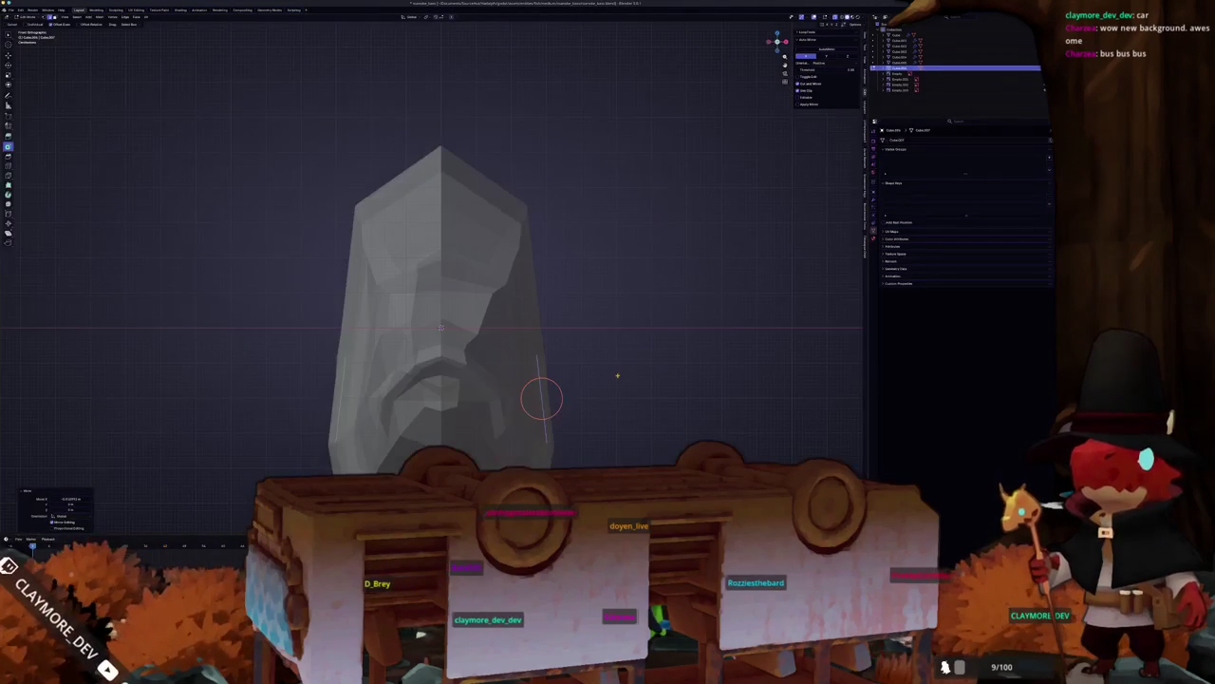
pyautogui.press('e')
pyautogui.click(659, 370)
pyautogui.scroll(-2, 659, 369)
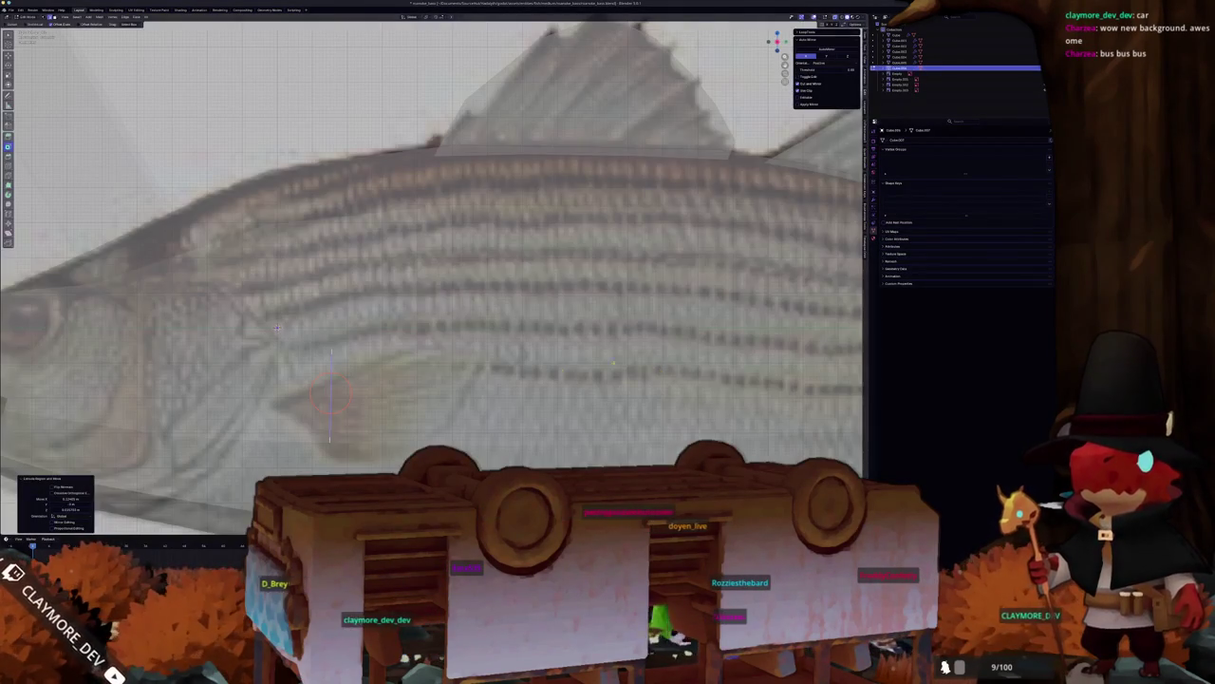
pyautogui.press('g')
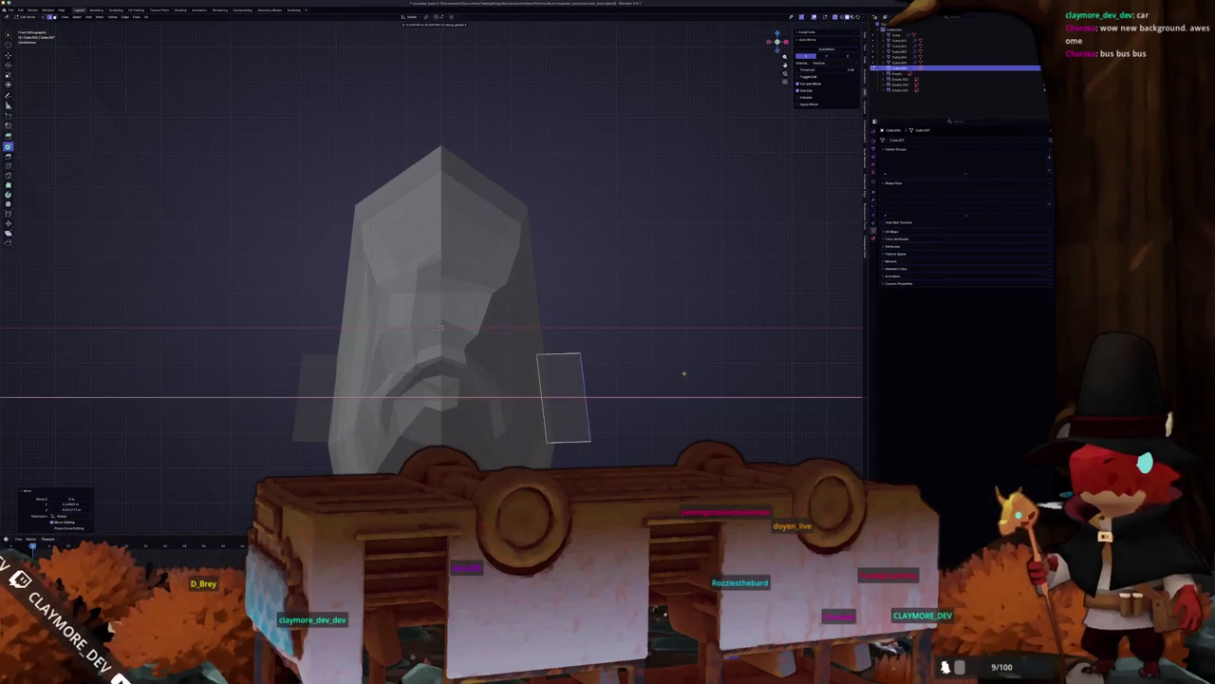
pyautogui.press('KP_3')
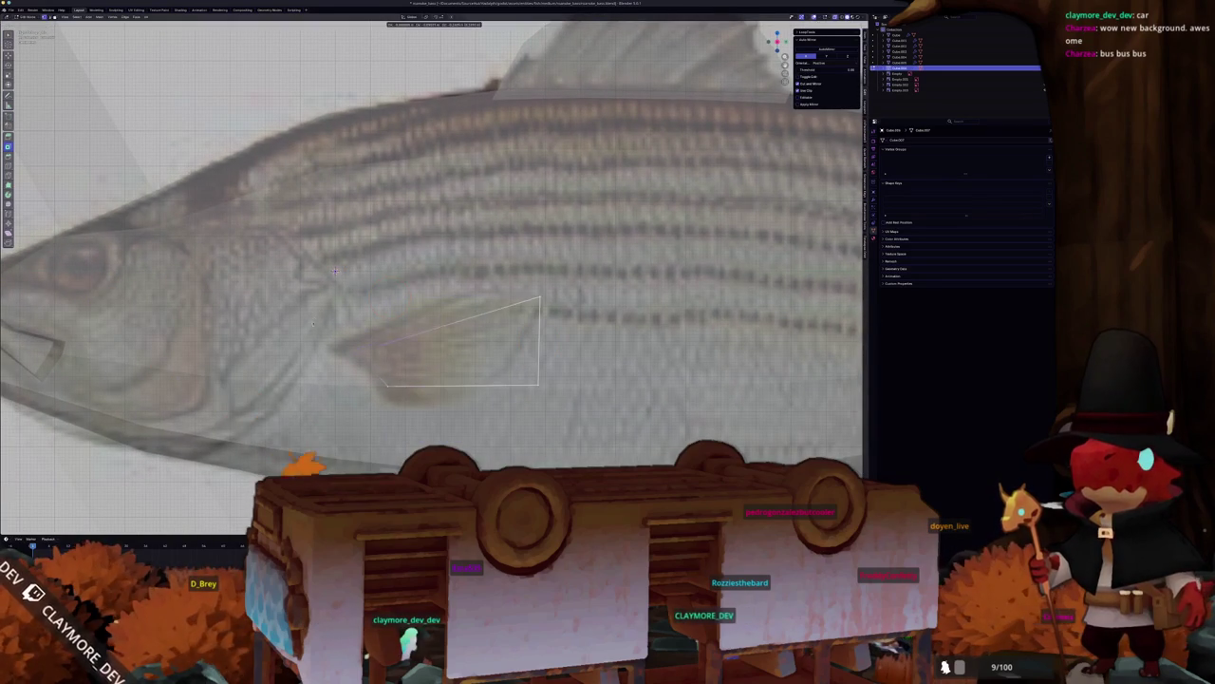
# Step: Place the face on the pectoral fin, add a loop cut, and slide and extrude vertices along its outline
pyautogui.click(335, 271)
pyautogui.press('g')
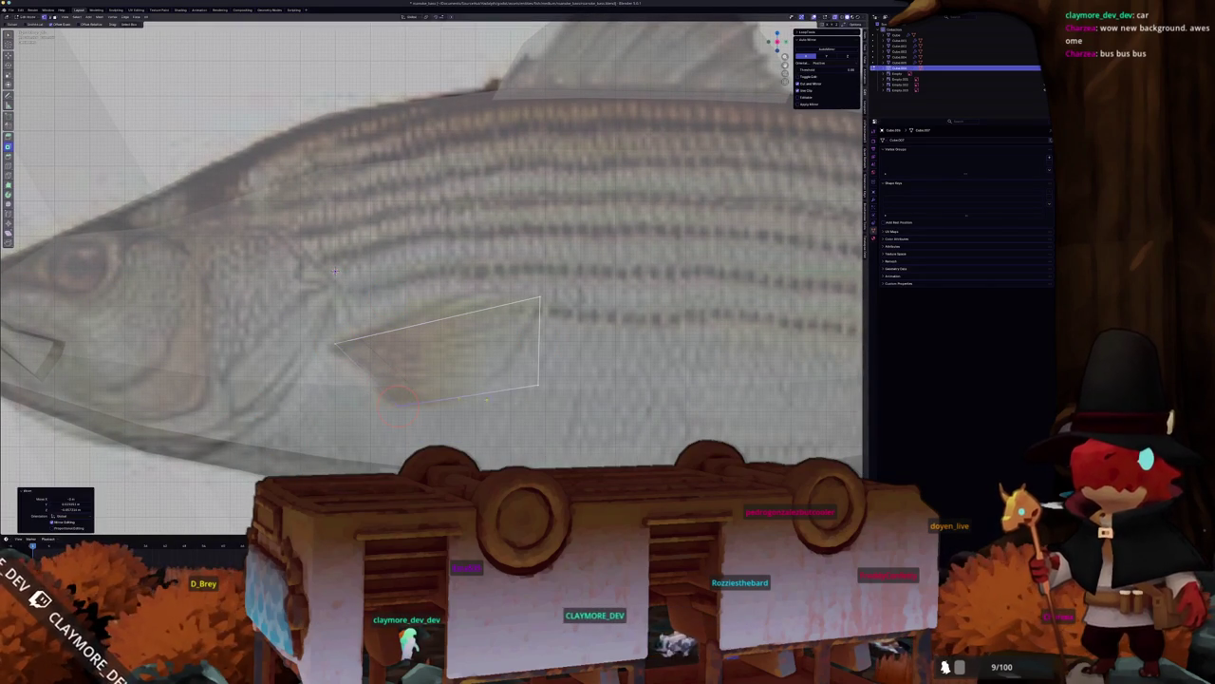
pyautogui.press('Return')
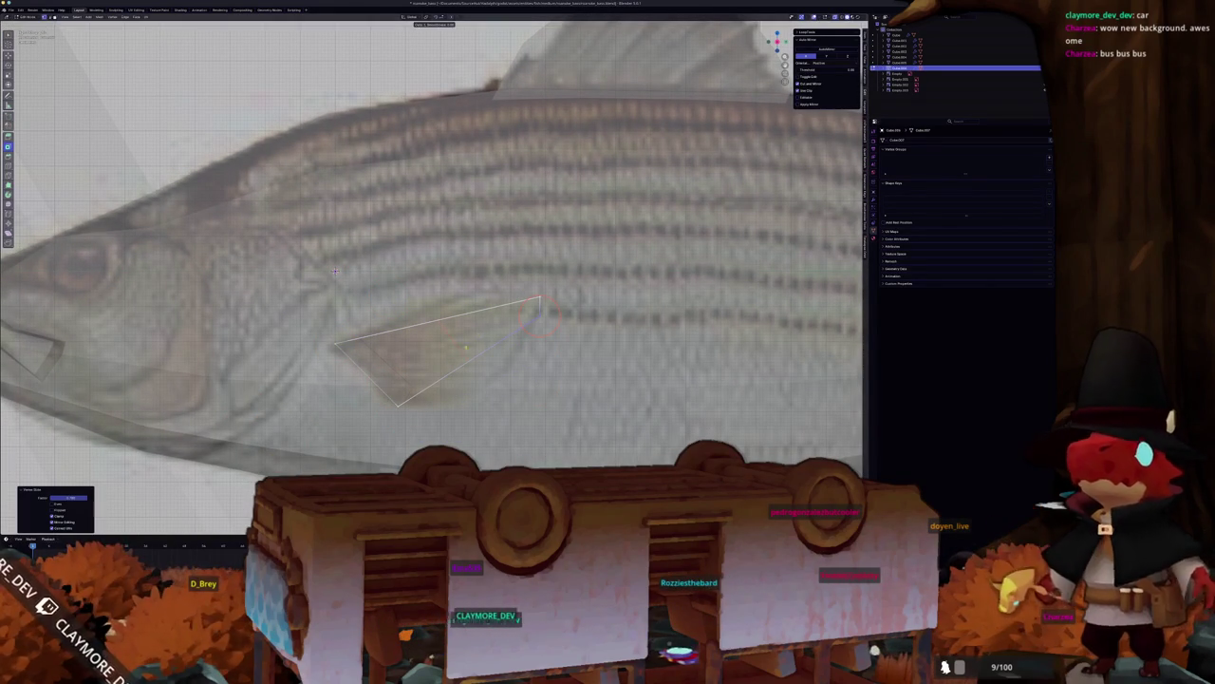
pyautogui.hotkey('ctrl', 'r')
pyautogui.click(444, 377)
pyautogui.click(463, 394)
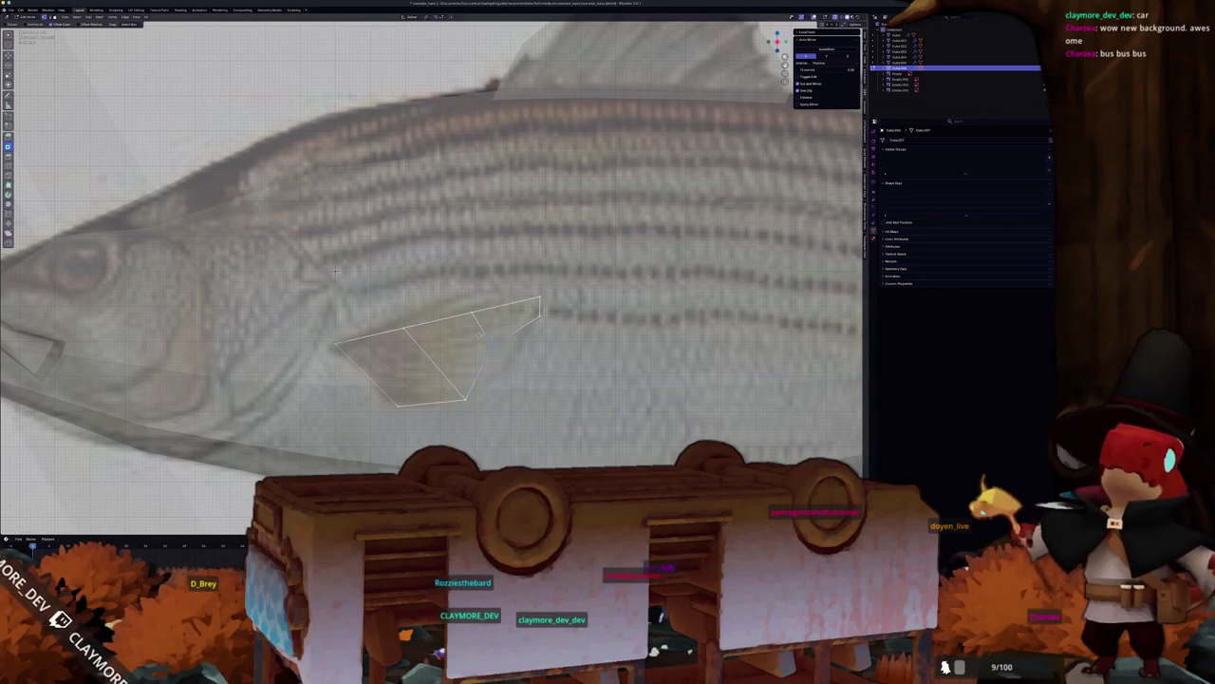
pyautogui.press('g')
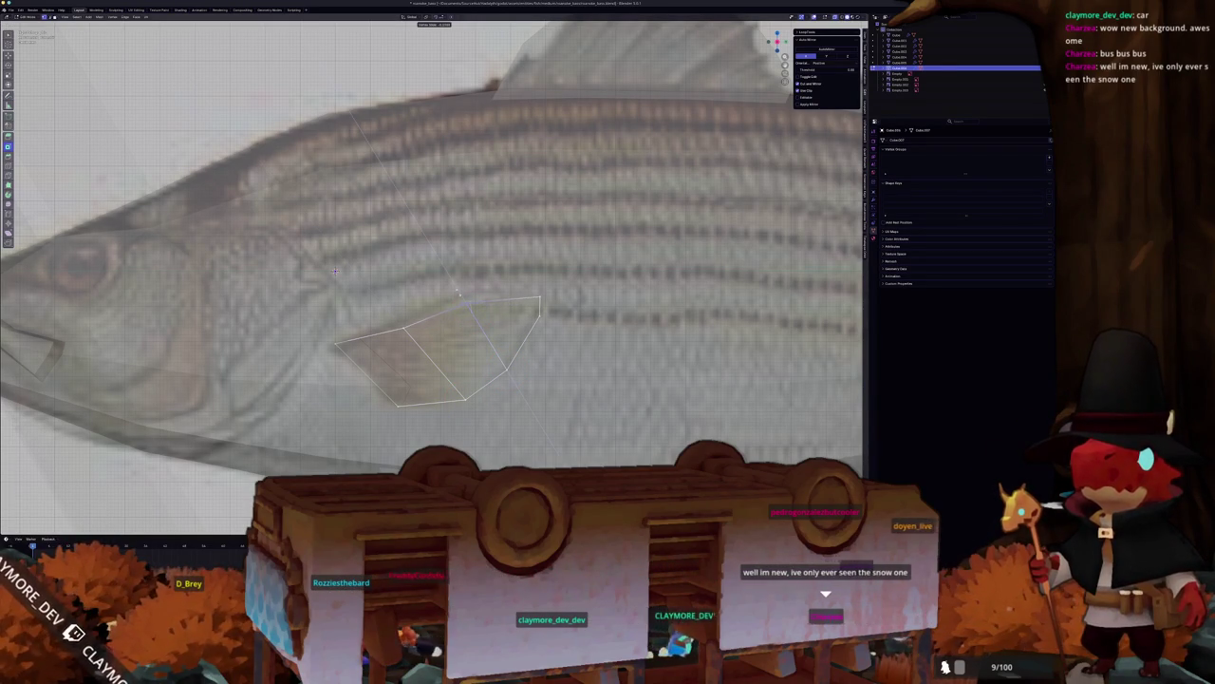
pyautogui.click(458, 296)
pyautogui.press('e')
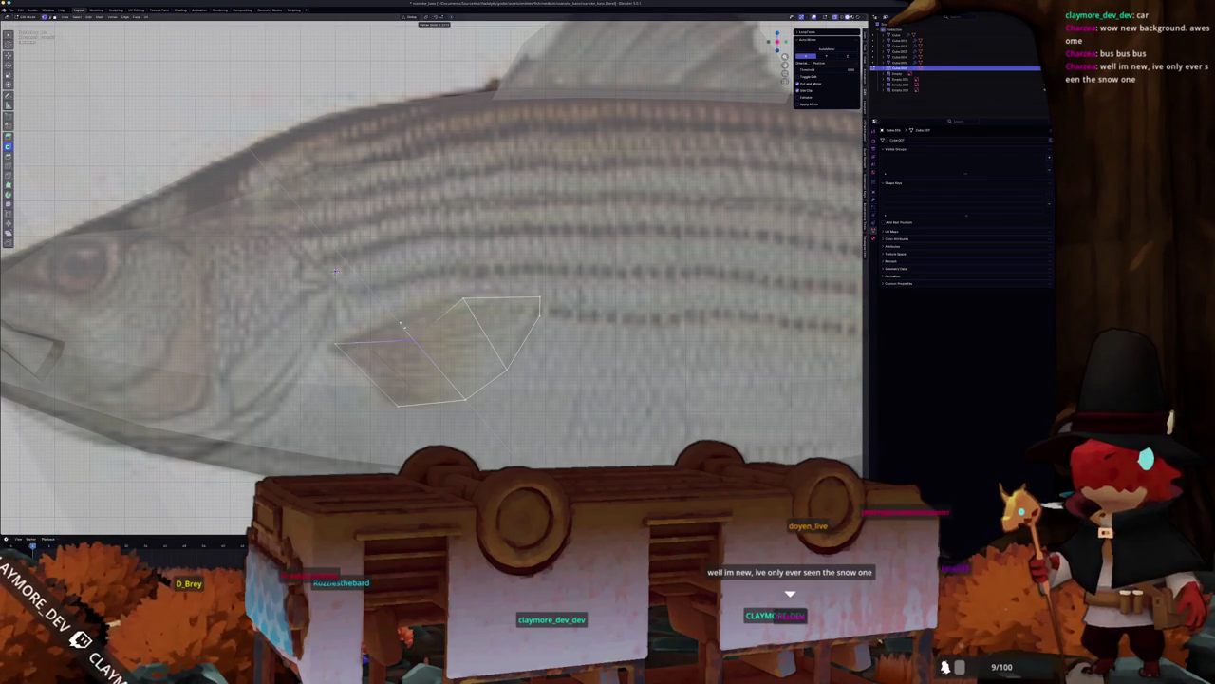
pyautogui.click(394, 308)
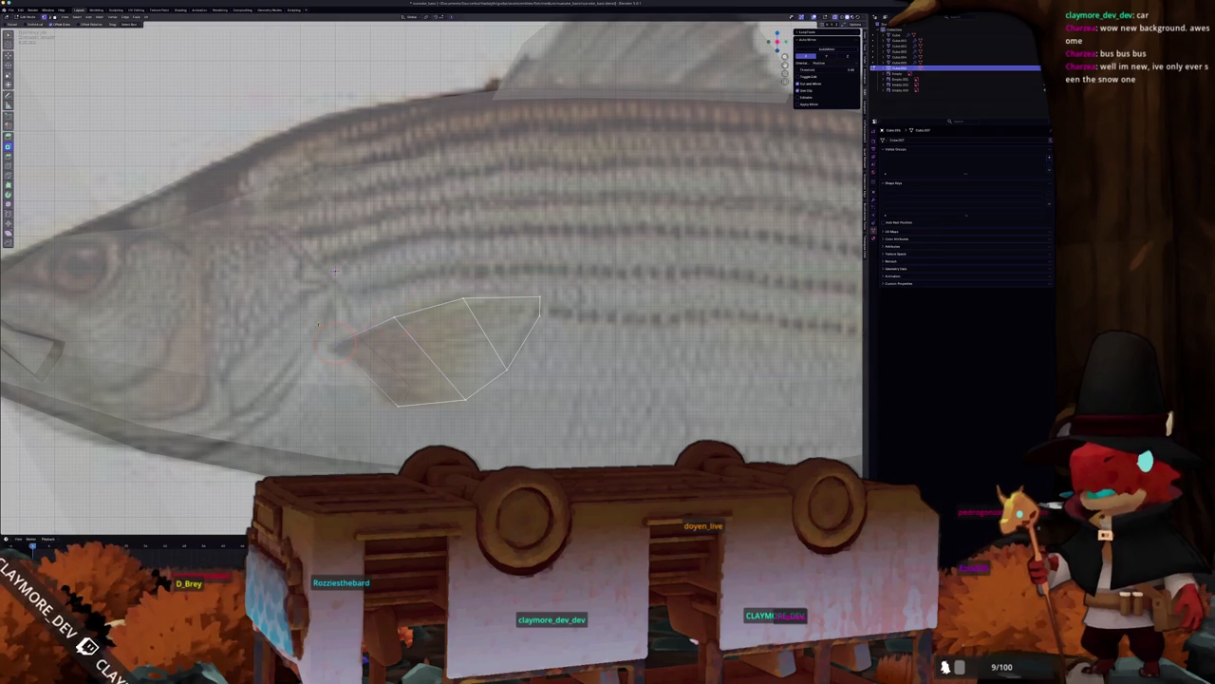
pyautogui.click(319, 329)
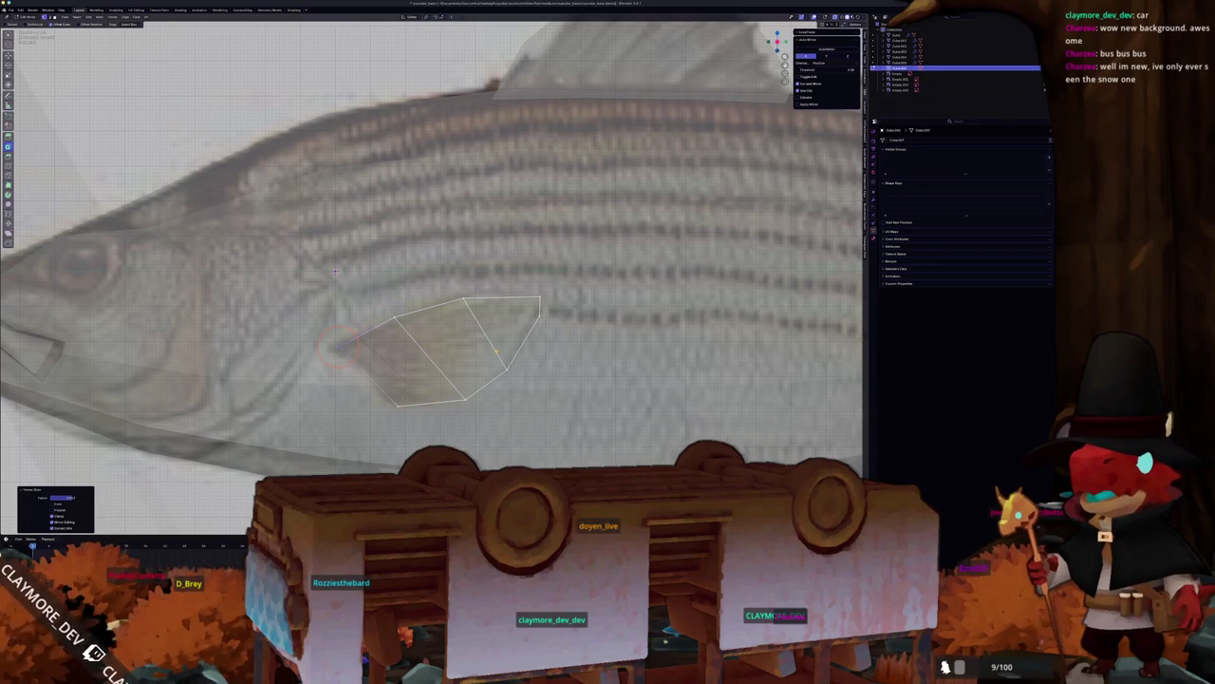
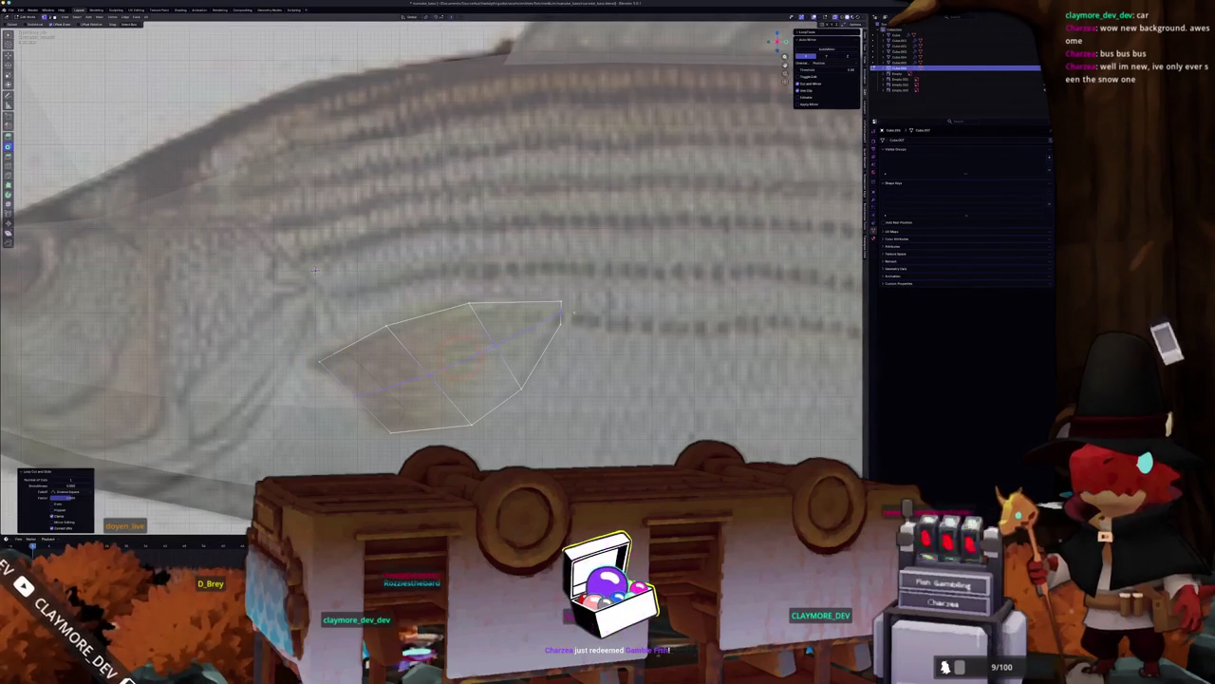
# Step: Add an edge loop across the fin and zoom back out to the whole fish
pyautogui.scroll(2, 323, 271)
pyautogui.click(568, 319)
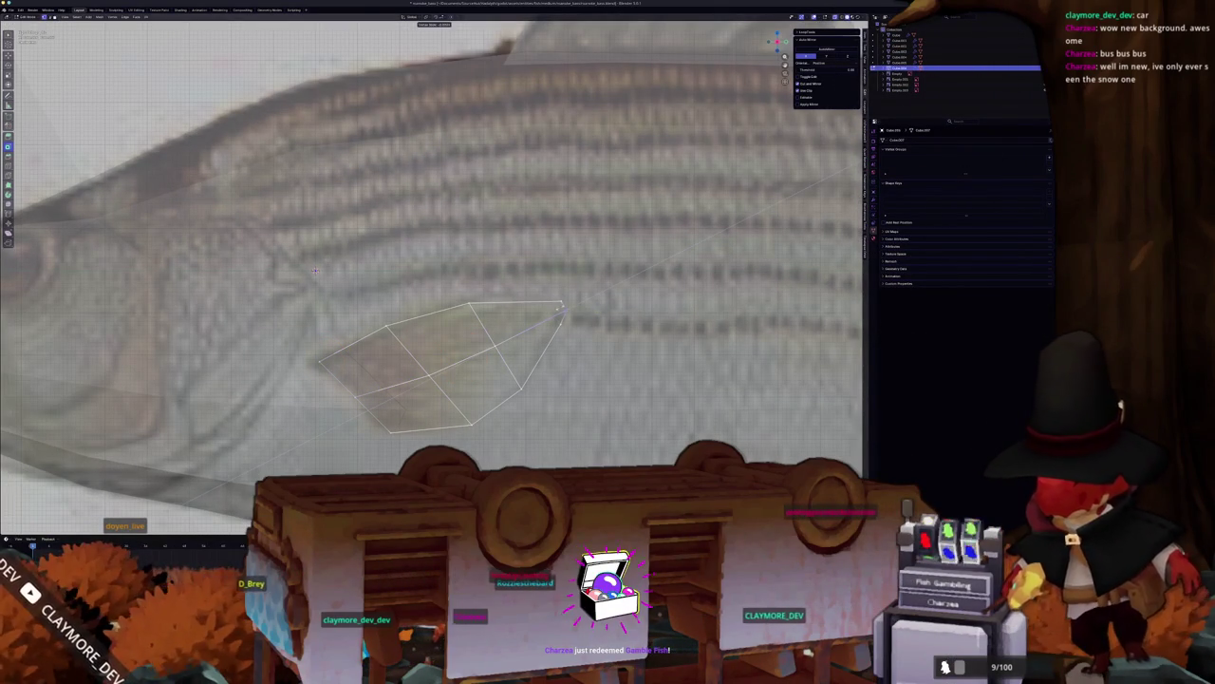
pyautogui.scroll(-6, 315, 271)
pyautogui.moveTo(314, 270); pyautogui.dragTo(454, 356)
# Step: From the front view, scale the right fin along the X axis
pyautogui.press('KP_1')
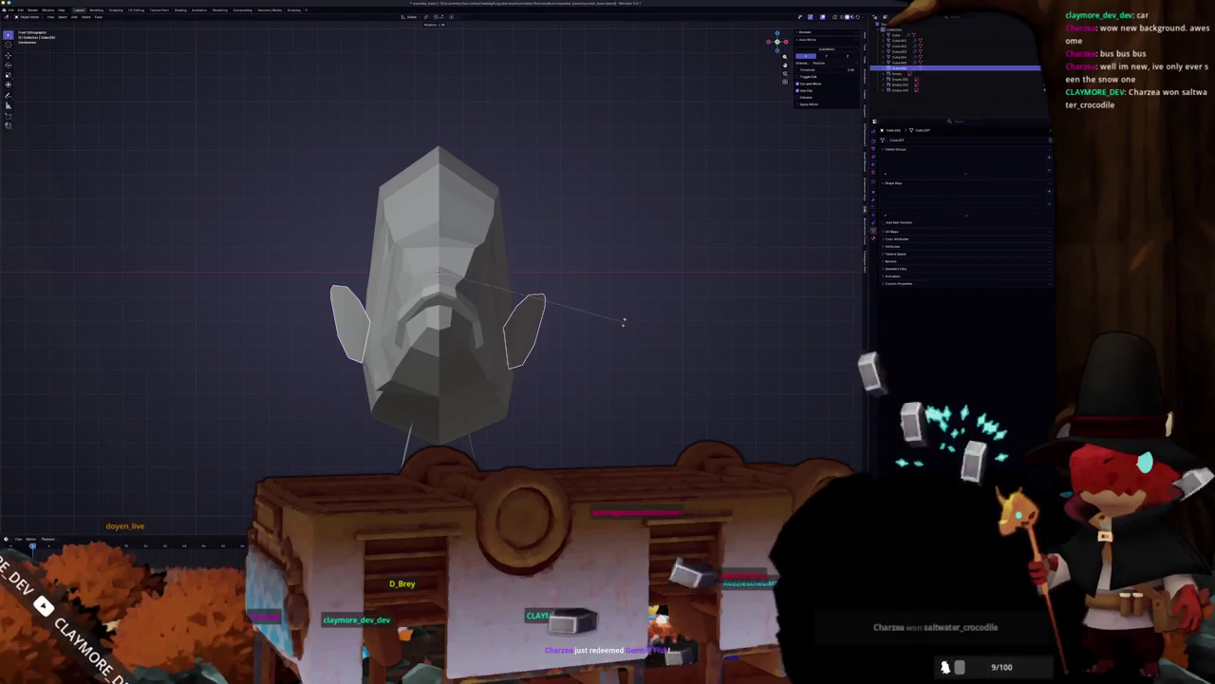
pyautogui.press('Tab')
pyautogui.press('s')
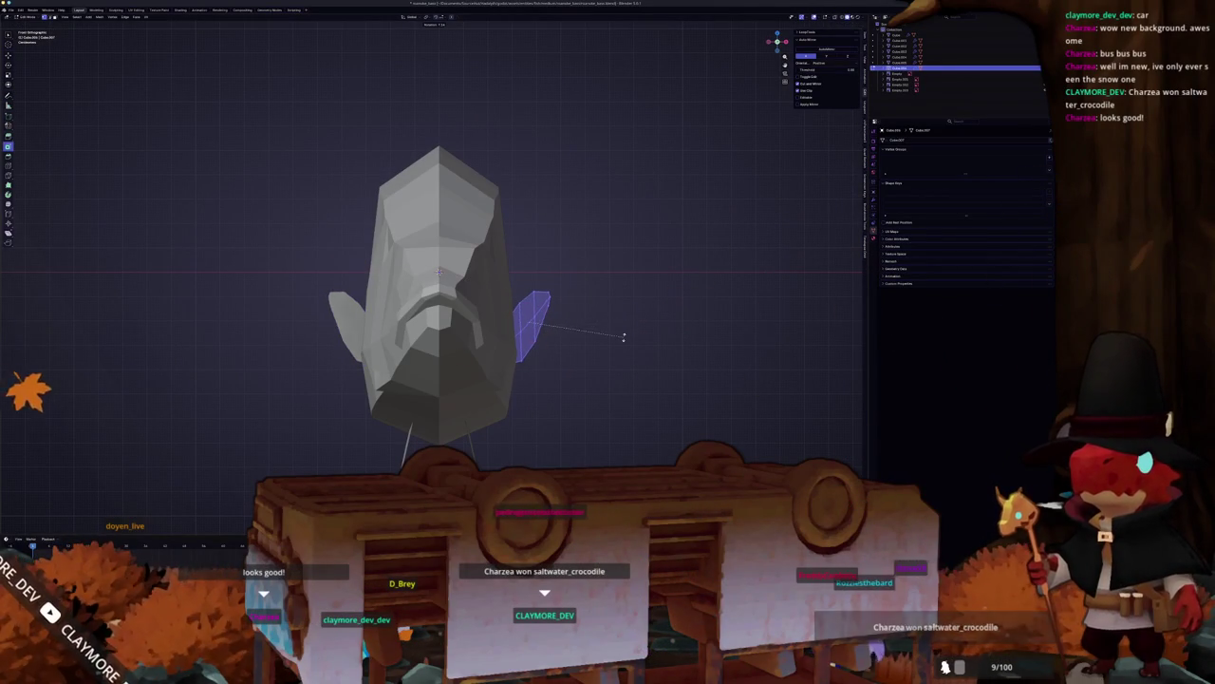
pyautogui.press('x')
pyautogui.press('Return')
# Step: Rotate the fin into place from the top view, deselect it, and switch to Godot
pyautogui.moveTo(624, 336); pyautogui.dragTo(494, 381)
pyautogui.click(491, 392)
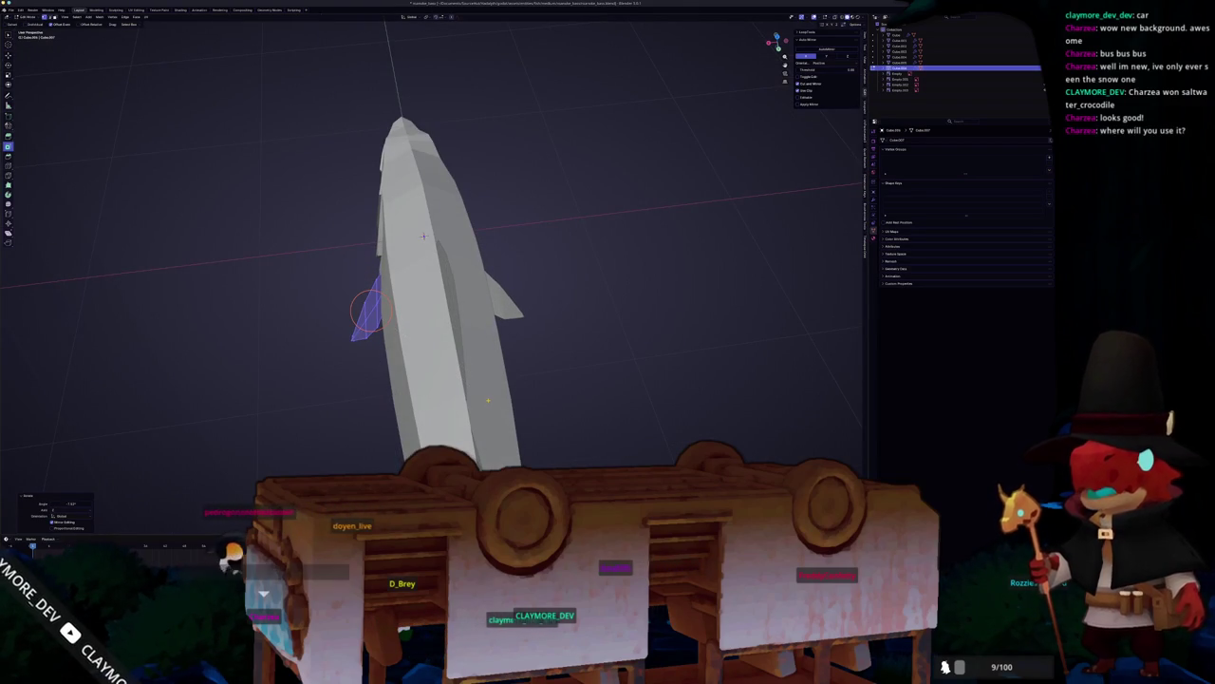
pyautogui.press('KP_7')
pyautogui.scroll(4, 491, 395)
pyautogui.press('r')
pyautogui.click(474, 348)
pyautogui.click(539, 433)
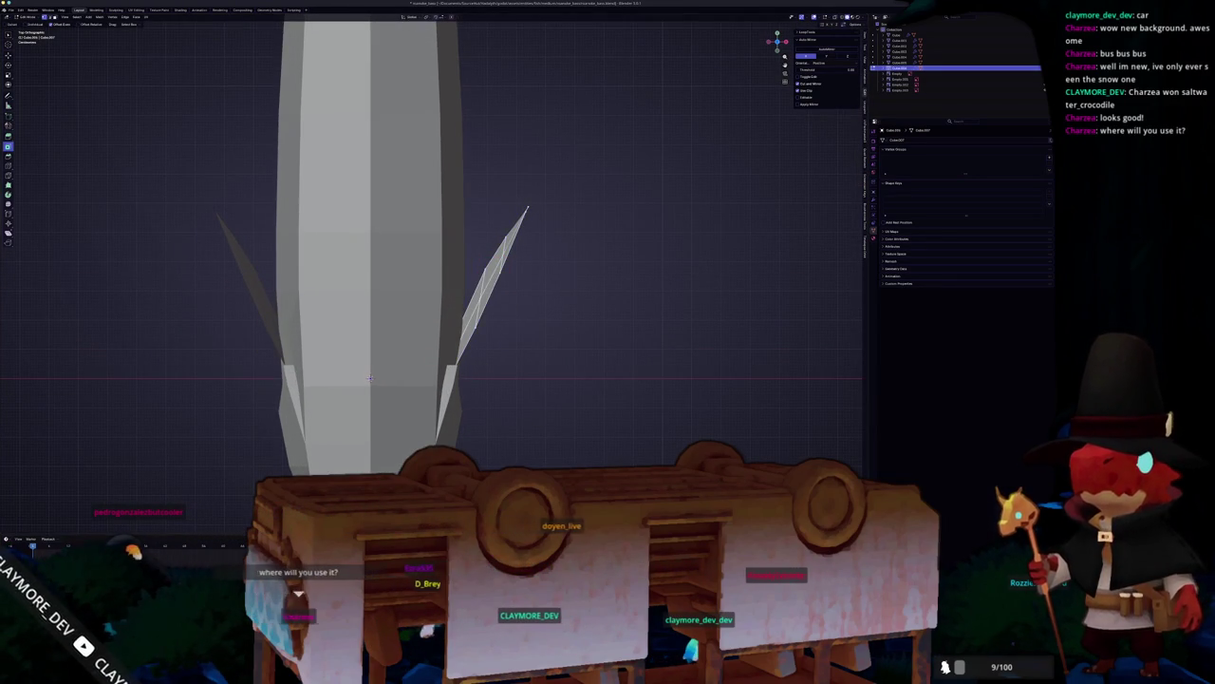
pyautogui.hotkey('alt', 'Tab')
pyautogui.click(585, 301)
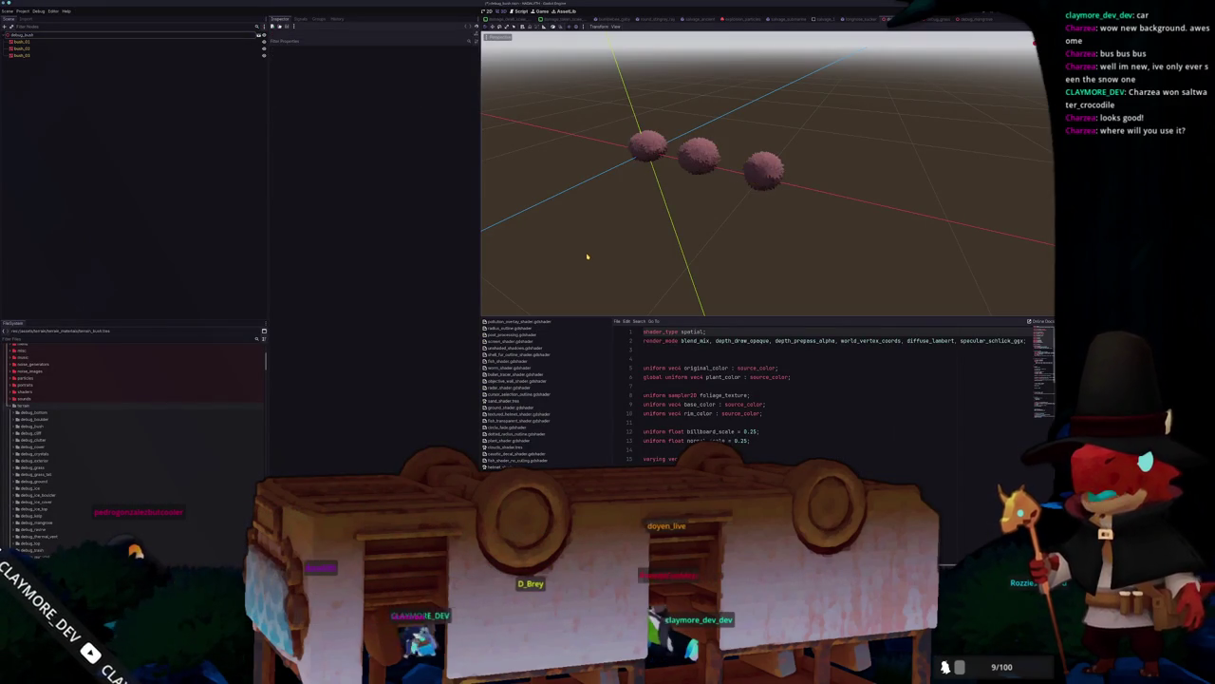
# Step: Save the Godot bush scene and run the game build
pyautogui.hotkey('ctrl', 's')
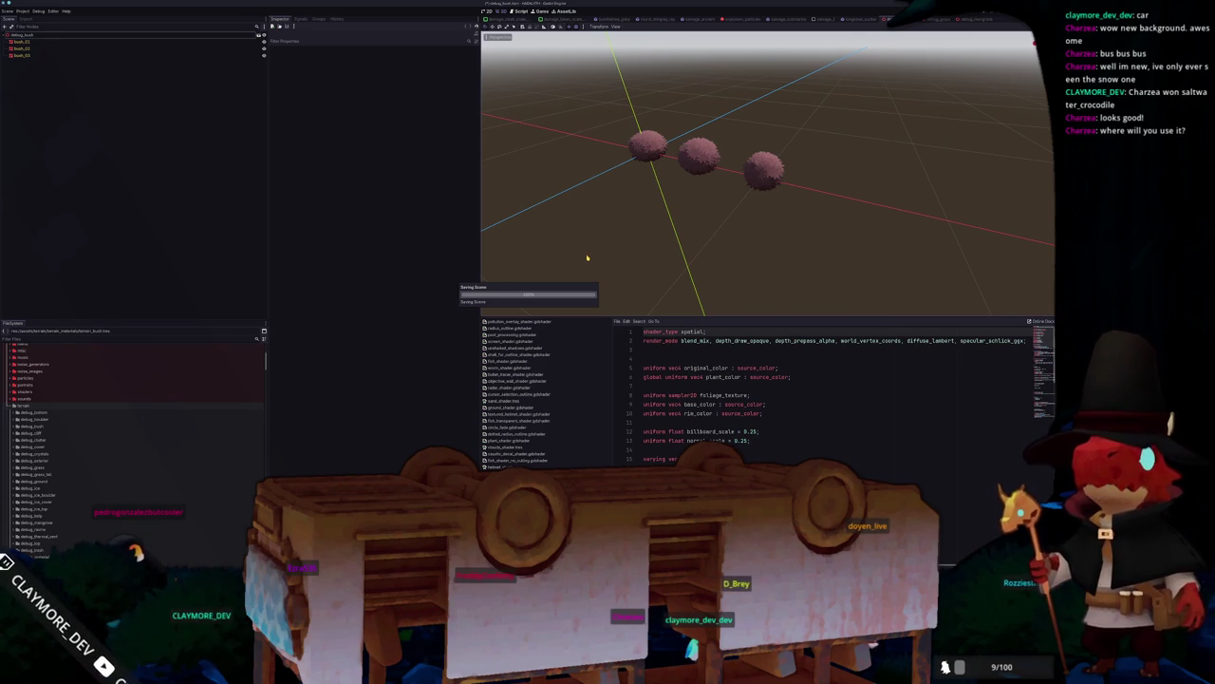
pyautogui.press('F6')
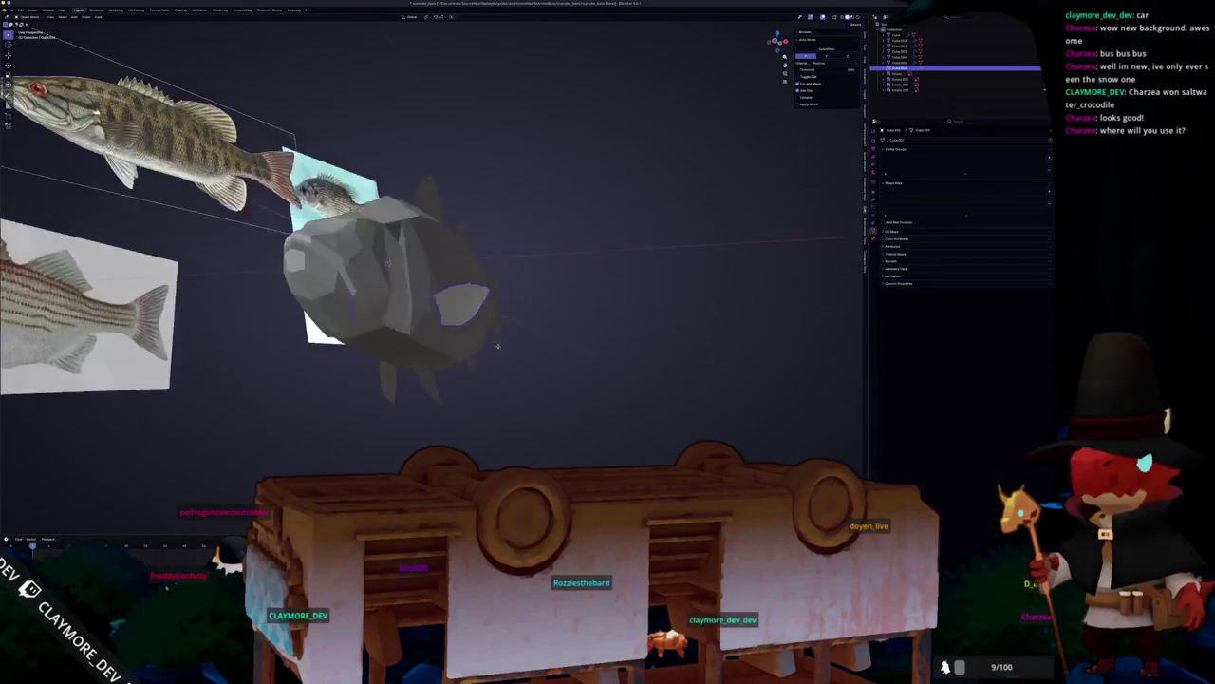
# Step: In Edit Mode, rotate the fin around the Z axis
pyautogui.press('Tab')
pyautogui.press('r')
pyautogui.press('z')
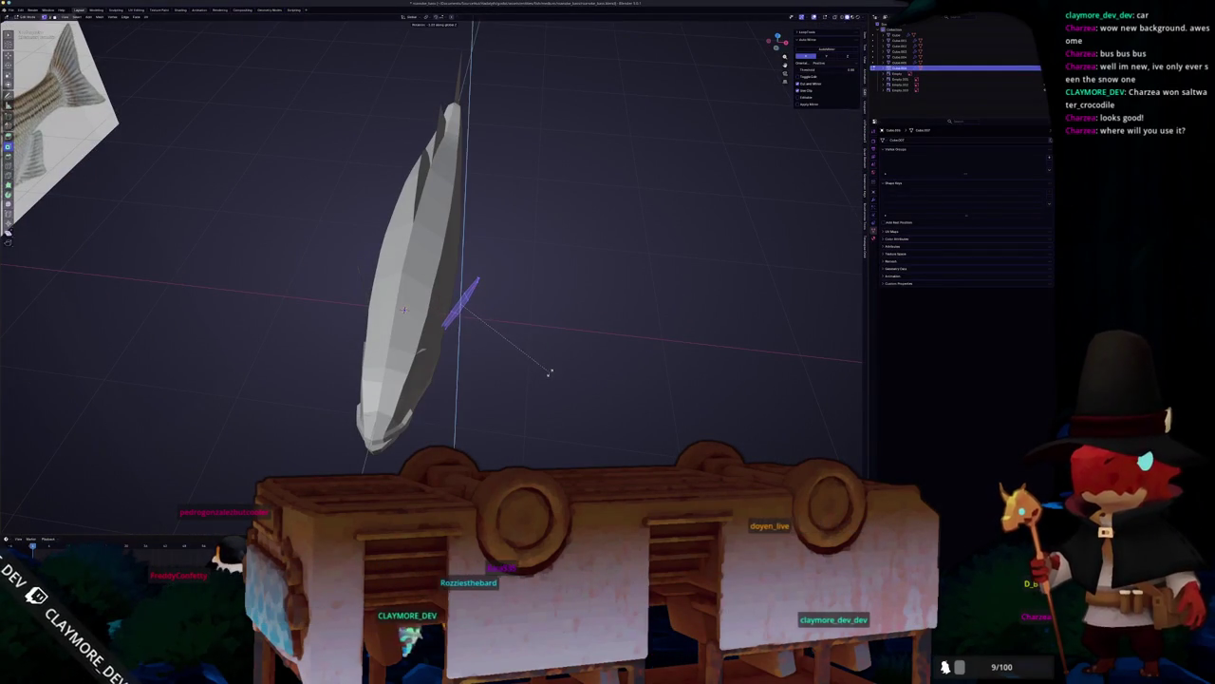
pyautogui.click(549, 373)
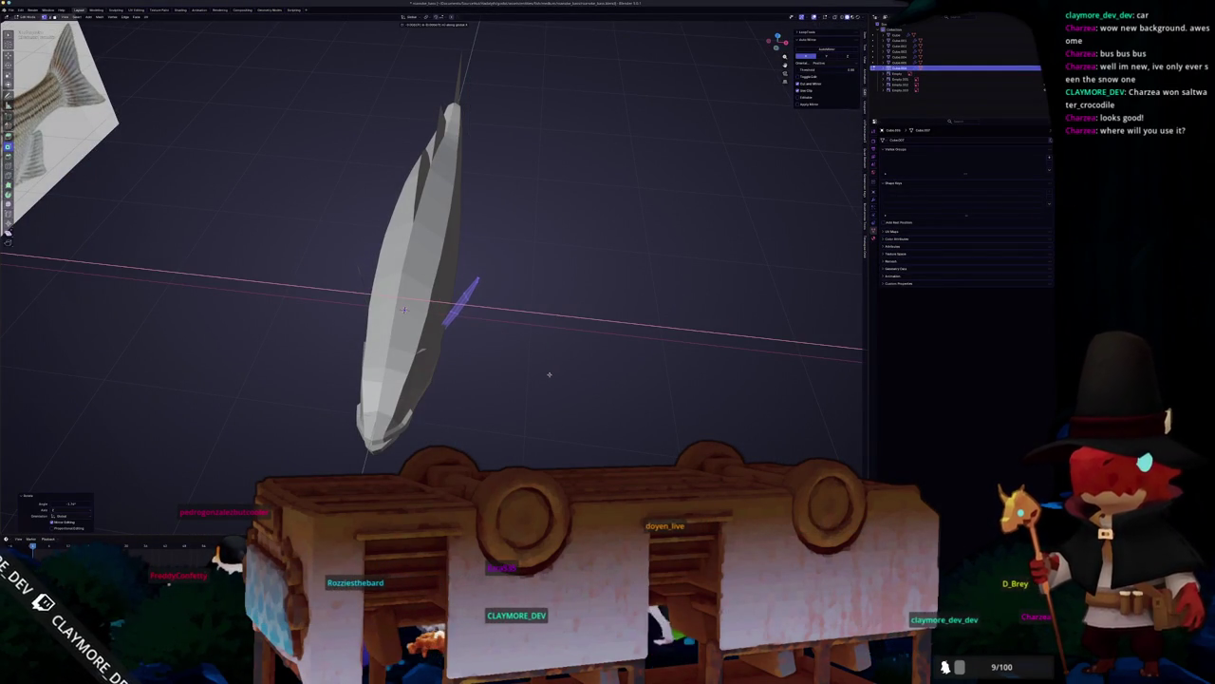
pyautogui.moveTo(549, 376)
pyautogui.mouseDown()
pyautogui.moveTo(412, 329)
pyautogui.moveTo(408, 341)
pyautogui.mouseUp()
# Step: Select the bass's two side fins and dorsal fin and apply All Transforms
pyautogui.scroll(-3, 337, 264)
pyautogui.moveTo(337, 264)
pyautogui.mouseDown()
pyautogui.moveTo(383, 377)
pyautogui.moveTo(350, 397)
pyautogui.moveTo(352, 380)
pyautogui.moveTo(405, 389)
pyautogui.moveTo(432, 357)
pyautogui.mouseUp()
pyautogui.keyDown('shift'); pyautogui.click(423, 344); pyautogui.keyUp('shift')
pyautogui.keyDown('shift'); pyautogui.click(561, 299); pyautogui.keyUp('shift')
pyautogui.keyDown('shift'); pyautogui.click(465, 204); pyautogui.keyUp('shift')
pyautogui.moveTo(636, 266)
pyautogui.mouseDown()
pyautogui.moveTo(646, 279)
pyautogui.moveTo(602, 288)
pyautogui.moveTo(656, 300)
pyautogui.mouseUp()
pyautogui.hotkey('ctrl', 'a')
pyautogui.click(645, 279)
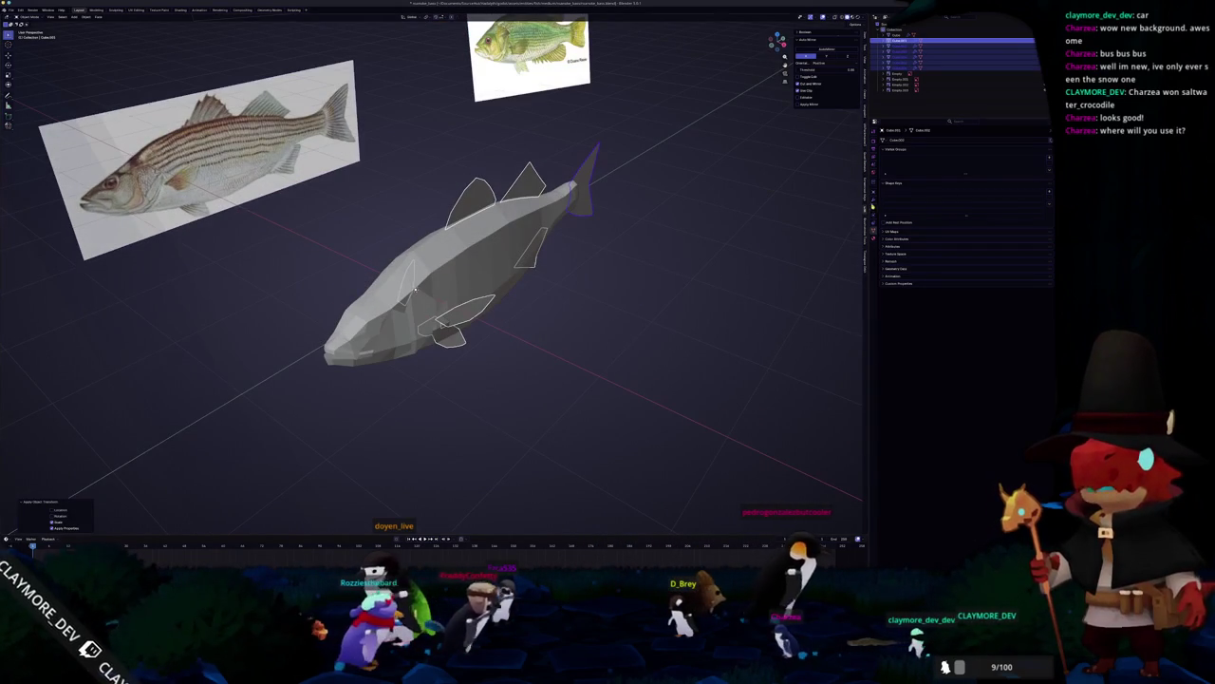
# Step: Add a Solidify modifier to the fins and apply their transforms
pyautogui.click(873, 198)
pyautogui.write('s')
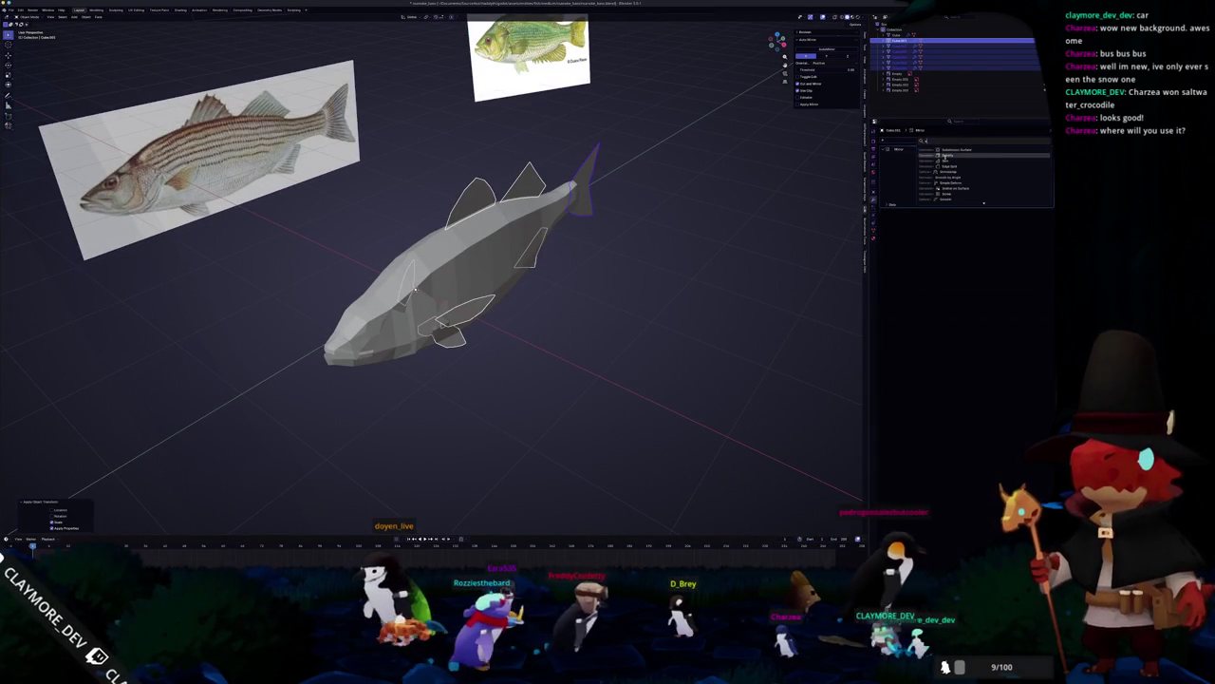
pyautogui.press('Return')
pyautogui.hotkey('ctrl', 'a')
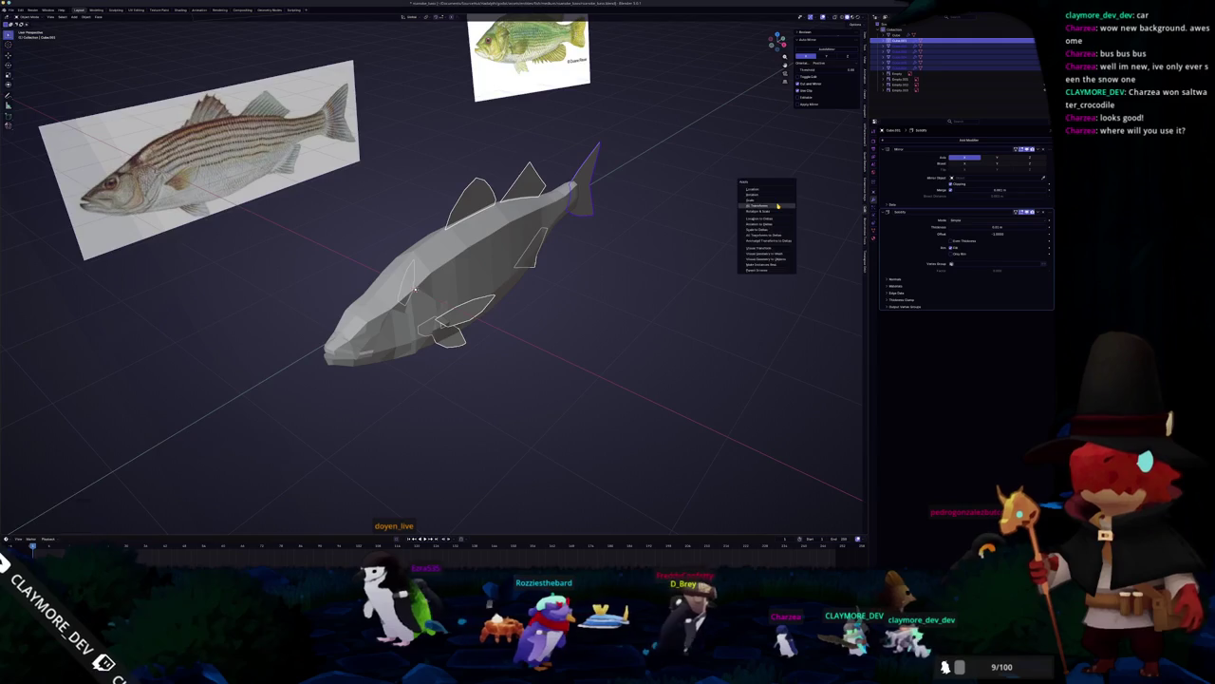
pyautogui.click(778, 205)
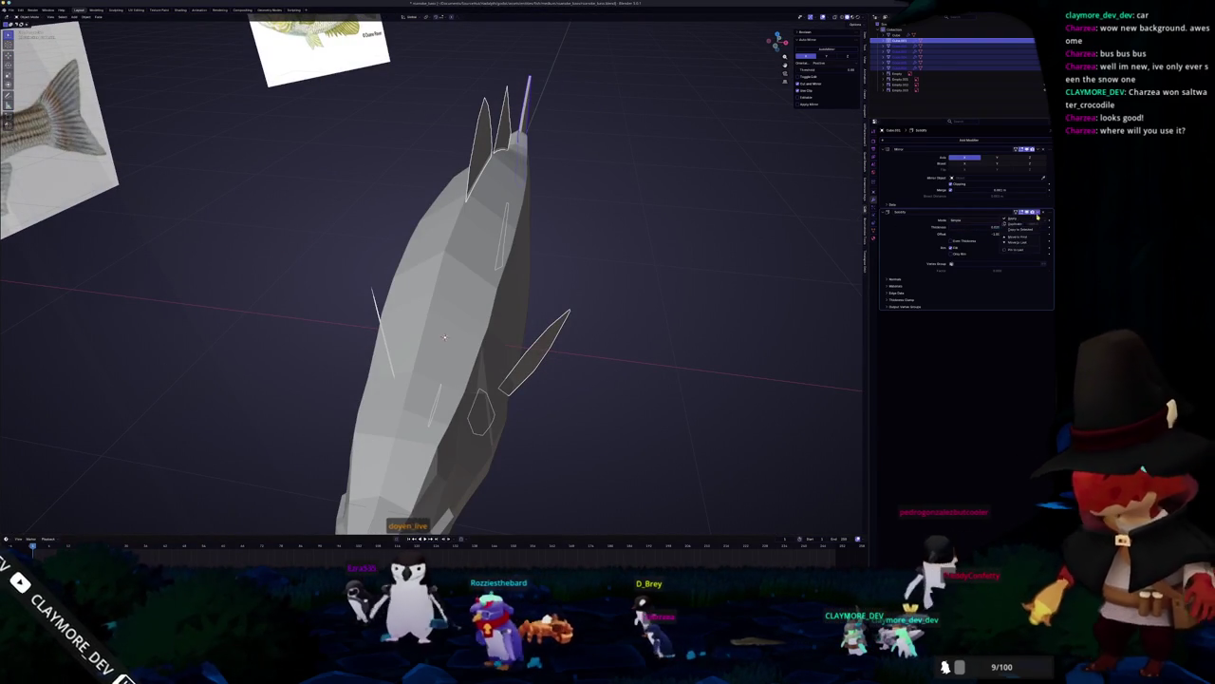
# Step: Adjust the Solidify offset on the fins and re-apply their transforms
pyautogui.hotkey('ctrl', 'a')
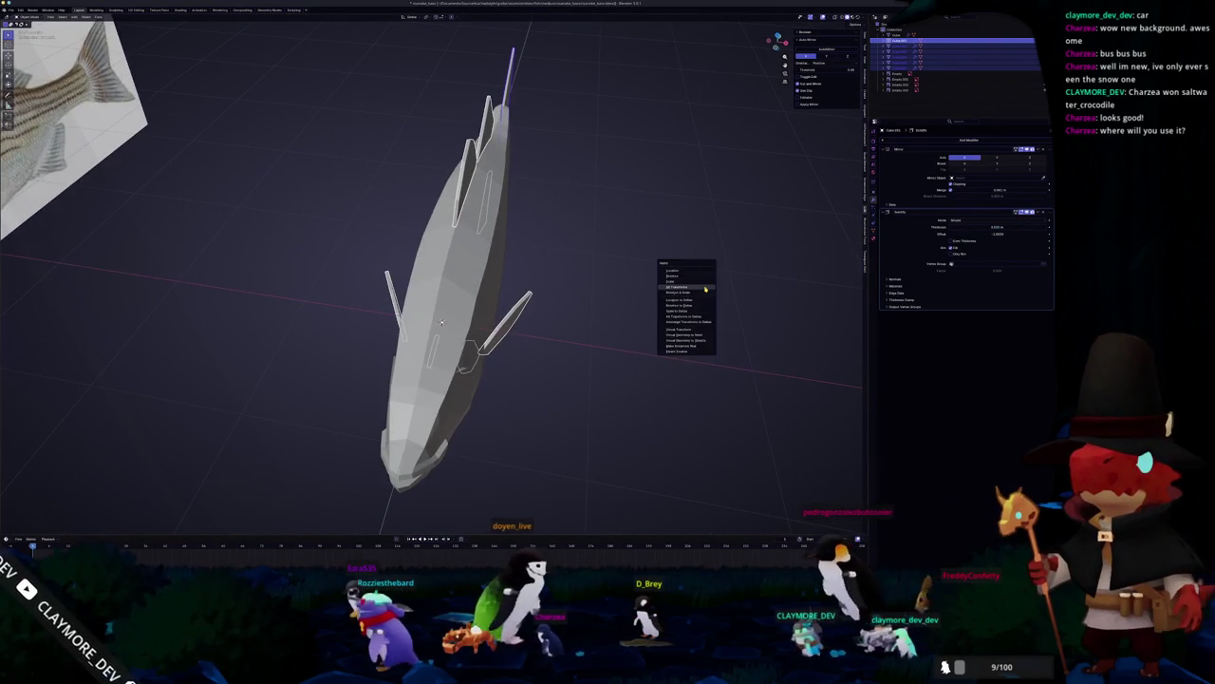
pyautogui.click(682, 275)
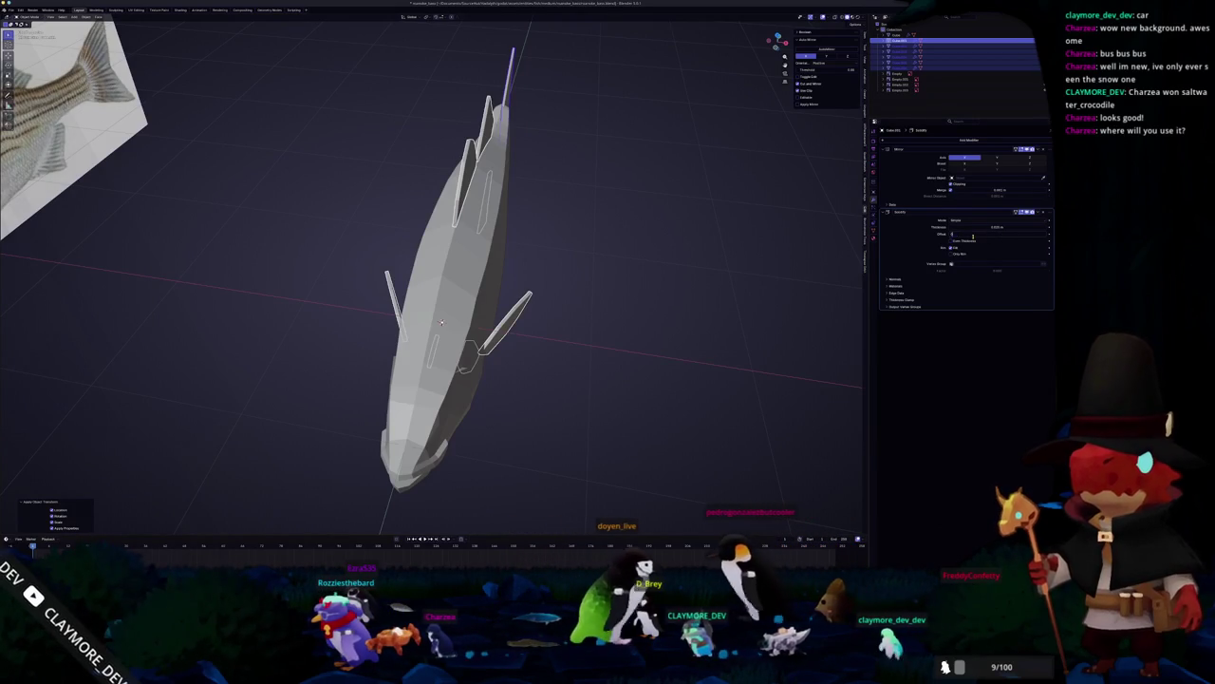
pyautogui.moveTo(973, 235); pyautogui.dragTo(974, 241)
pyautogui.hotkey('ctrl', 'a')
pyautogui.click(645, 307)
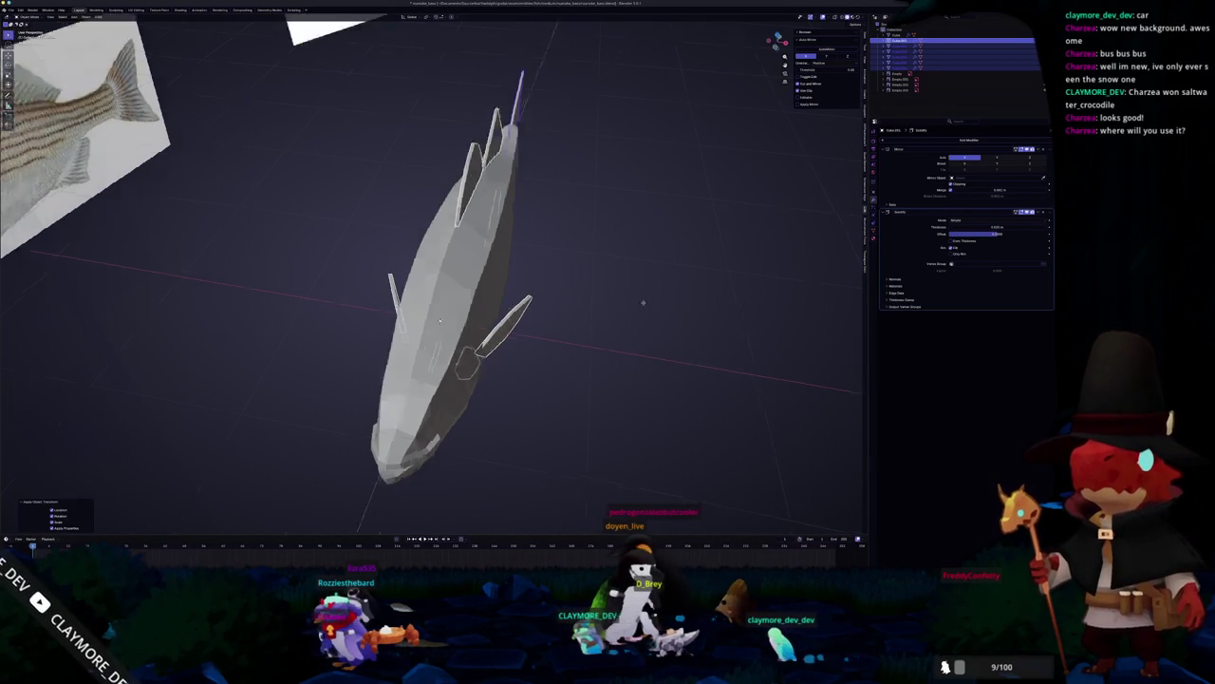
# Step: Shade the fins Auto Smooth and convert them to a plain mesh
pyautogui.rightClick(646, 293)
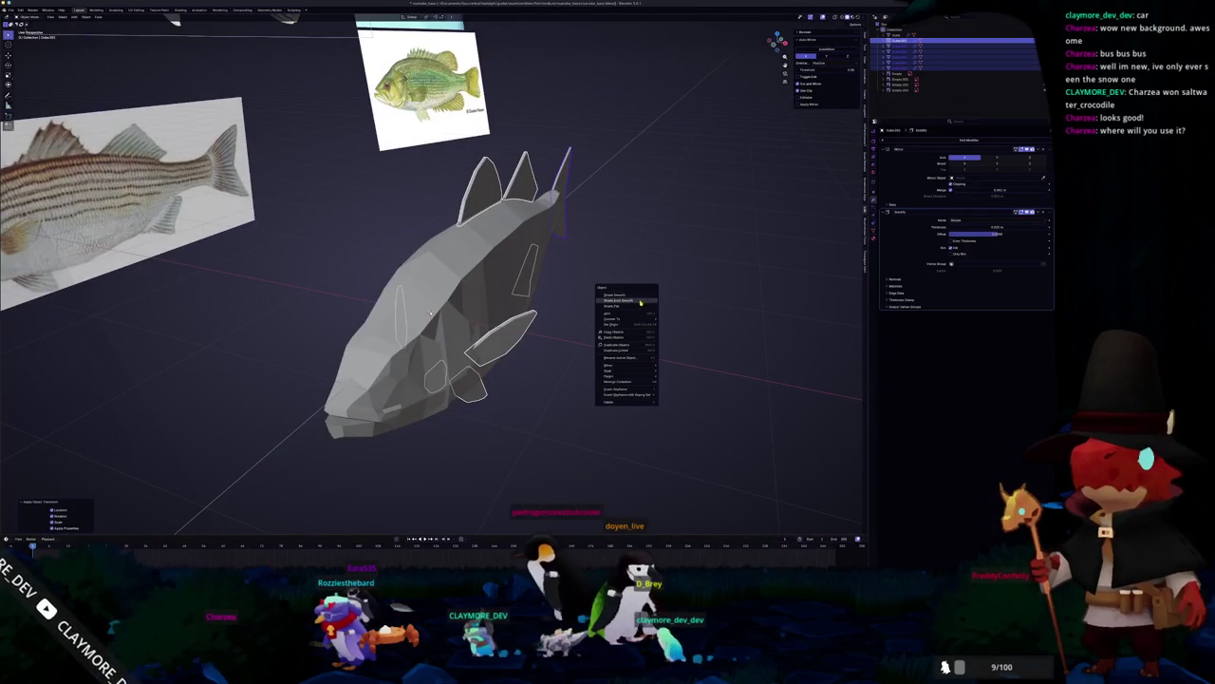
pyautogui.click(645, 295)
pyautogui.rightClick(717, 285)
pyautogui.moveTo(697, 304)
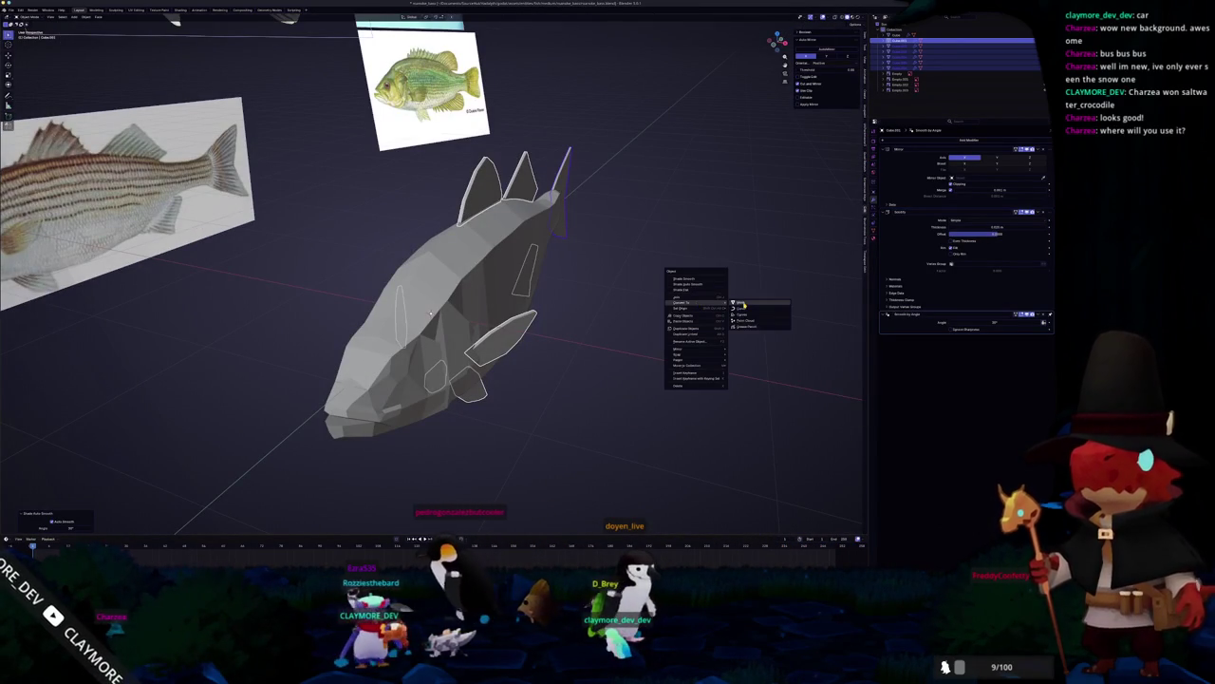
pyautogui.click(744, 304)
pyautogui.hotkey('ctrl', 'Tab')
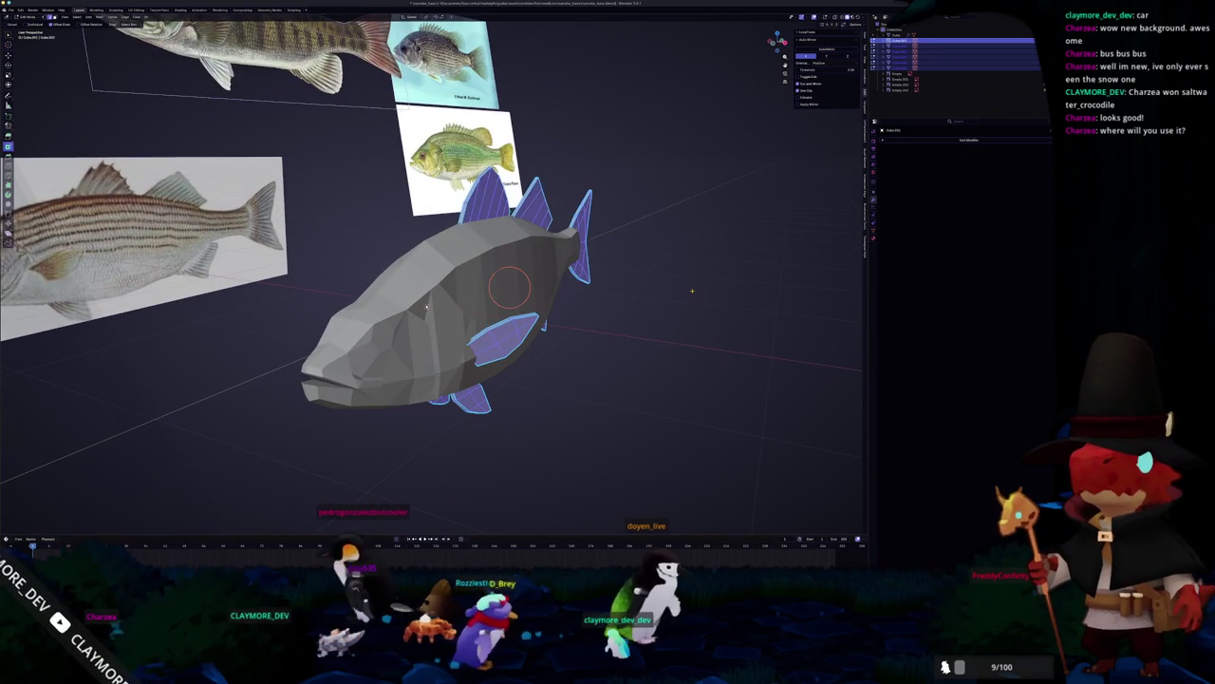
# Step: In the UV Editing workspace, unwrap the fish with Minimum Stretch and clear the selection
pyautogui.click(136, 9)
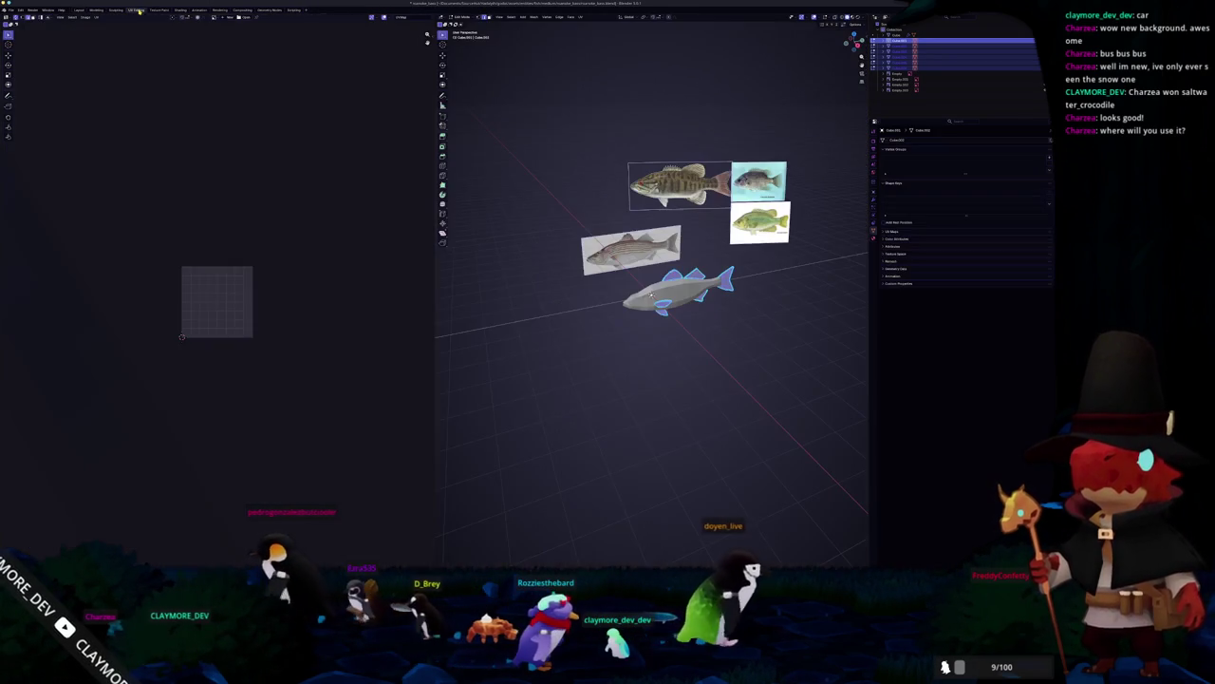
pyautogui.click(580, 16)
pyautogui.click(592, 34)
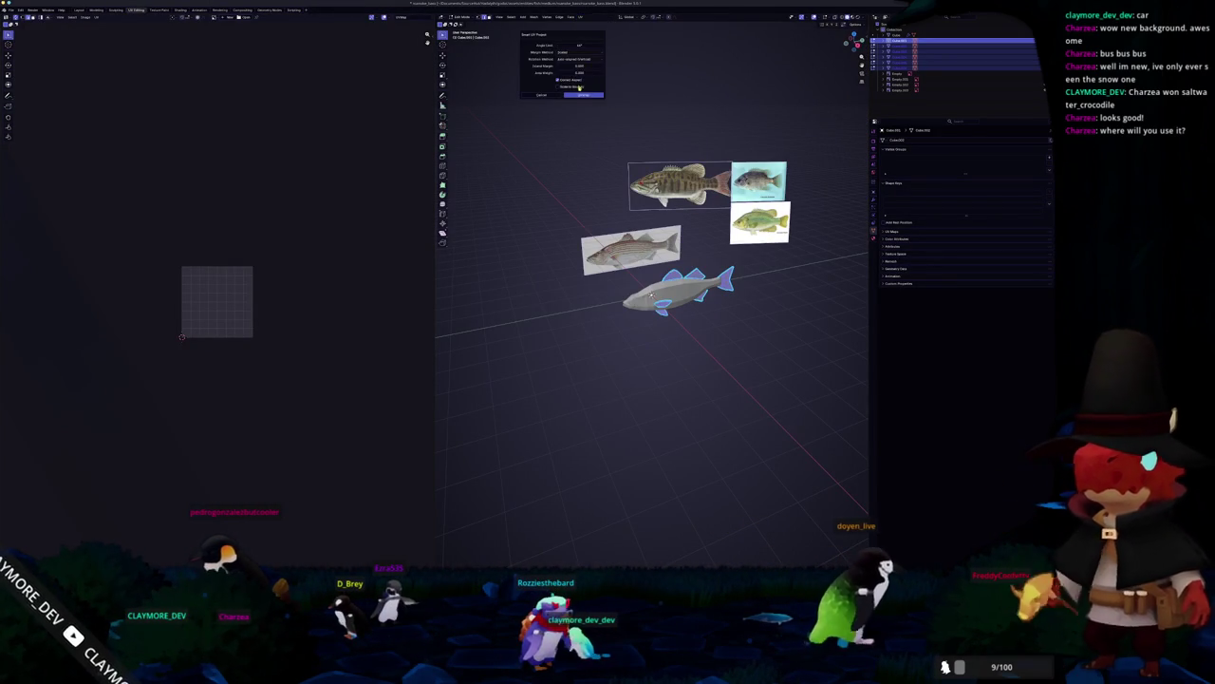
pyautogui.scroll(4, 652, 296)
pyautogui.hotkey('alt', 'a')
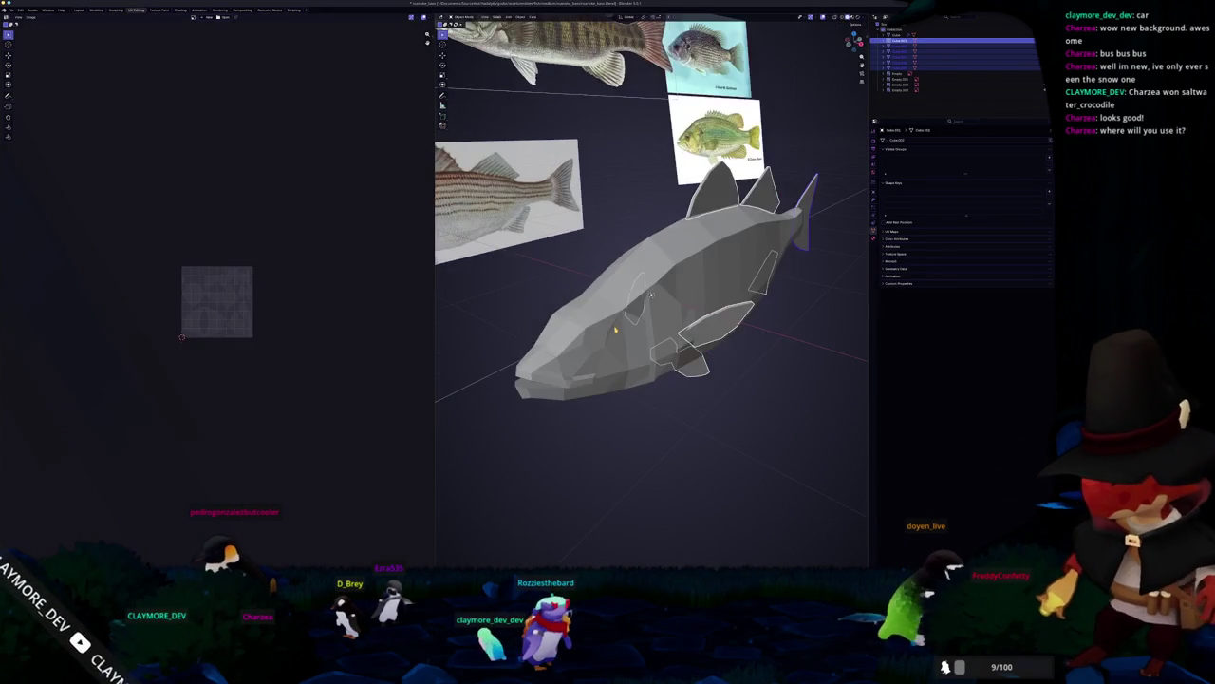
# Step: Inset the eye face and extrude it inward into a recessed socket
pyautogui.hscroll(-3, 612, 312)
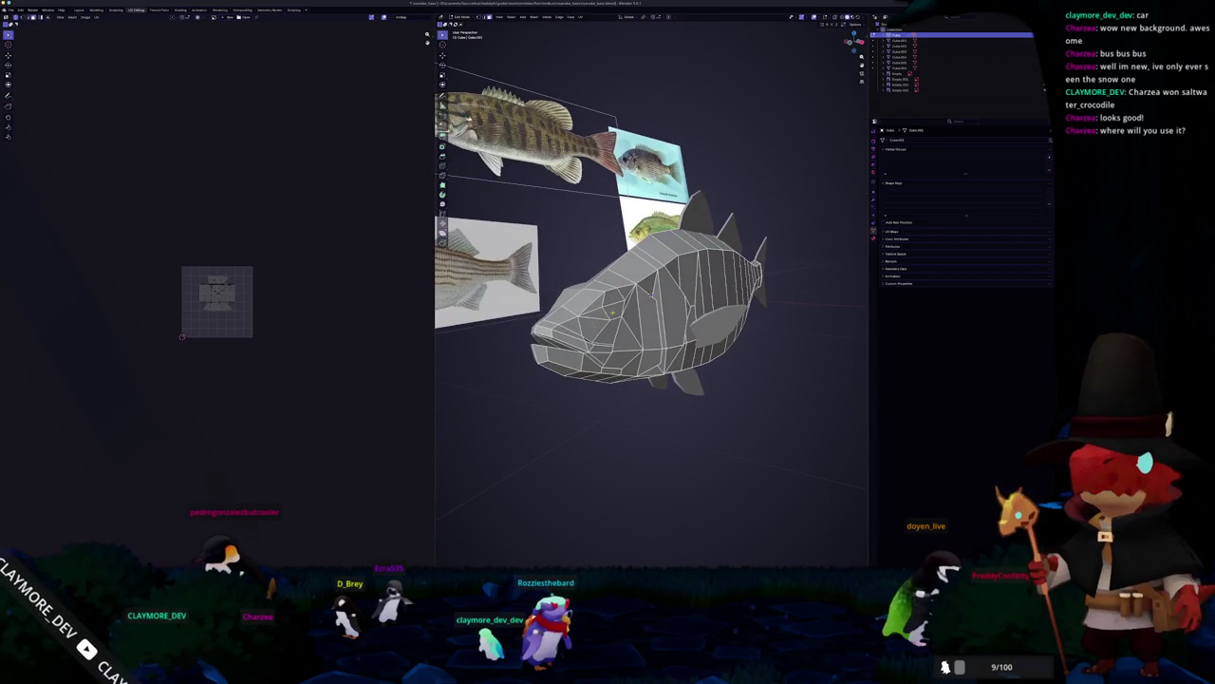
pyautogui.scroll(-5, 652, 294)
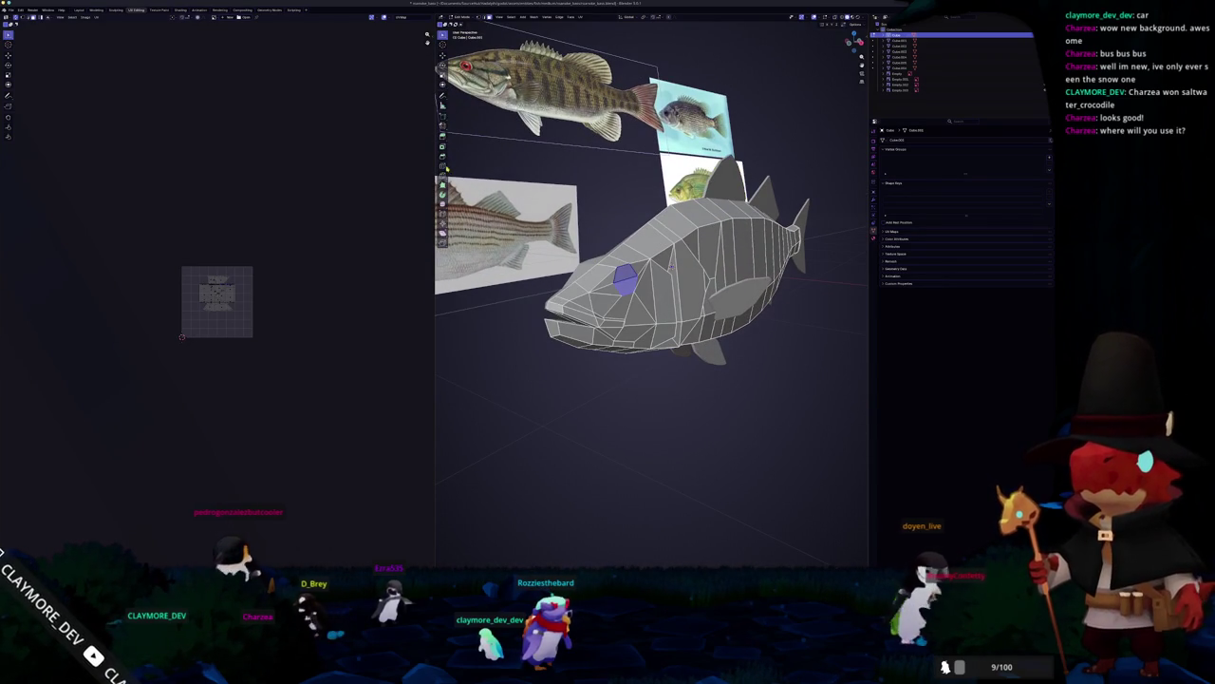
pyautogui.scroll(2, 483, 167)
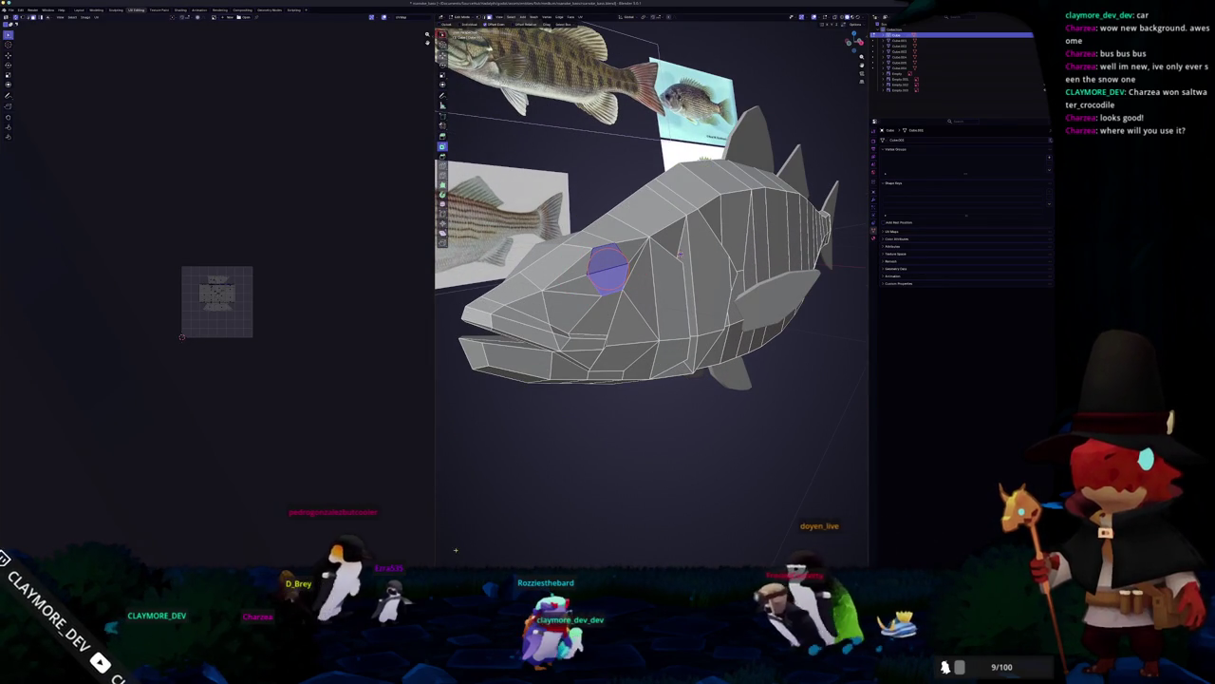
pyautogui.rightClick(489, 520)
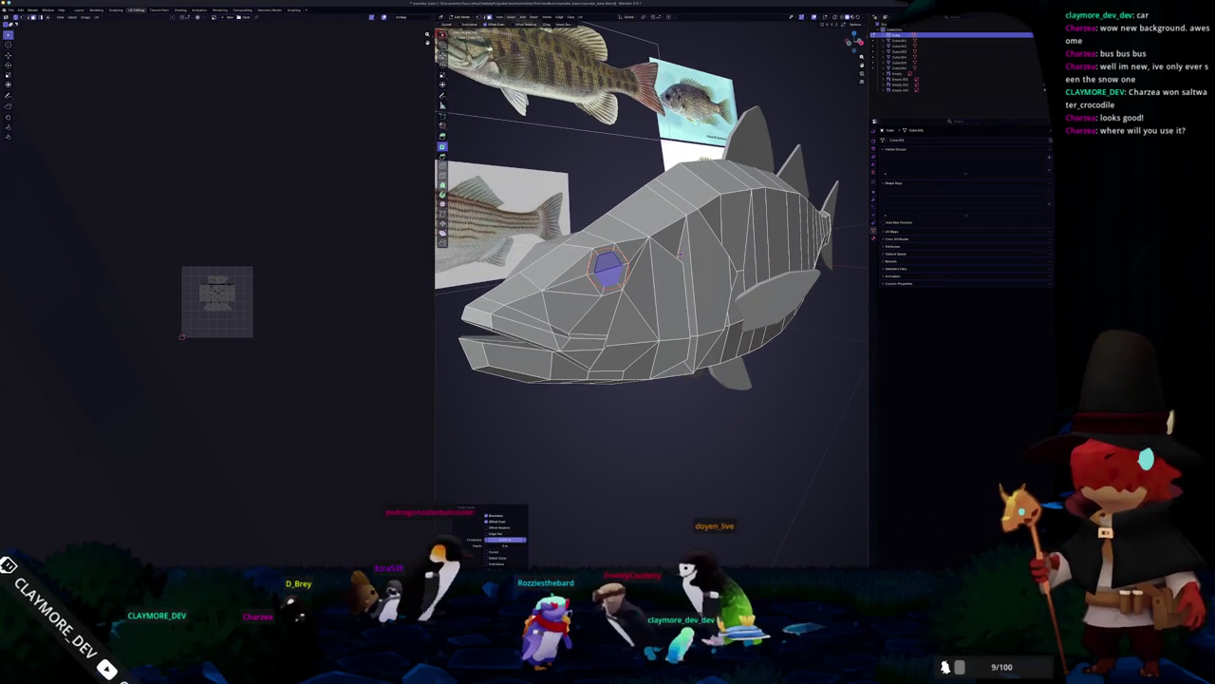
pyautogui.press('e')
pyautogui.click(570, 470)
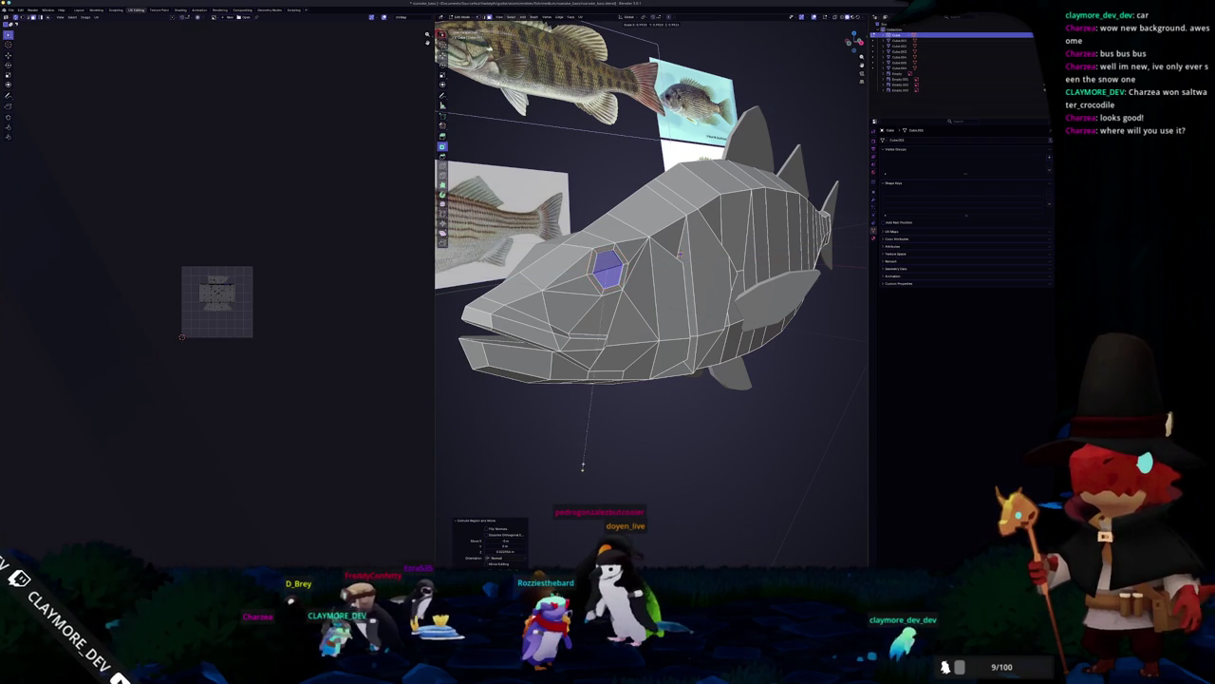
pyautogui.moveTo(595, 416); pyautogui.dragTo(619, 419)
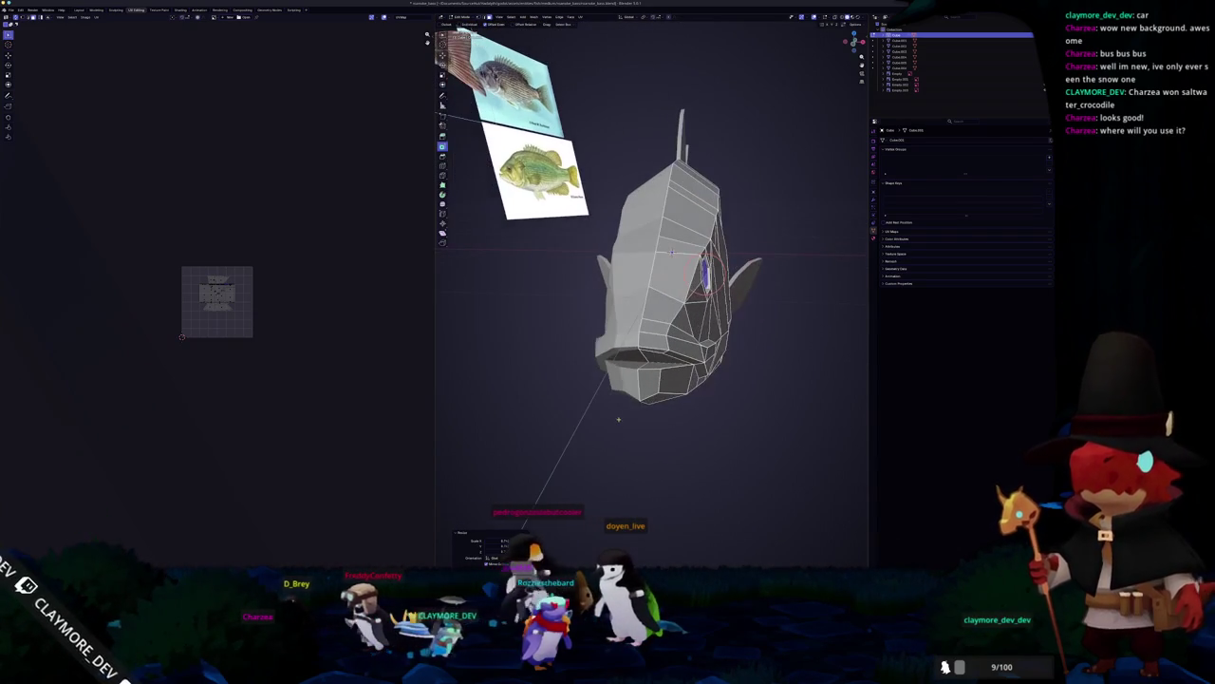
pyautogui.press('KP_Decimal')
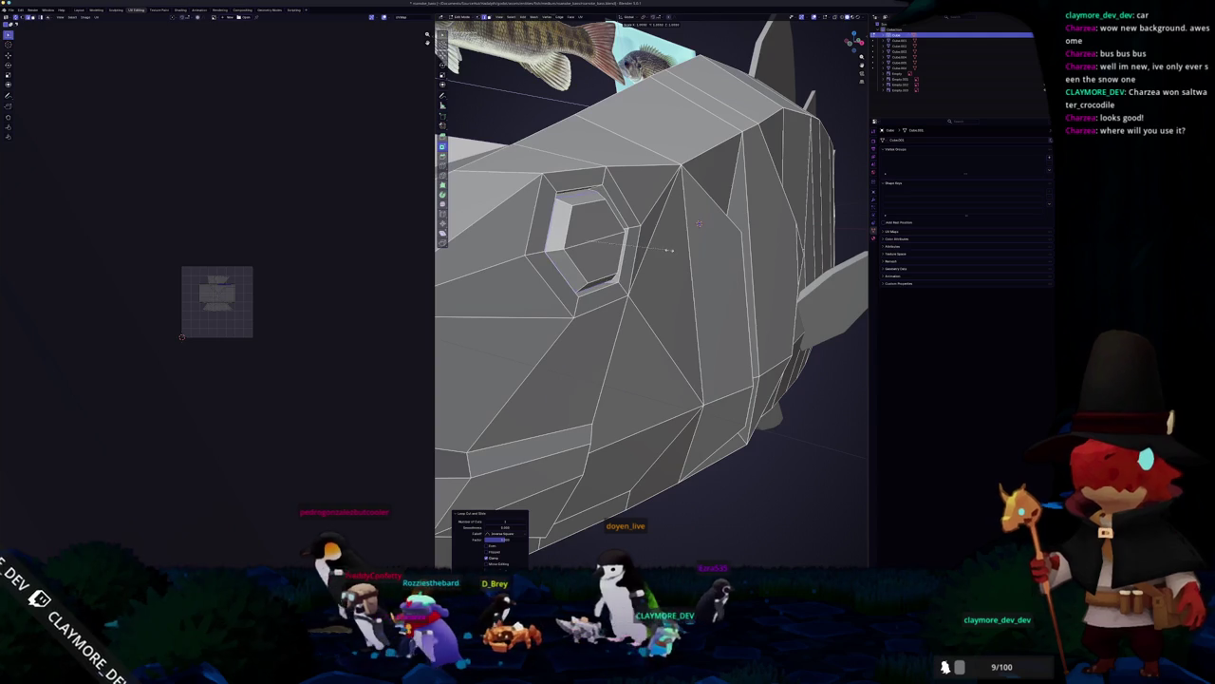
# Step: Return to Object Mode and shade the whole fish smooth
pyautogui.press('Tab')
pyautogui.press('KP_Decimal')
pyautogui.rightClick(557, 285)
pyautogui.click(558, 285)
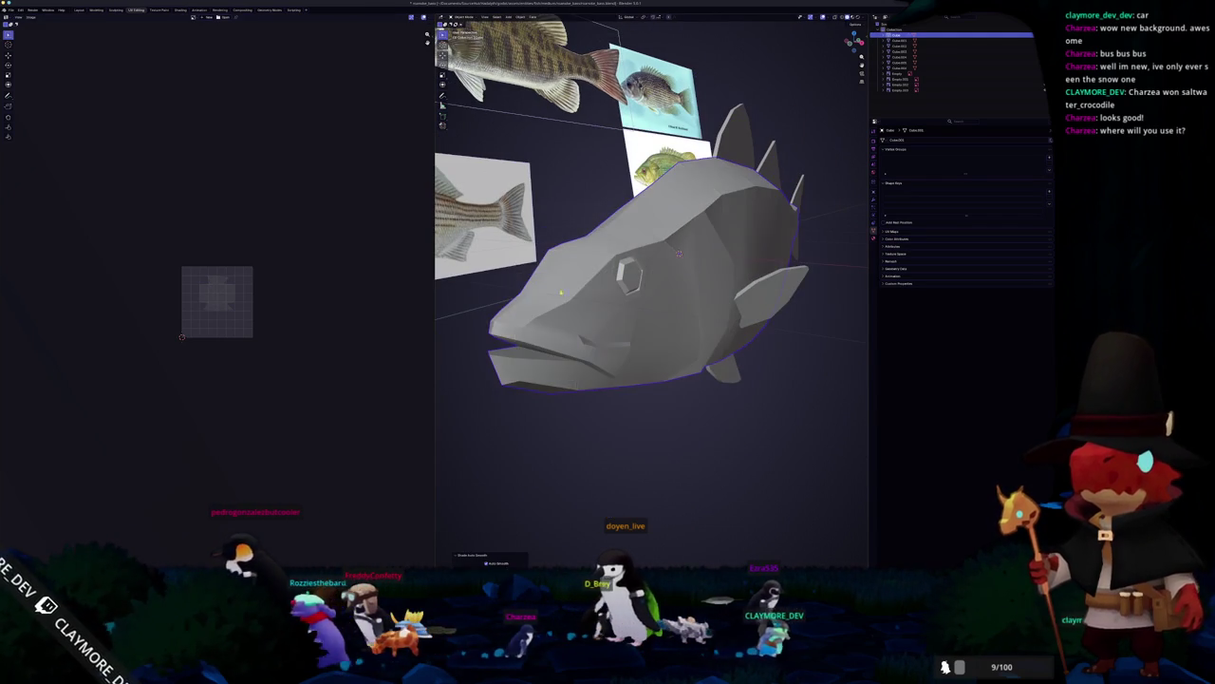
# Step: Shade the low-poly bass smooth
pyautogui.hotkey('ctrl', '1')
pyautogui.rightClick(588, 309)
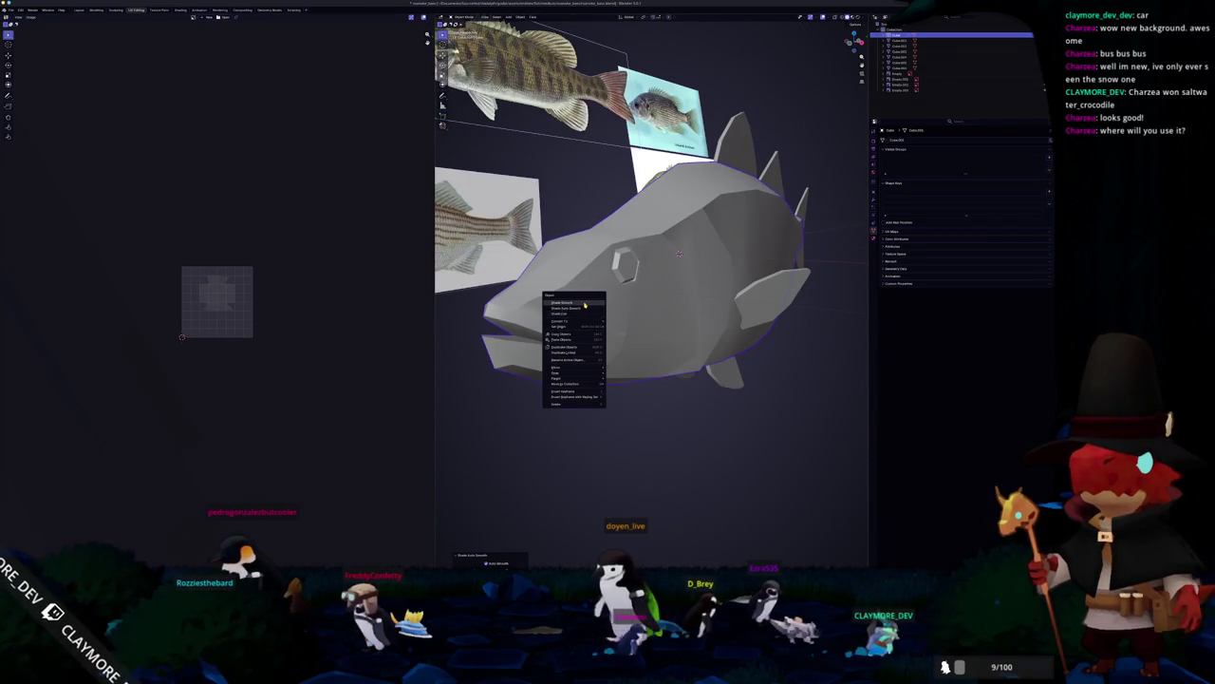
pyautogui.click(584, 306)
# Step: In Edit Mode, mark the edge loop across the bass's body as a UV seam
pyautogui.press('Tab')
pyautogui.scroll(10, 676, 251)
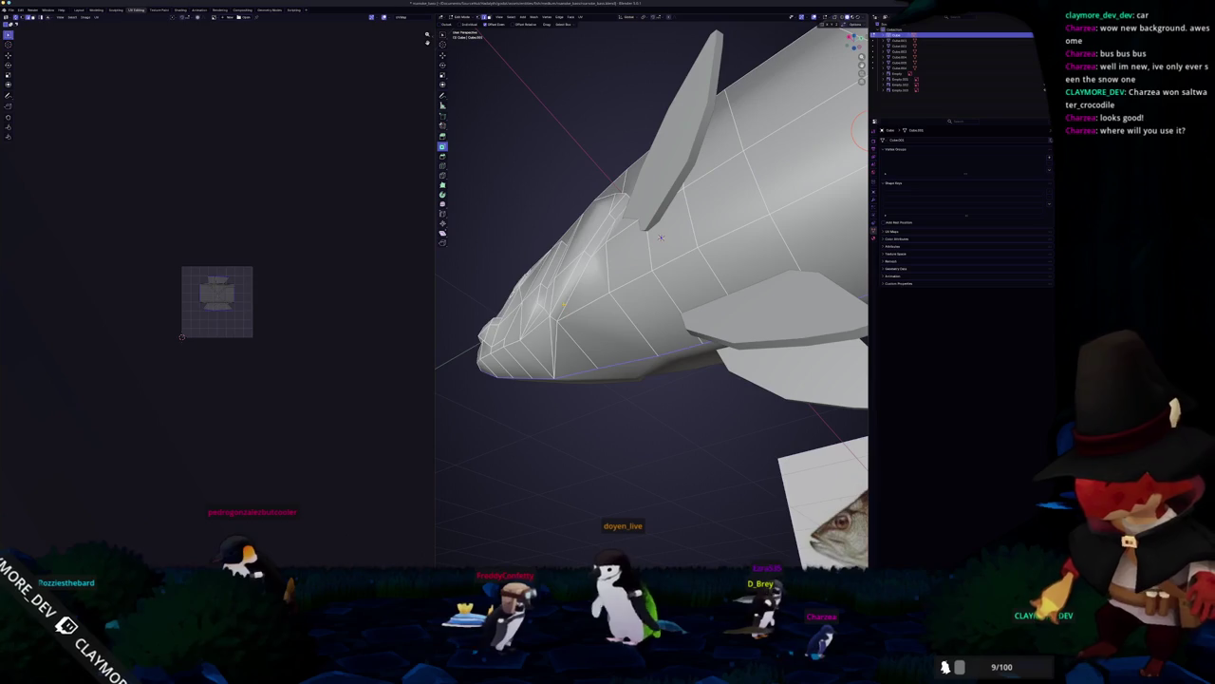
pyautogui.scroll(5, 661, 237)
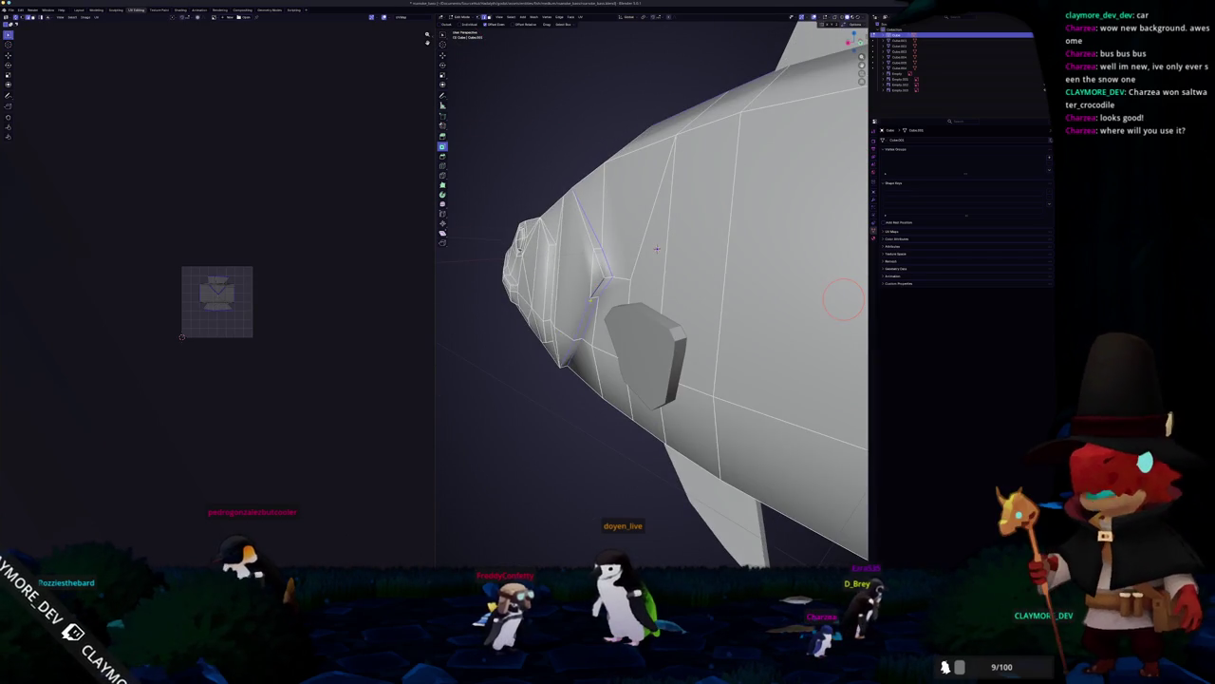
pyautogui.scroll(4, 657, 249)
pyautogui.scroll(4, 742, 260)
pyautogui.scroll(3, 736, 261)
pyautogui.scroll(3, 730, 258)
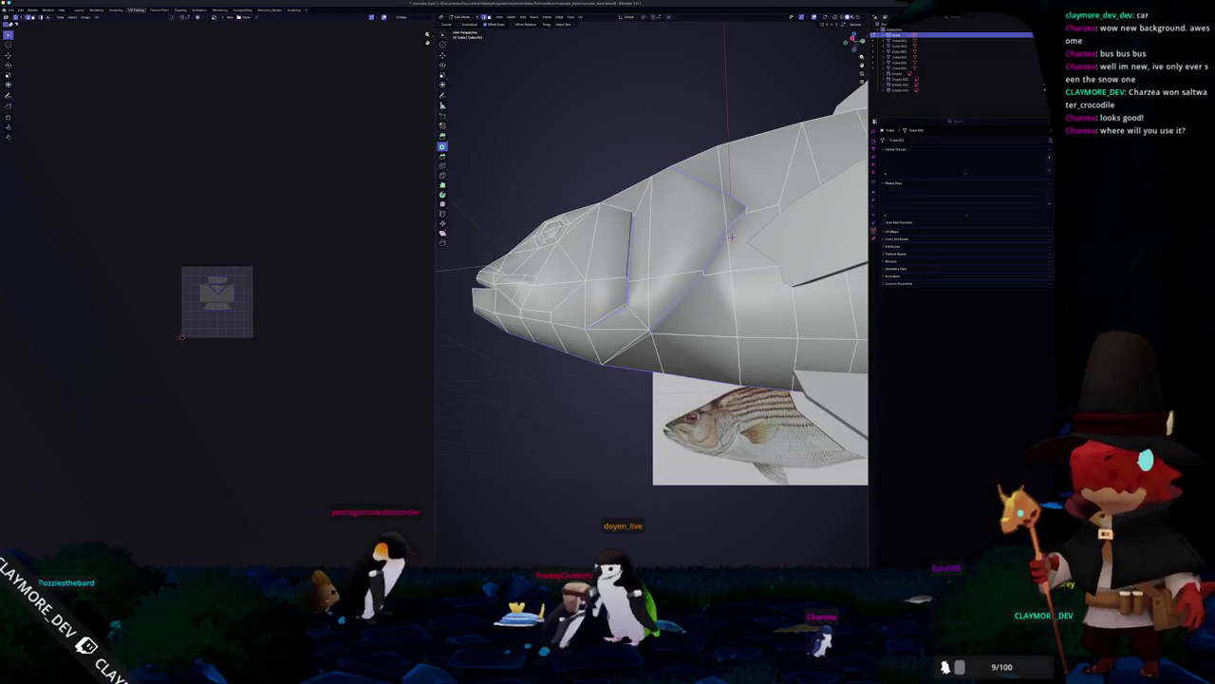
pyautogui.scroll(3, 732, 249)
pyautogui.scroll(3, 732, 249)
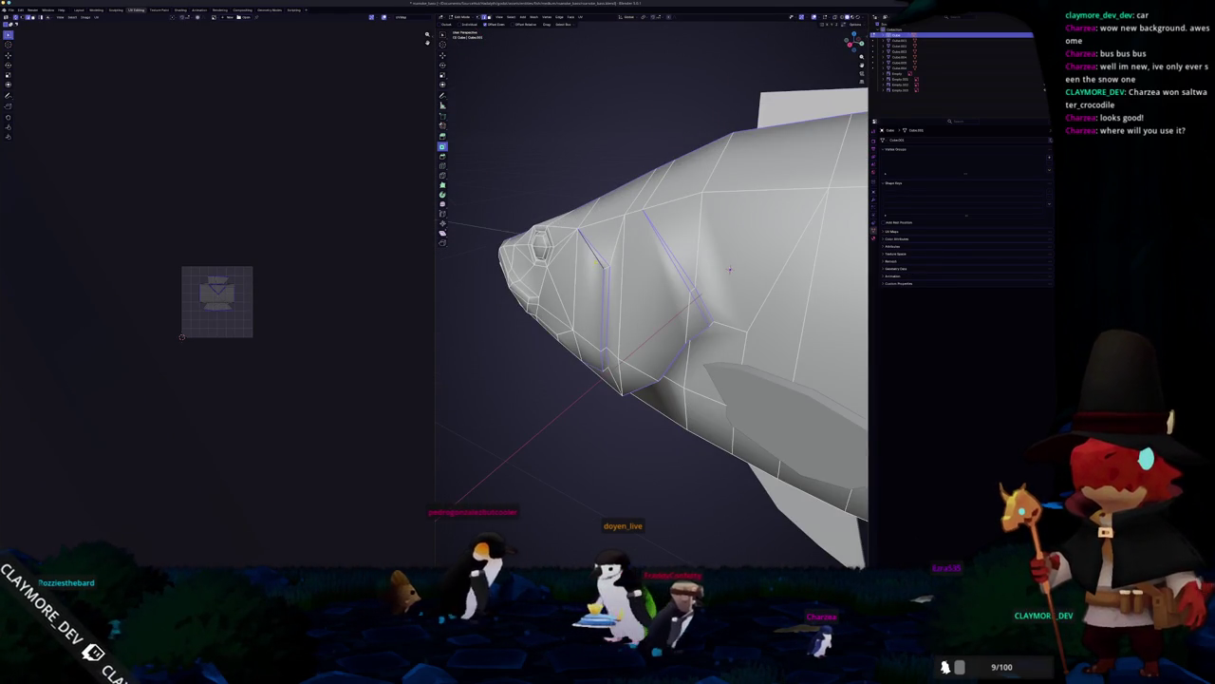
pyautogui.scroll(5, 729, 270)
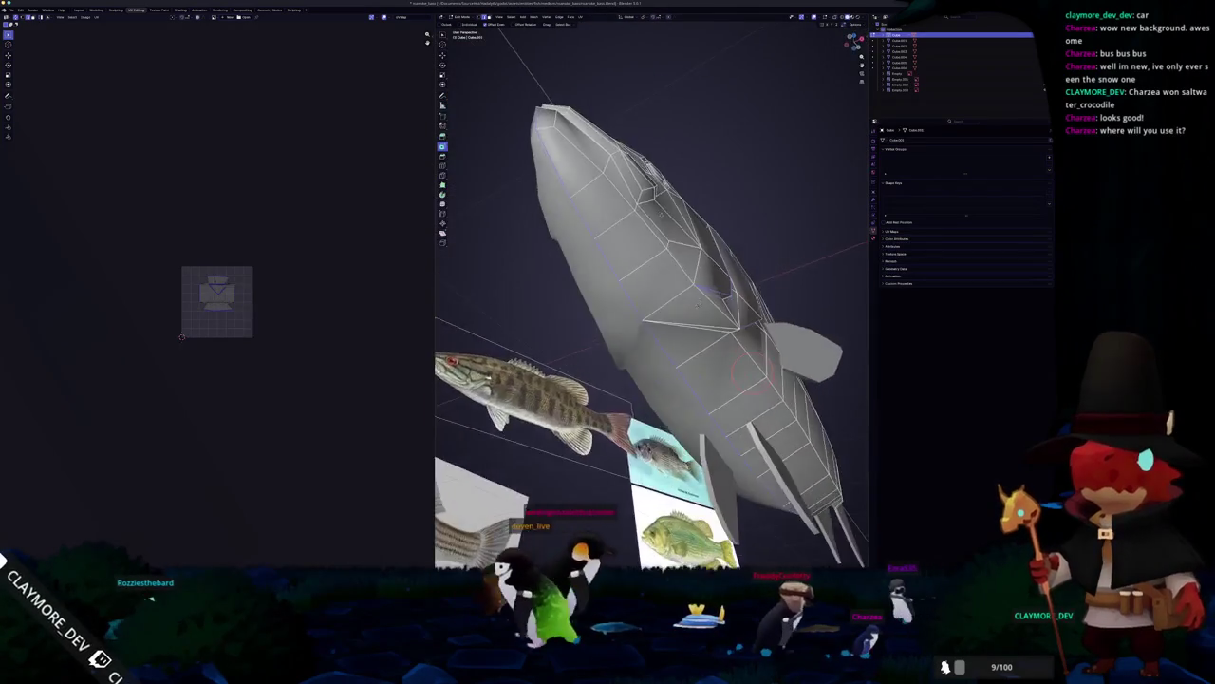
pyautogui.scroll(3, 732, 243)
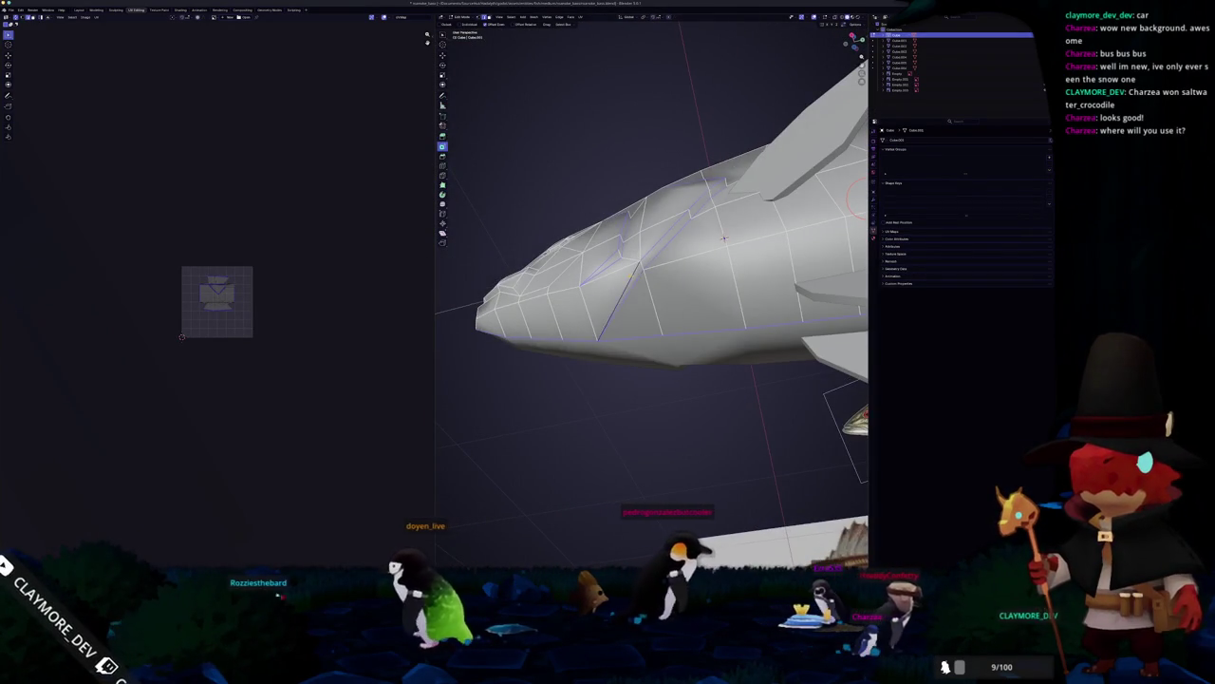
pyautogui.scroll(10, 724, 237)
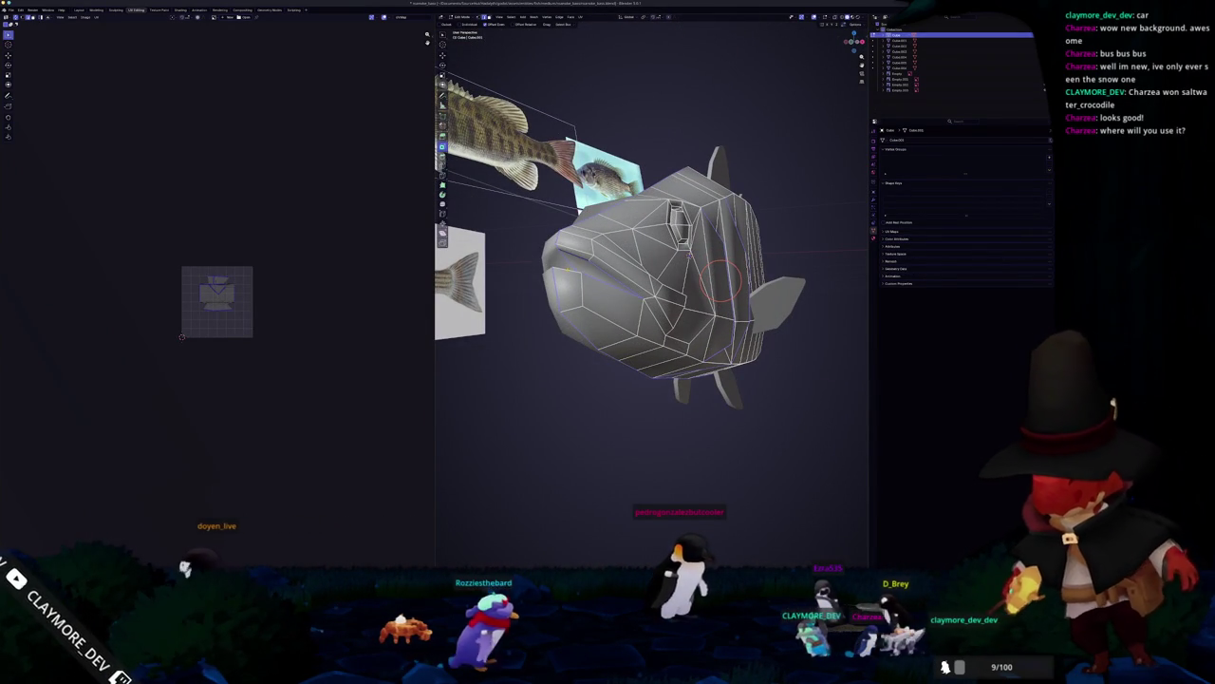
pyautogui.scroll(6, 674, 247)
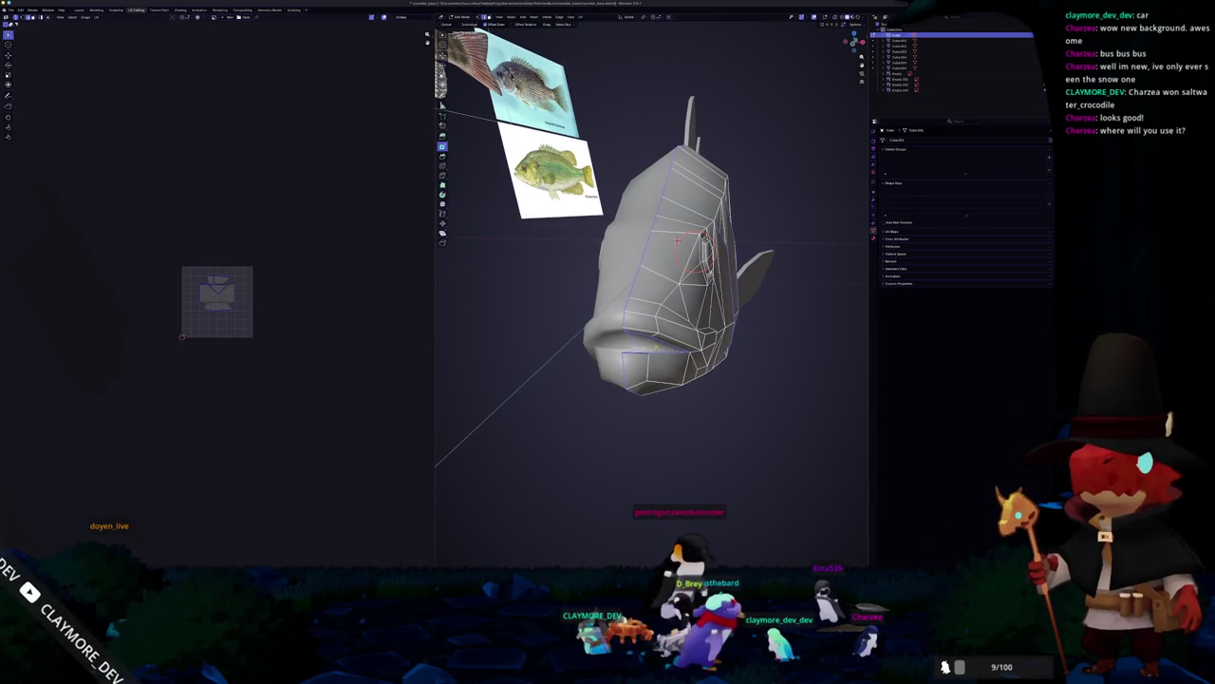
pyautogui.scroll(10, 655, 294)
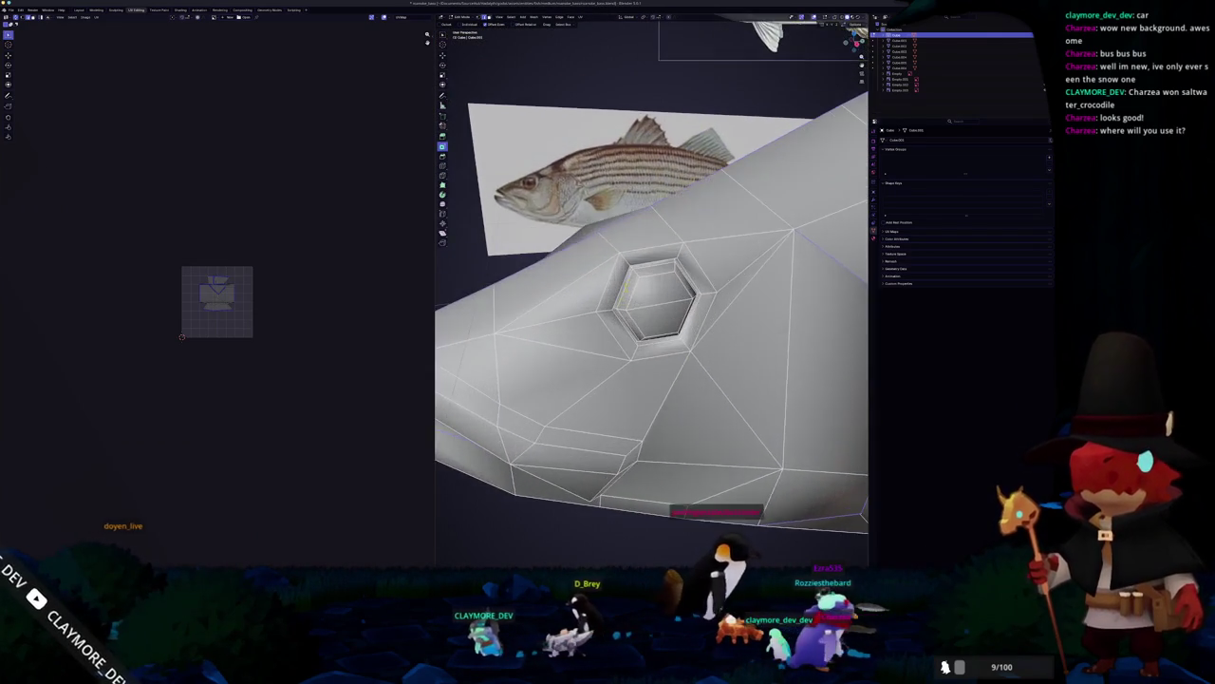
pyautogui.scroll(3, 655, 294)
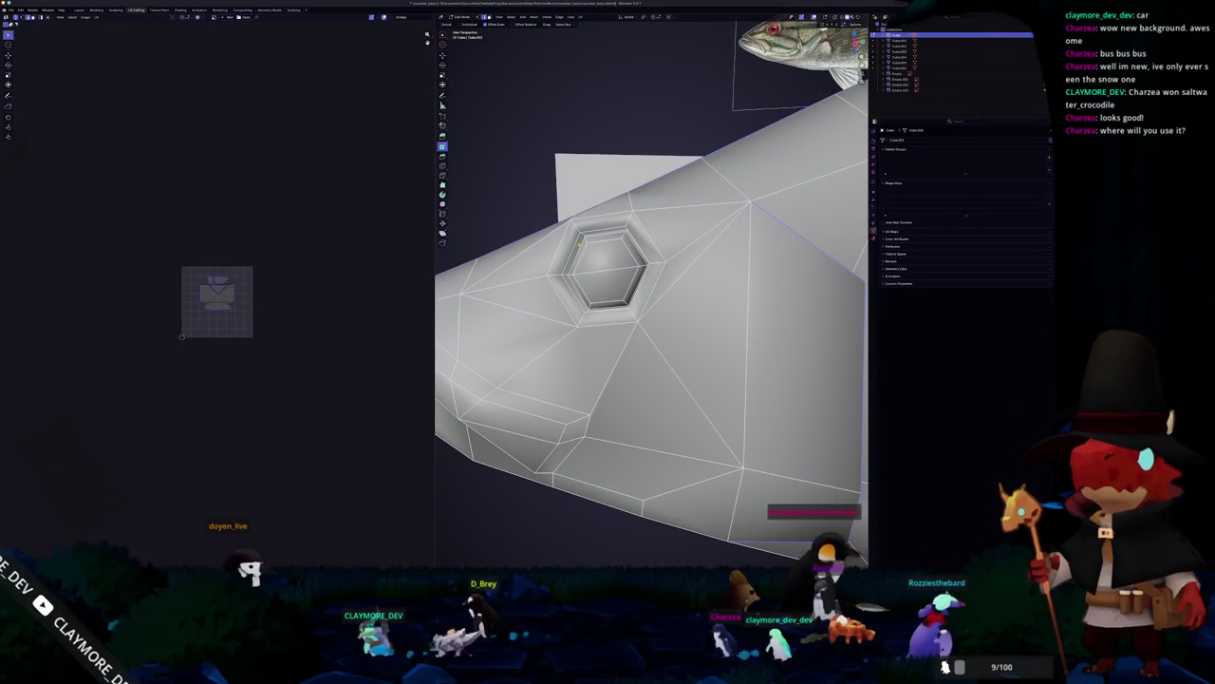
pyautogui.scroll(-8, 761, 282)
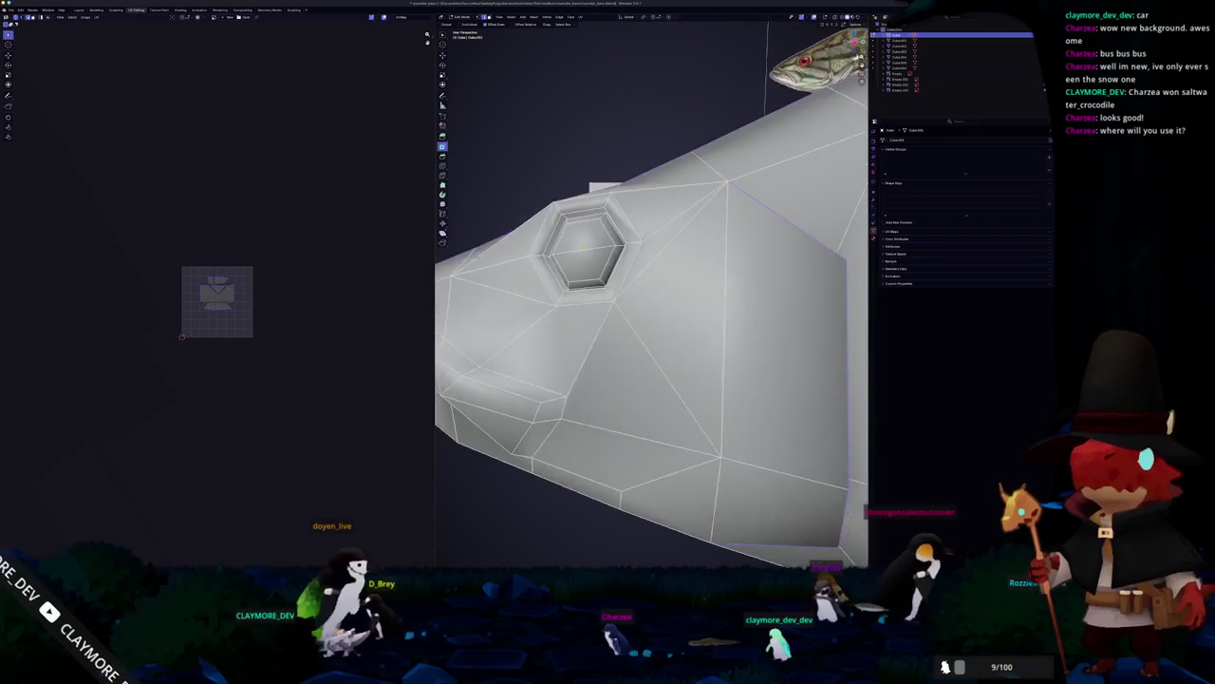
pyautogui.scroll(-5, 761, 282)
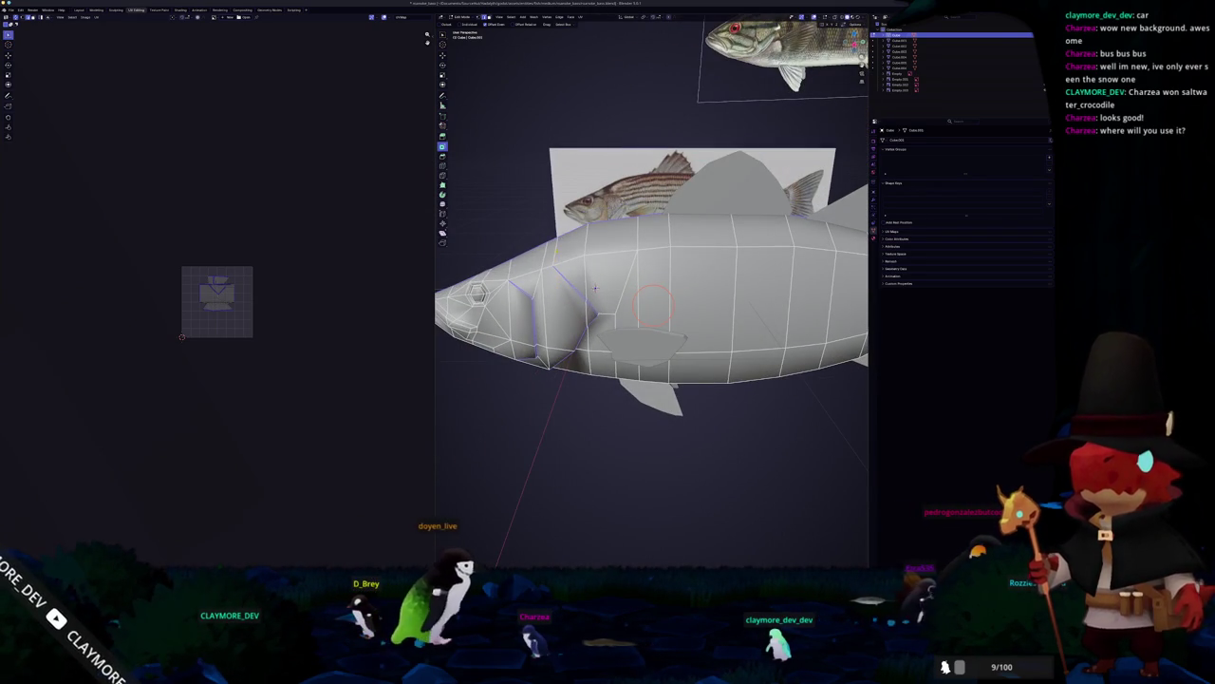
pyautogui.moveTo(595, 286)
pyautogui.mouseDown()
pyautogui.moveTo(599, 265)
pyautogui.moveTo(470, 295)
pyautogui.mouseUp()
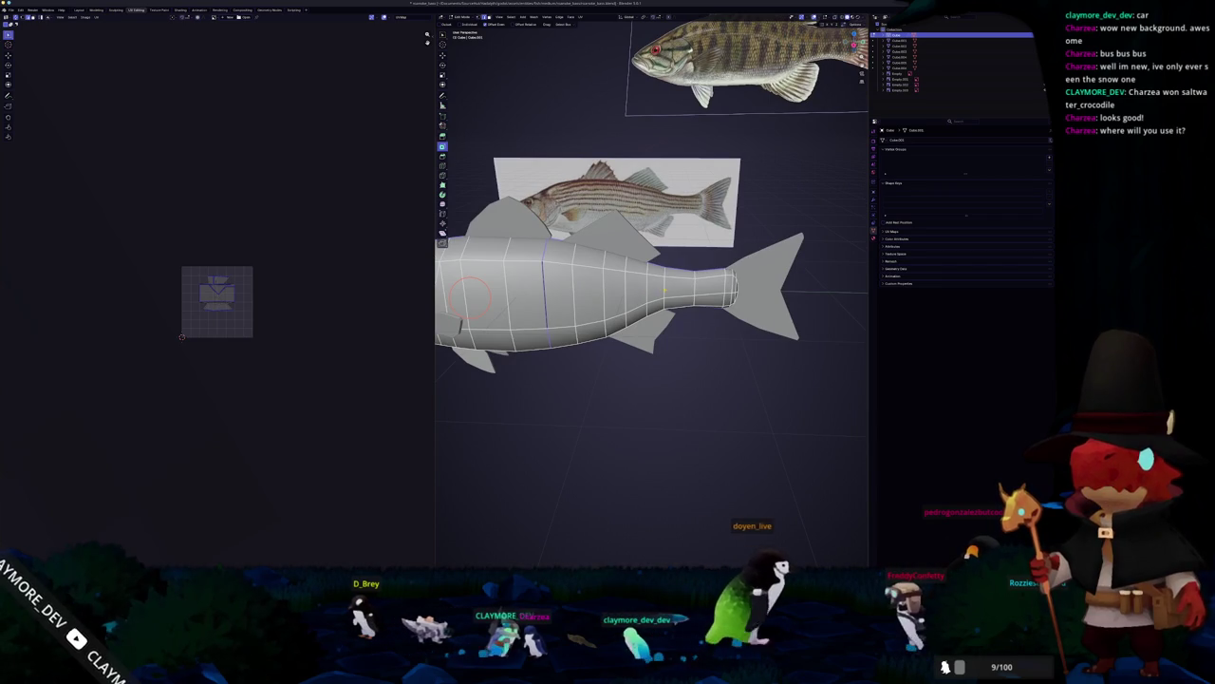
pyautogui.rightClick(599, 385)
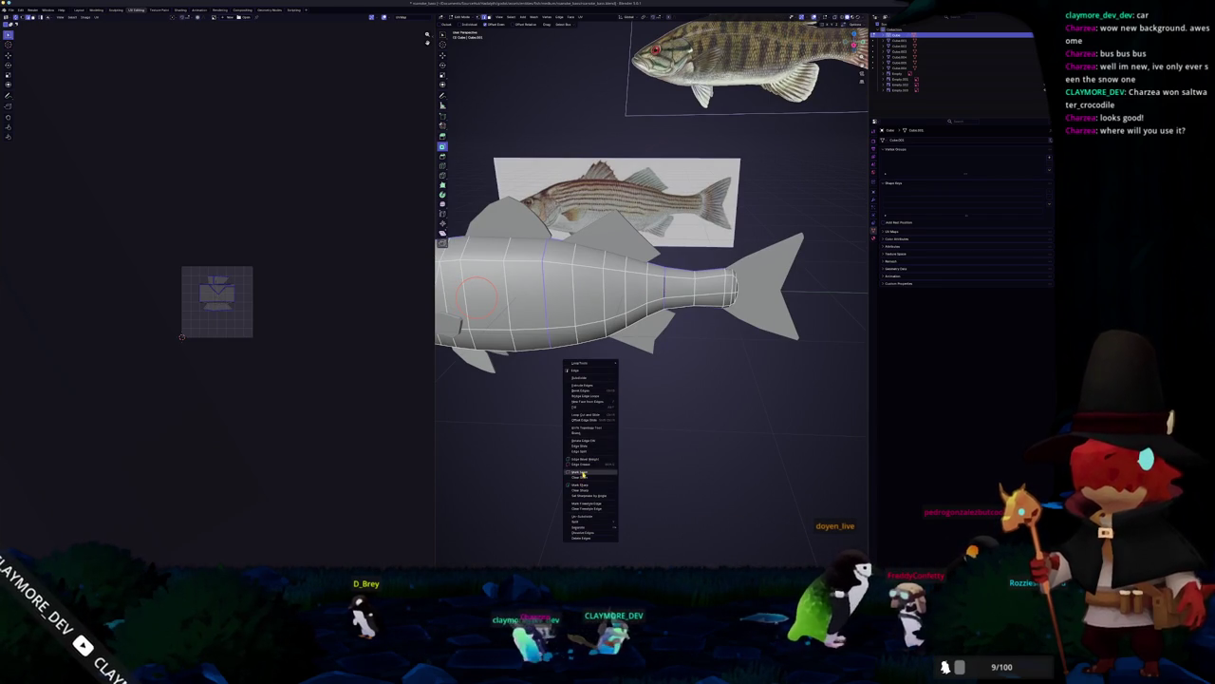
pyautogui.click(581, 473)
# Step: Select the whole mesh, check its Mirror modifier, and return to Object Mode
pyautogui.moveTo(581, 473); pyautogui.dragTo(531, 446)
pyautogui.press('a')
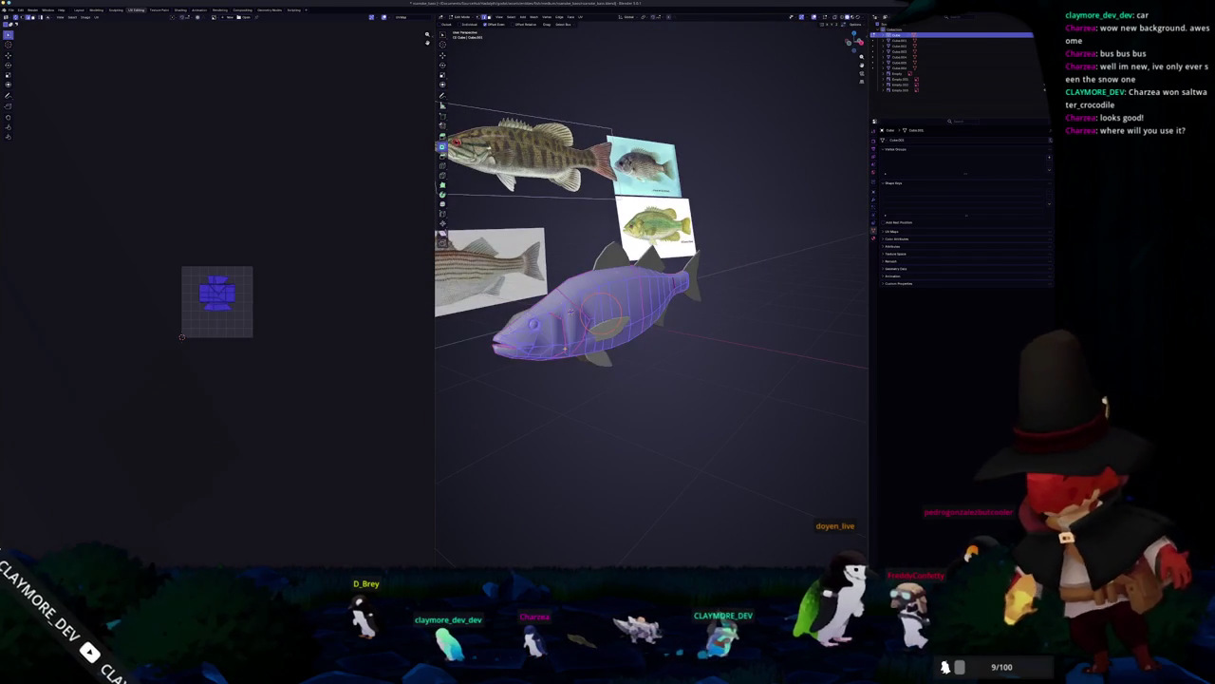
pyautogui.click(873, 201)
pyautogui.press('Tab')
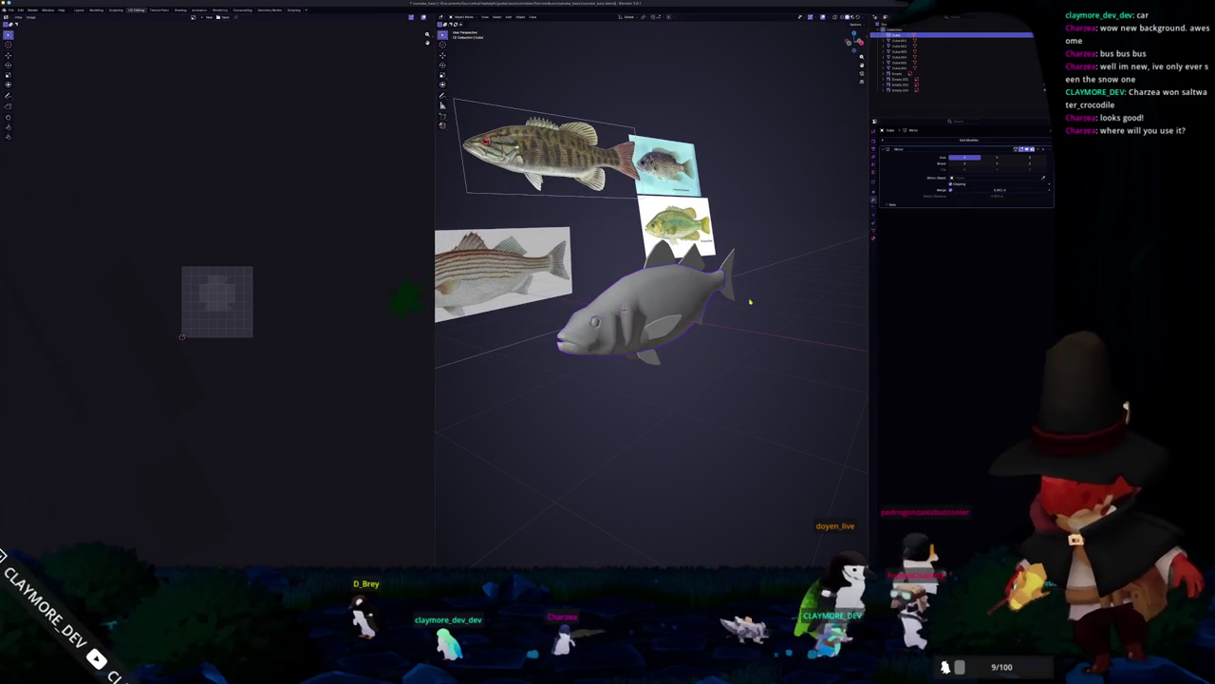
pyautogui.rightClick(644, 300)
pyautogui.press('Escape')
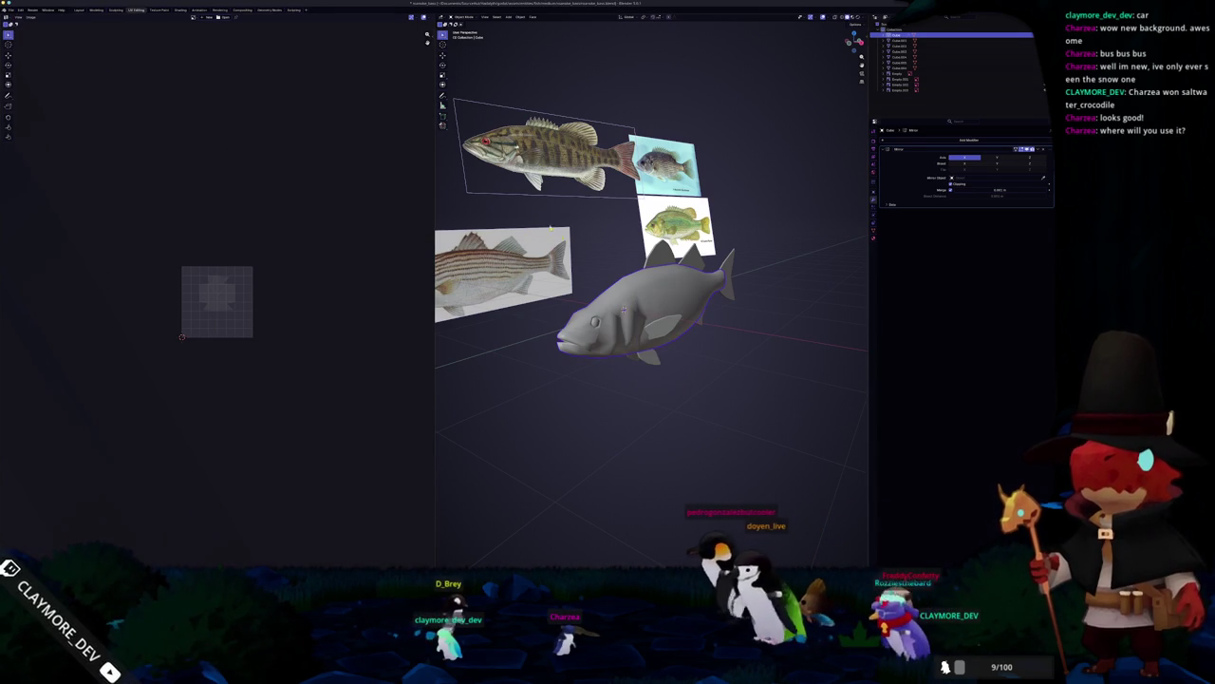
# Step: Convert the bass to a mesh, applying its mirror, and isolate it in Edit Mode with nothing selected
pyautogui.rightClick(618, 265)
pyautogui.moveTo(608, 281)
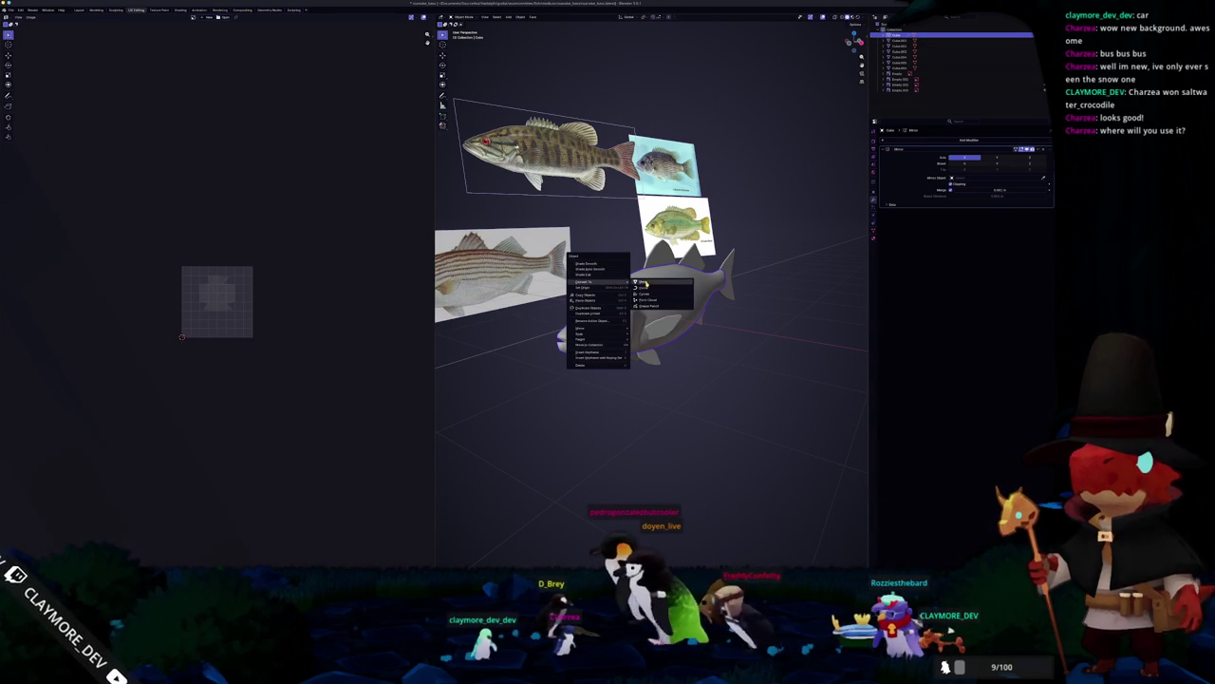
pyautogui.click(646, 285)
pyautogui.press('KP_Divide')
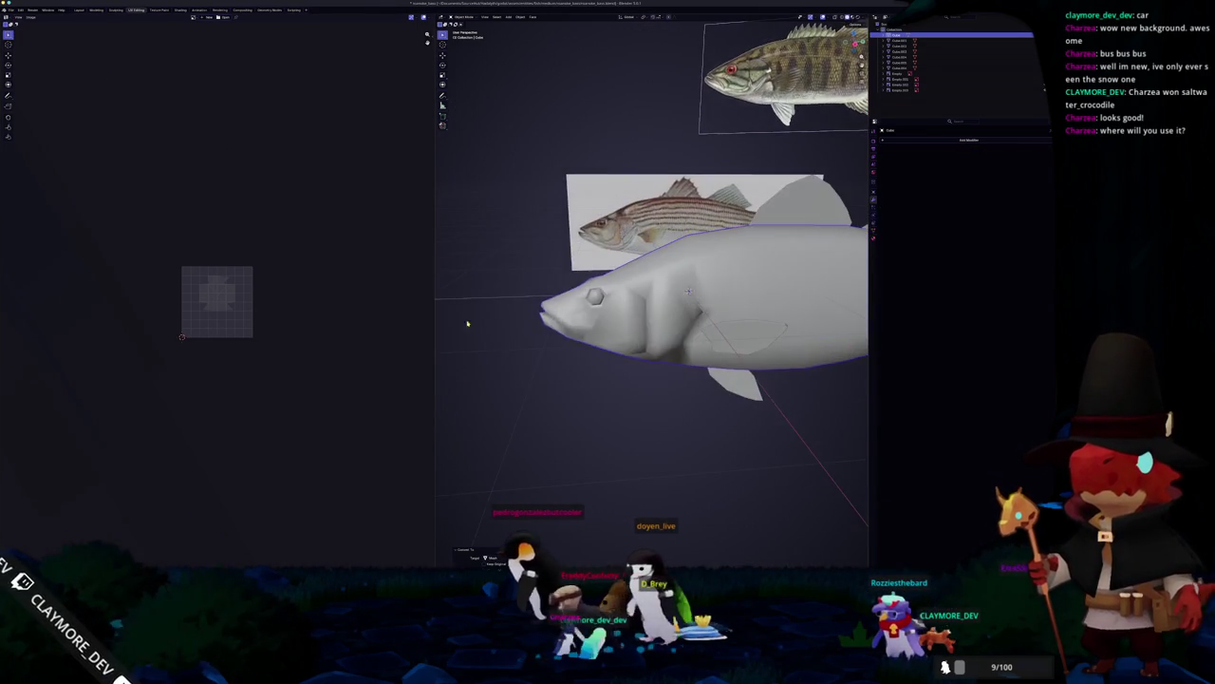
pyautogui.press('Tab')
pyautogui.press('KP_Divide')
pyautogui.press('Tab')
pyautogui.press('KP_Decimal')
pyautogui.press('Tab')
pyautogui.press('KP_Divide')
pyautogui.hotkey('alt', 'a')
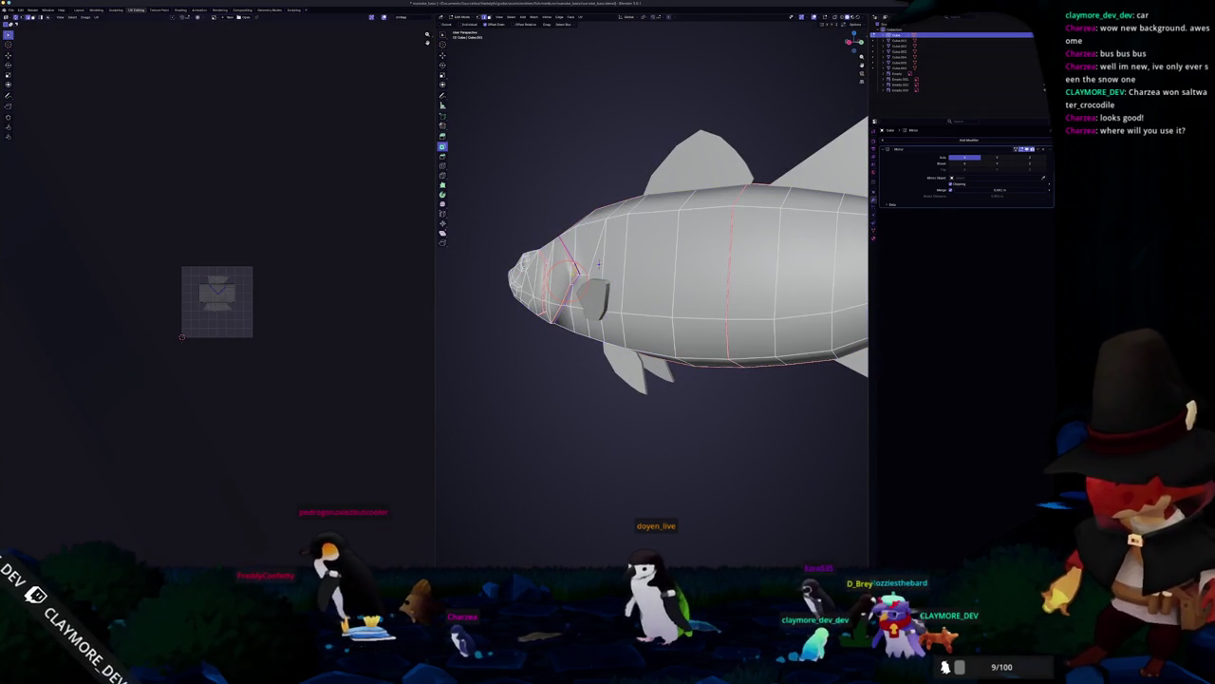
# Step: Mark the chosen head edges as sharp from several close-up angles
pyautogui.moveTo(599, 265); pyautogui.dragTo(752, 266)
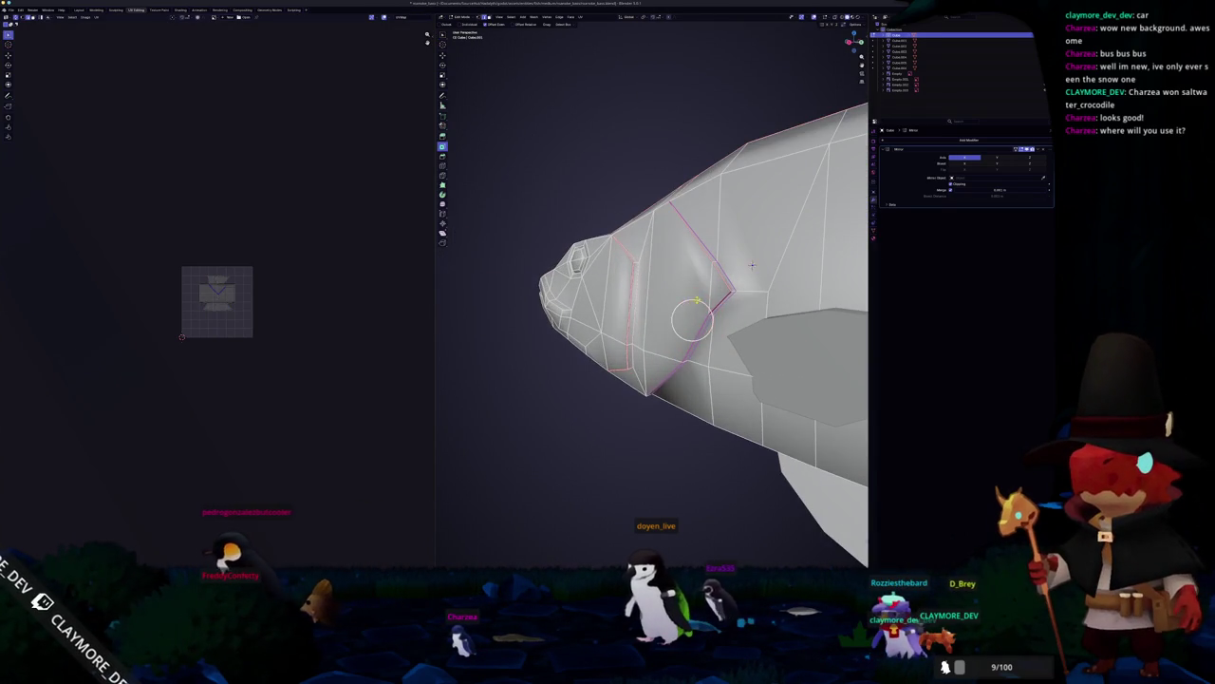
pyautogui.rightClick(648, 334)
pyautogui.click(650, 399)
pyautogui.moveTo(650, 399); pyautogui.dragTo(857, 233)
pyautogui.rightClick(594, 323)
pyautogui.click(593, 323)
pyautogui.moveTo(593, 323); pyautogui.dragTo(617, 331)
pyautogui.rightClick(669, 190)
pyautogui.click(669, 190)
pyautogui.moveTo(670, 190); pyautogui.dragTo(586, 204)
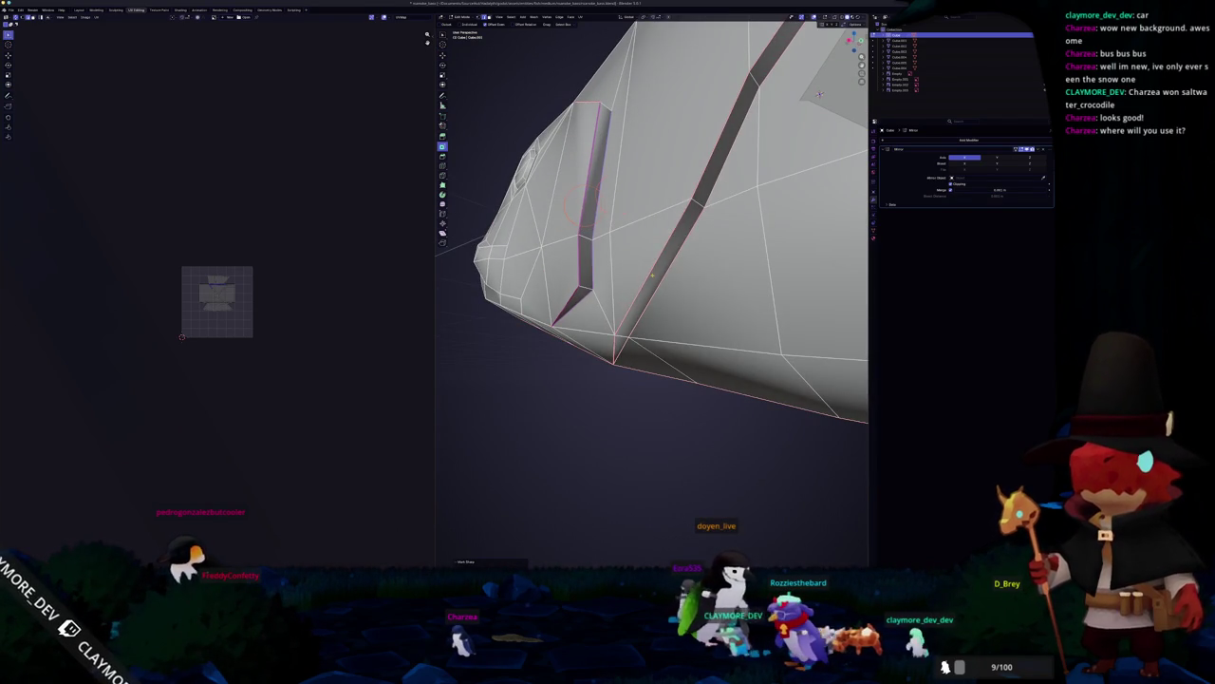
# Step: Mark the gill strip and surrounding head edges as seams
pyautogui.rightClick(653, 287)
pyautogui.click(629, 320)
pyautogui.rightClick(614, 339)
pyautogui.click(614, 339)
pyautogui.moveTo(615, 339); pyautogui.dragTo(608, 289)
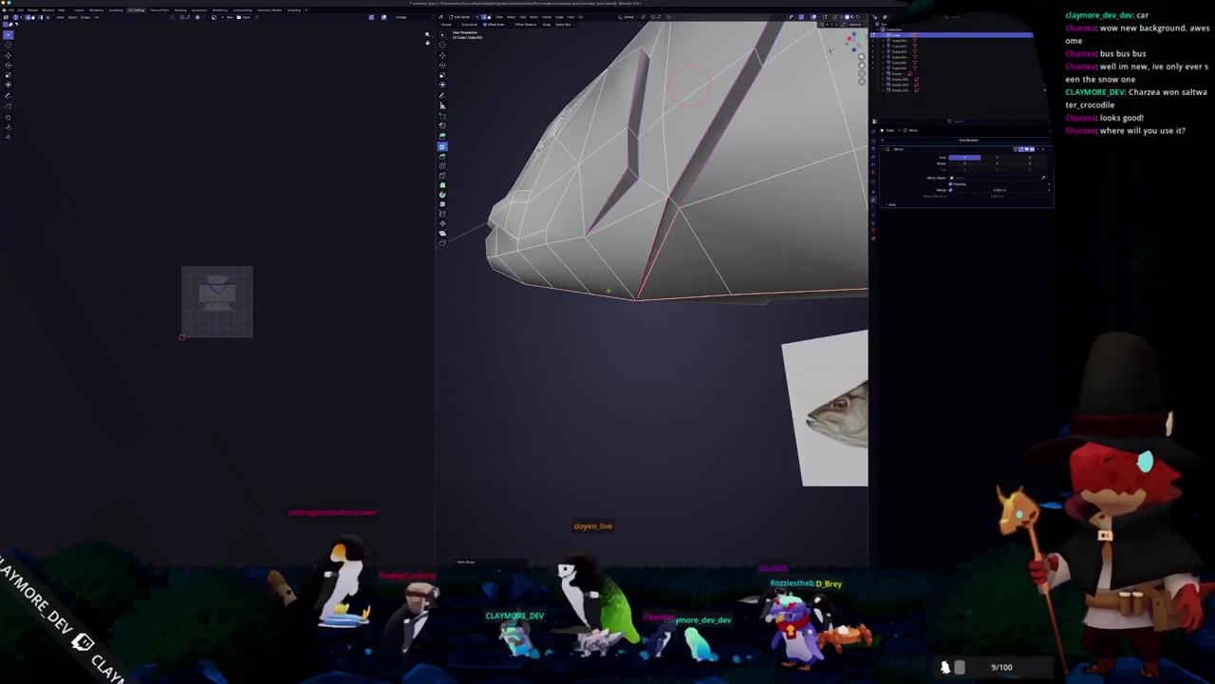
pyautogui.rightClick(648, 249)
pyautogui.click(648, 249)
pyautogui.rightClick(671, 226)
pyautogui.click(671, 226)
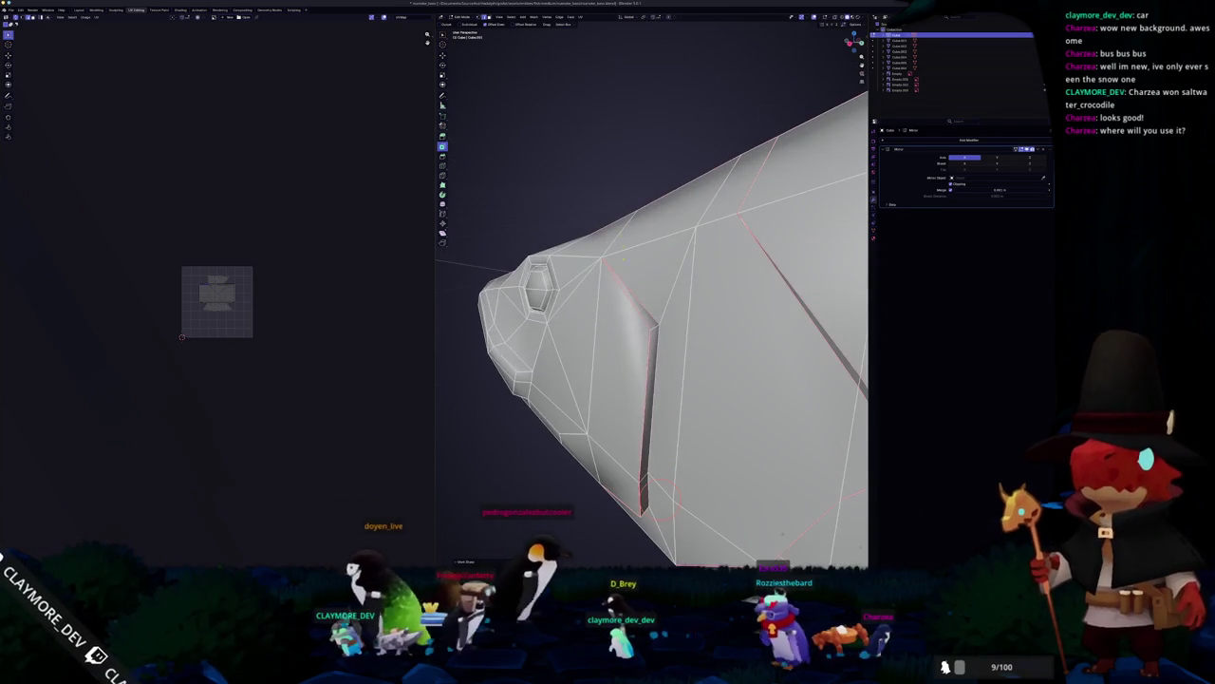
pyautogui.rightClick(636, 308)
pyautogui.click(635, 309)
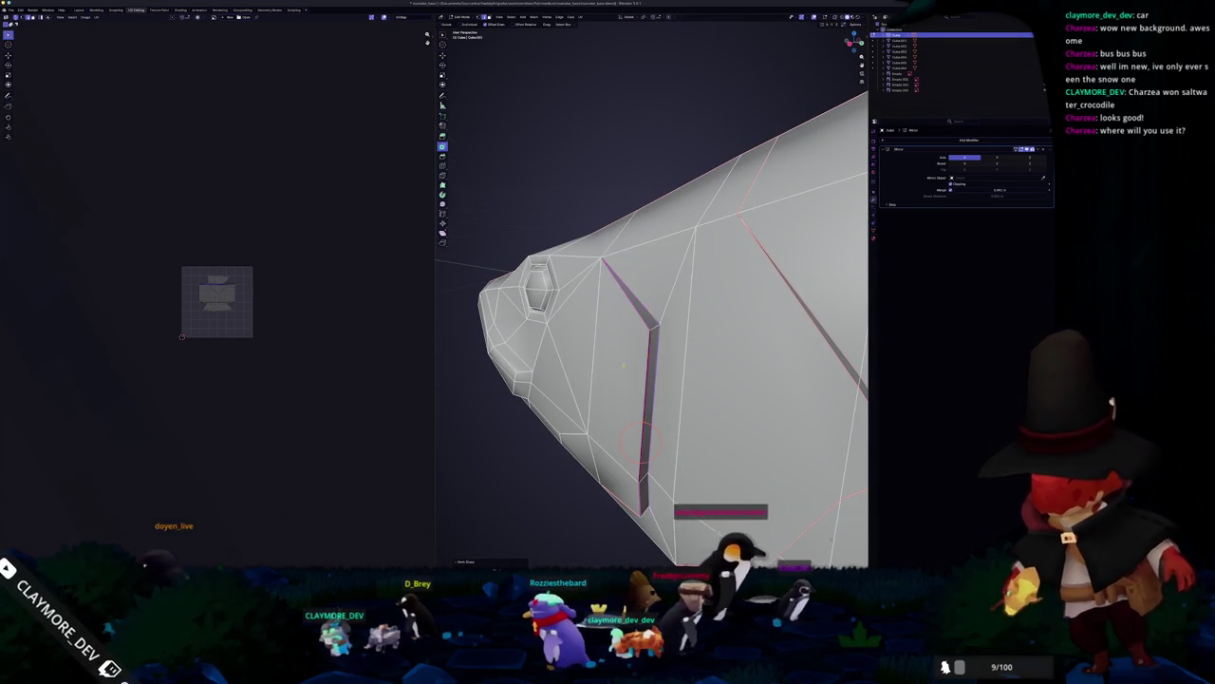
# Step: Mark the remaining chosen head edges as seams
pyautogui.moveTo(614, 334); pyautogui.dragTo(517, 285)
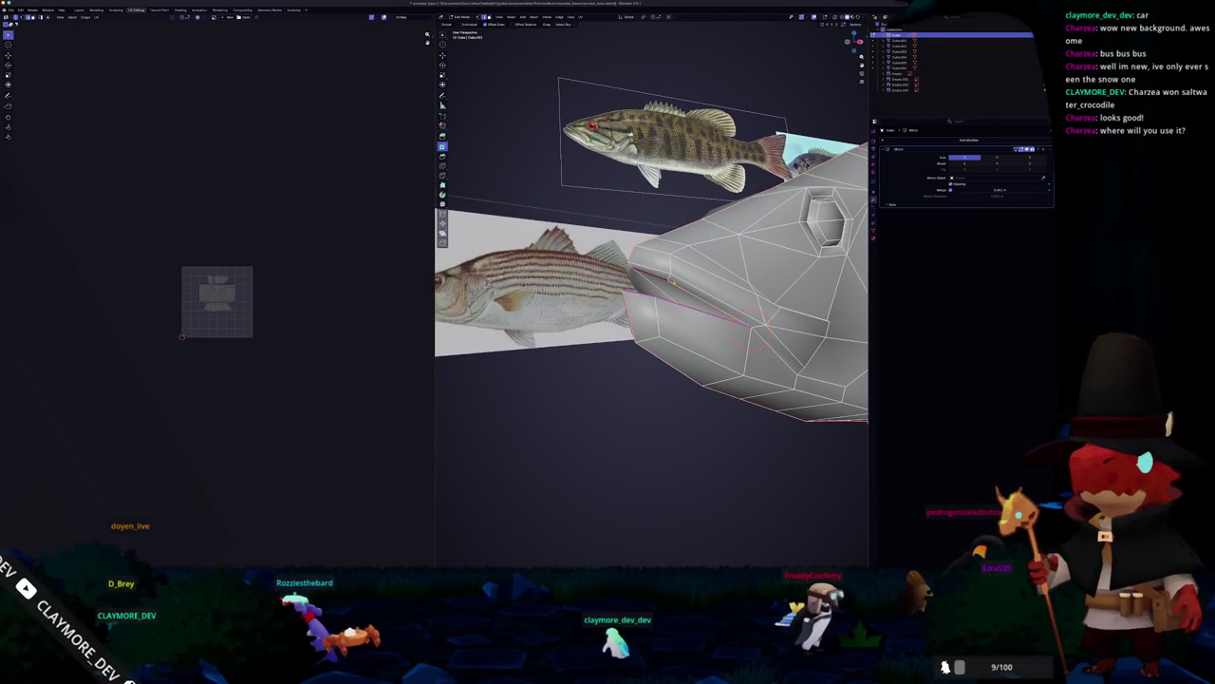
pyautogui.rightClick(674, 284)
pyautogui.click(674, 285)
pyautogui.moveTo(674, 285)
pyautogui.mouseDown()
pyautogui.moveTo(606, 306)
pyautogui.moveTo(652, 300)
pyautogui.moveTo(676, 277)
pyautogui.moveTo(622, 285)
pyautogui.moveTo(535, 358)
pyautogui.moveTo(572, 385)
pyautogui.moveTo(651, 361)
pyautogui.moveTo(585, 356)
pyautogui.moveTo(598, 342)
pyautogui.mouseUp()
pyautogui.rightClick(602, 312)
pyautogui.click(602, 312)
pyautogui.scroll(-3, 542, 358)
# Step: Return the fish to Object Mode and view the whole fish
pyautogui.press('Tab')
pyautogui.press('Tab')
pyautogui.scroll(4, 598, 342)
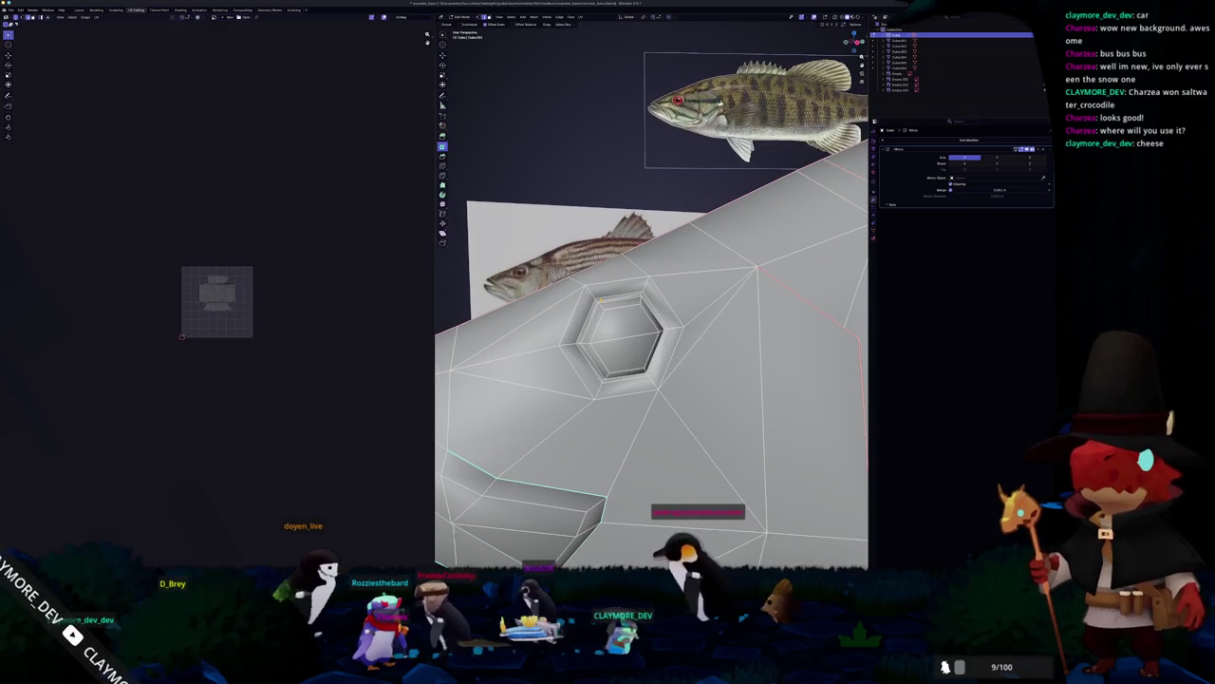
pyautogui.rightClick(599, 300)
pyautogui.press('Escape')
pyautogui.rightClick(596, 293)
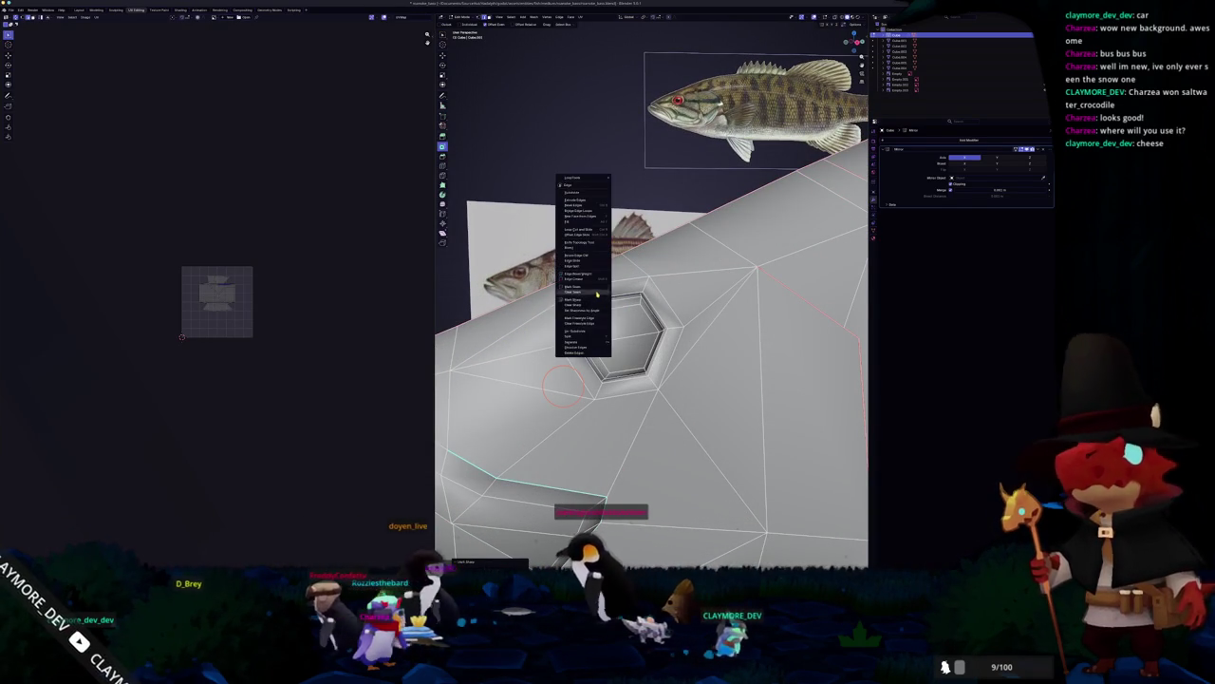
pyautogui.press('Escape')
pyautogui.press('Tab')
pyautogui.scroll(-5, 608, 313)
pyautogui.moveTo(608, 313); pyautogui.dragTo(680, 297)
pyautogui.scroll(1, 680, 298)
# Step: Re-enter Edit Mode on the fish and clear the selection for a fresh edge pick
pyautogui.press('Tab')
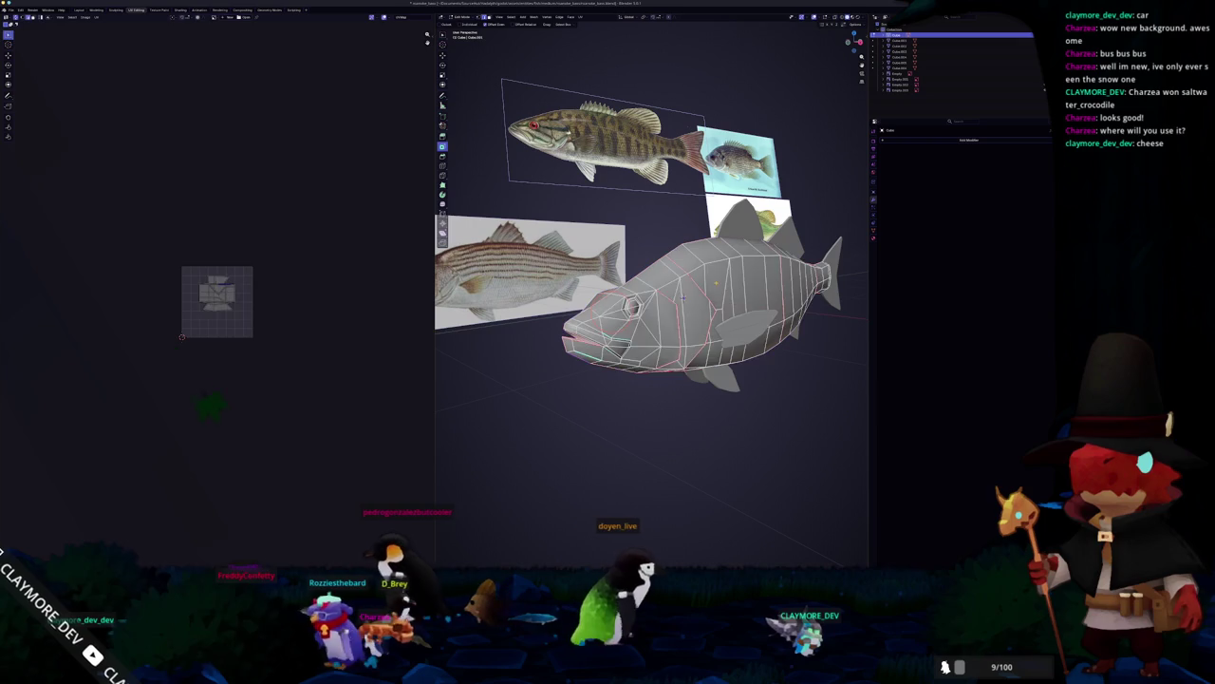
pyautogui.press('a')
pyautogui.moveTo(681, 297)
pyautogui.mouseDown()
pyautogui.moveTo(708, 309)
pyautogui.moveTo(671, 320)
pyautogui.mouseUp()
pyautogui.hotkey('alt', 'a')
pyautogui.rightClick(560, 237)
pyautogui.moveTo(561, 238); pyautogui.dragTo(559, 389)
pyautogui.scroll(2, 559, 389)
# Step: Brush-select edges on the front of the fish and clear their sharp marking
pyautogui.press('c')
pyautogui.rightClick(546, 413)
pyautogui.press('Escape')
pyautogui.rightClick(536, 423)
pyautogui.press('Escape')
pyautogui.moveTo(535, 425)
pyautogui.mouseDown()
pyautogui.moveTo(734, 411)
pyautogui.moveTo(688, 361)
pyautogui.moveTo(689, 294)
pyautogui.moveTo(599, 327)
pyautogui.mouseUp()
pyautogui.rightClick(686, 400)
pyautogui.press('Escape')
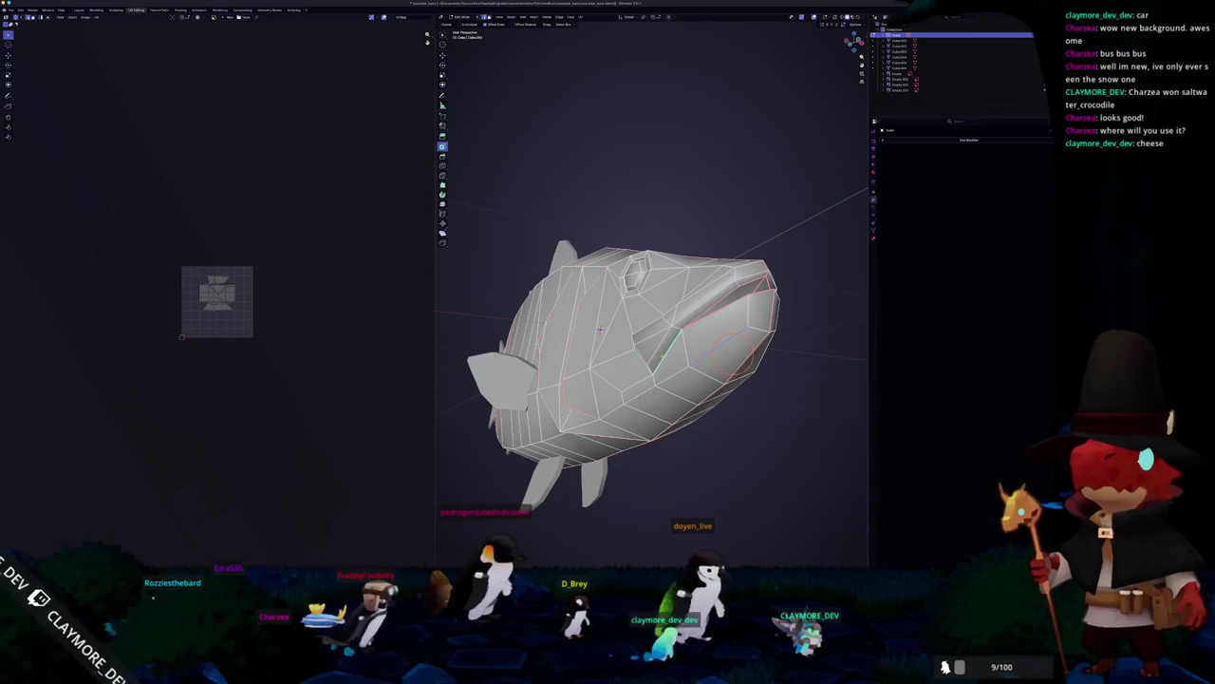
pyautogui.rightClick(663, 356)
pyautogui.click(648, 340)
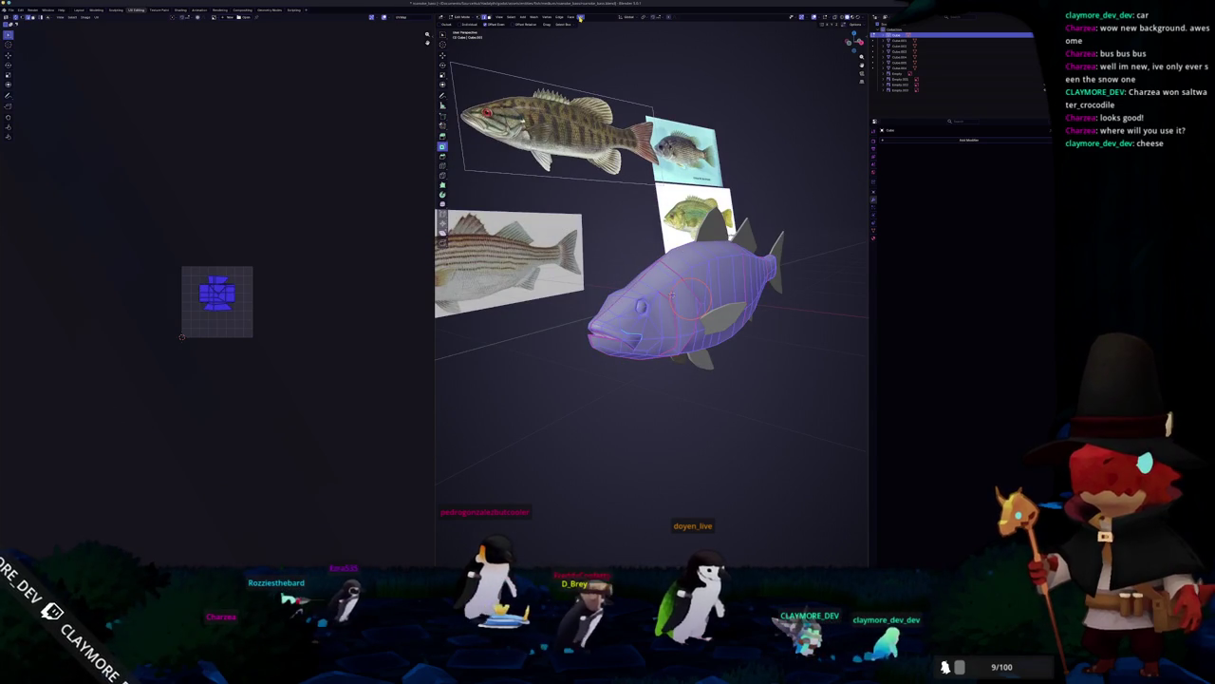
# Step: Toggle the fish between Object and Edit Mode and reselect it after orbiting to its side
pyautogui.click(589, 16)
pyautogui.scroll(4, 288, 245)
pyautogui.scroll(2, 291, 245)
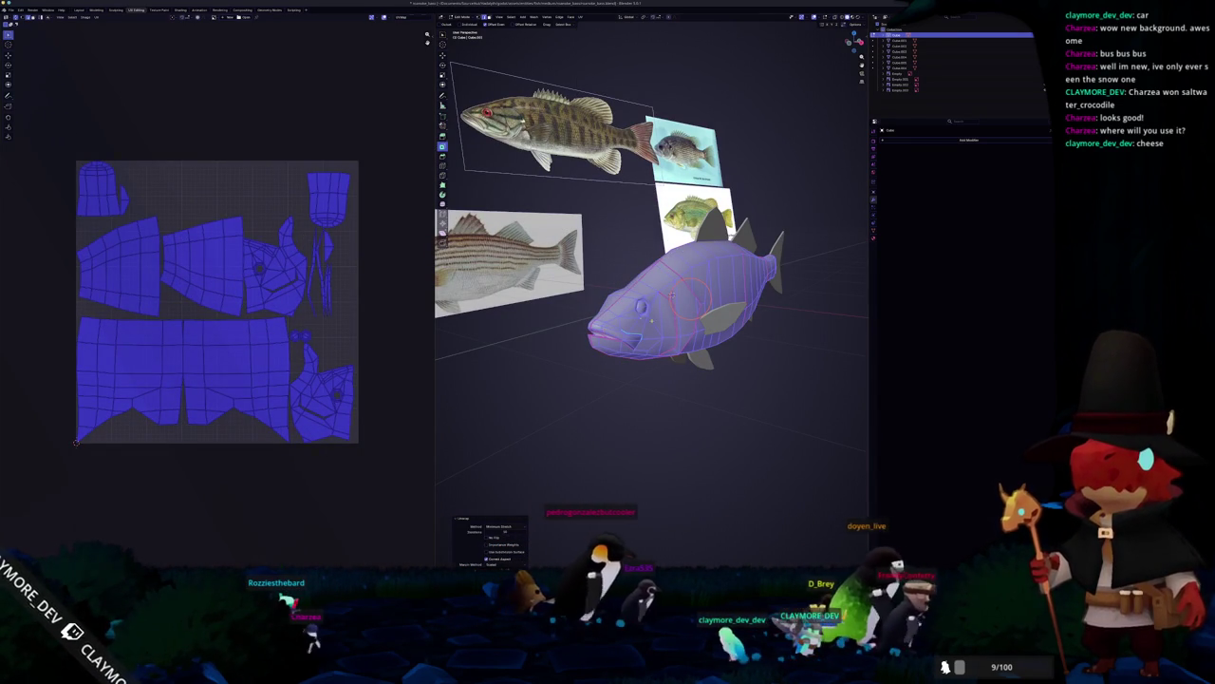
pyautogui.press('Tab')
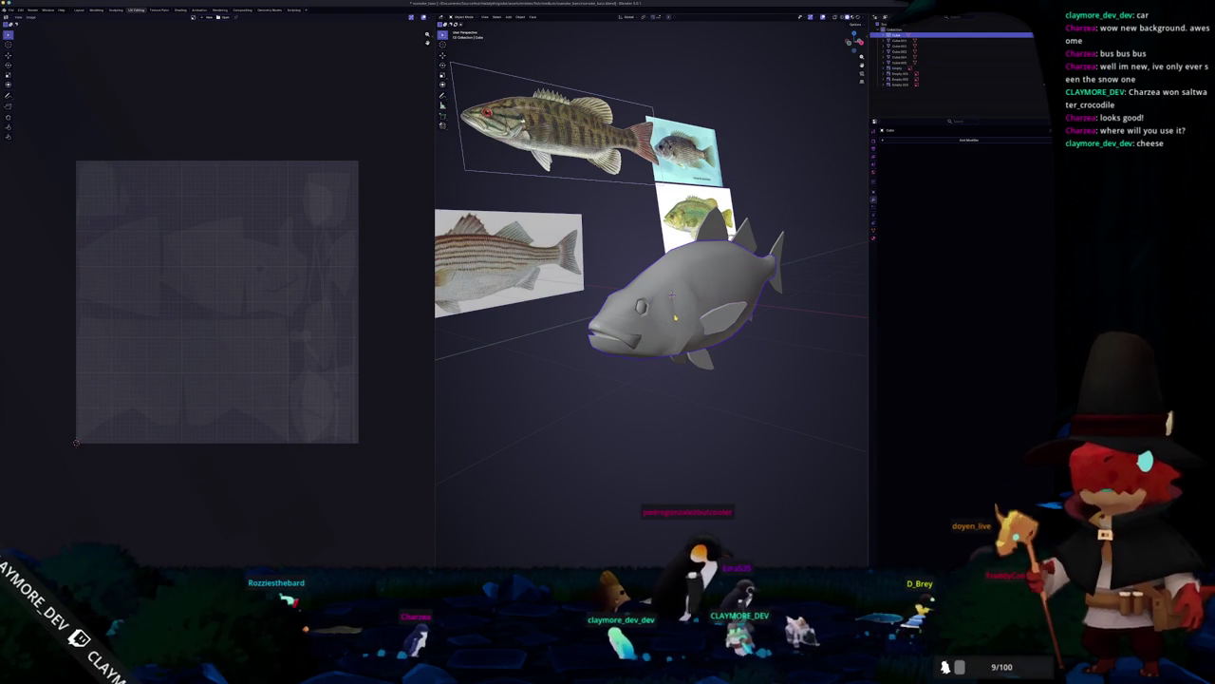
pyautogui.press('Tab')
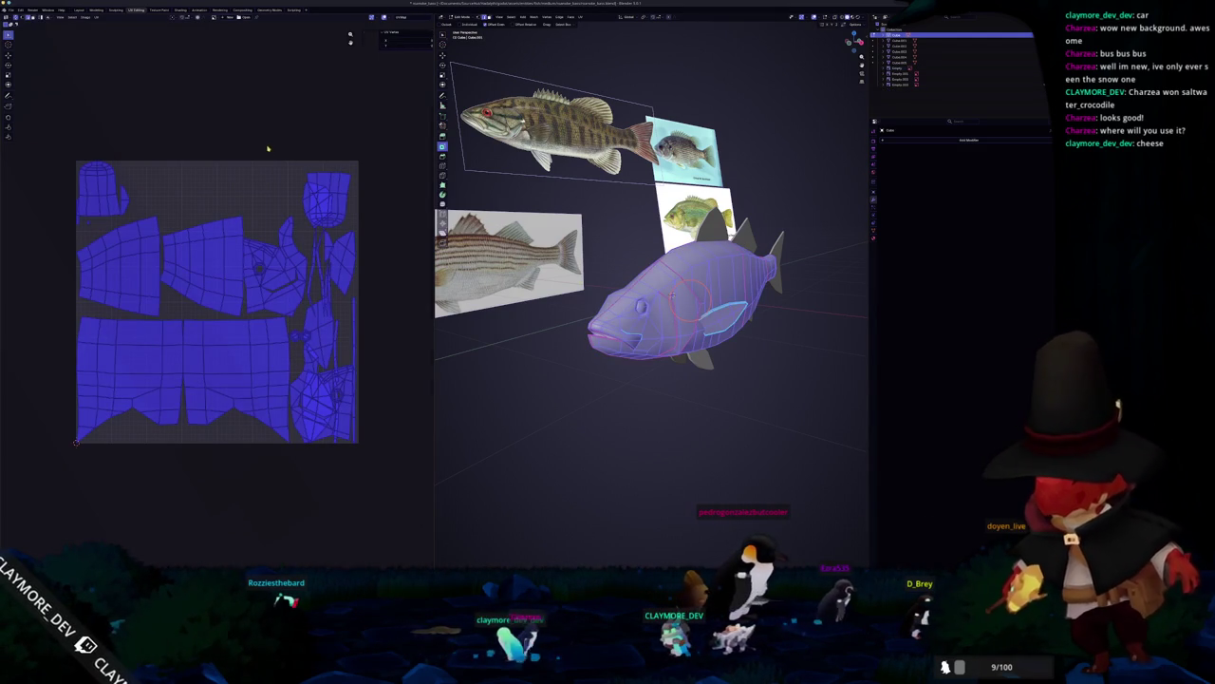
pyautogui.press('Tab')
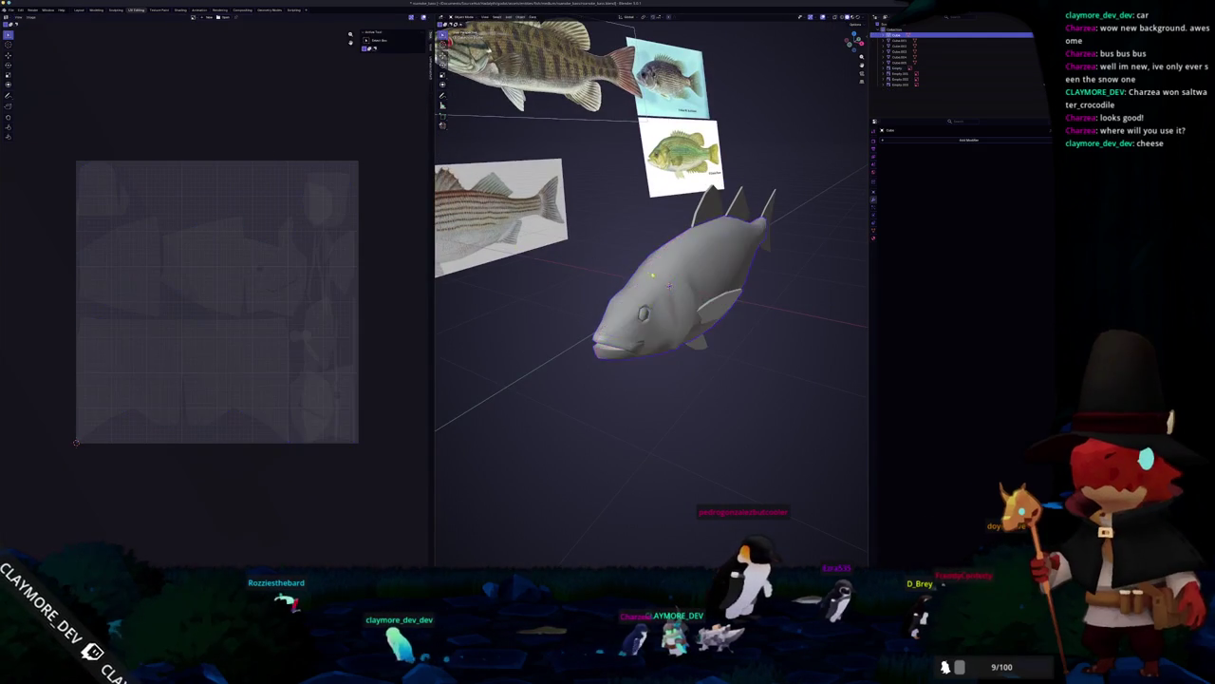
pyautogui.press('Tab')
pyautogui.press('Tab')
pyautogui.click(950, 68)
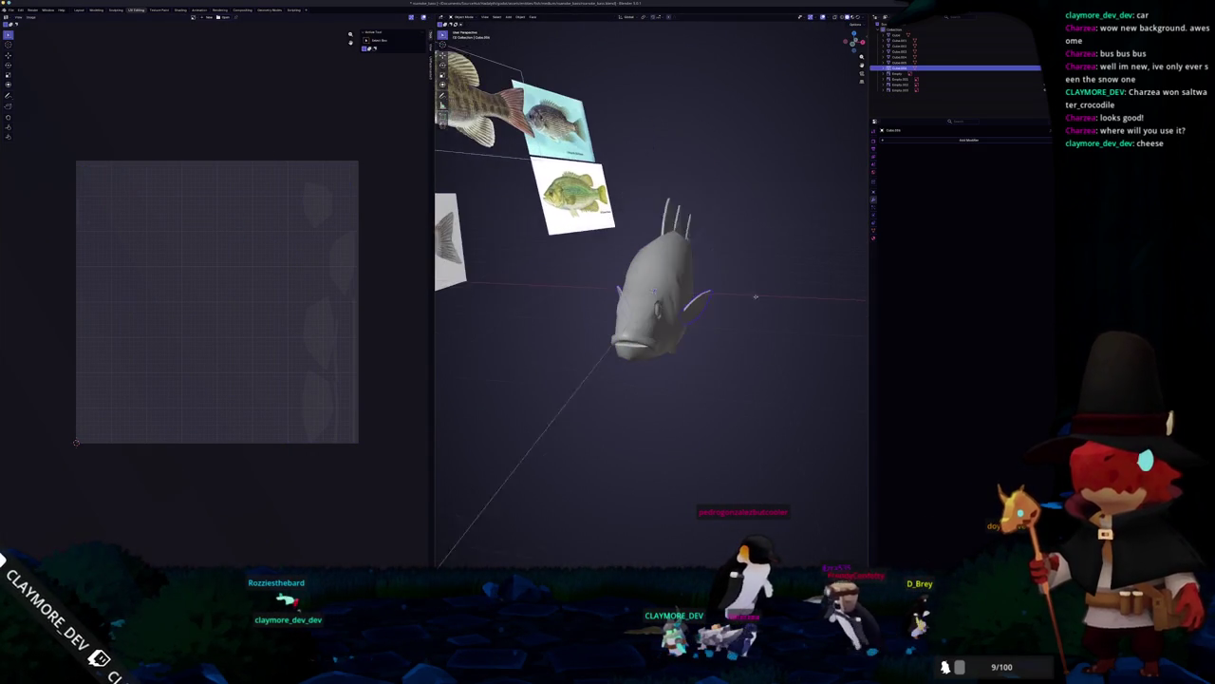
pyautogui.moveTo(655, 303); pyautogui.dragTo(854, 305)
pyautogui.click(897, 35)
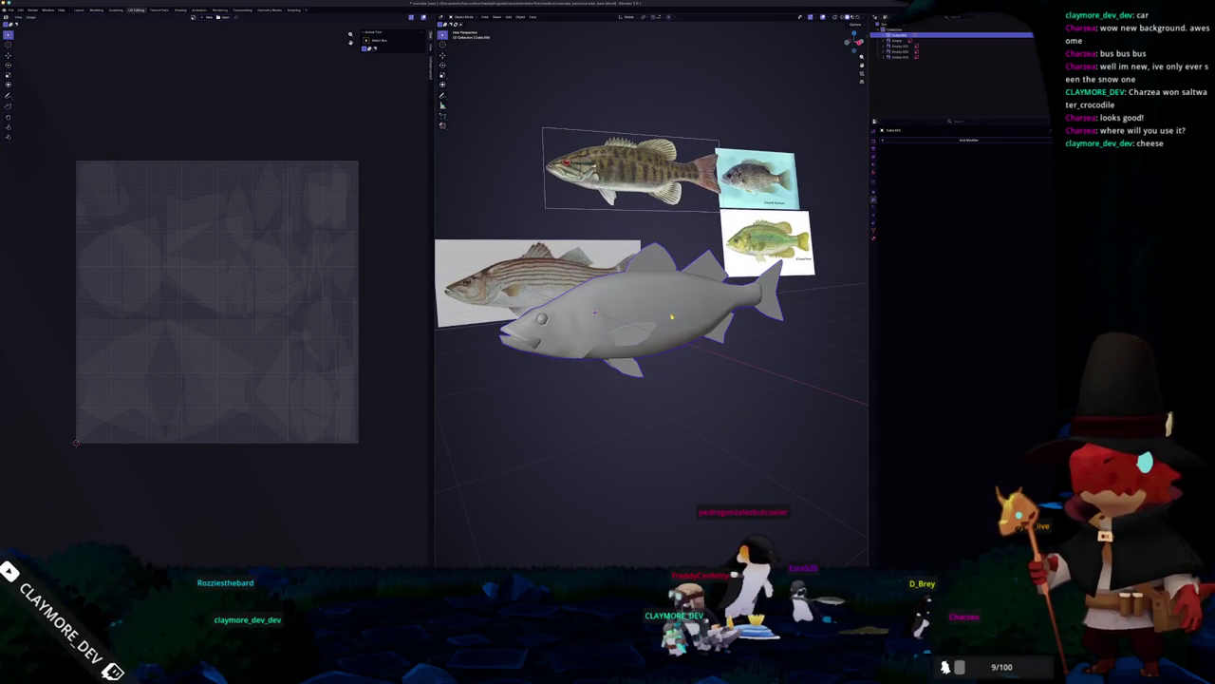
pyautogui.rightClick(671, 316)
# Step: Pack the fish's UV islands with UVPackmaster to fill the texture space
pyautogui.press('Tab')
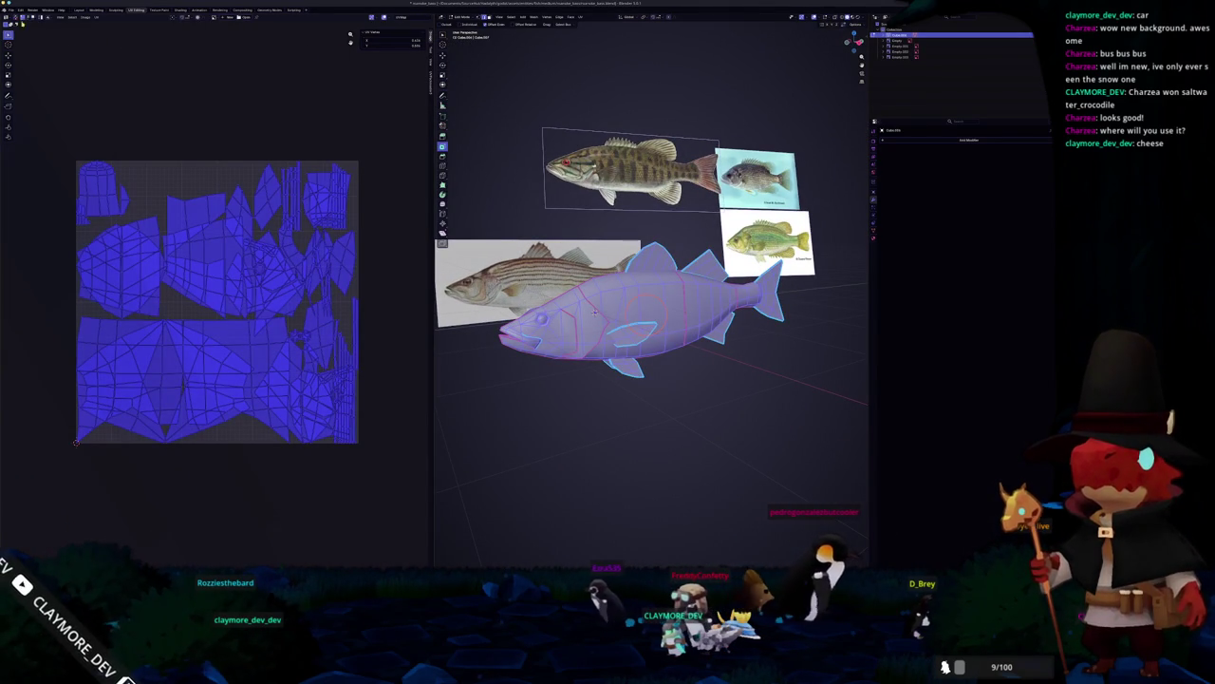
pyautogui.press('n')
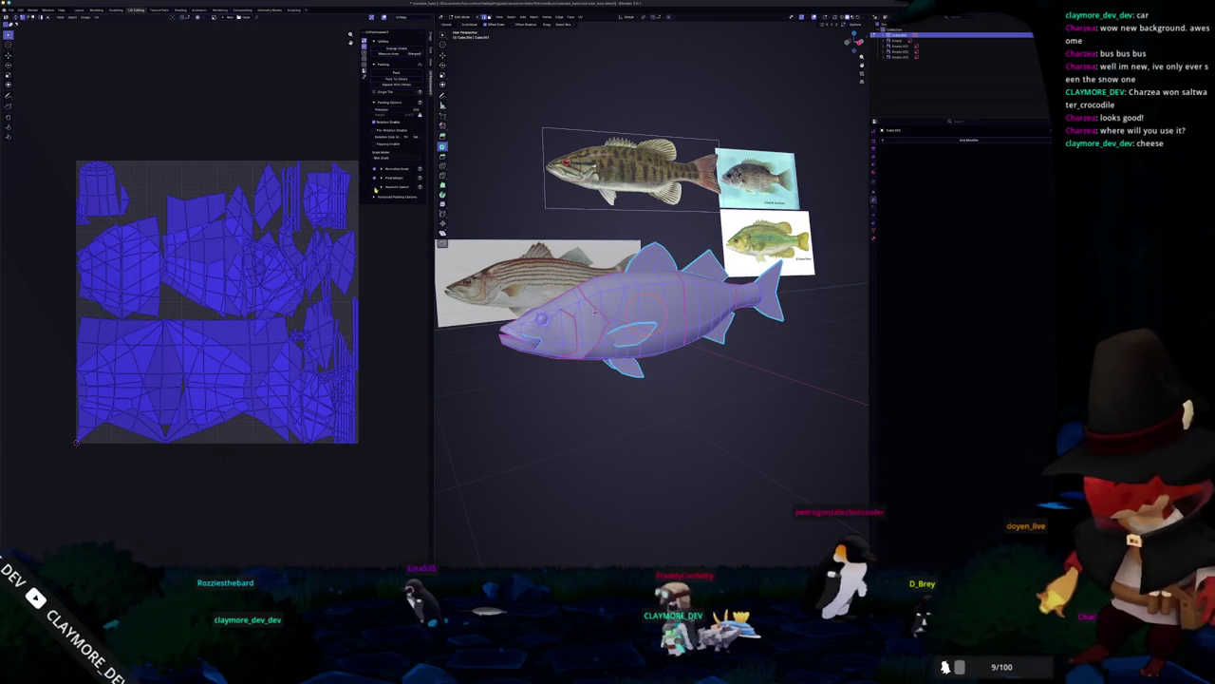
pyautogui.click(397, 73)
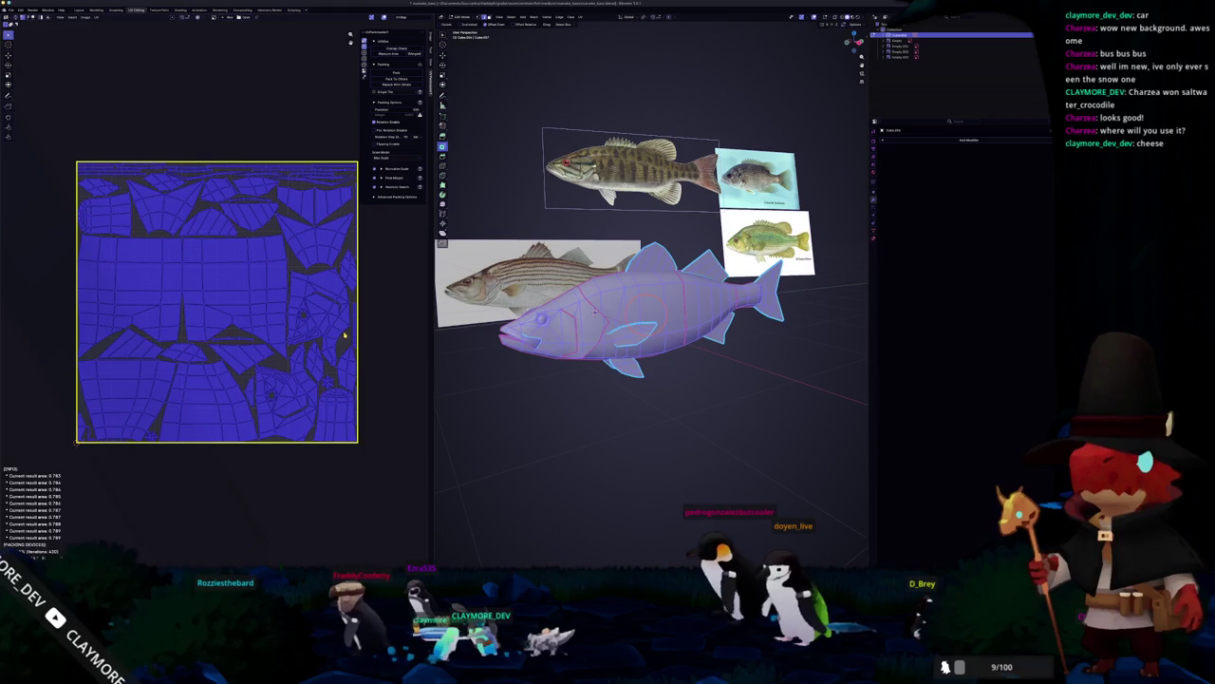
pyautogui.press('Tab')
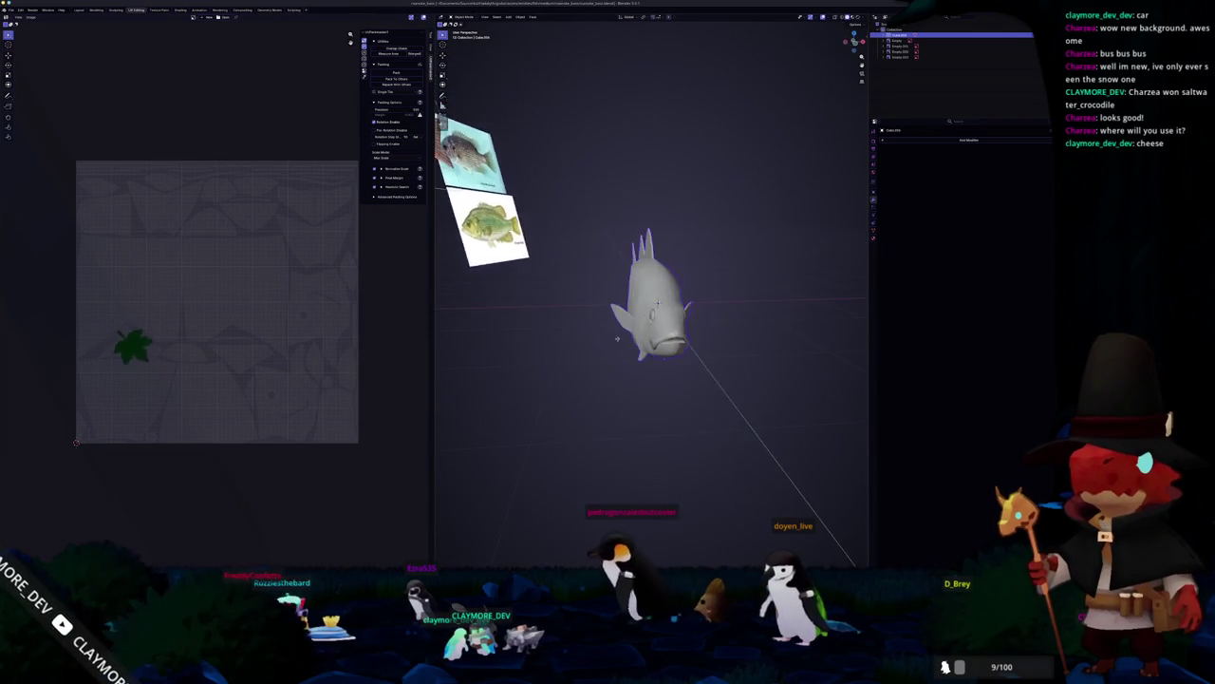
# Step: Scale the fish down, apply its scale, and switch to the Shading workspace
pyautogui.scroll(5, 501, 345)
pyautogui.moveTo(500, 345)
pyautogui.mouseDown()
pyautogui.moveTo(570, 323)
pyautogui.moveTo(551, 342)
pyautogui.moveTo(589, 332)
pyautogui.moveTo(418, 211)
pyautogui.mouseUp()
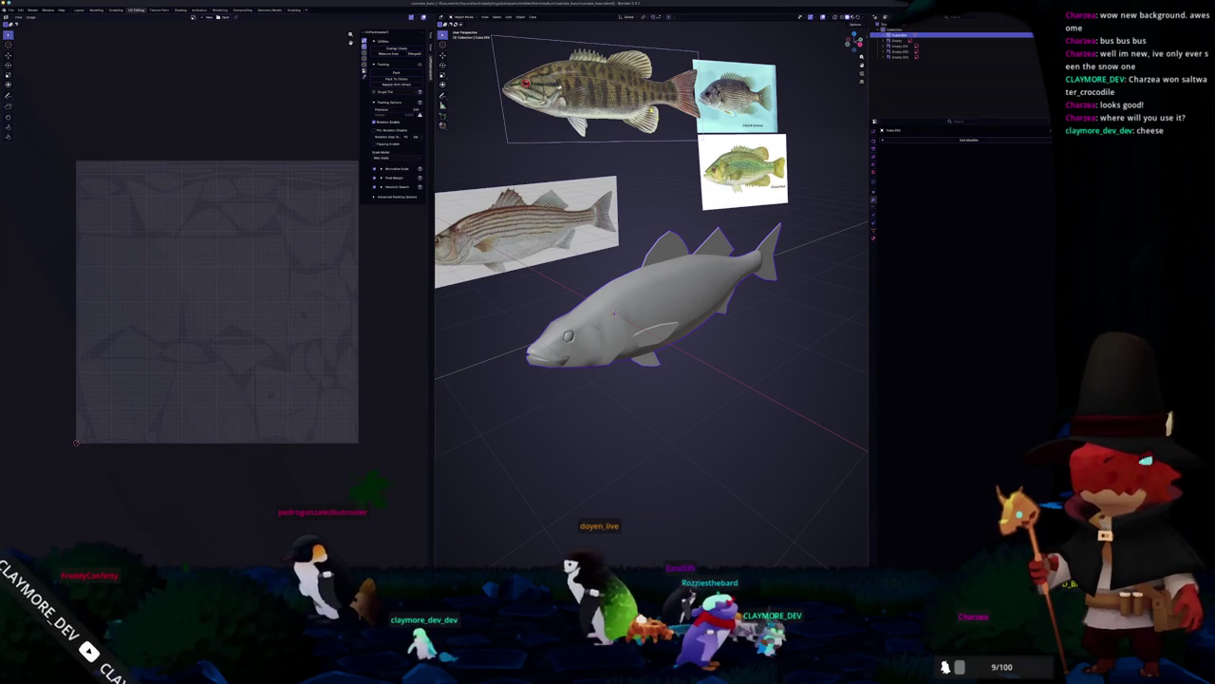
pyautogui.press('n')
pyautogui.press('s')
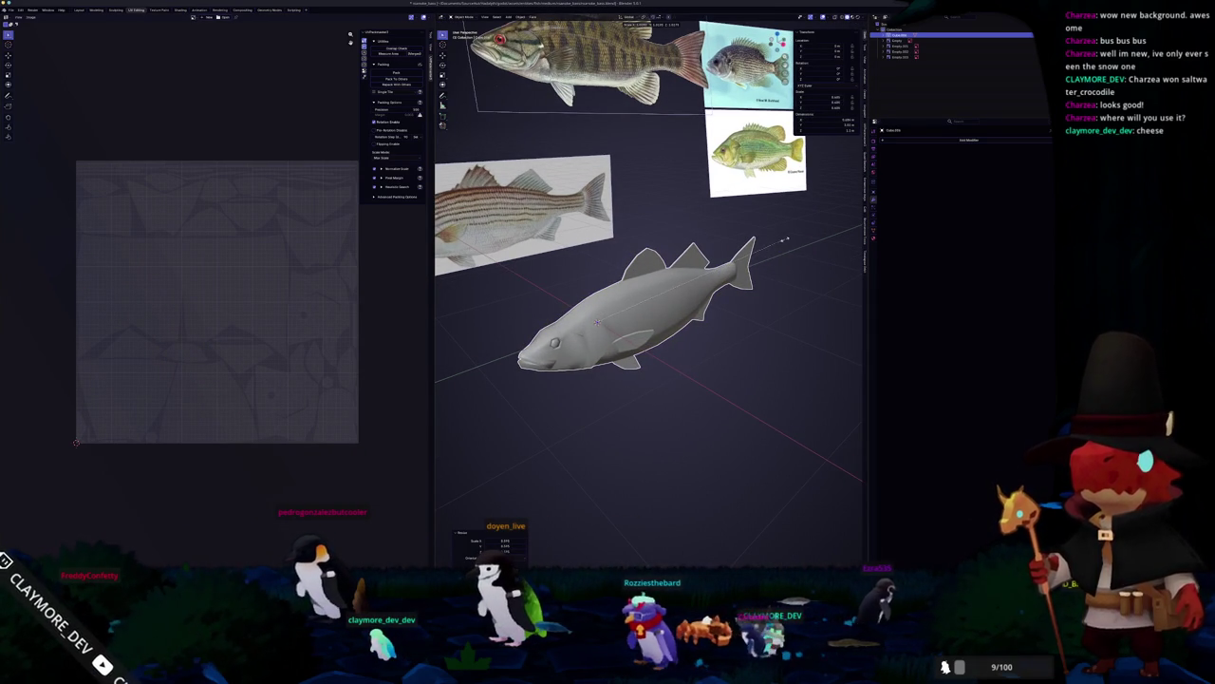
pyautogui.click(781, 240)
pyautogui.hotkey('ctrl', 'a')
pyautogui.click(759, 239)
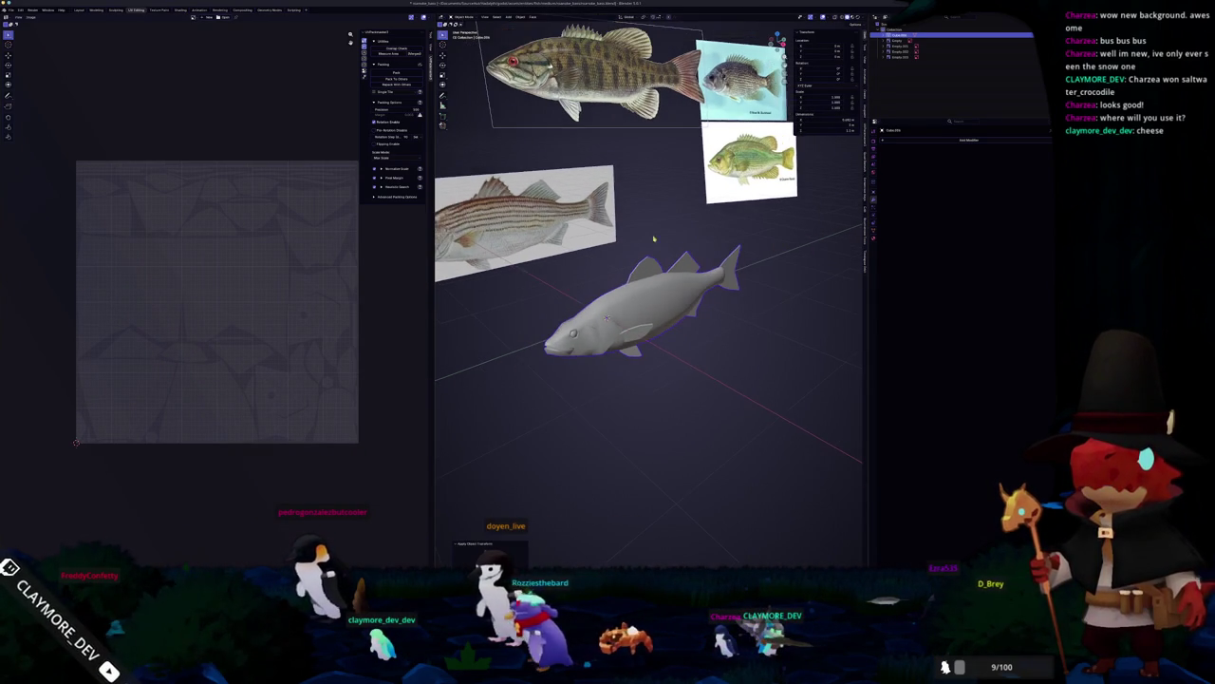
pyautogui.click(180, 9)
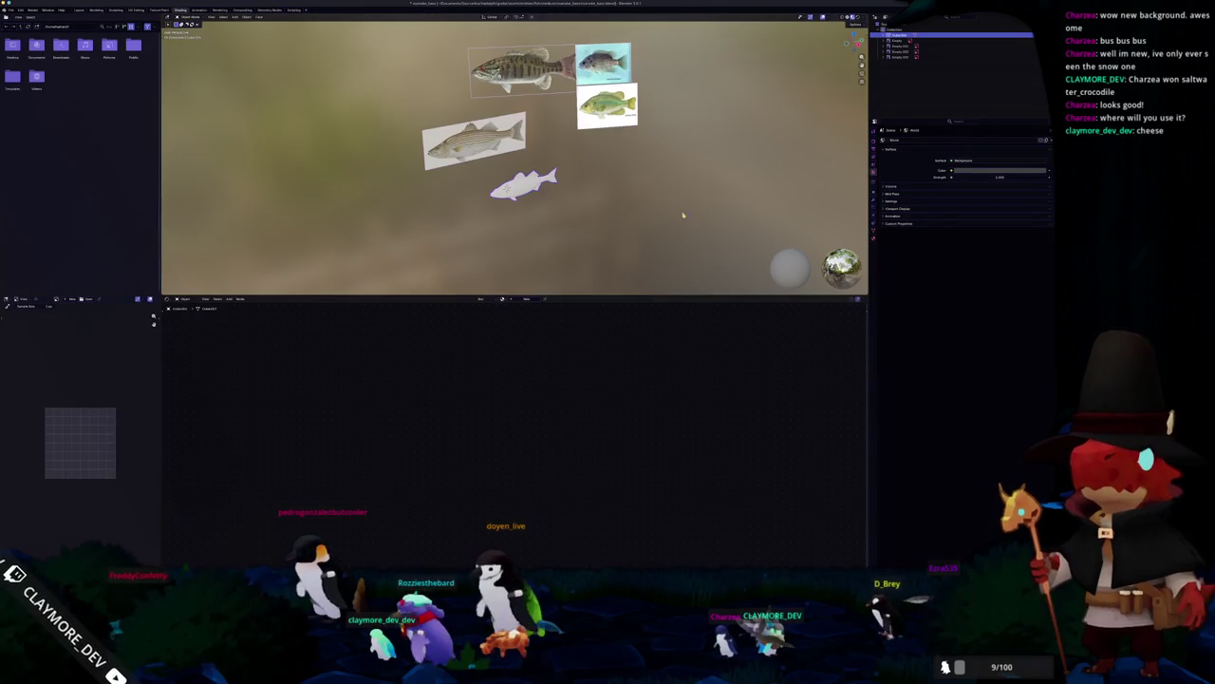
# Step: Add a colour attribute to the fish's mesh data and rename the fish object
pyautogui.scroll(3, 653, 220)
pyautogui.click(874, 231)
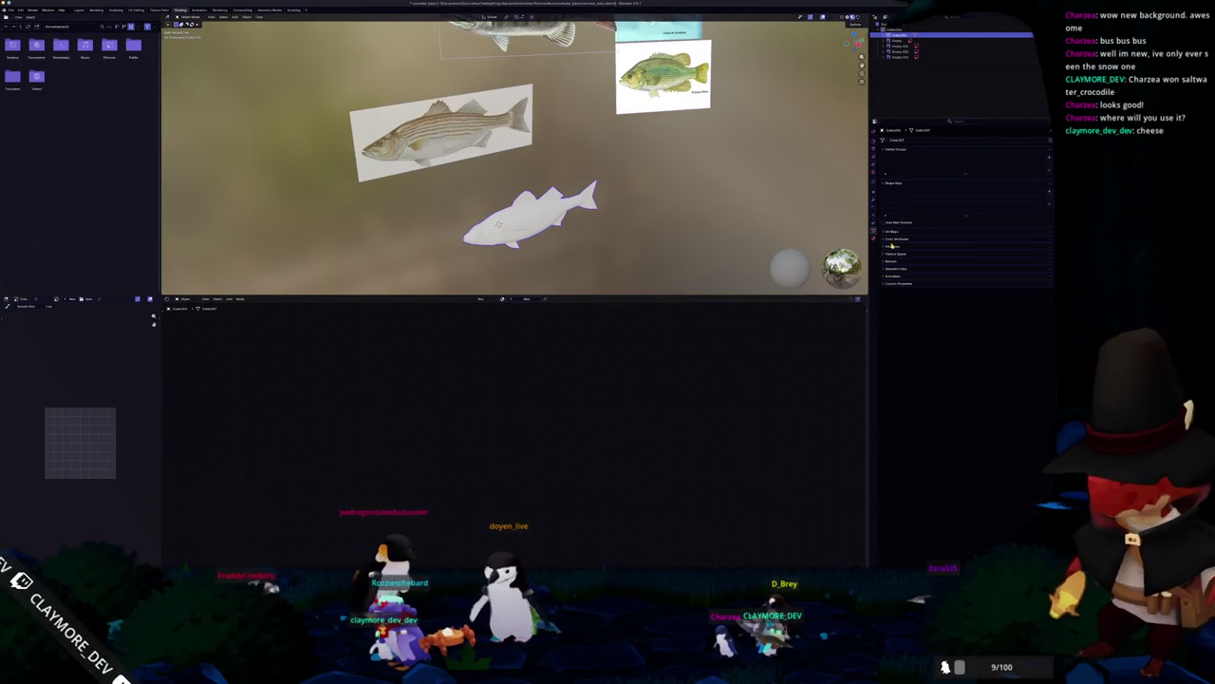
pyautogui.click(1030, 278)
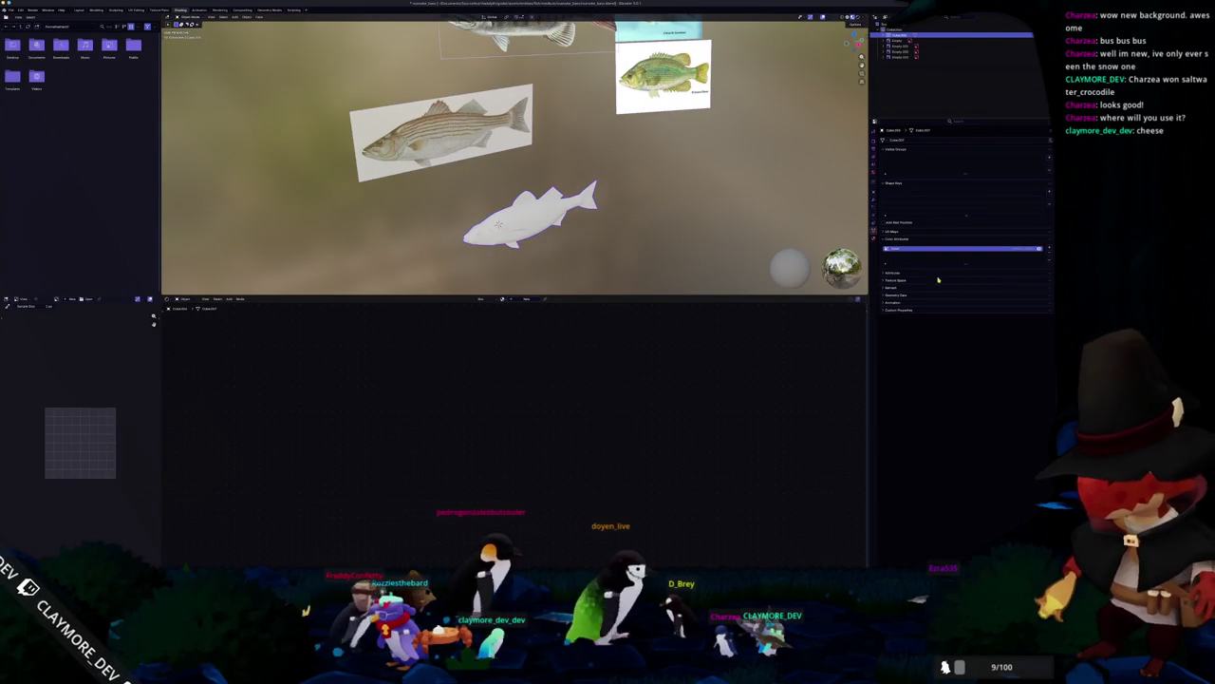
pyautogui.scroll(2, 748, 131)
pyautogui.press('F2')
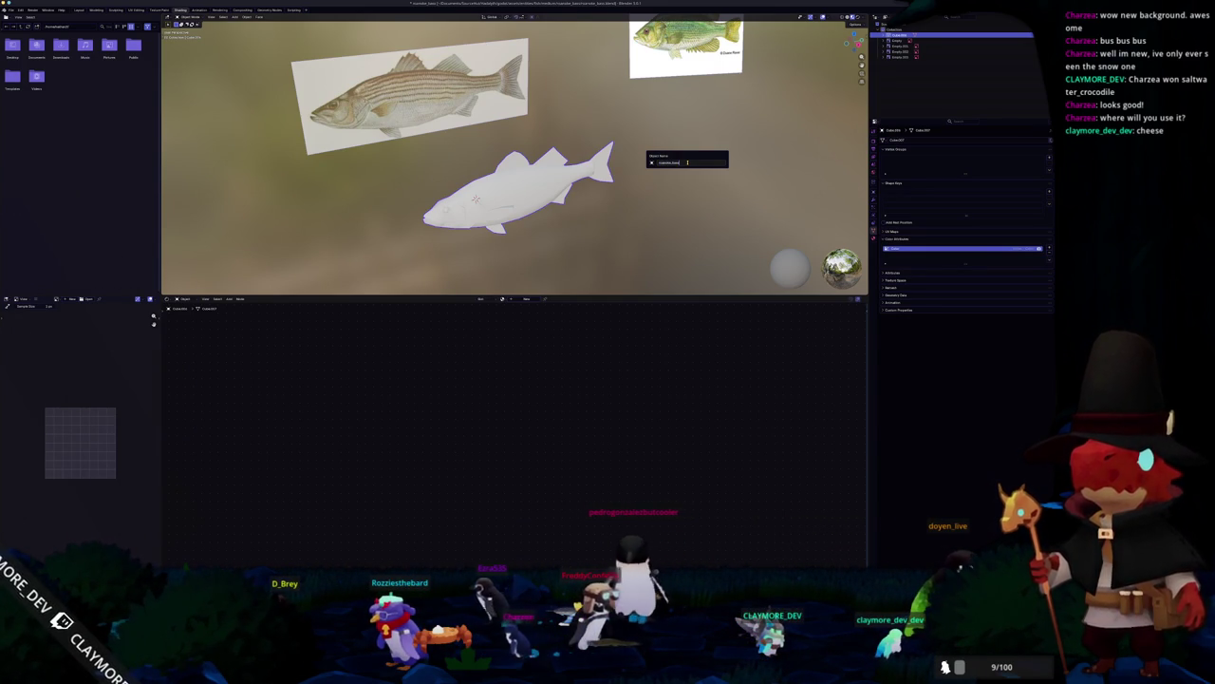
pyautogui.press('Return')
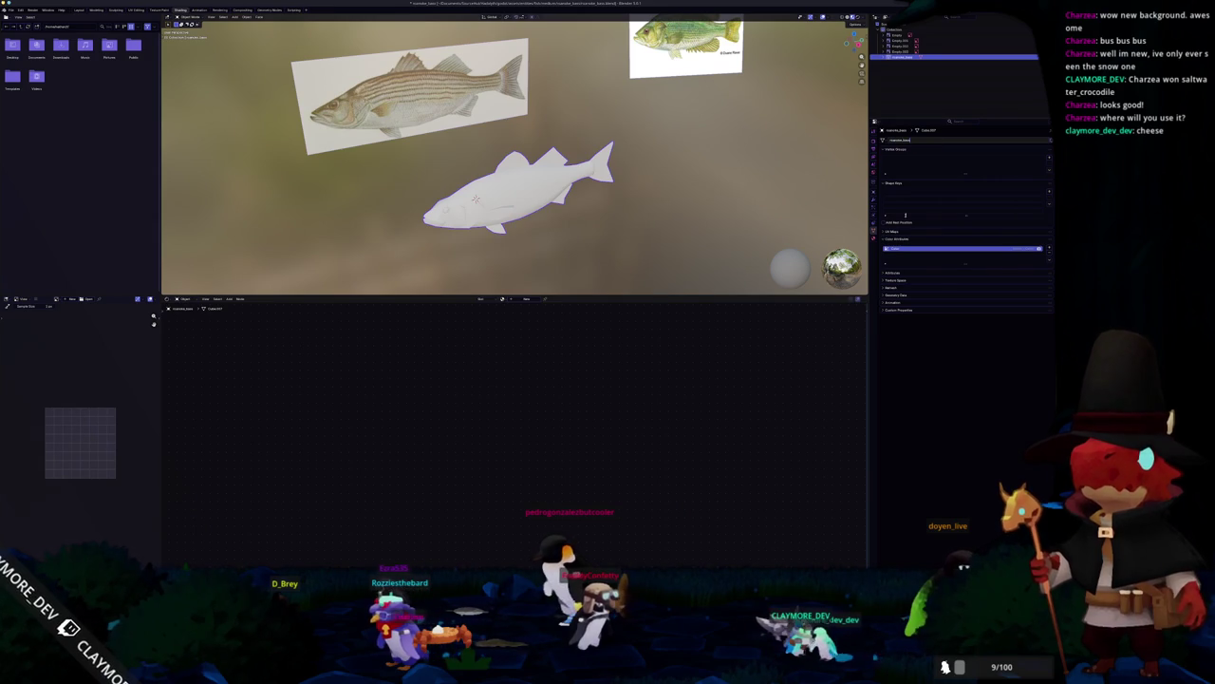
# Step: Create a new fish material and add Texture Coordinate and Color Attribute nodes
pyautogui.click(873, 241)
pyautogui.click(918, 166)
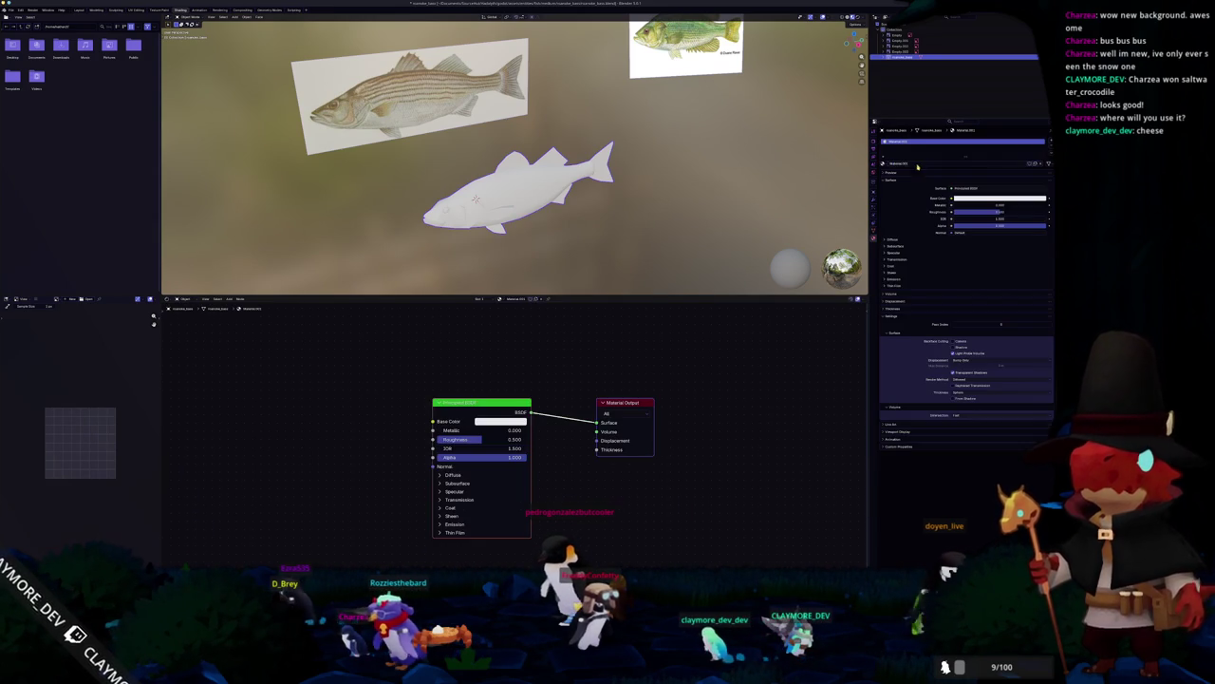
pyautogui.hotkey('shift', 'a')
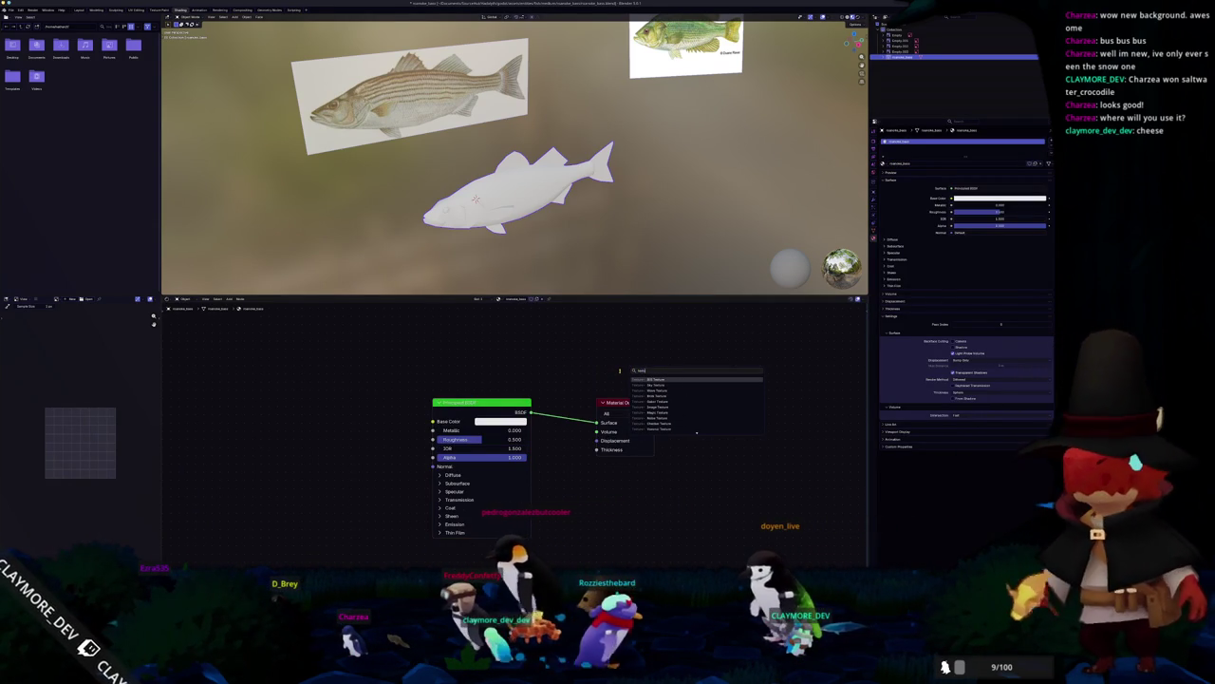
pyautogui.click(655, 378)
pyautogui.click(389, 353)
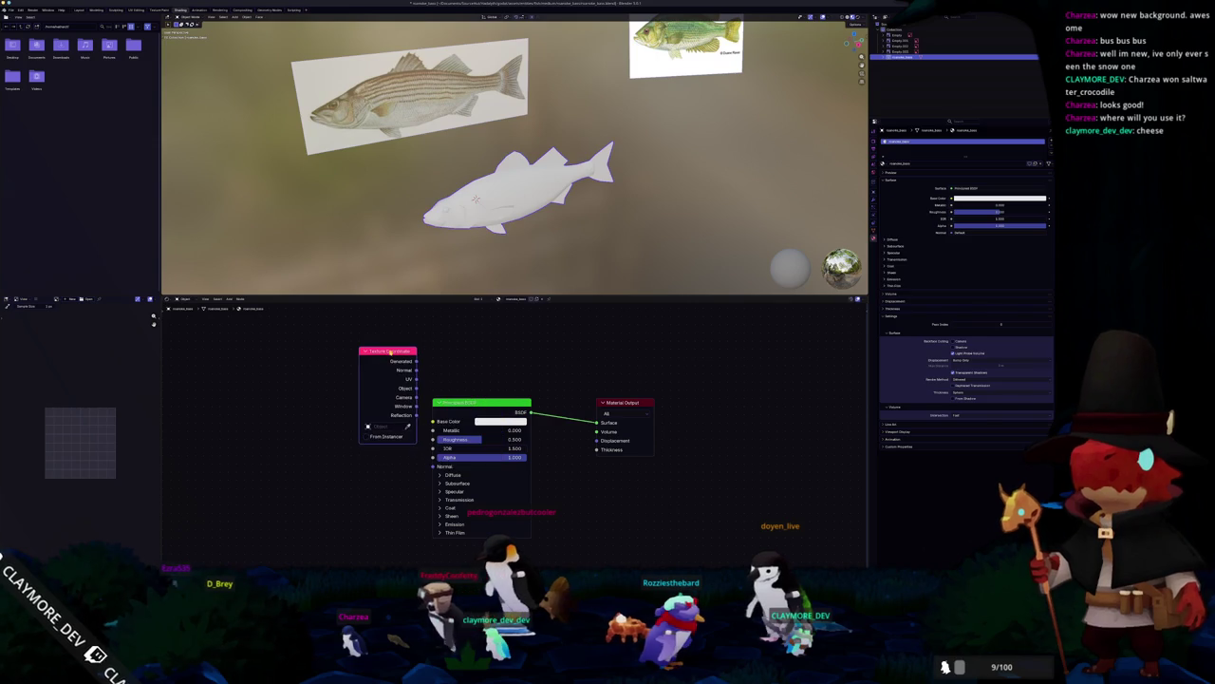
pyautogui.moveTo(415, 361); pyautogui.dragTo(596, 422)
pyautogui.hotkey('shift', 'a')
pyautogui.write('color attribute')
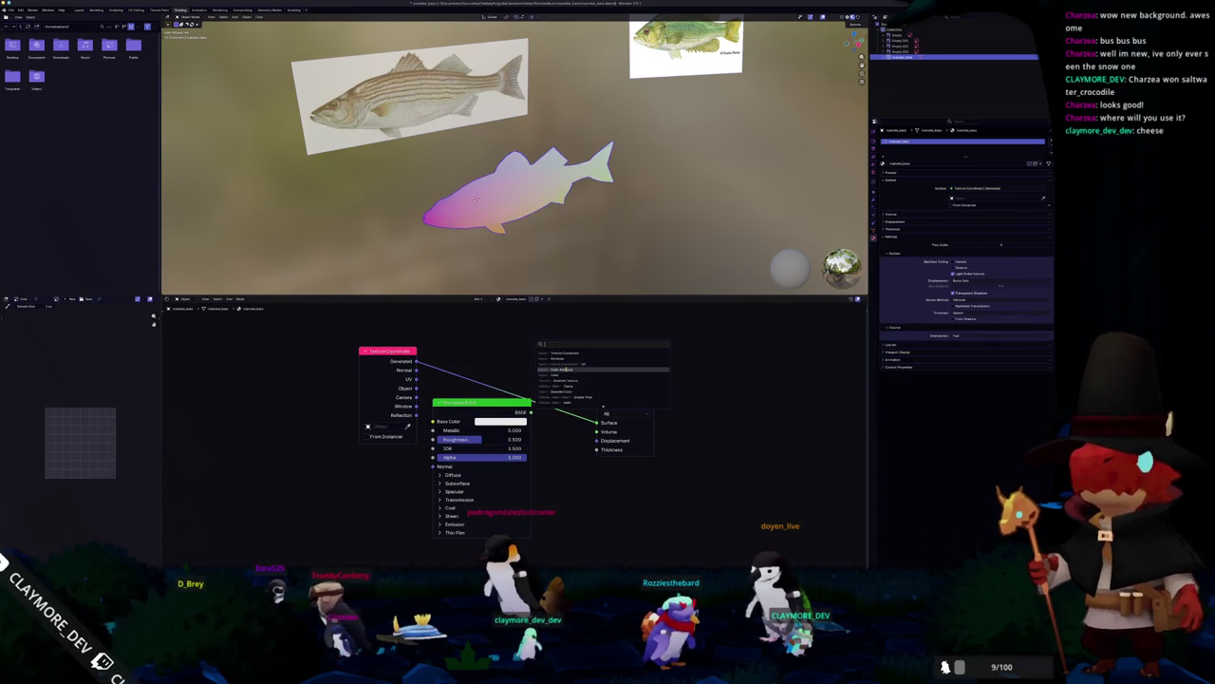
pyautogui.press('Return')
pyautogui.click(637, 375)
# Step: Set the render engine to Cycles and link the Color Attribute node to the material surface
pyautogui.scroll(2, 710, 228)
pyautogui.click(876, 141)
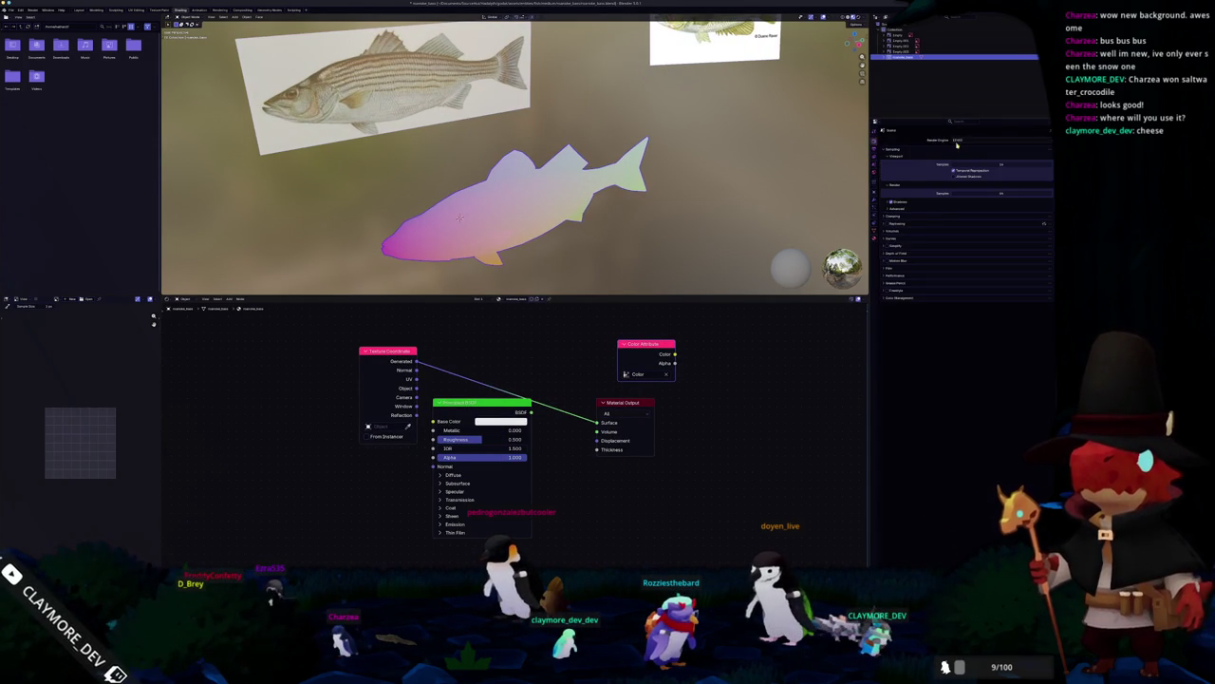
pyautogui.click(962, 161)
pyautogui.click(895, 328)
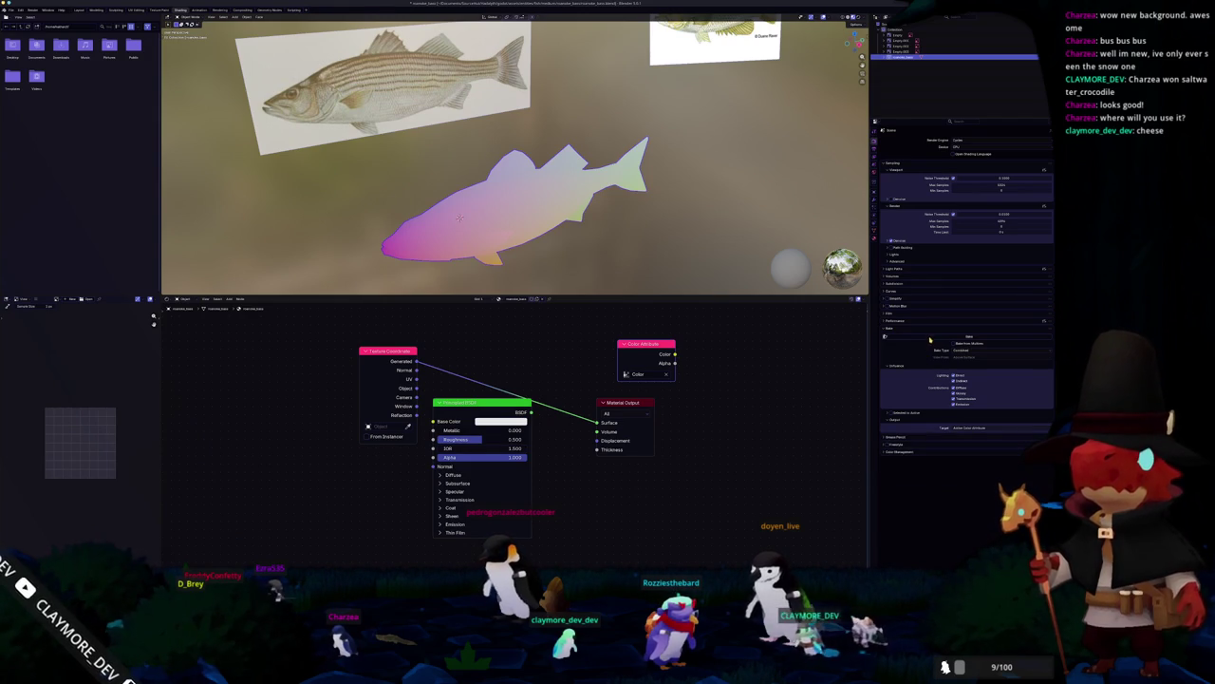
pyautogui.moveTo(597, 421); pyautogui.dragTo(651, 351)
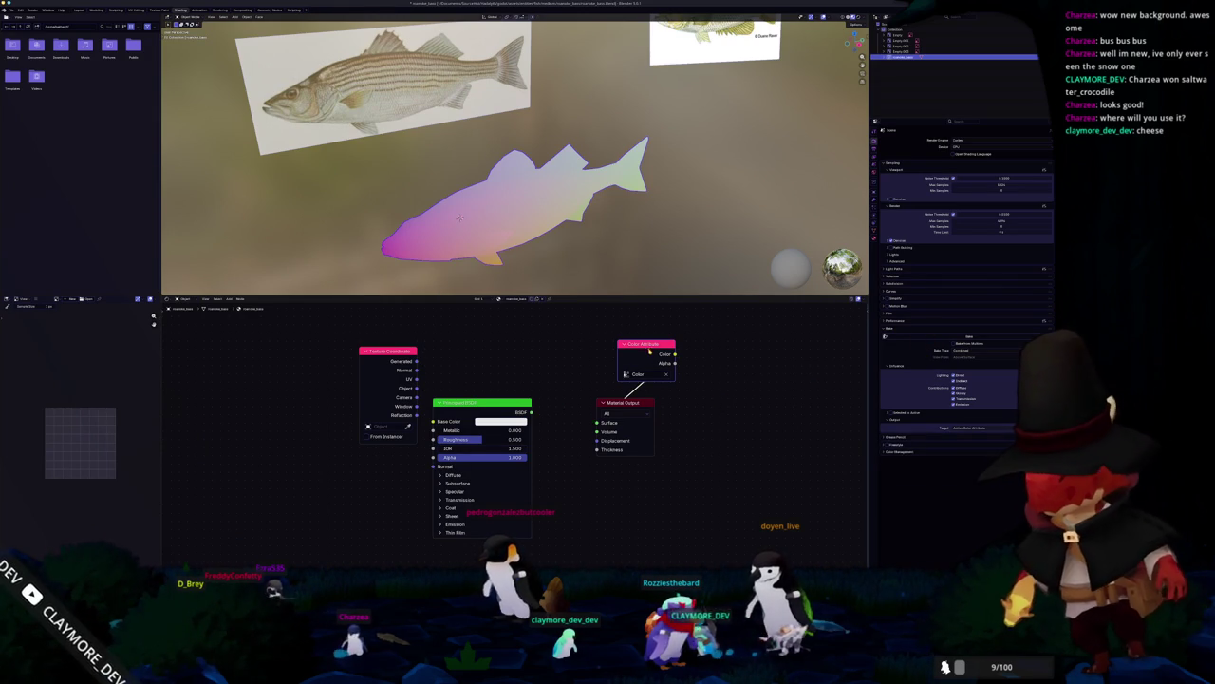
# Step: Apply the fish's transforms and check it against the side reference image
pyautogui.hotkey('ctrl', 'a')
pyautogui.click(582, 228)
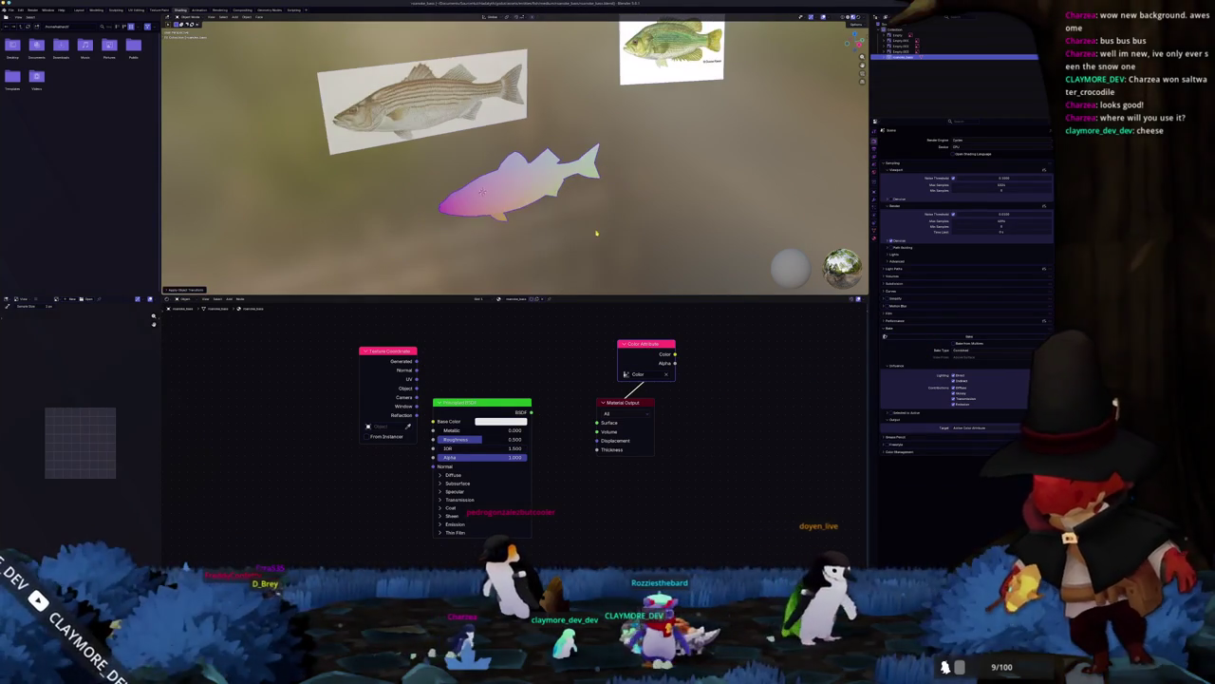
pyautogui.press('KP_1')
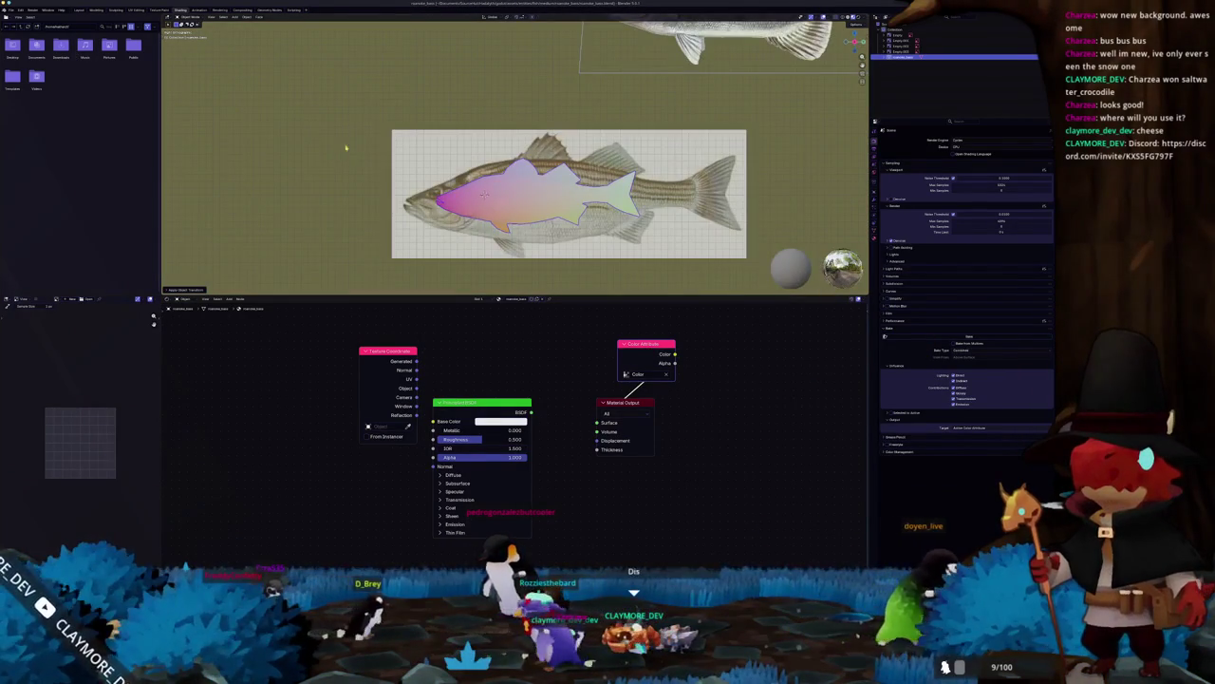
pyautogui.scroll(2, 349, 154)
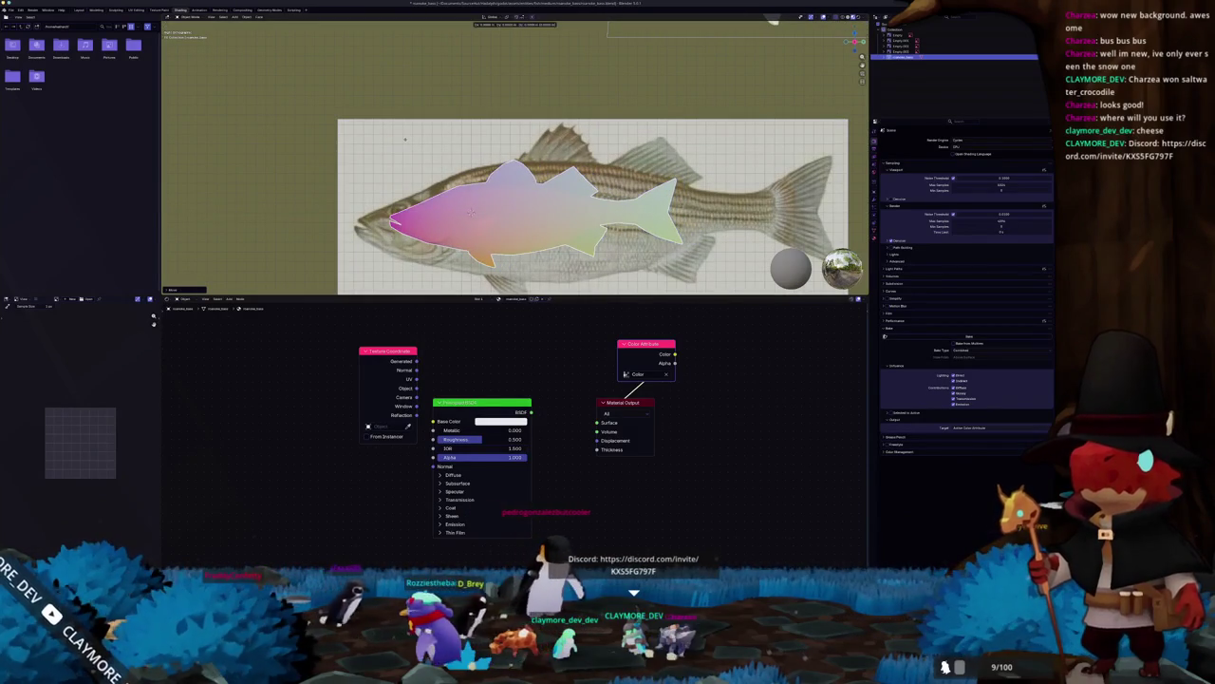
pyautogui.hotkey('ctrl', 'a')
pyautogui.click(401, 142)
pyautogui.moveTo(400, 143); pyautogui.dragTo(255, 59)
# Step: Export the fish model into the game's destination folder, running the export twice with the same settings
pyautogui.click(18, 10)
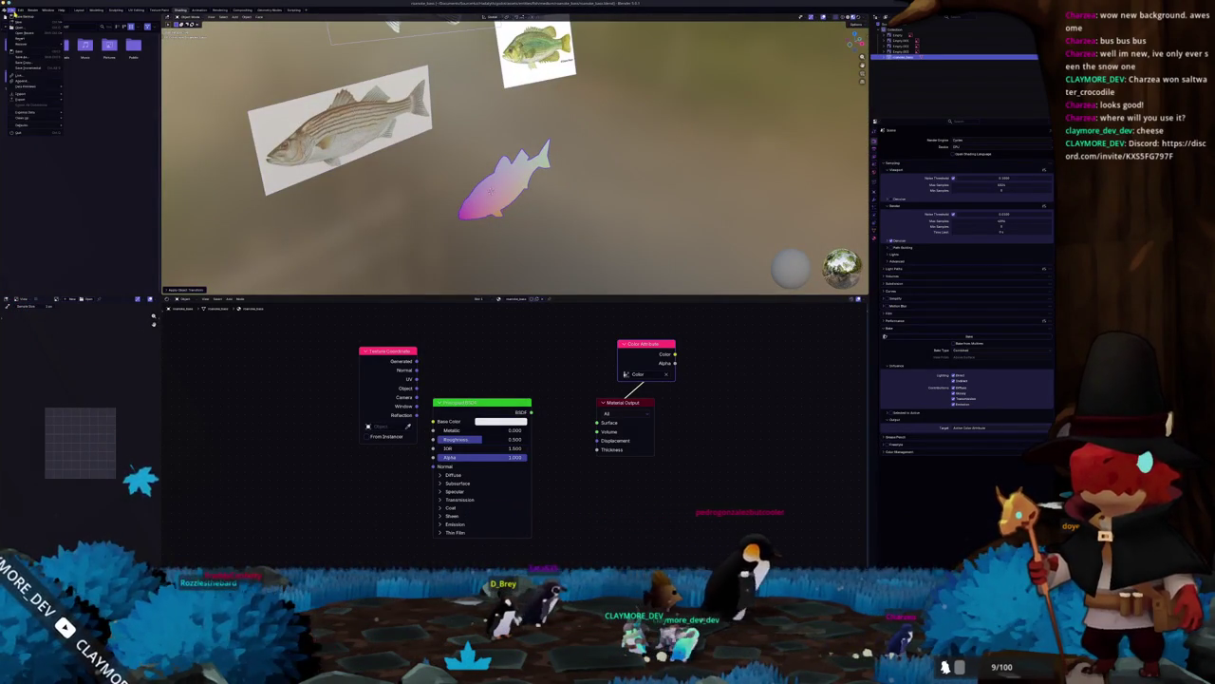
pyautogui.click(94, 144)
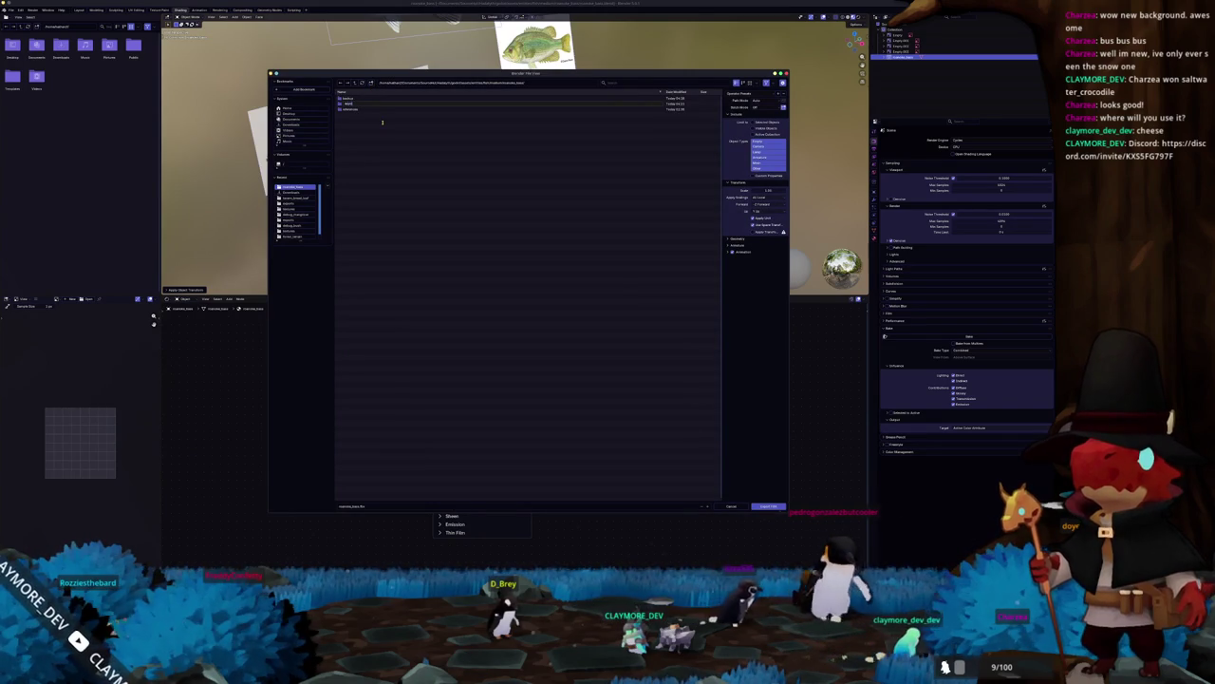
pyautogui.doubleClick(344, 108)
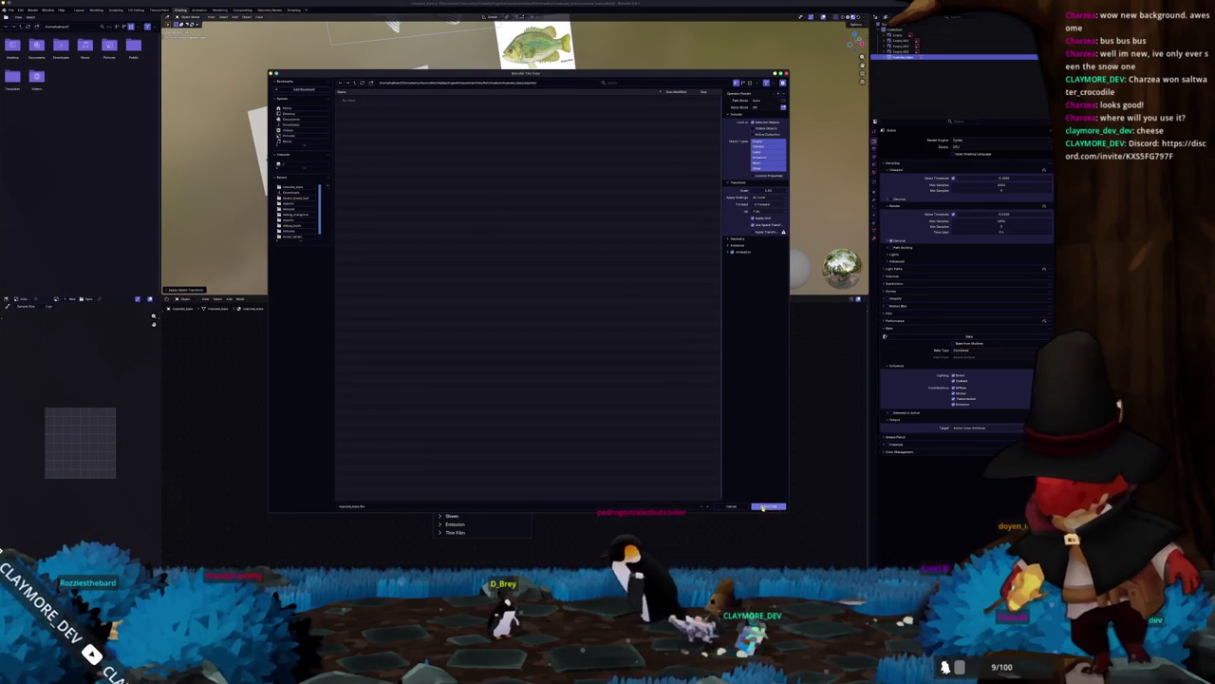
pyautogui.click(762, 507)
pyautogui.click(10, 10)
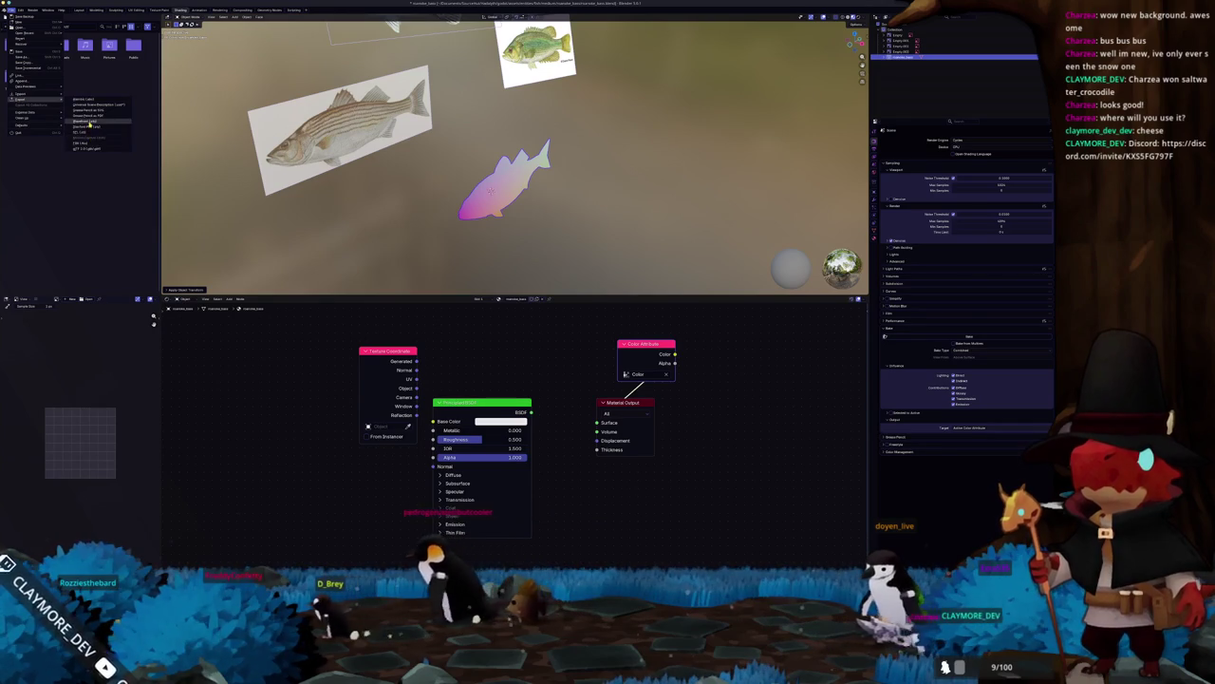
pyautogui.click(85, 122)
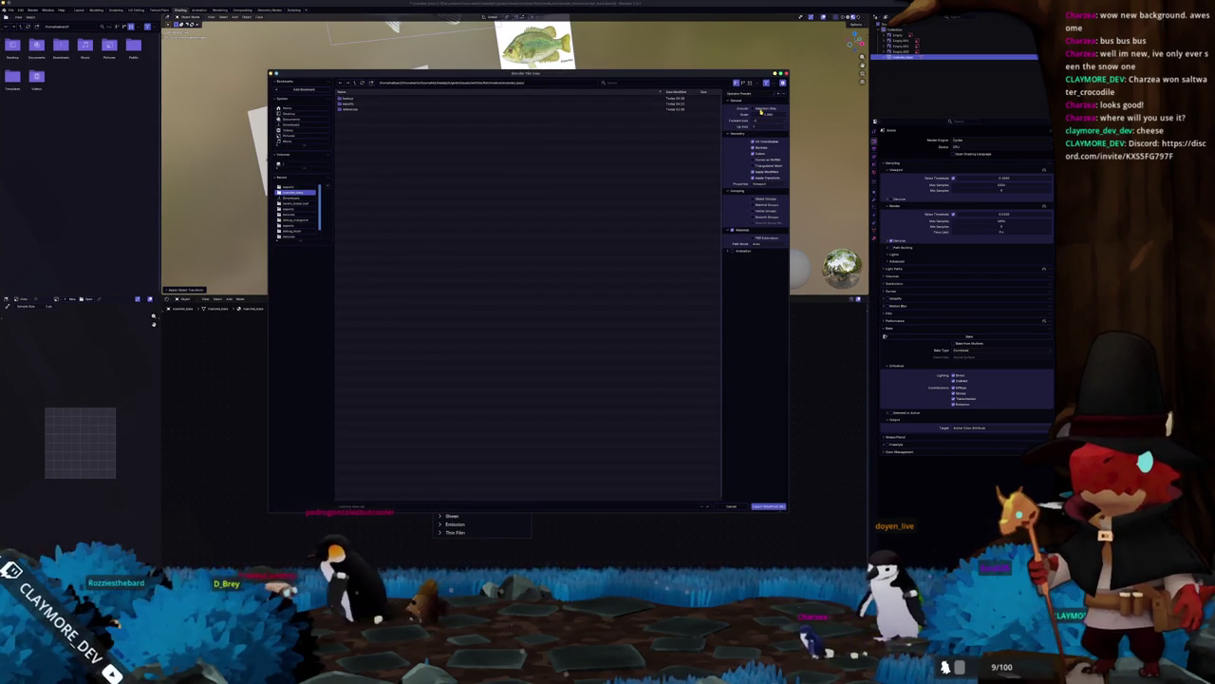
pyautogui.click(770, 507)
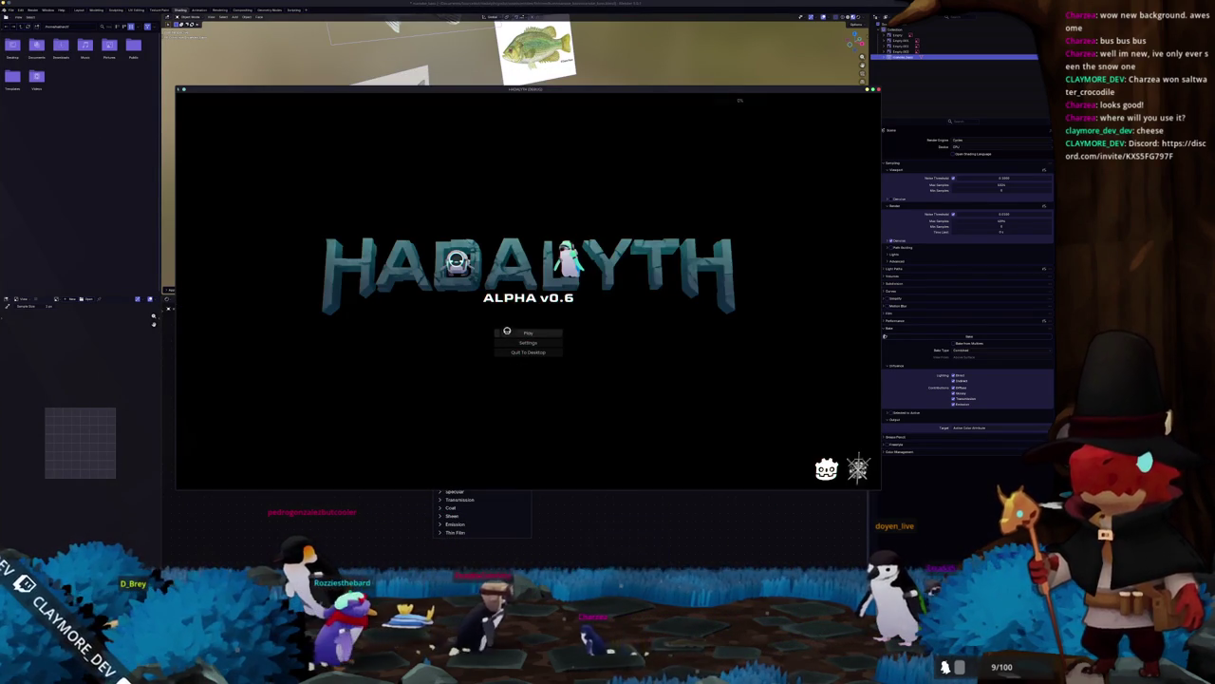
# Step: Load the Voyager save slot and deploy into the Mangrove Forest mission
pyautogui.click(506, 332)
pyautogui.click(461, 333)
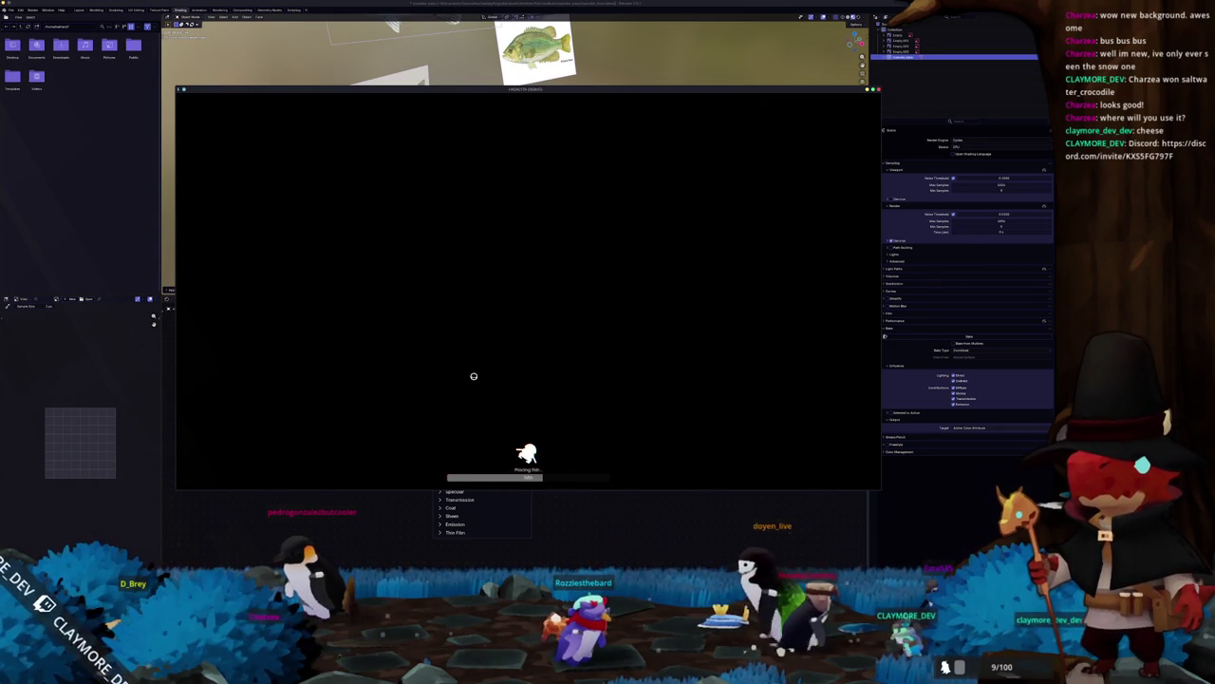
pyautogui.press('Tab')
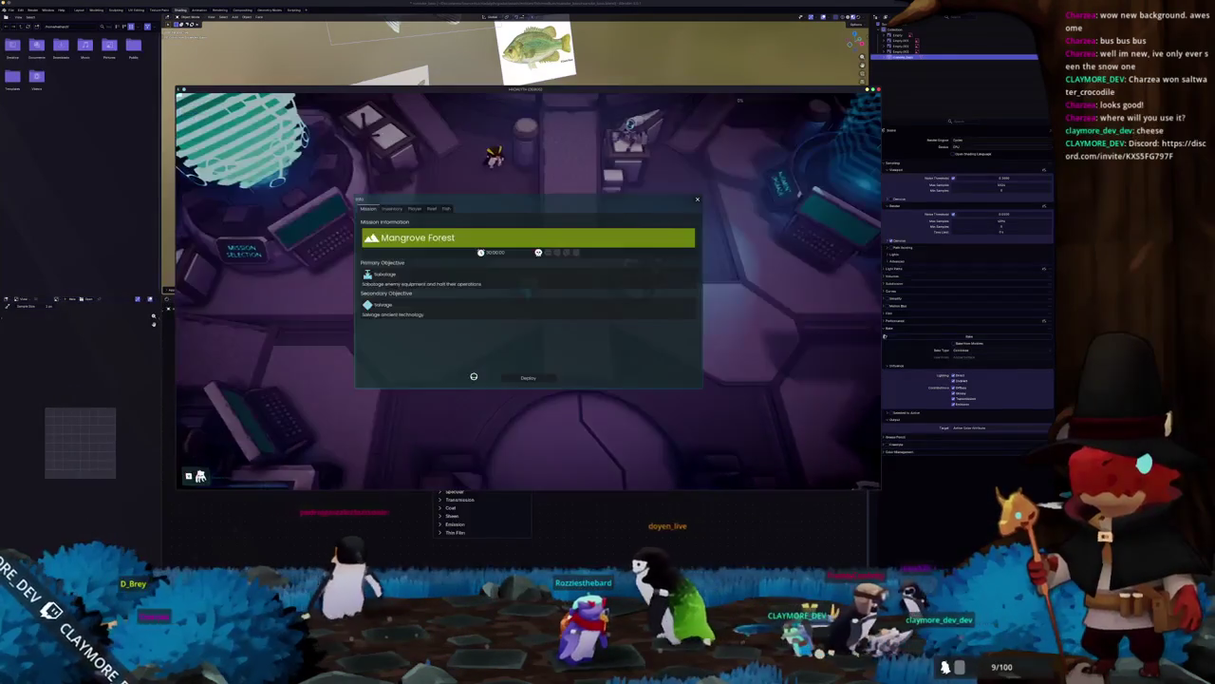
pyautogui.click(541, 378)
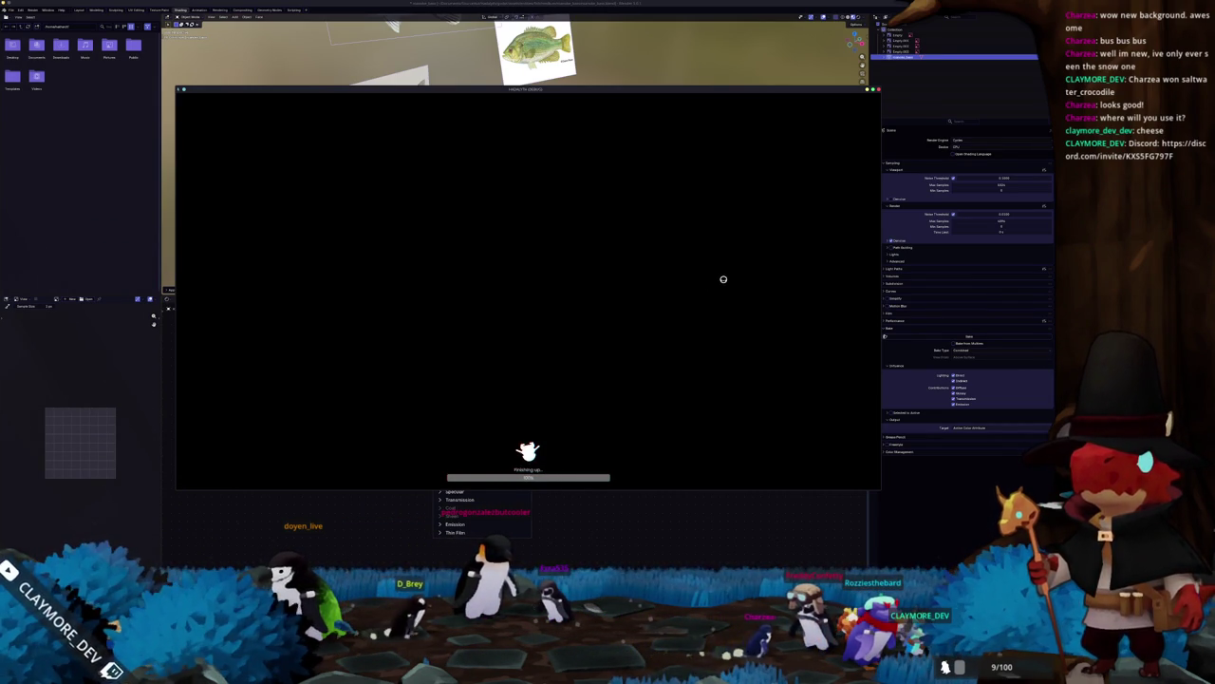
# Step: Move the character around the Mangrove Forest arena and run north out of it
pyautogui.press('d')
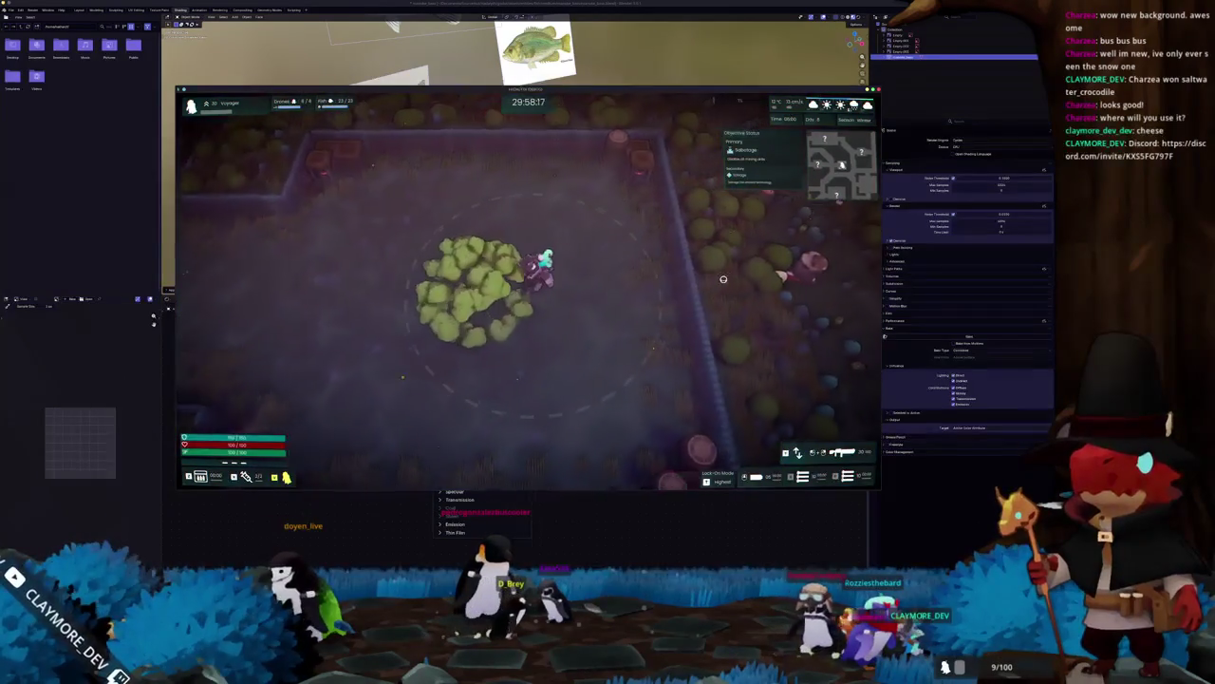
pyautogui.press('w')
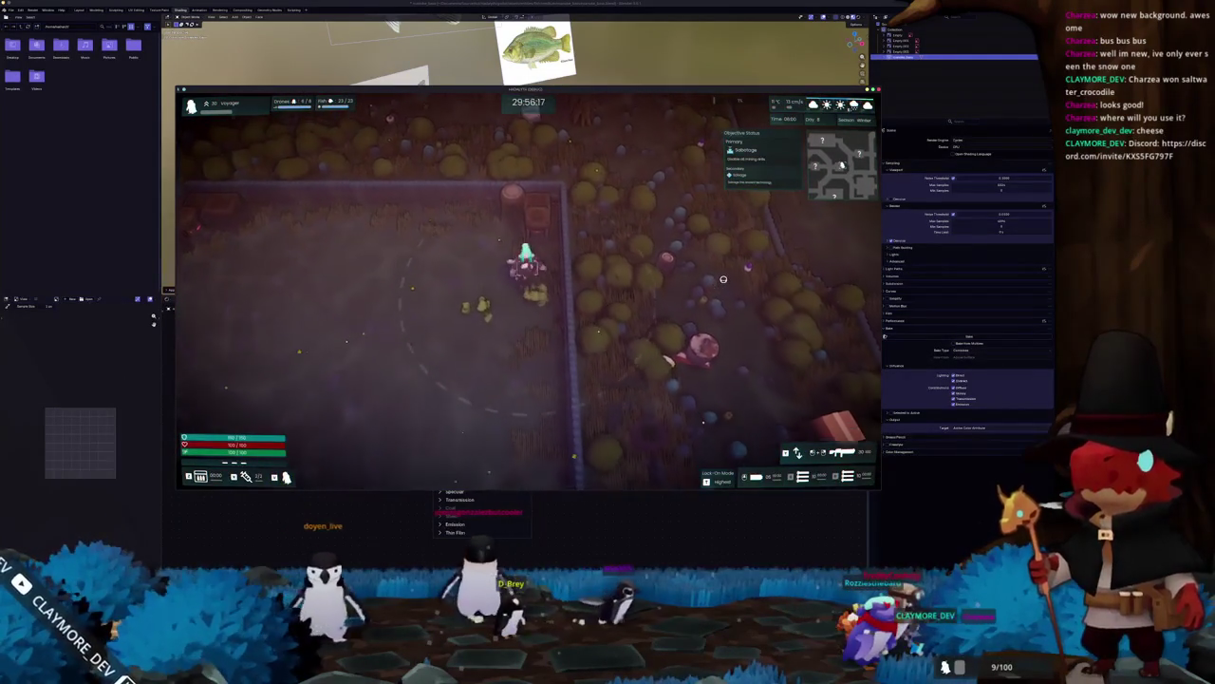
pyautogui.press('w')
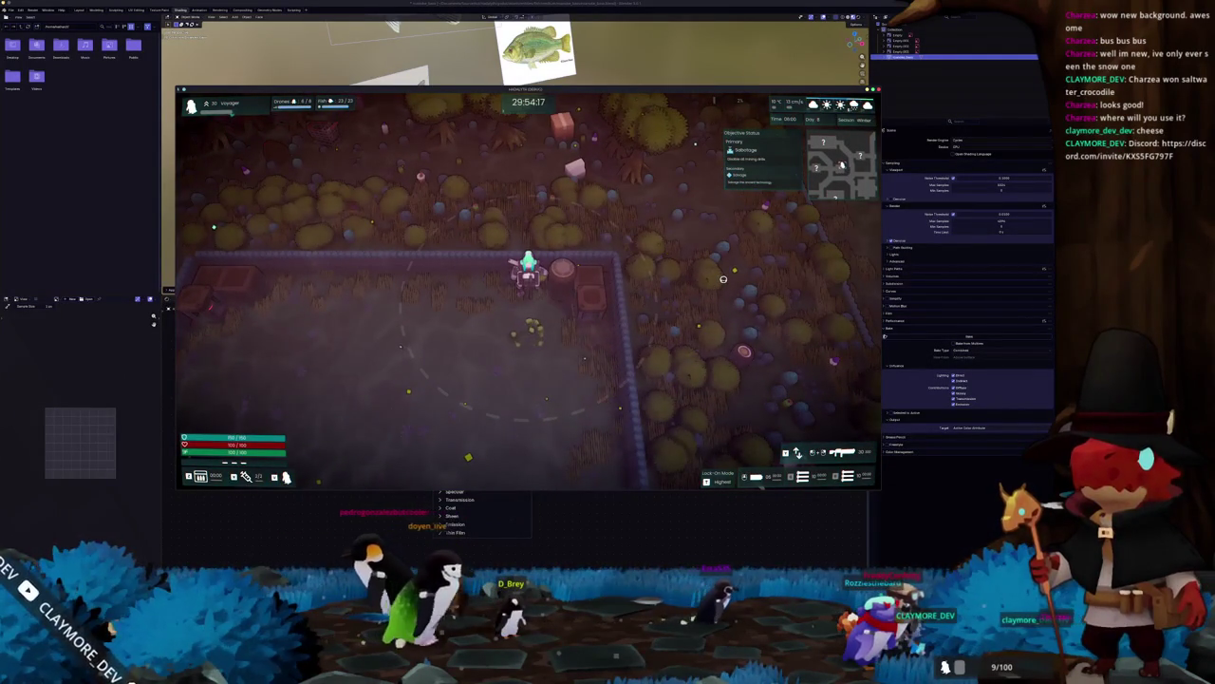
pyautogui.press('a')
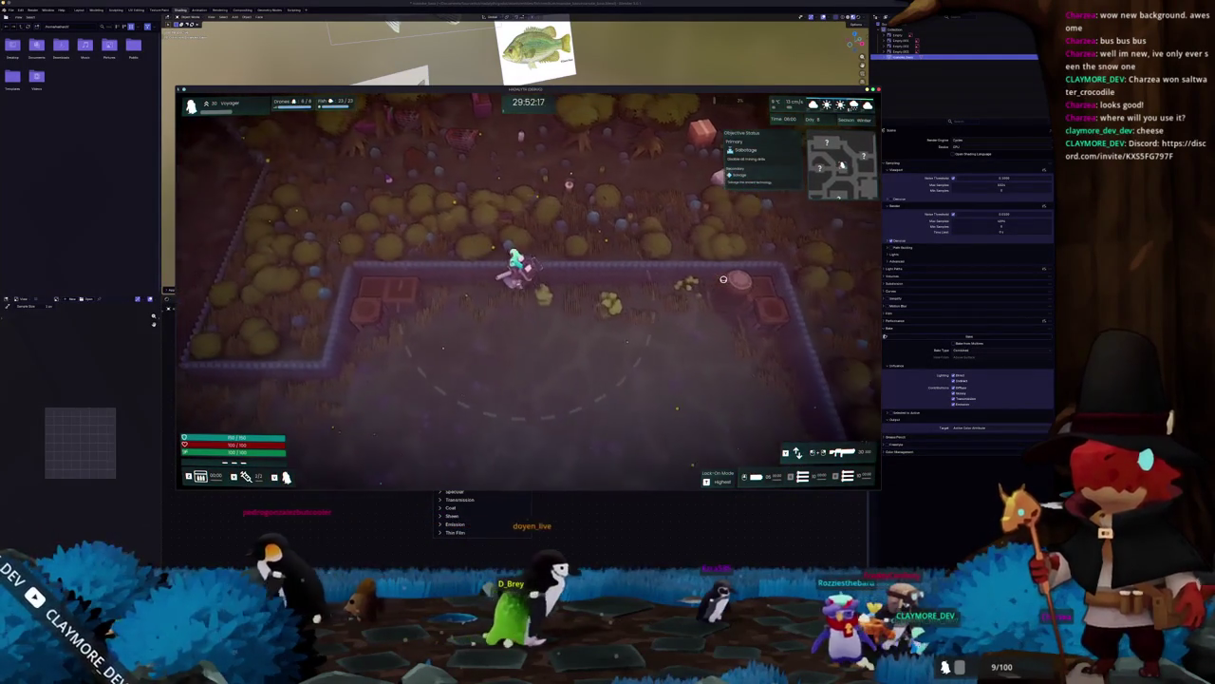
pyautogui.press('w')
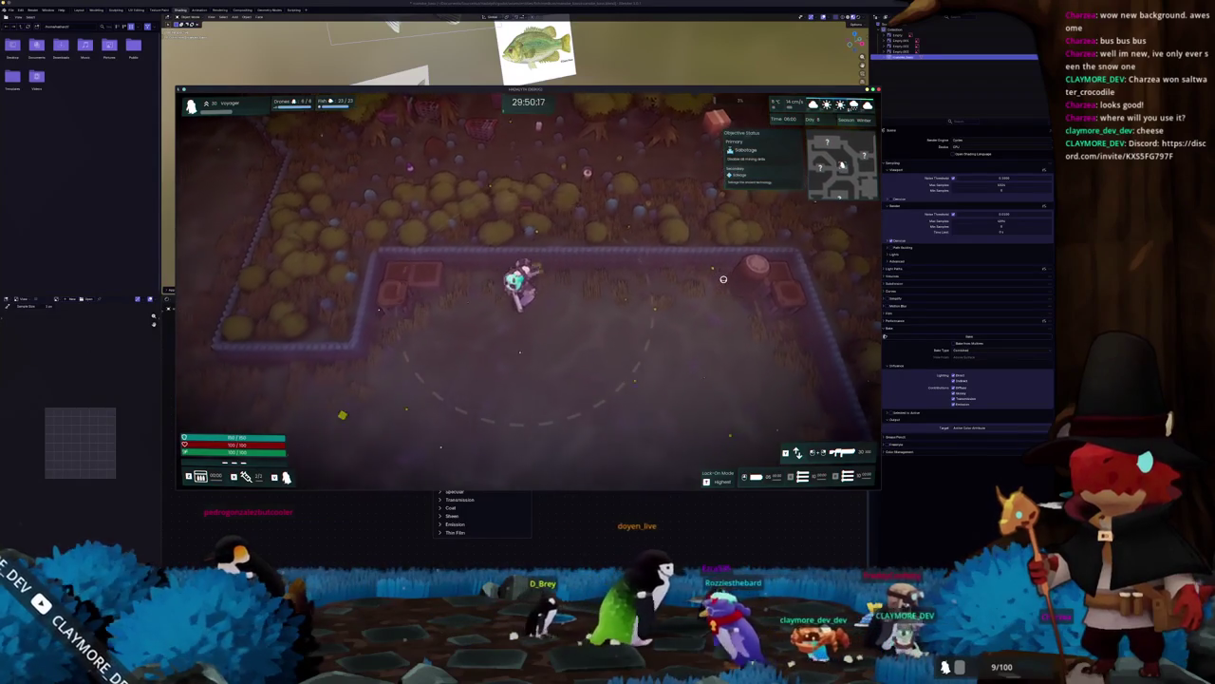
pyautogui.press('s')
pyautogui.press('a')
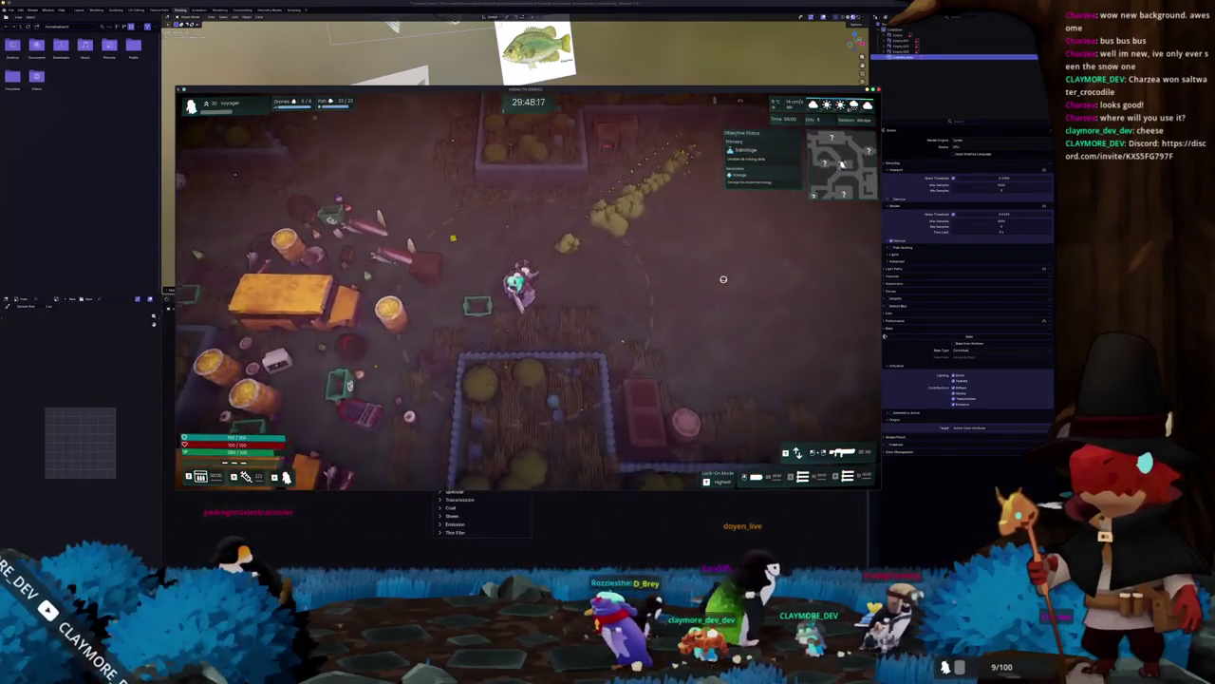
pyautogui.press('w')
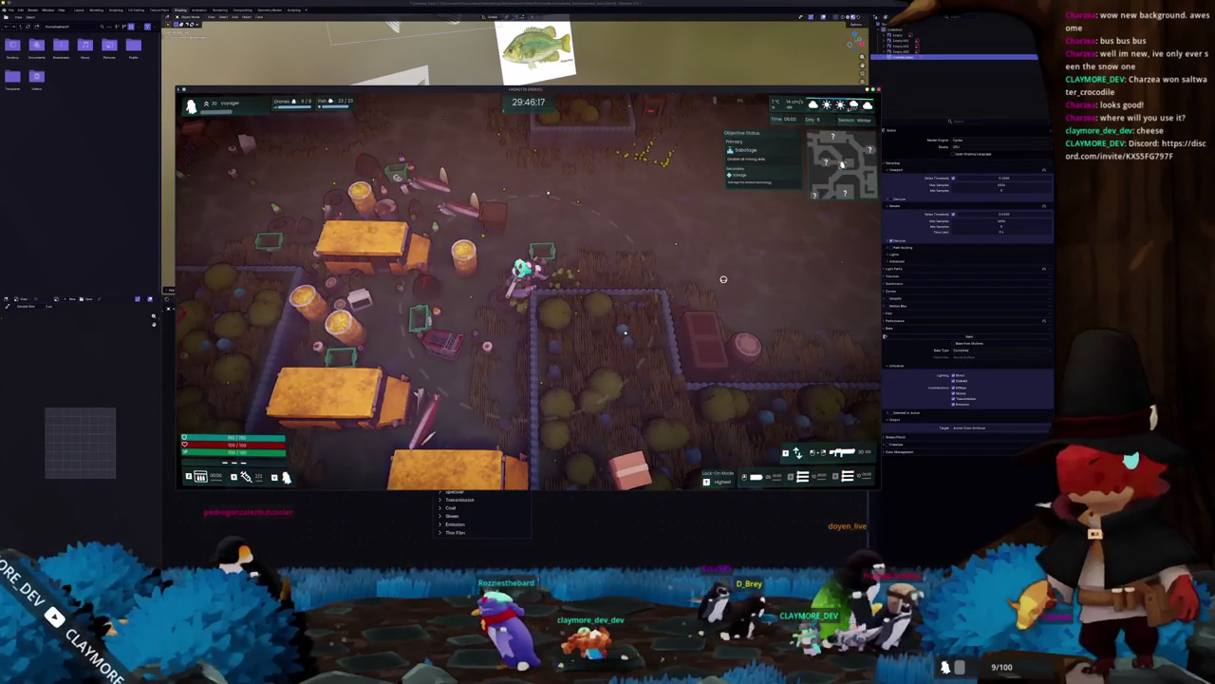
pyautogui.press('s')
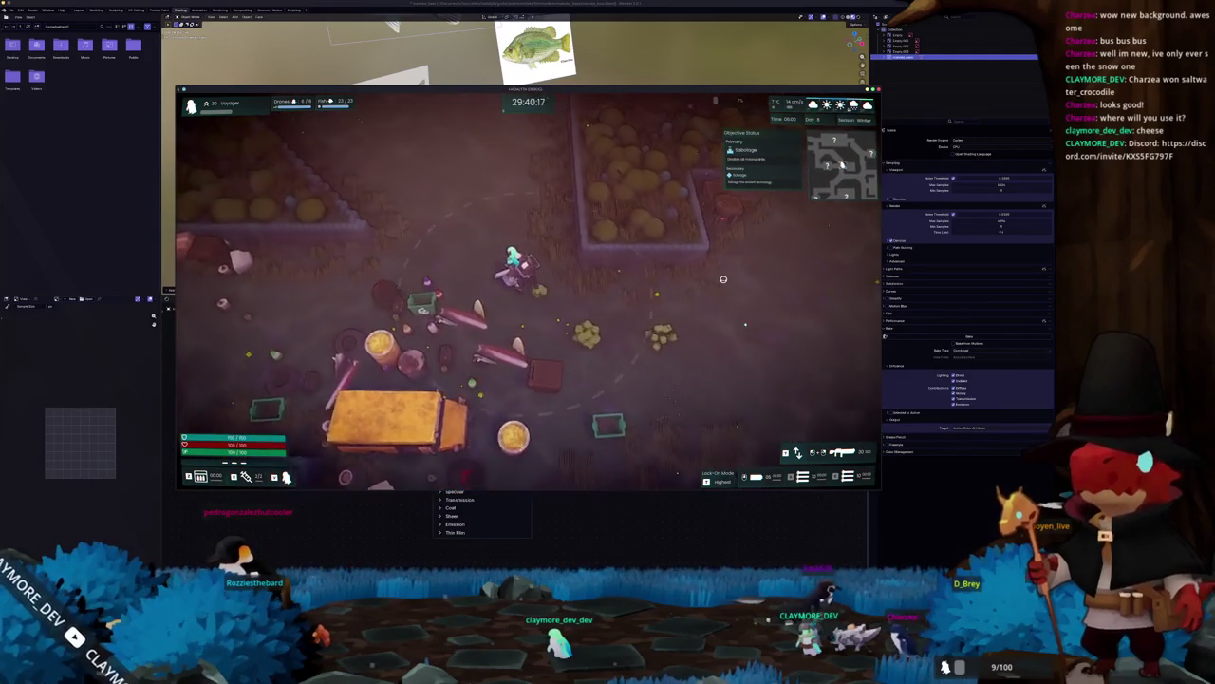
# Step: Head toward the truck area, fire the spray weapon at the target, and move north through the crop plots
pyautogui.press('w')
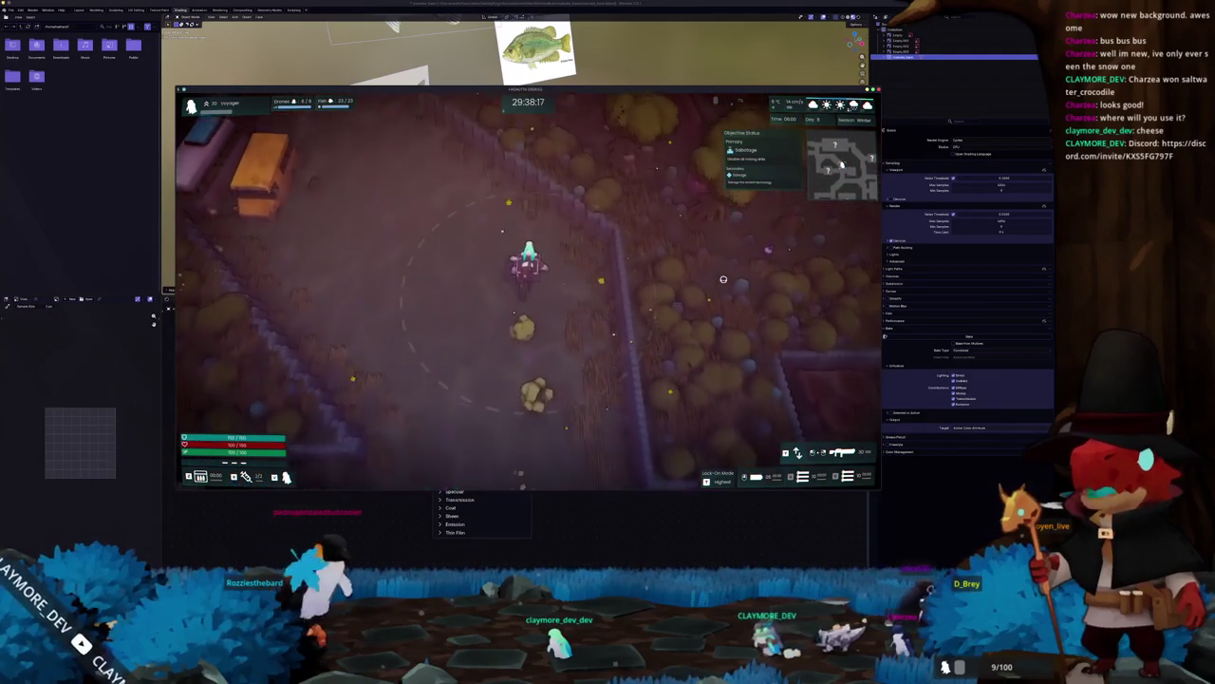
pyautogui.press('w')
pyautogui.press('w')
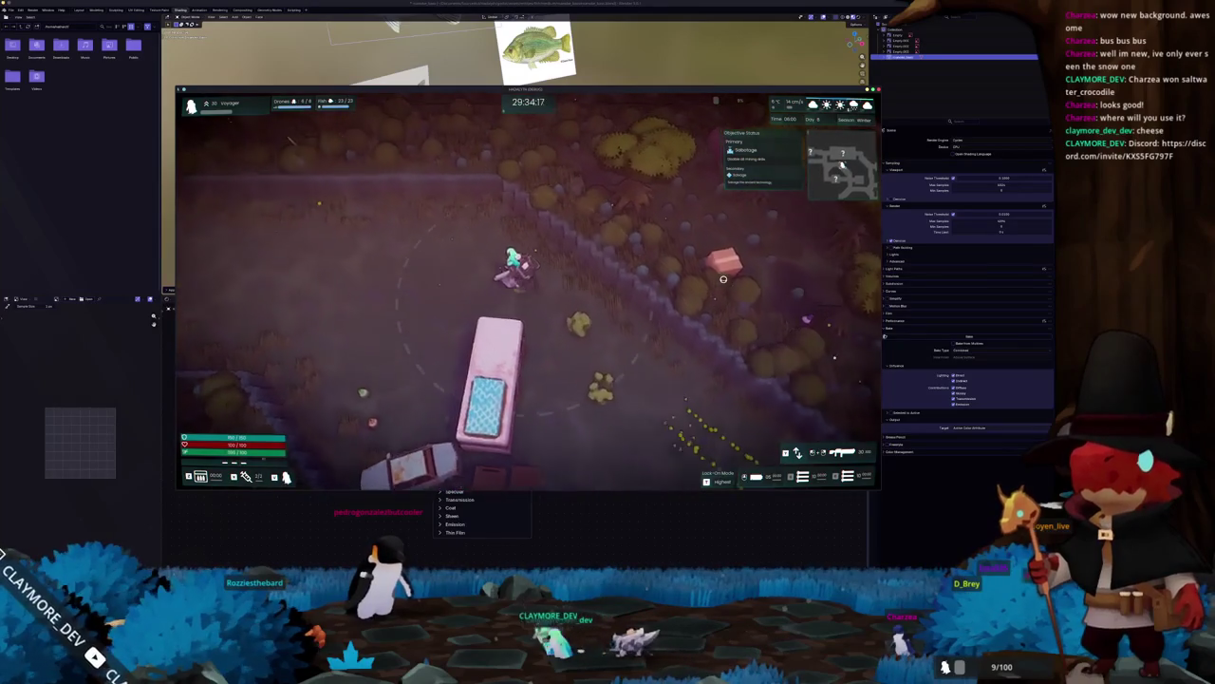
pyautogui.press('a')
pyautogui.click(723, 278)
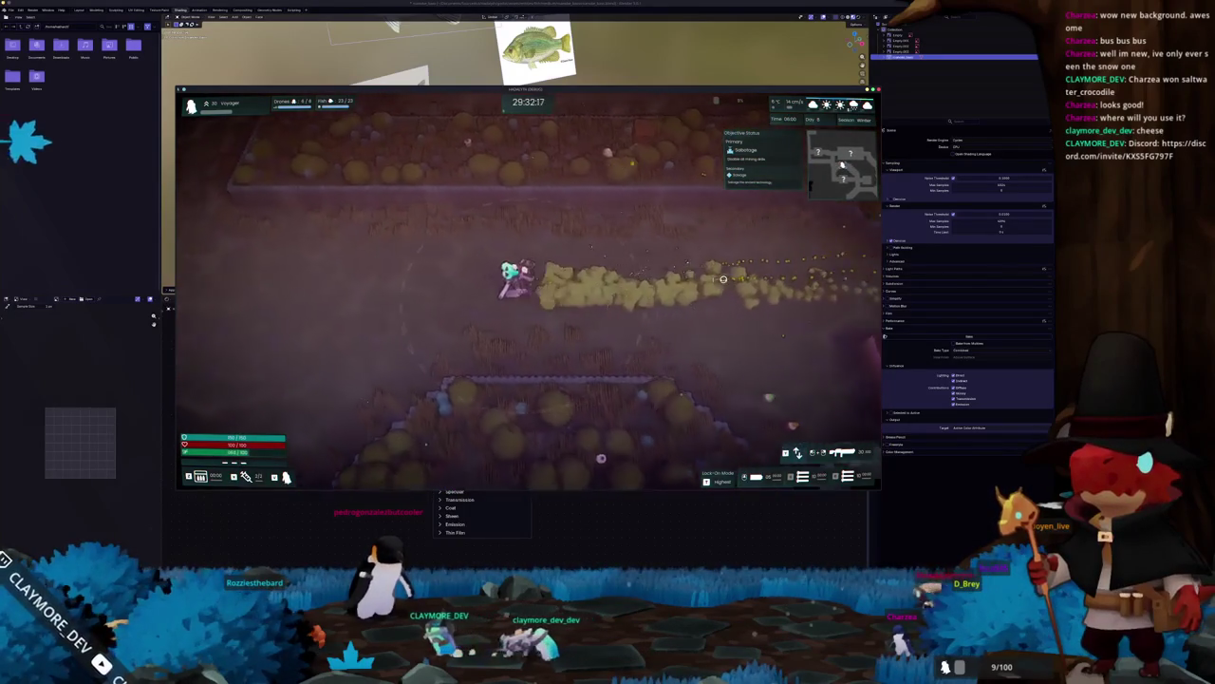
pyautogui.press('a')
pyautogui.press('w')
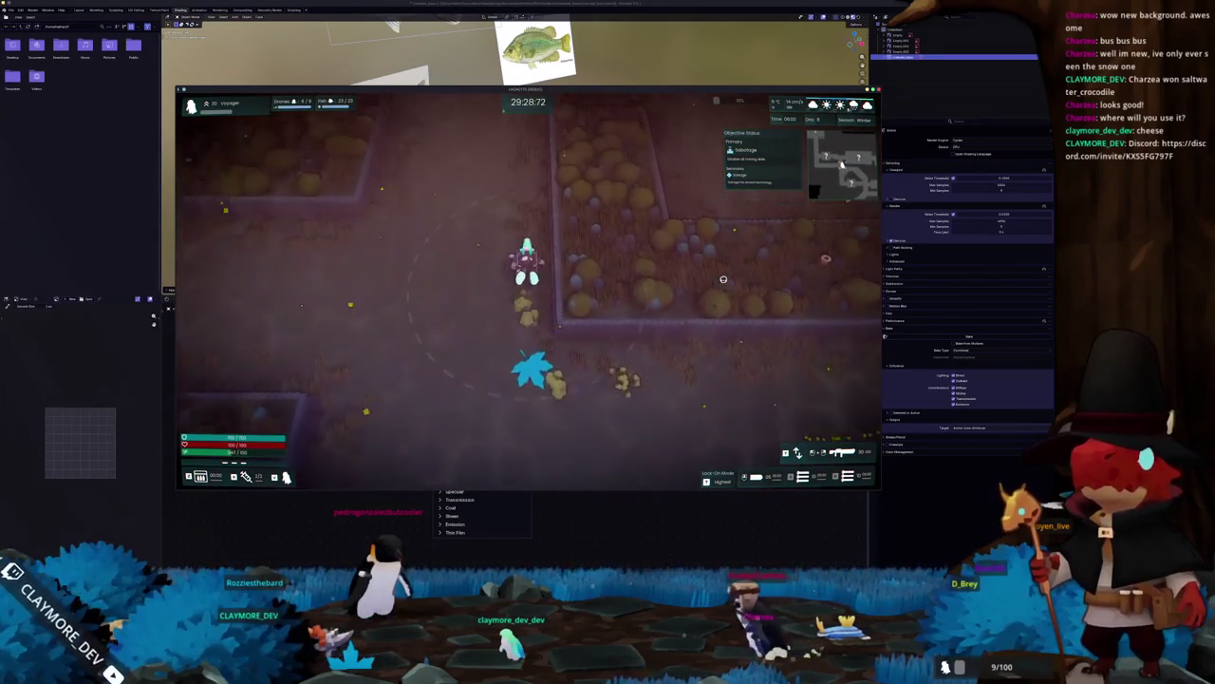
pyautogui.press('w')
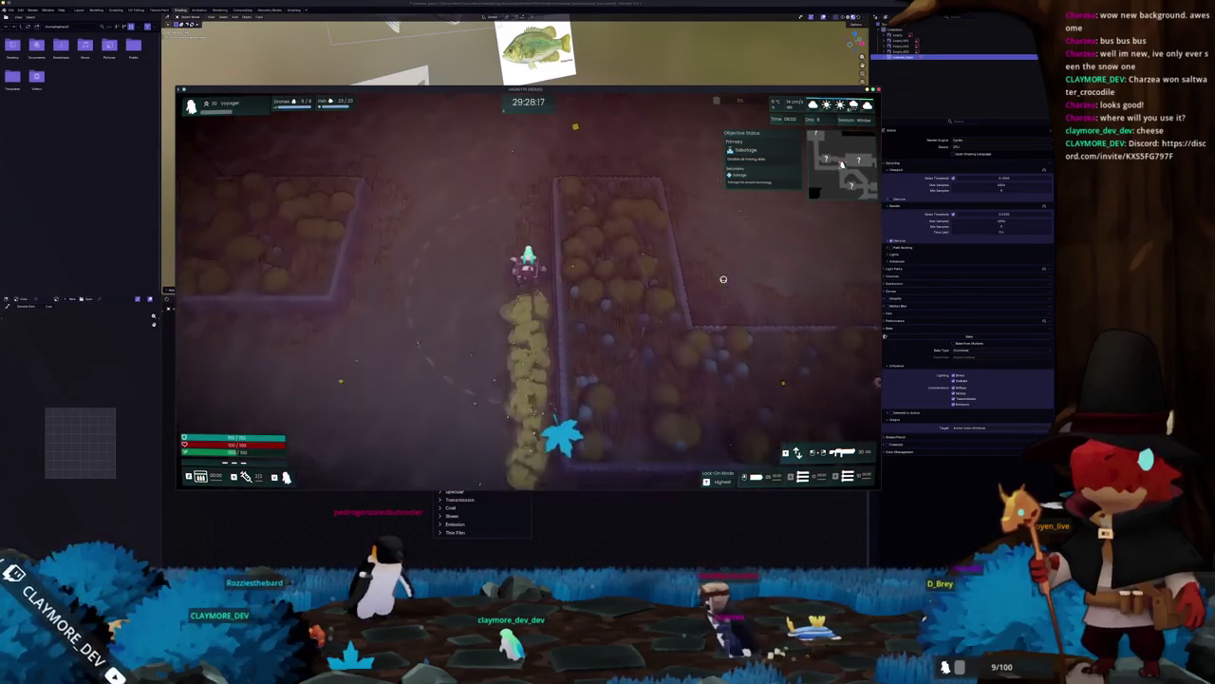
pyautogui.press('w')
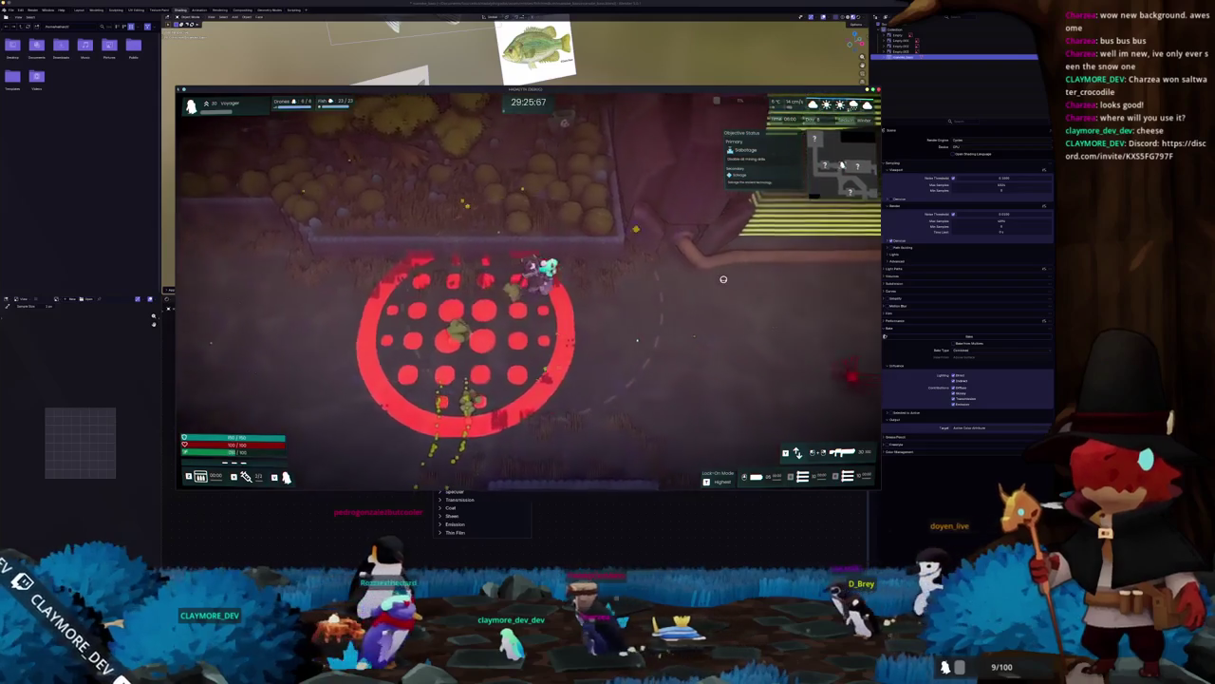
pyautogui.press('d')
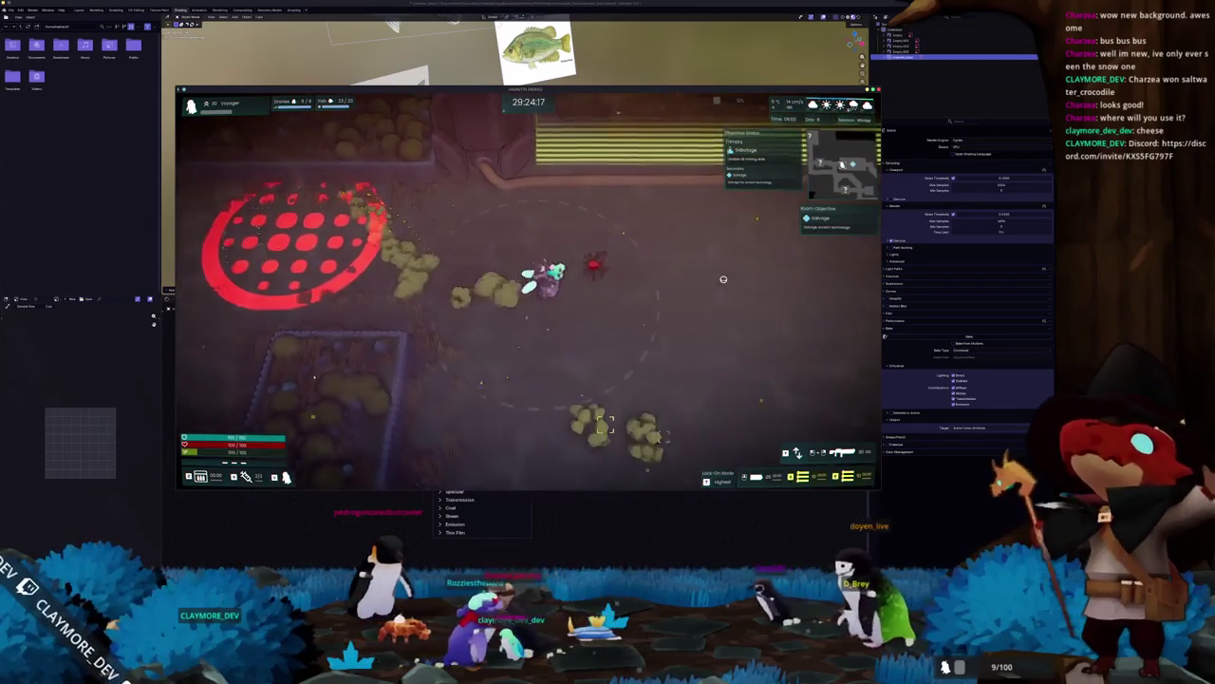
# Step: Move past the crop plots toward the room on the right, then quit Habalyth to the desktop
pyautogui.press('s')
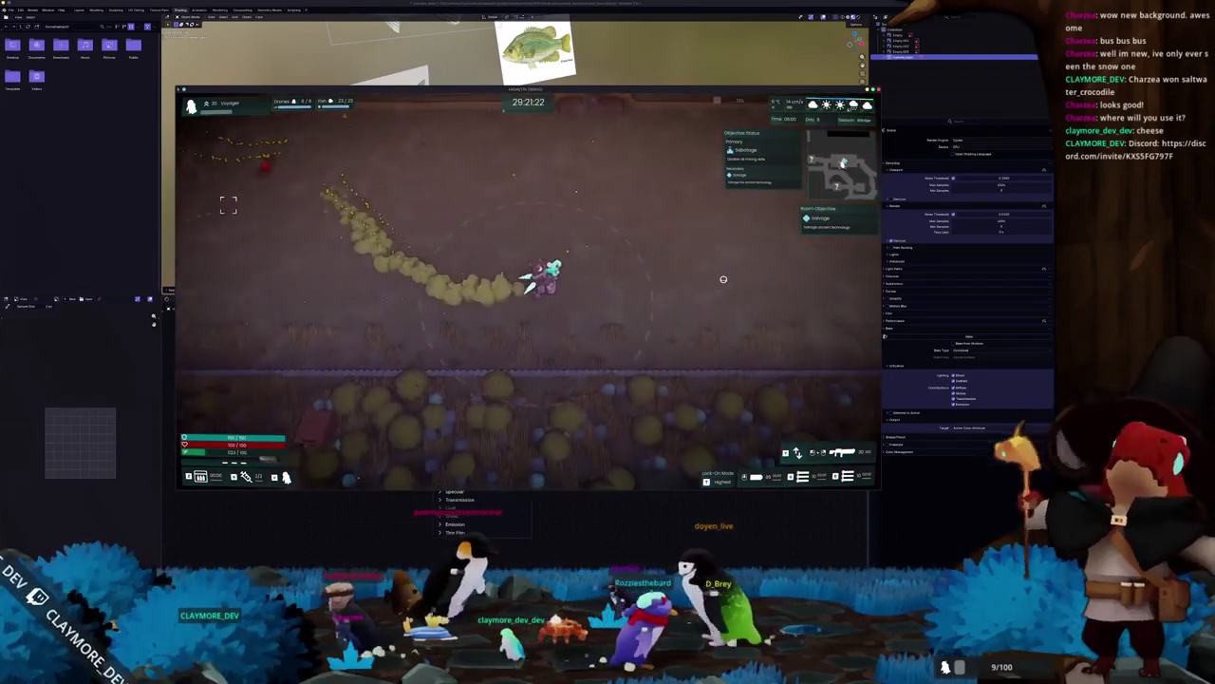
pyautogui.press('w')
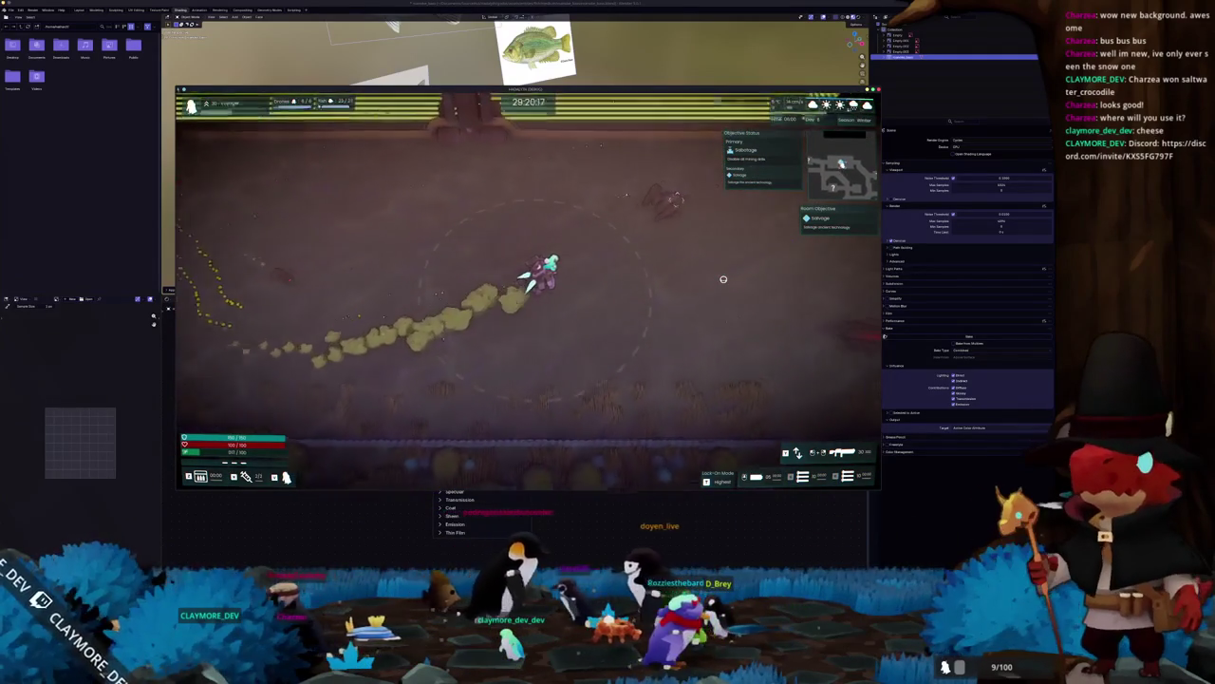
pyautogui.press('w')
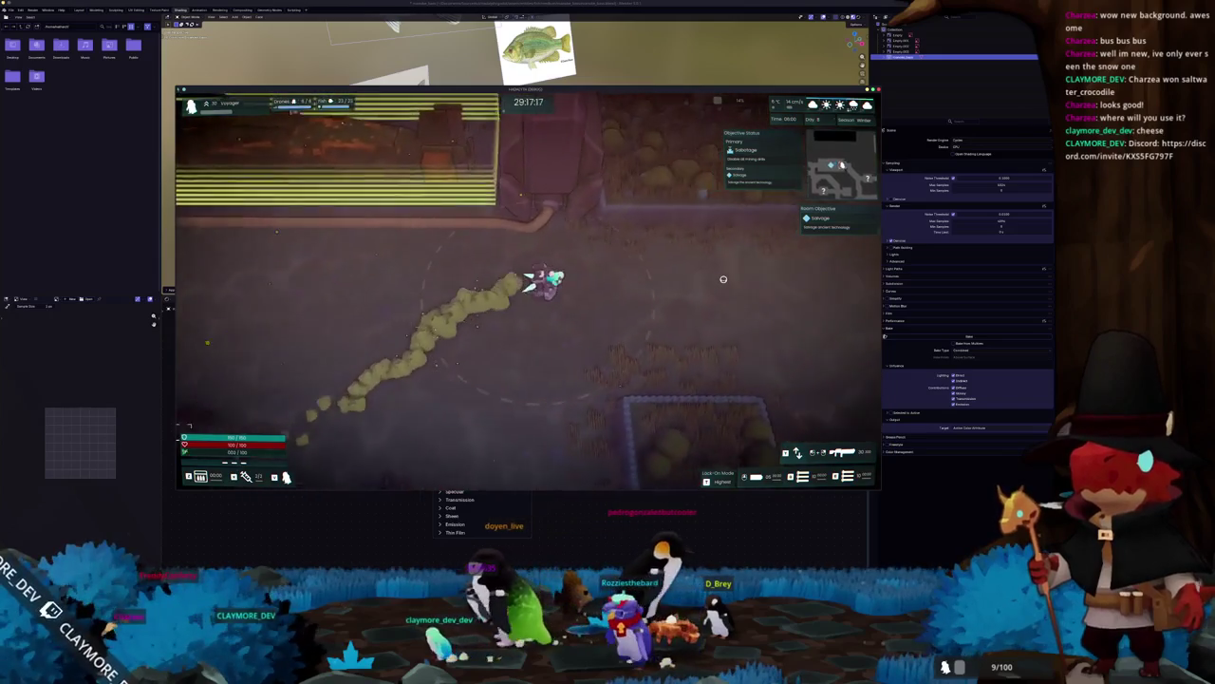
pyautogui.press('d')
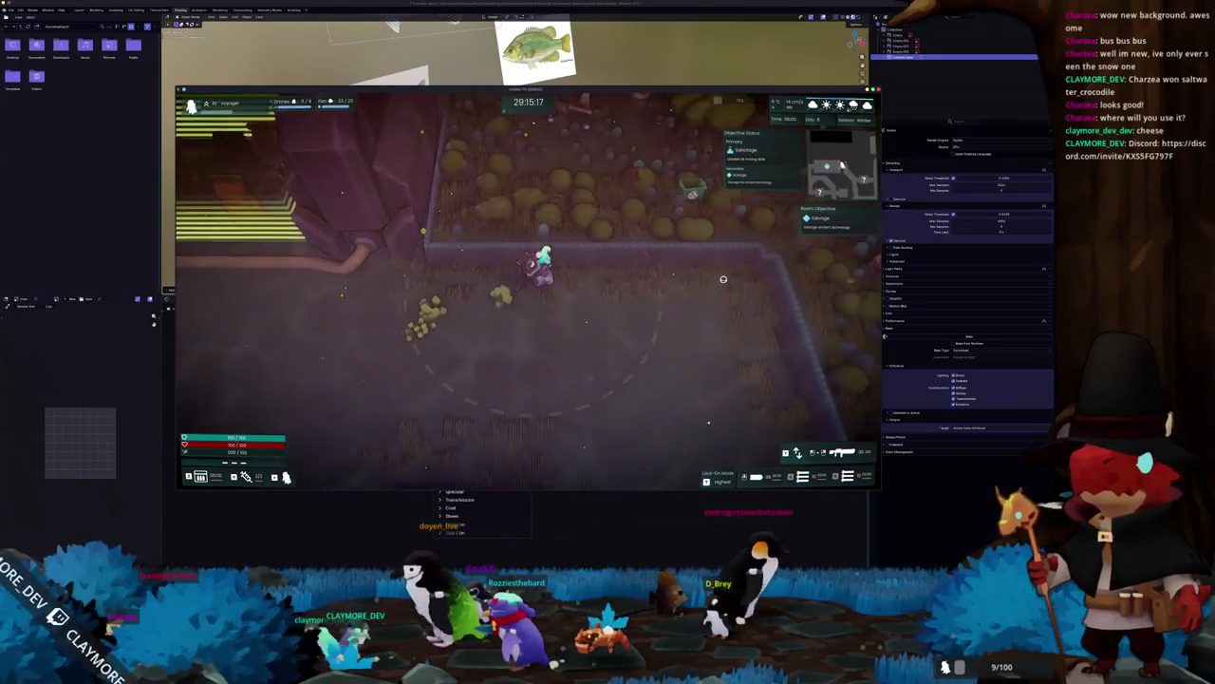
pyautogui.press('d')
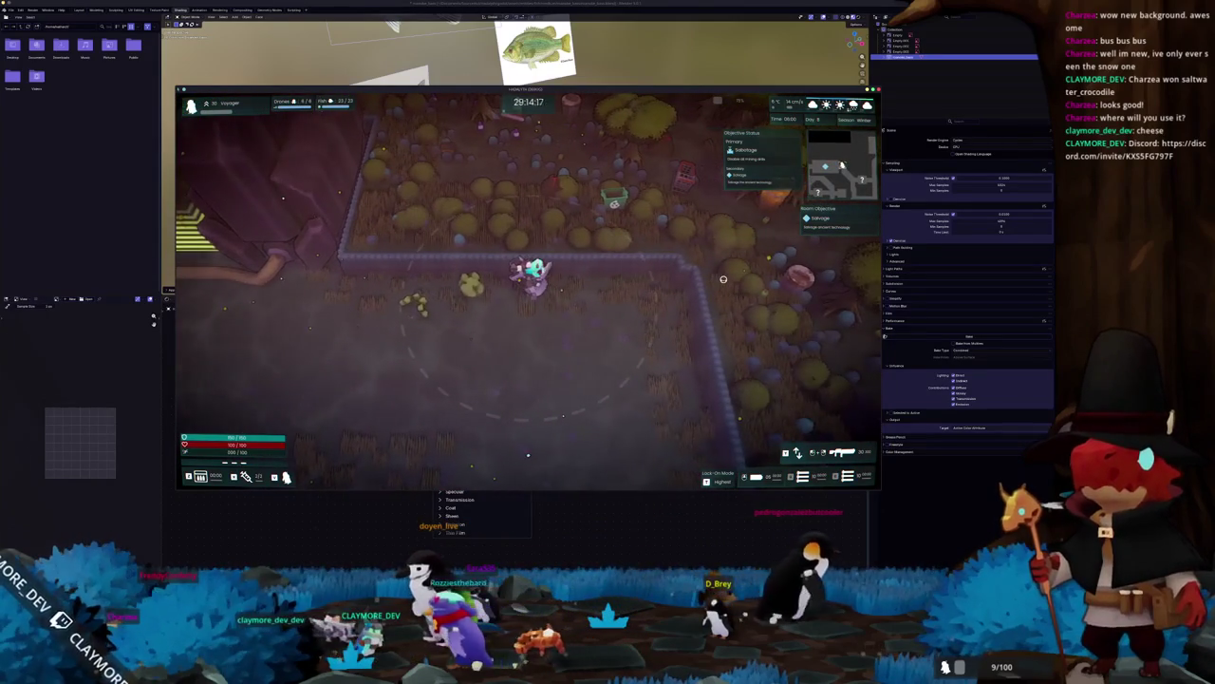
pyautogui.press('d')
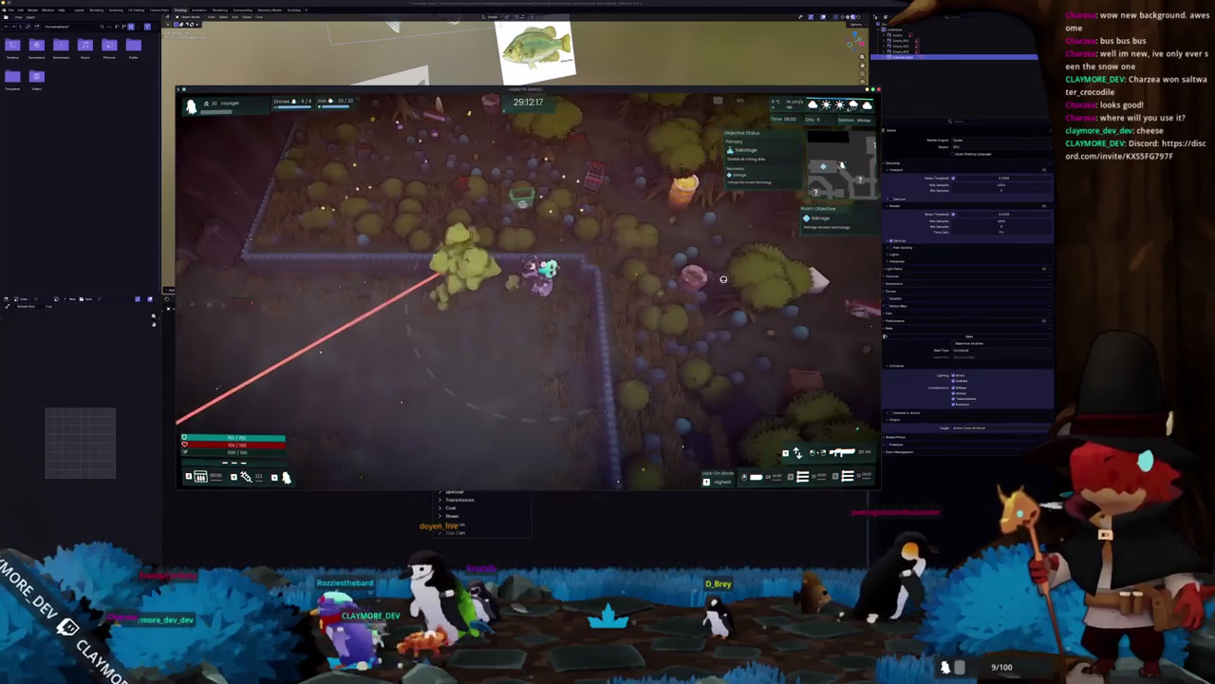
pyautogui.press('d')
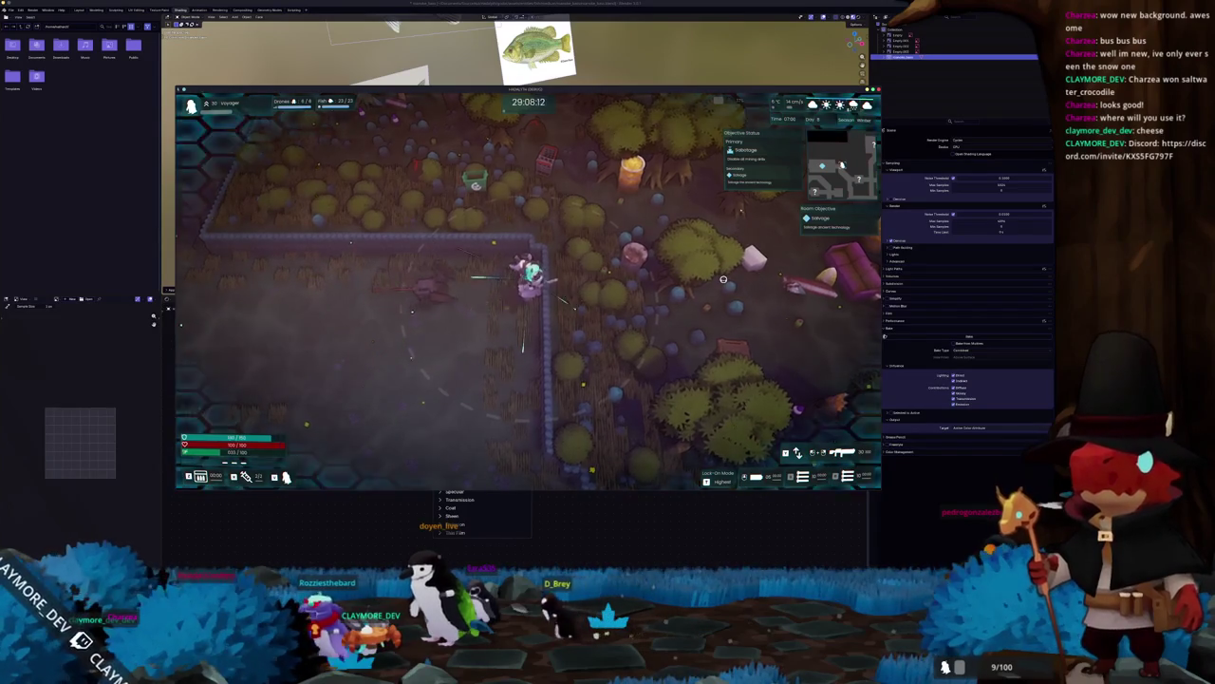
pyautogui.press('Escape')
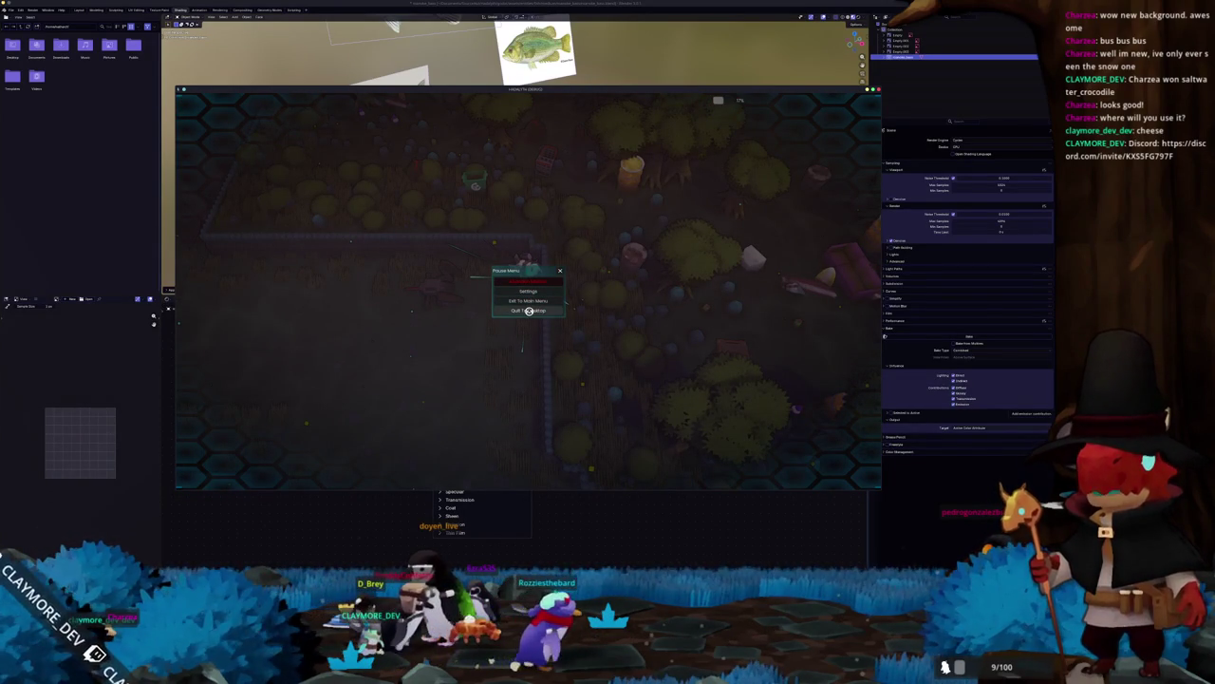
pyautogui.click(529, 311)
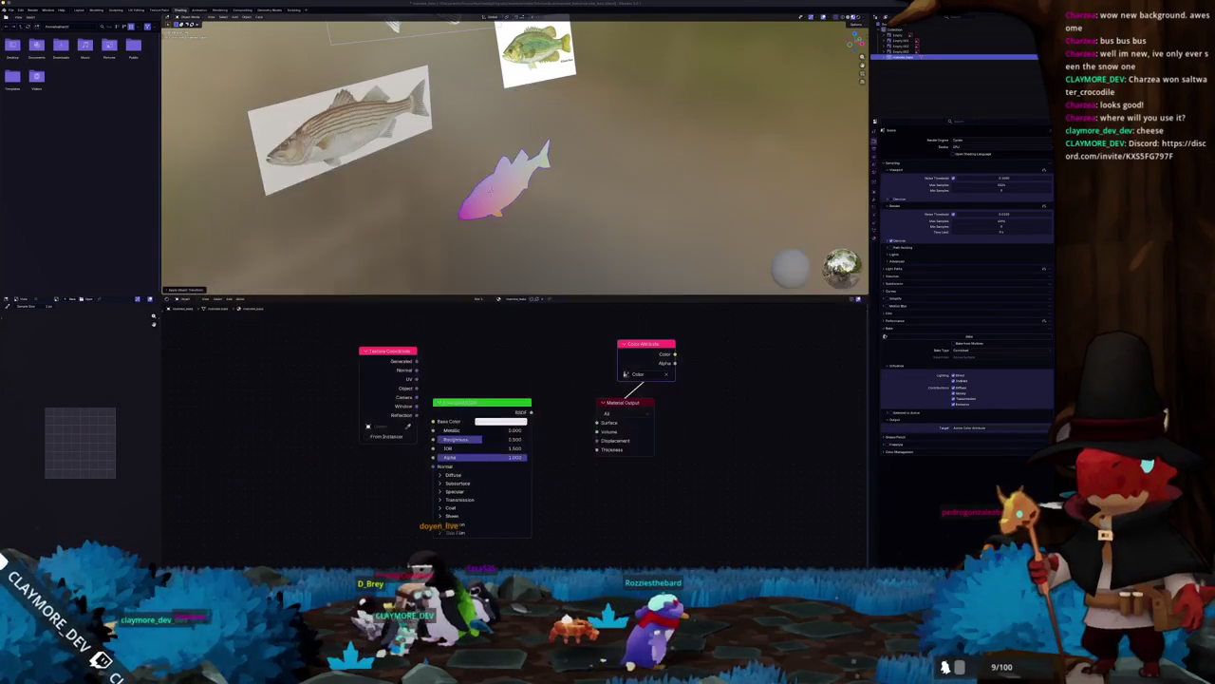